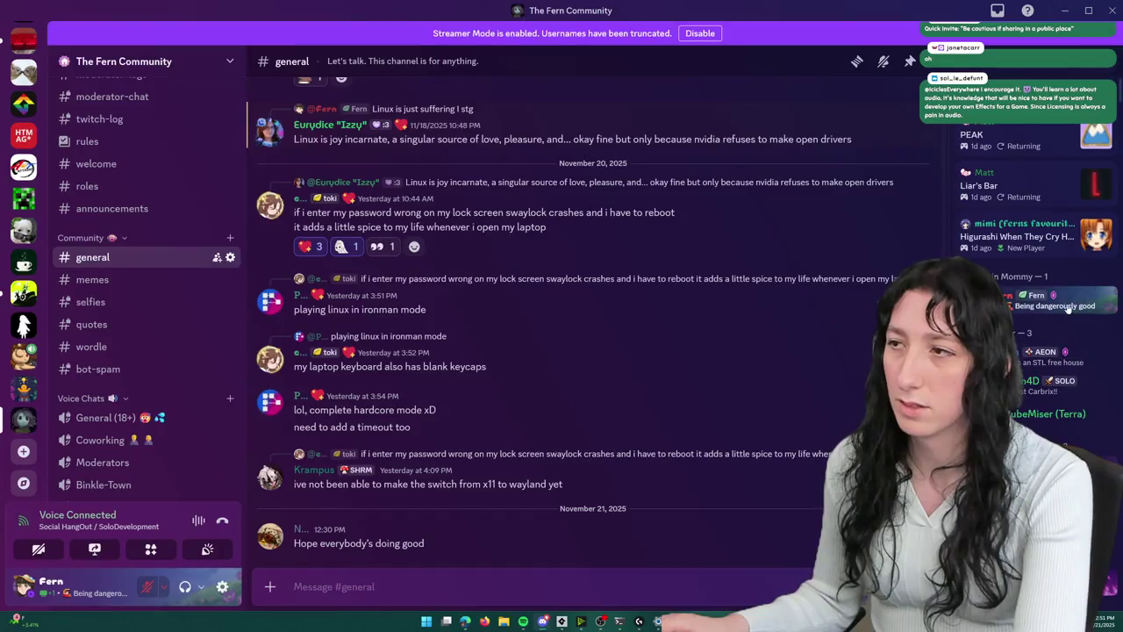
- Check the member's profile Connections in Discord, then return to the running UnknownSpaces game in GameMaker
{"action": "left_click", "coordinate": [764, 320]}
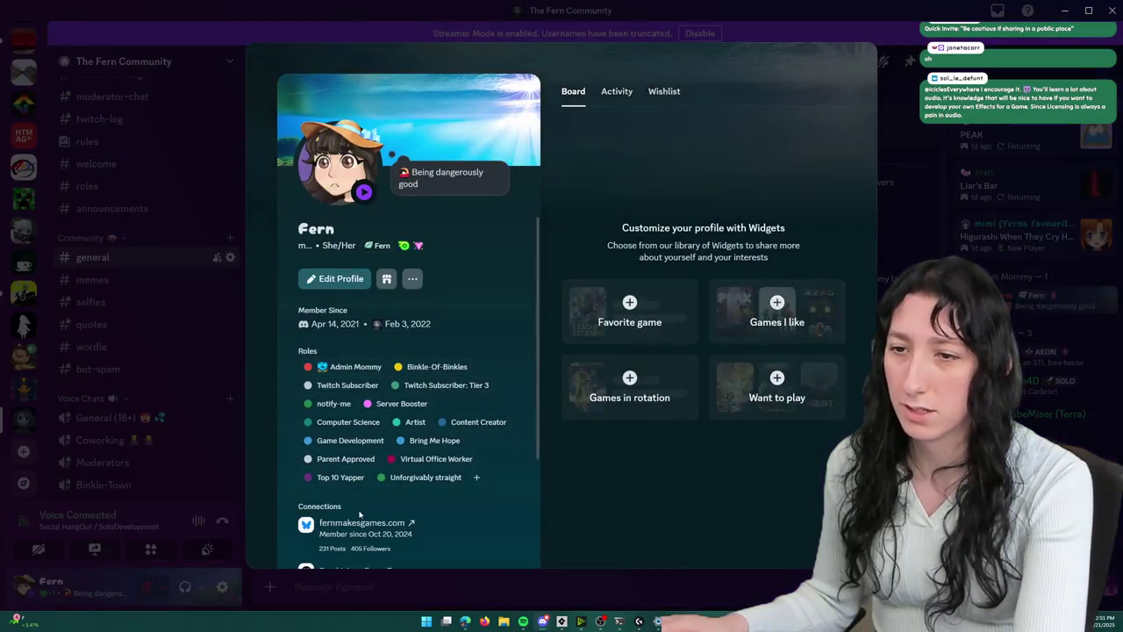
{"action": "scroll", "coordinate": [368, 421], "scroll_direction": "down", "scroll_amount": 3}
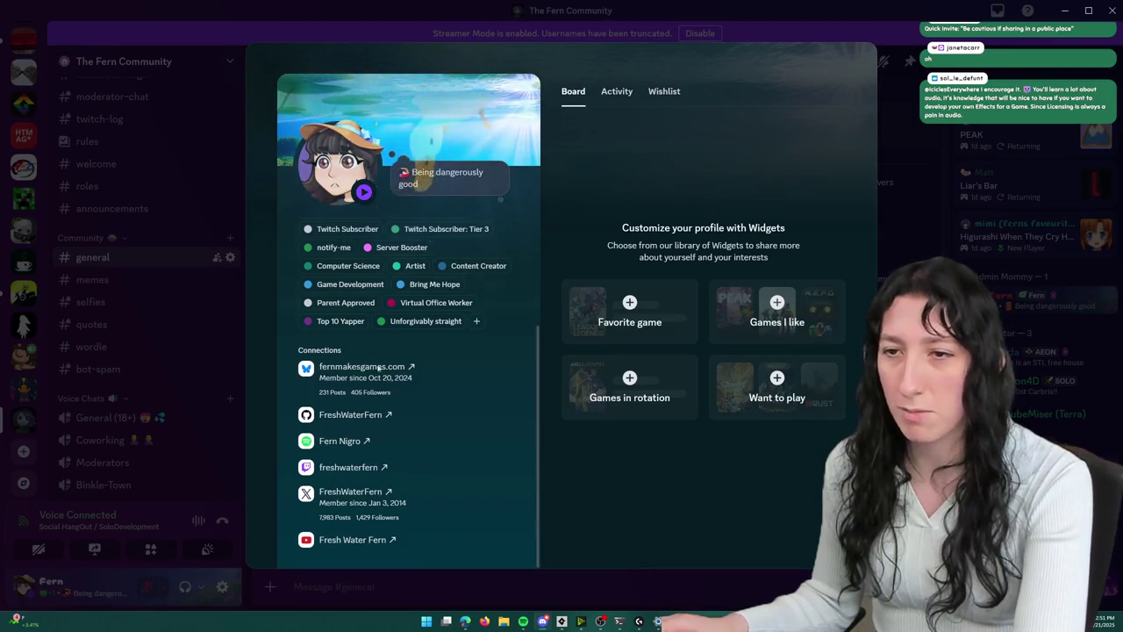
{"action": "left_click", "coordinate": [927, 179]}
{"action": "key", "text": "alt+Tab"}
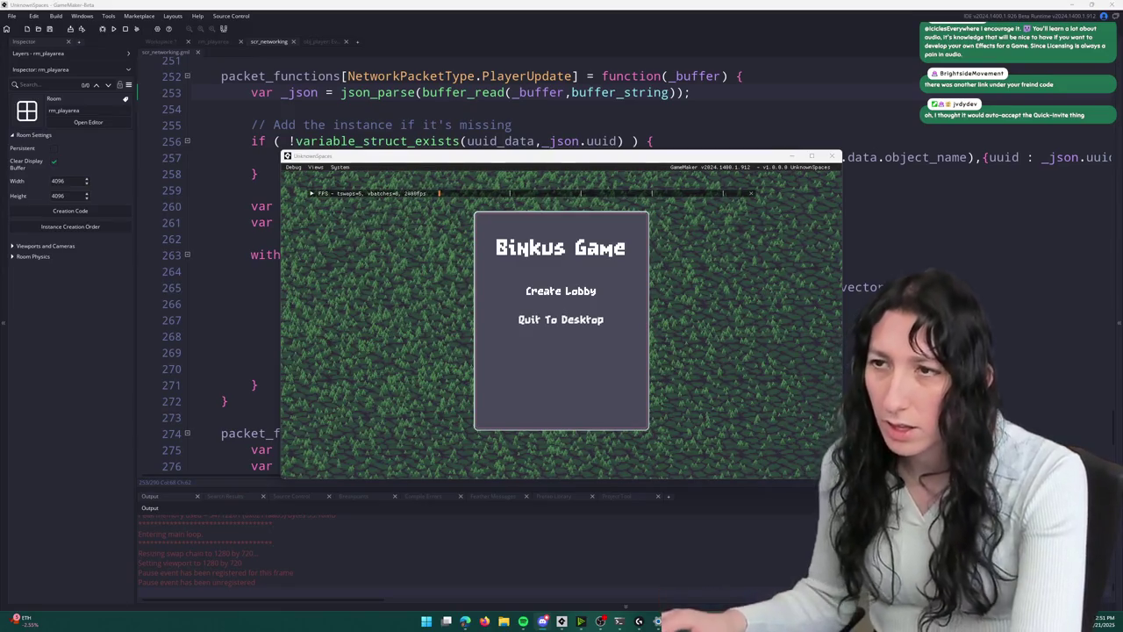
- Create a game lobby, glance at the Steam friend invite list, and shrink the game to a window
{"action": "left_click", "coordinate": [530, 295]}
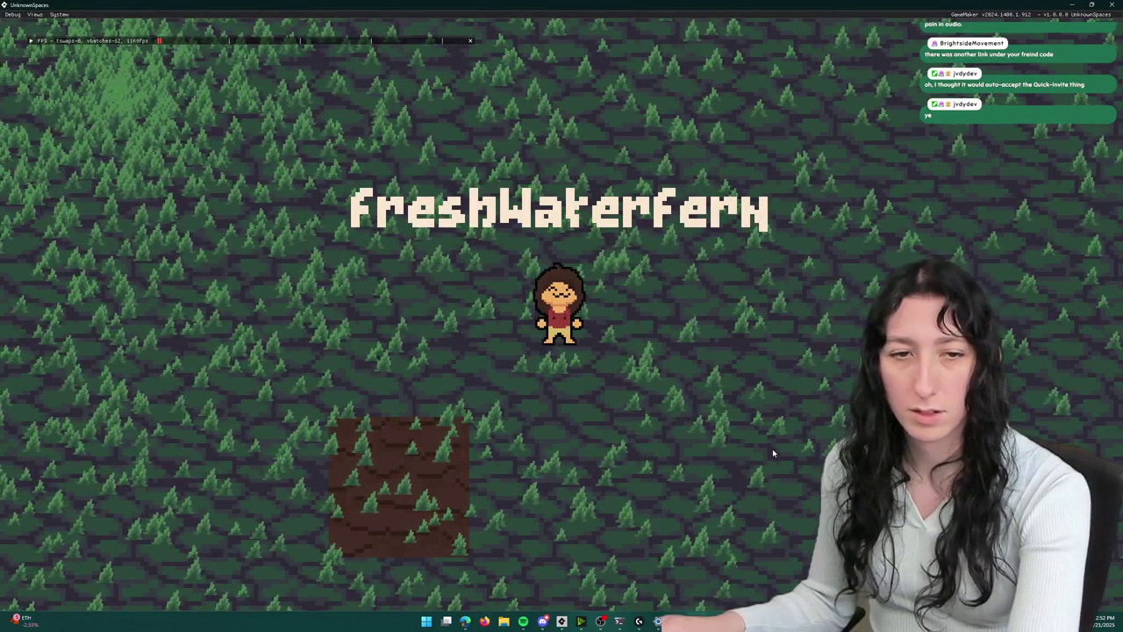
{"action": "key", "text": "i"}
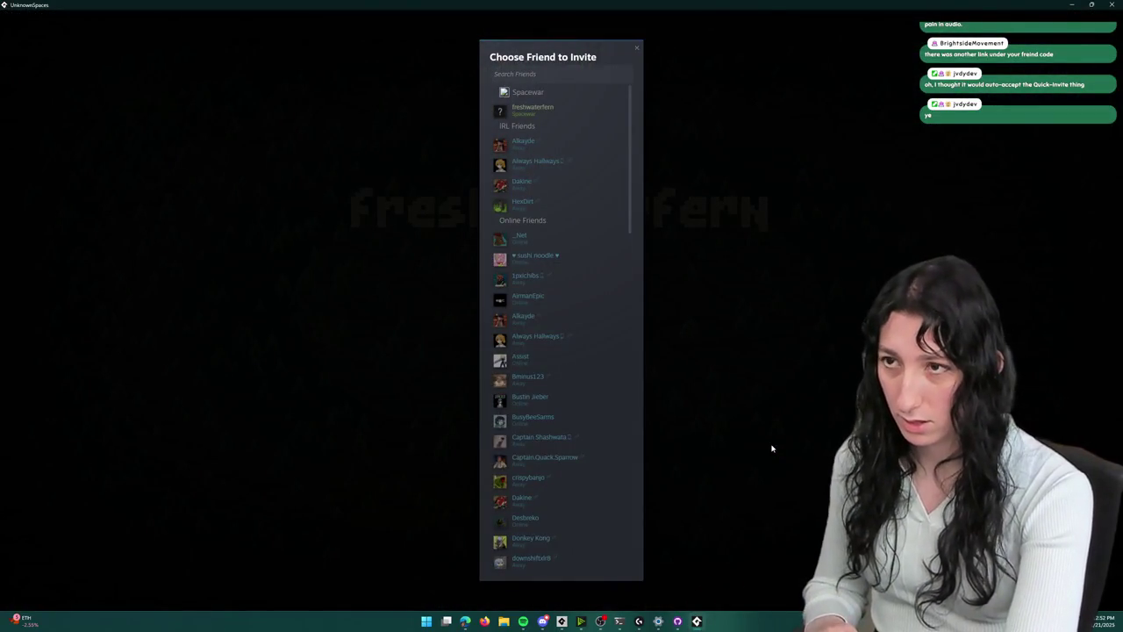
{"action": "left_click", "coordinate": [577, 112]}
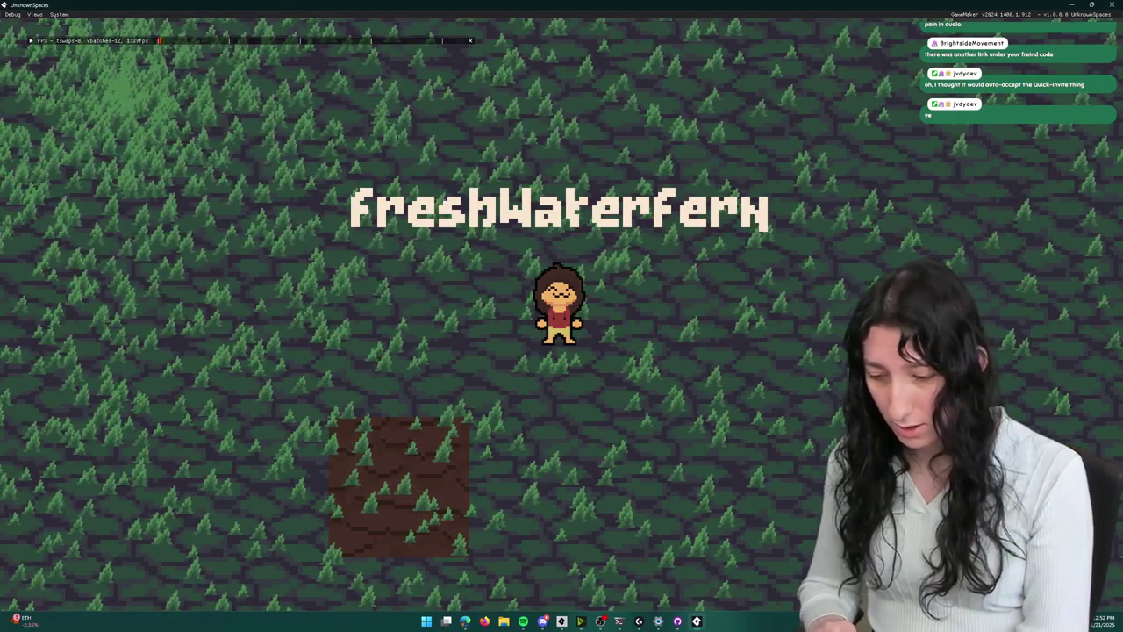
{"action": "left_click_drag", "start_coordinate": [532, 5], "coordinate": [731, 56]}
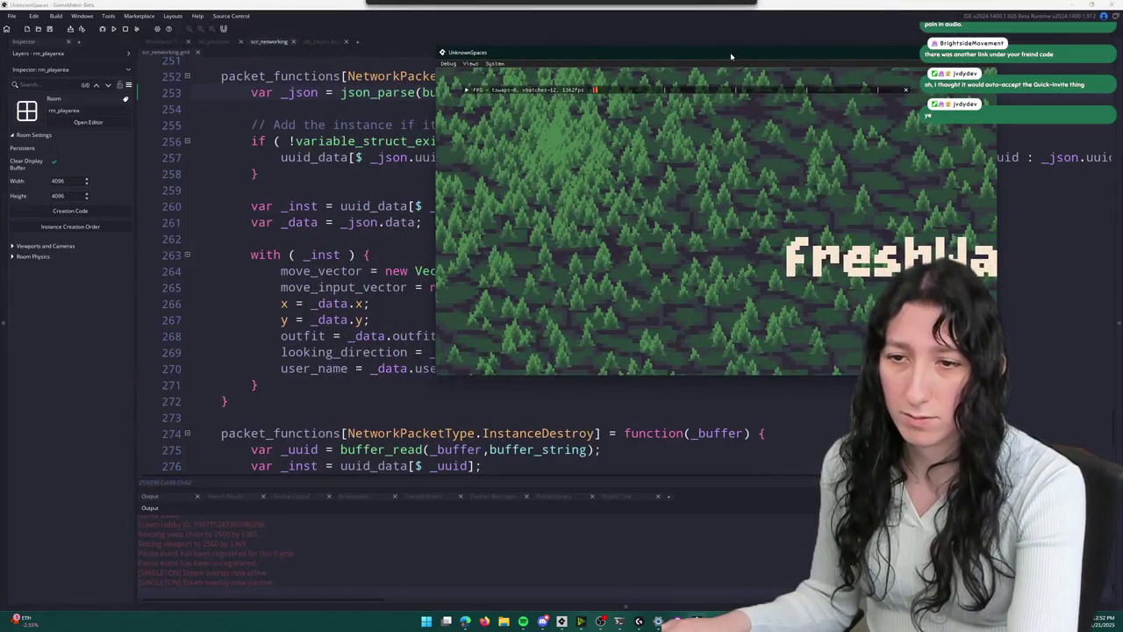
- Maximize the game while the second player joins, then restore it and show obj_player's Create event
{"action": "double_click", "coordinate": [731, 53]}
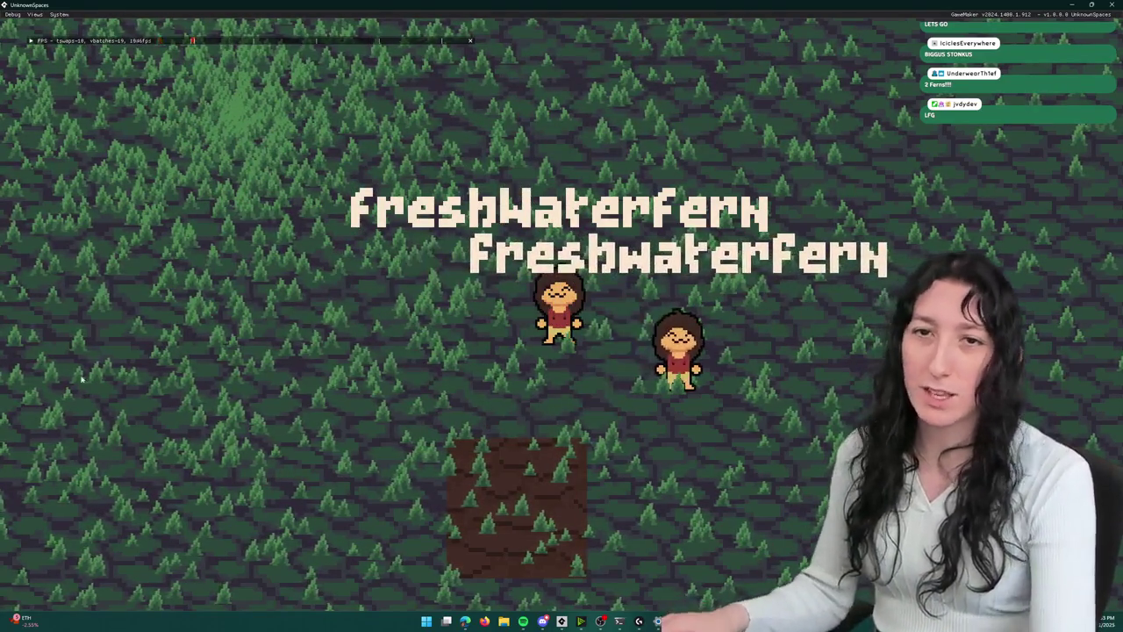
{"action": "mouse_move", "coordinate": [438, 4]}
{"action": "left_mouse_down"}
{"action": "mouse_move", "coordinate": [501, 122]}
{"action": "mouse_move", "coordinate": [655, 212]}
{"action": "left_mouse_up"}
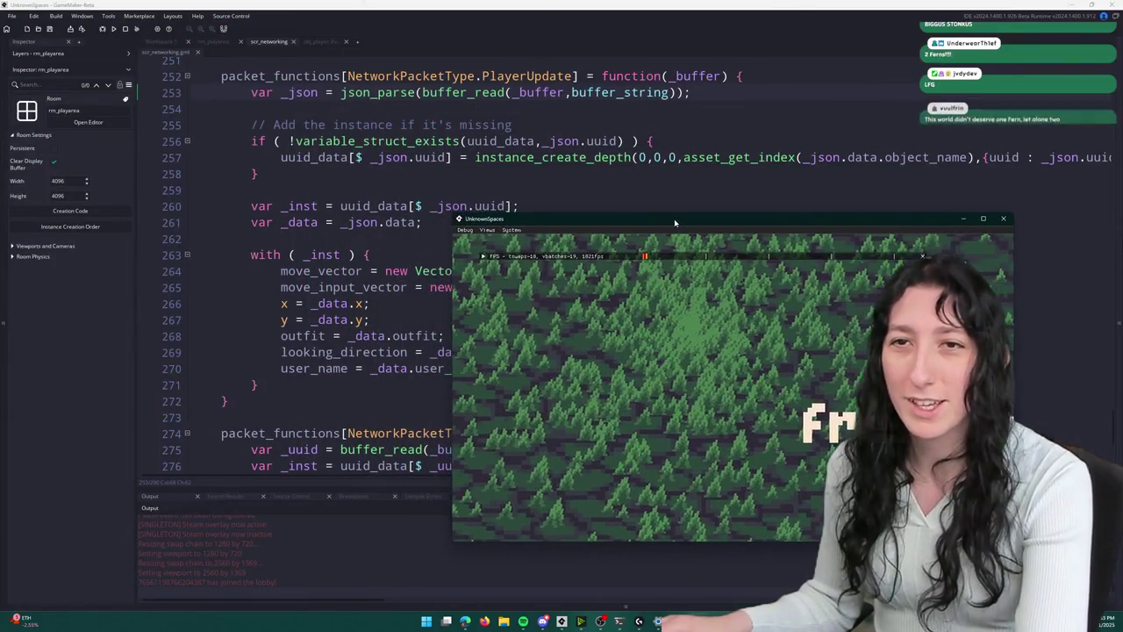
{"action": "scroll", "coordinate": [290, 263], "scroll_direction": "up", "scroll_amount": 2}
{"action": "left_click", "coordinate": [308, 44]}
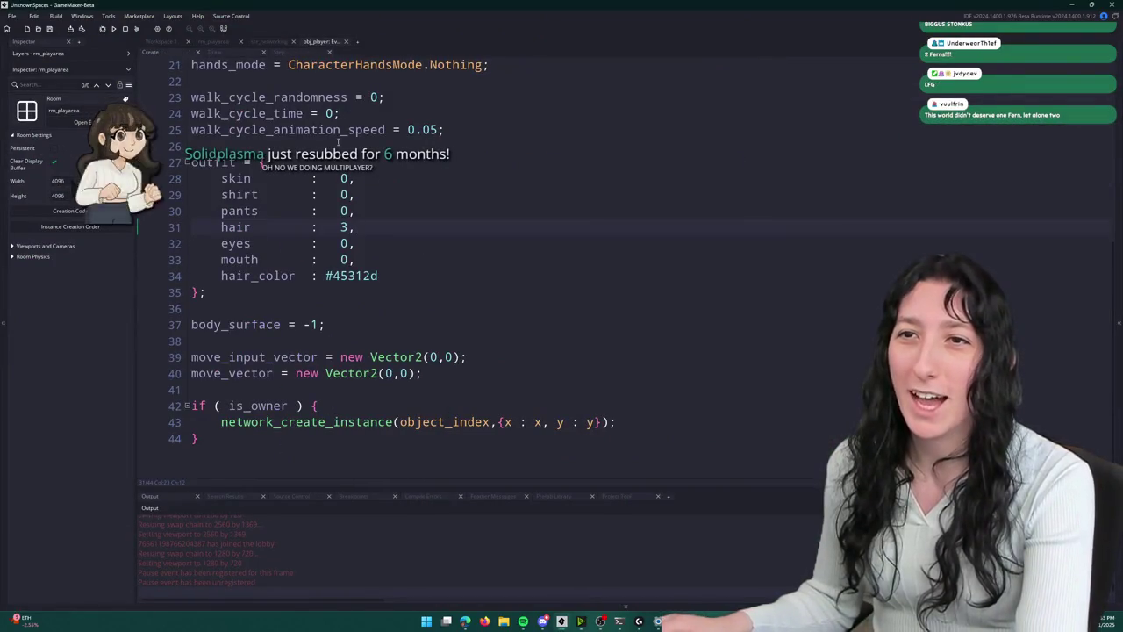
- In obj_player's Draw event, set outfit.skin to 1 and outfit.shirt to 3
{"action": "left_click", "coordinate": [213, 53]}
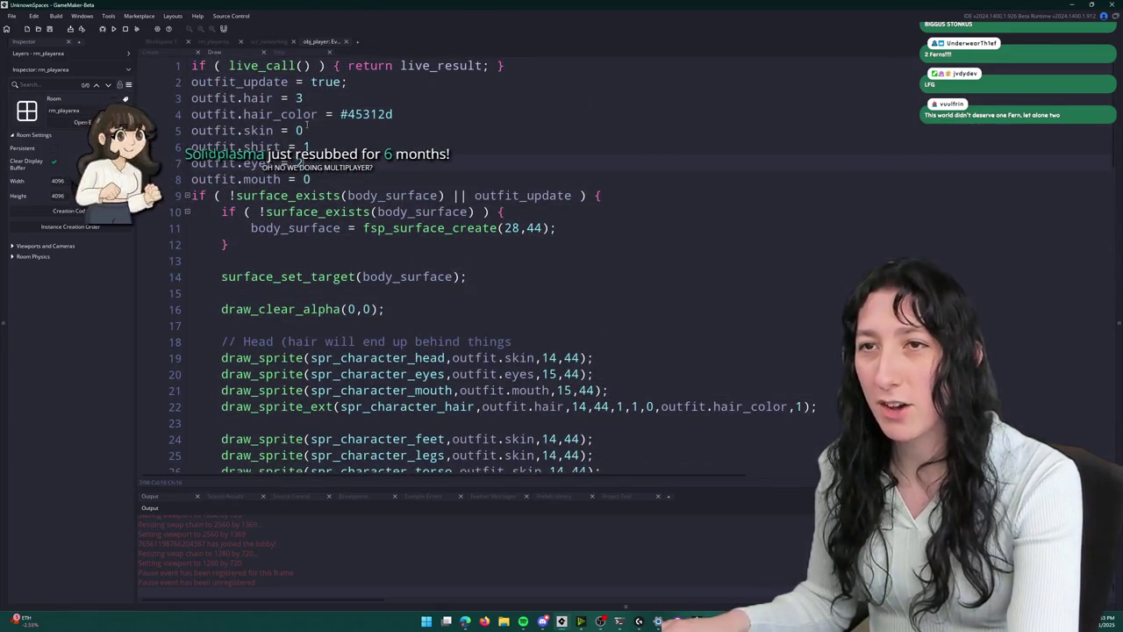
{"action": "left_click", "coordinate": [303, 129]}
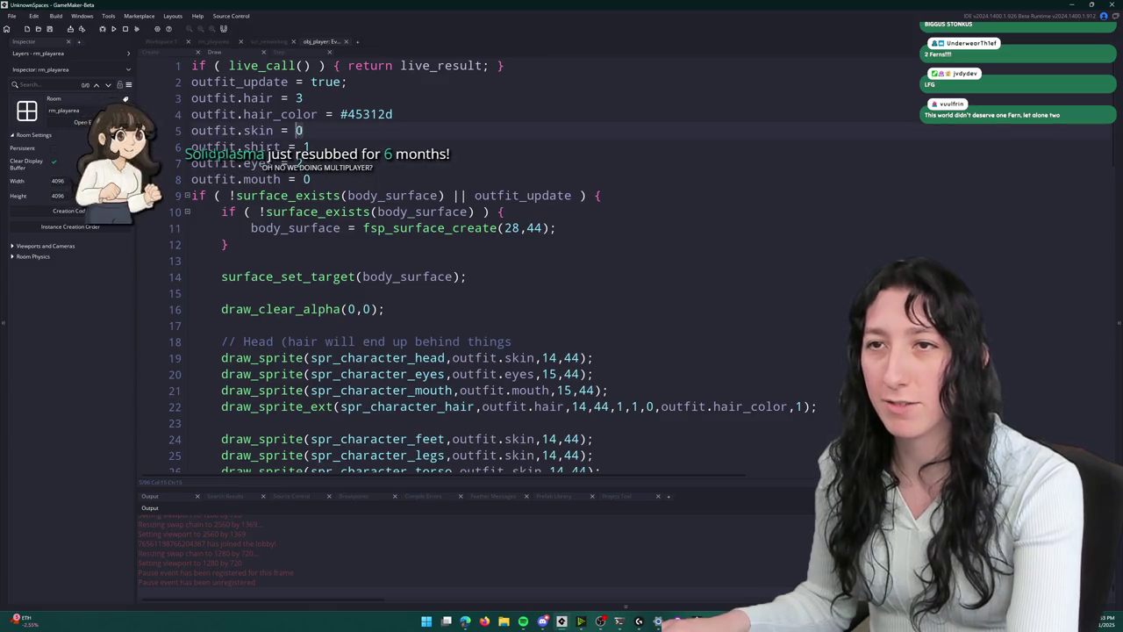
{"action": "type", "text": "2"}
{"action": "key", "text": "BackSpace"}
{"action": "type", "text": "1"}
{"action": "left_click", "coordinate": [310, 147]}
{"action": "key", "text": "BackSpace"}
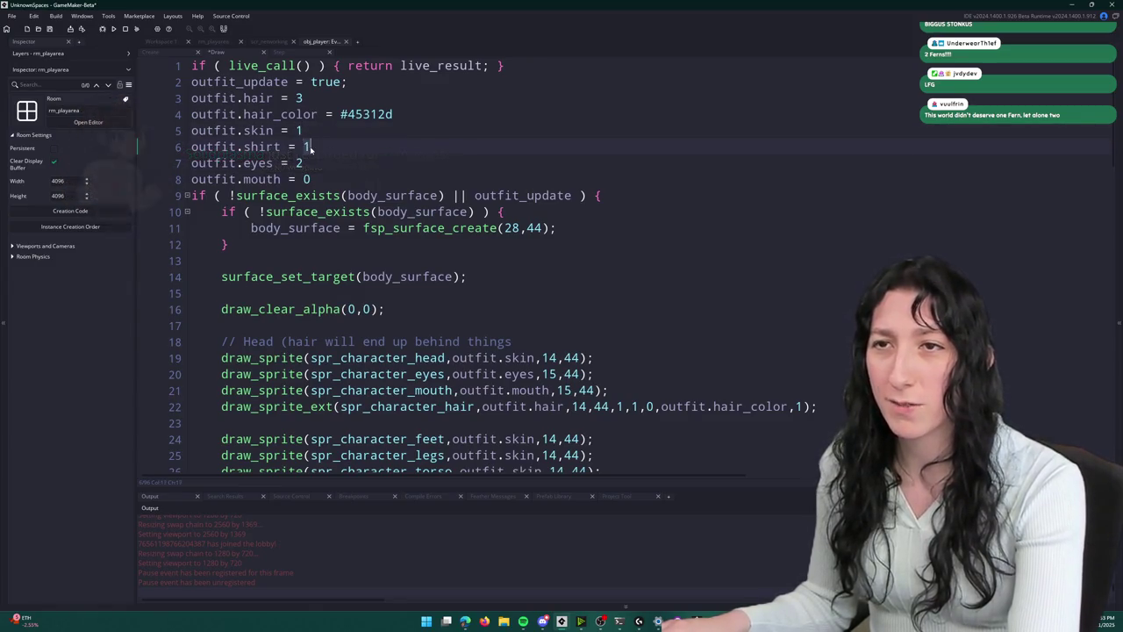
{"action": "type", "text": "3"}
- Preview the new outfit live in the game, walking the player down-left
{"action": "key", "text": "alt+Tab"}
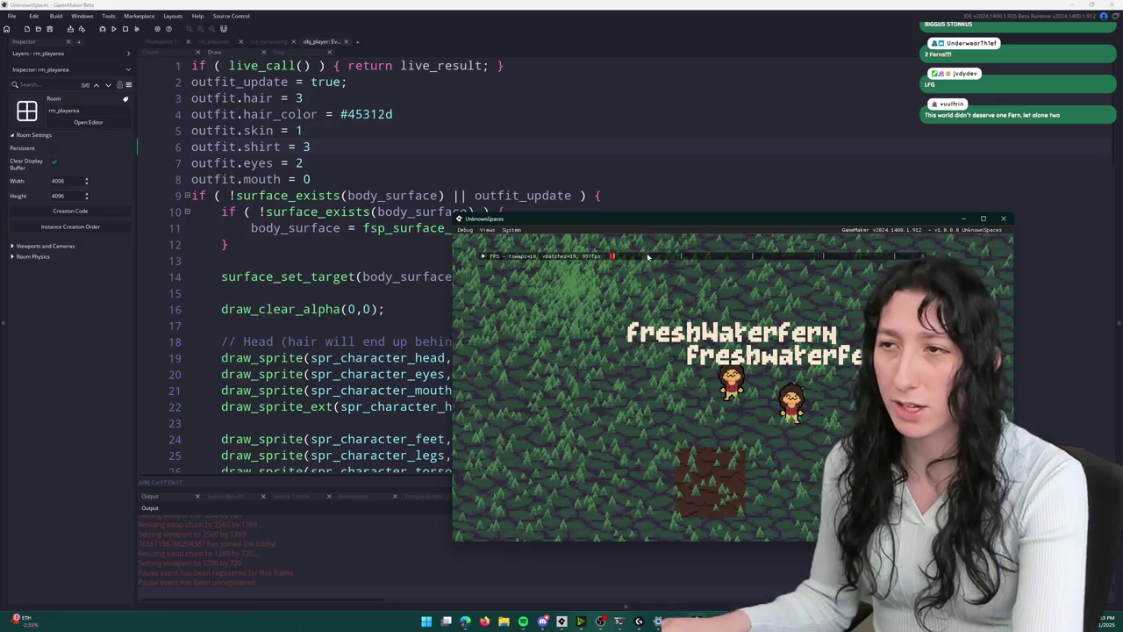
{"action": "left_click", "coordinate": [335, 390]}
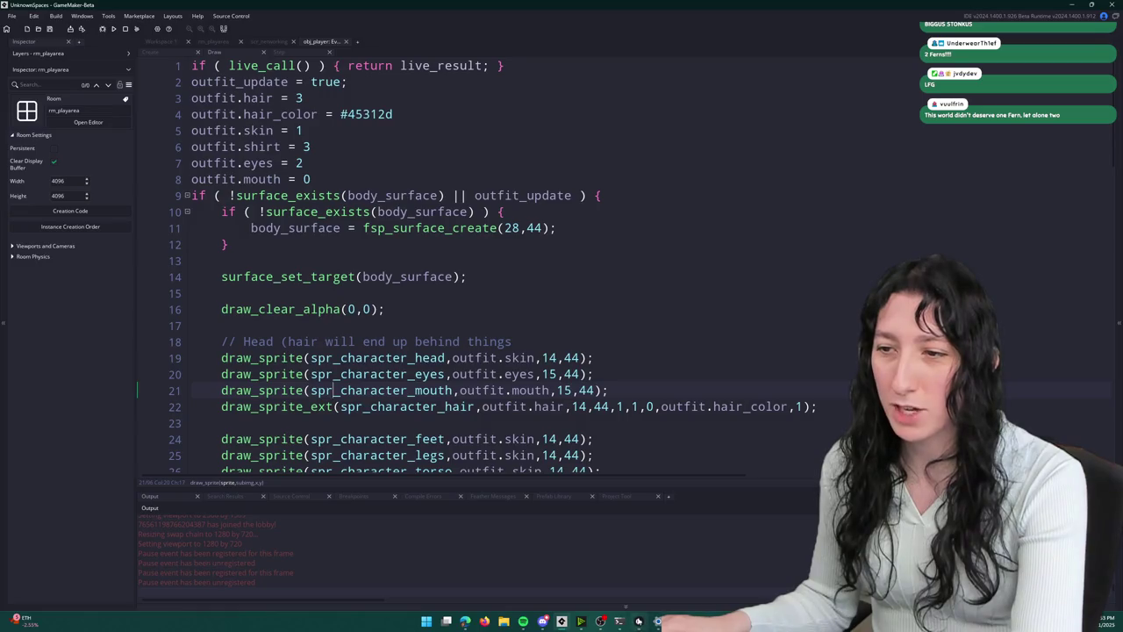
{"action": "left_click", "coordinate": [619, 621]}
{"action": "key", "text": "alt+Tab"}
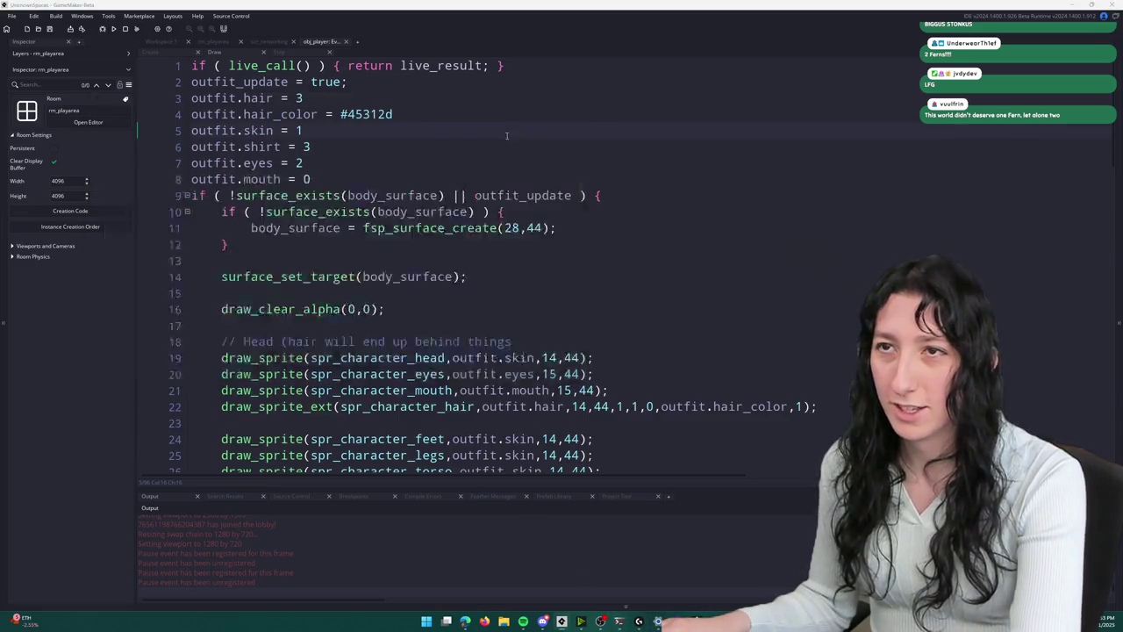
{"action": "key", "text": "alt+Tab"}
{"action": "key", "text": "alt+Tab"}
{"action": "key", "text": "Down"}
{"action": "key", "text": "Left"}
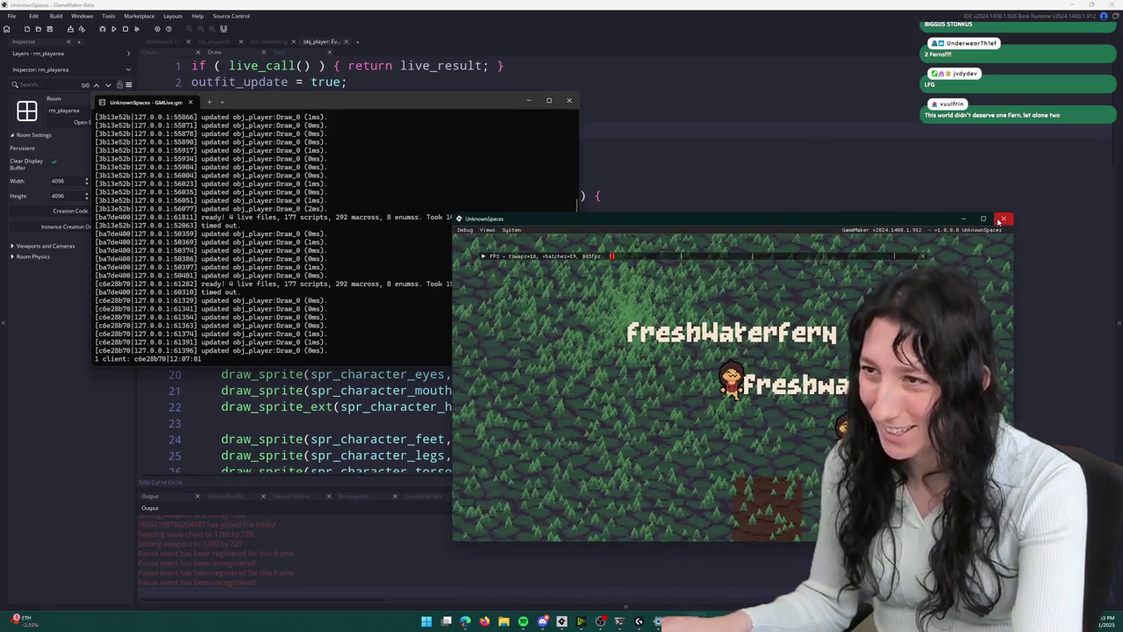
{"action": "left_click", "coordinate": [706, 120]}
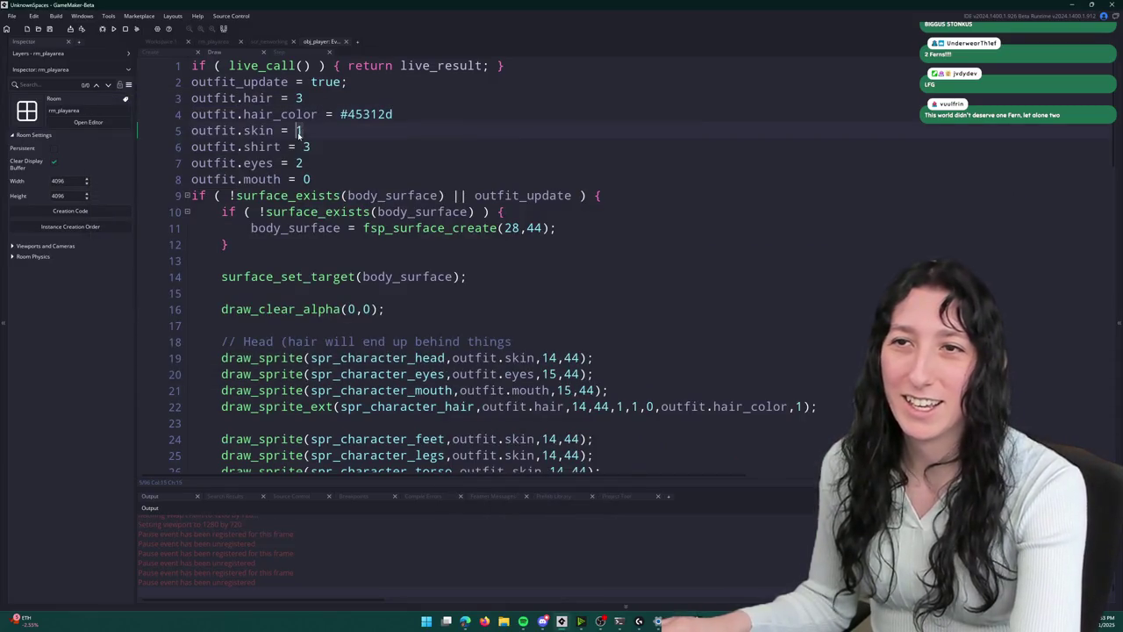
- Try skin 3 in the game, revert it to 1, stop the game, and close the GMLive console
{"action": "type", "text": "3"}
{"action": "key", "text": "alt+Tab"}
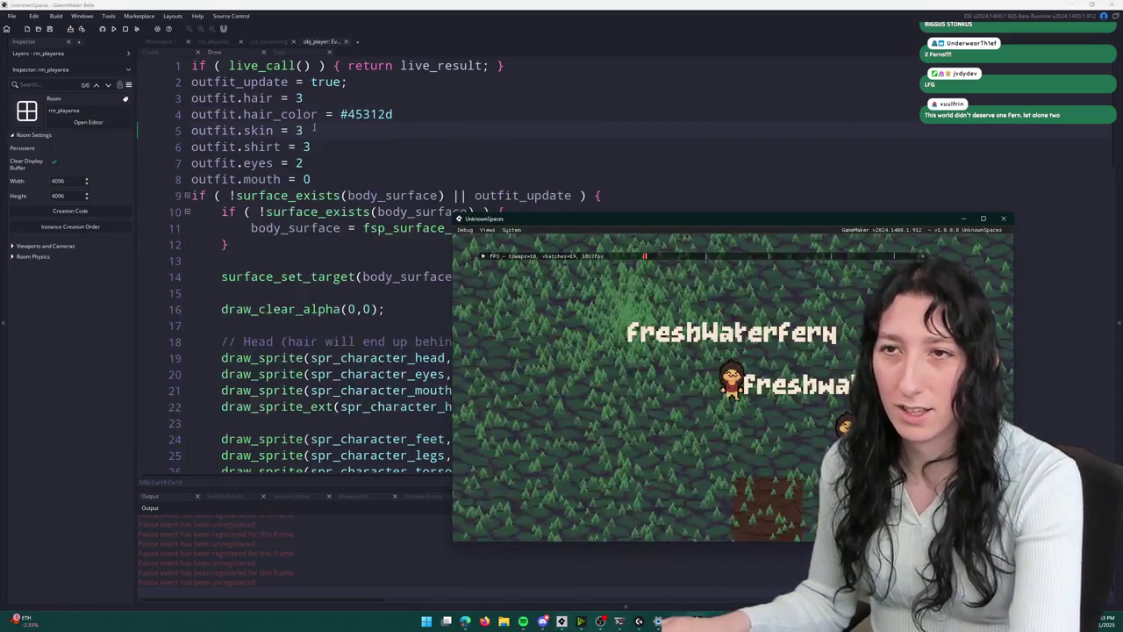
{"action": "key", "text": "alt+Tab"}
{"action": "key", "text": "ctrl+z"}
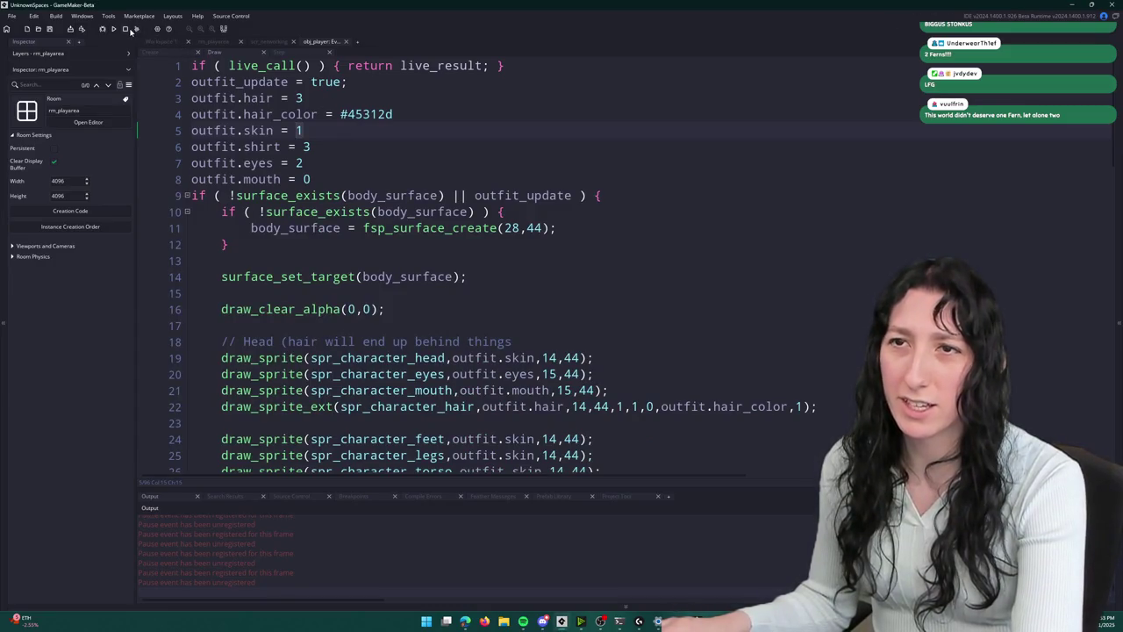
{"action": "left_click", "coordinate": [125, 29]}
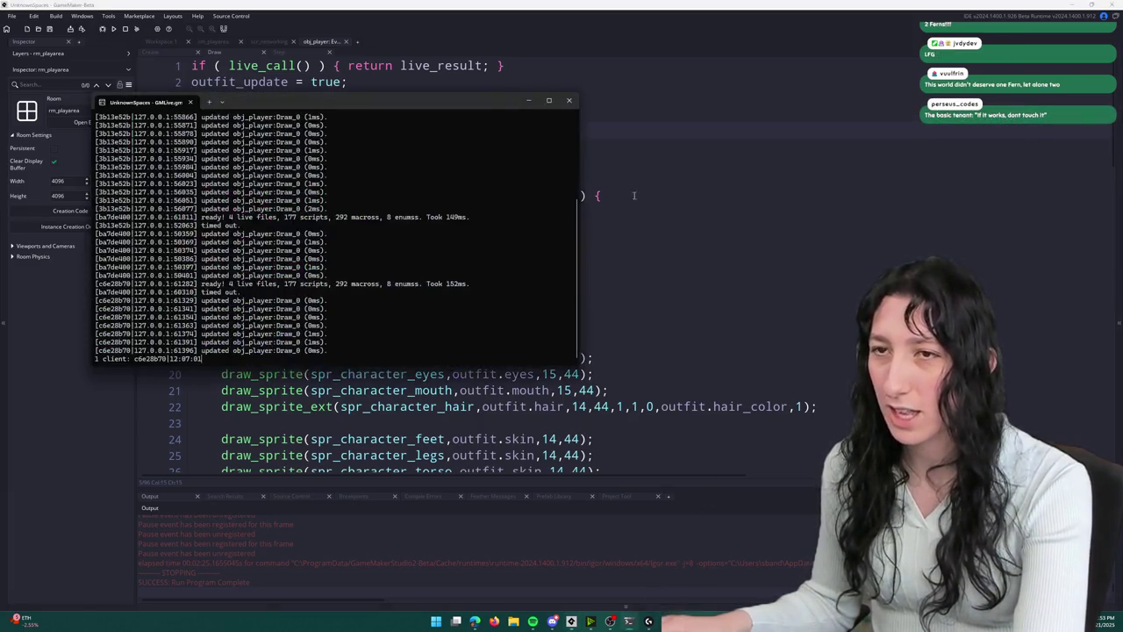
{"action": "left_click", "coordinate": [576, 102]}
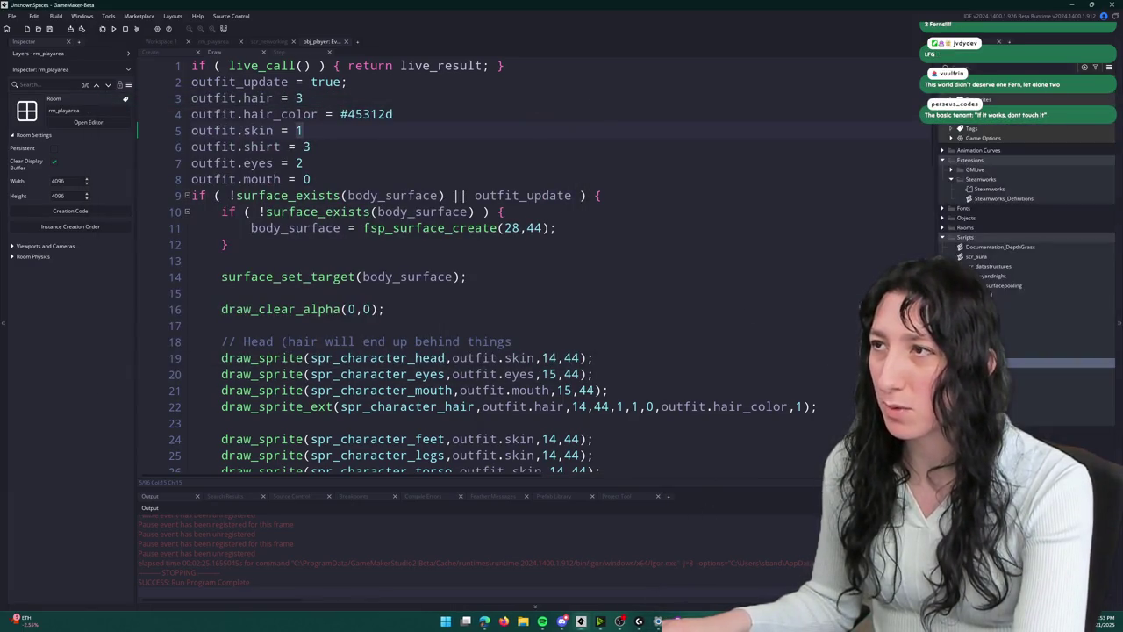
- Find and open the obj_gmlive object through the asset search
{"action": "key", "text": "ctrl+t"}
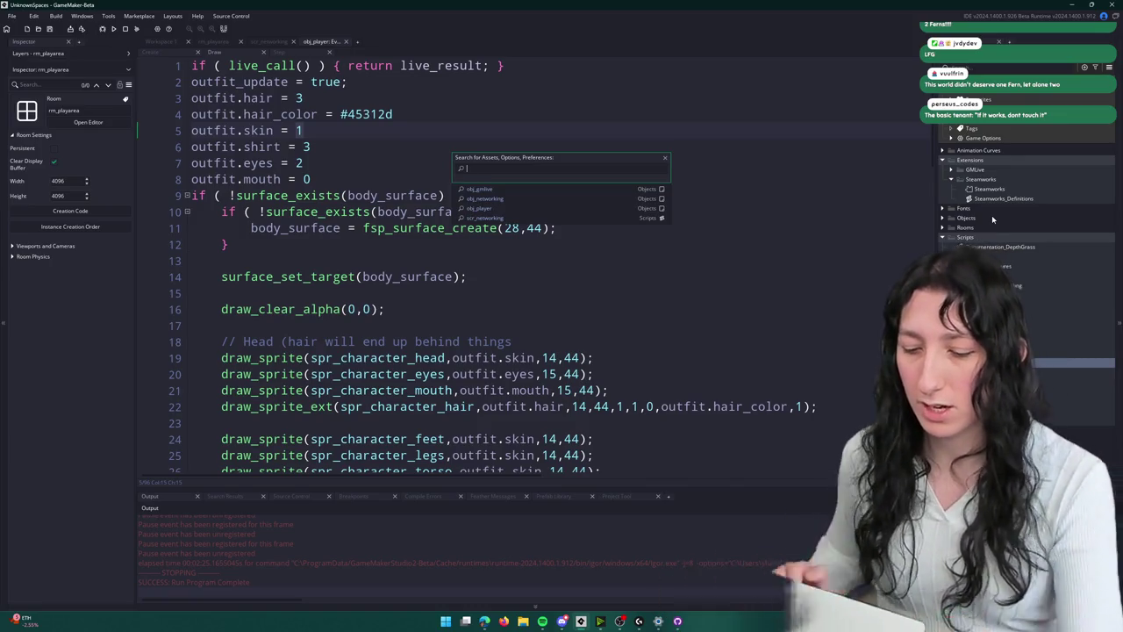
{"action": "type", "text": "m"}
{"action": "key", "text": "Down"}
{"action": "key", "text": "Down"}
{"action": "key", "text": "Down"}
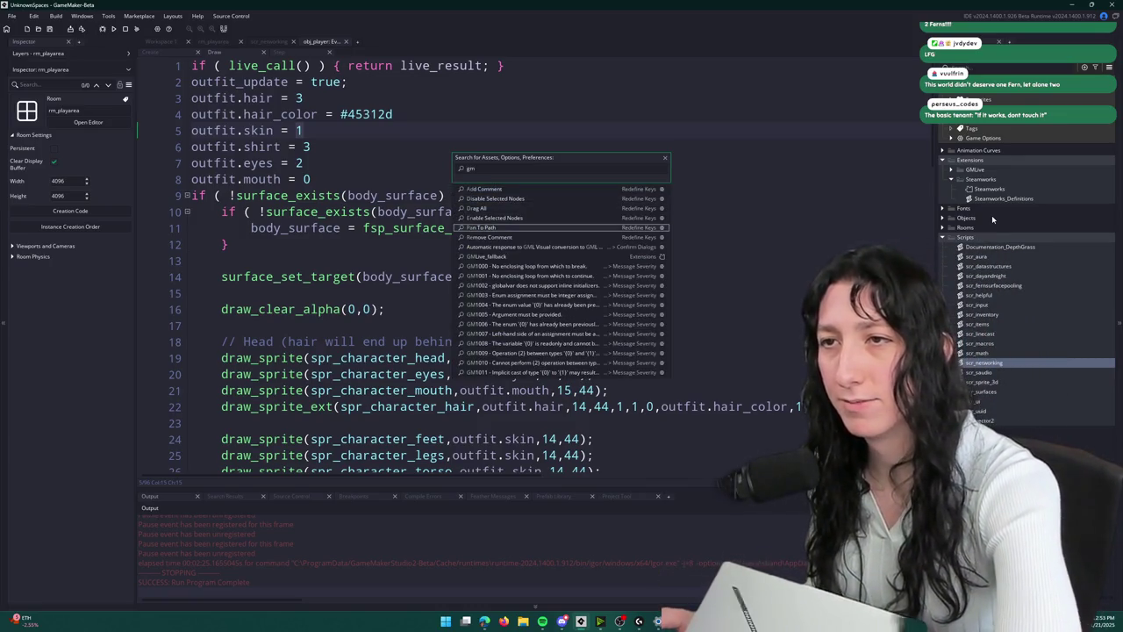
{"action": "key", "text": "BackSpace"}
{"action": "key", "text": "BackSpace"}
{"action": "type", "text": "ob"}
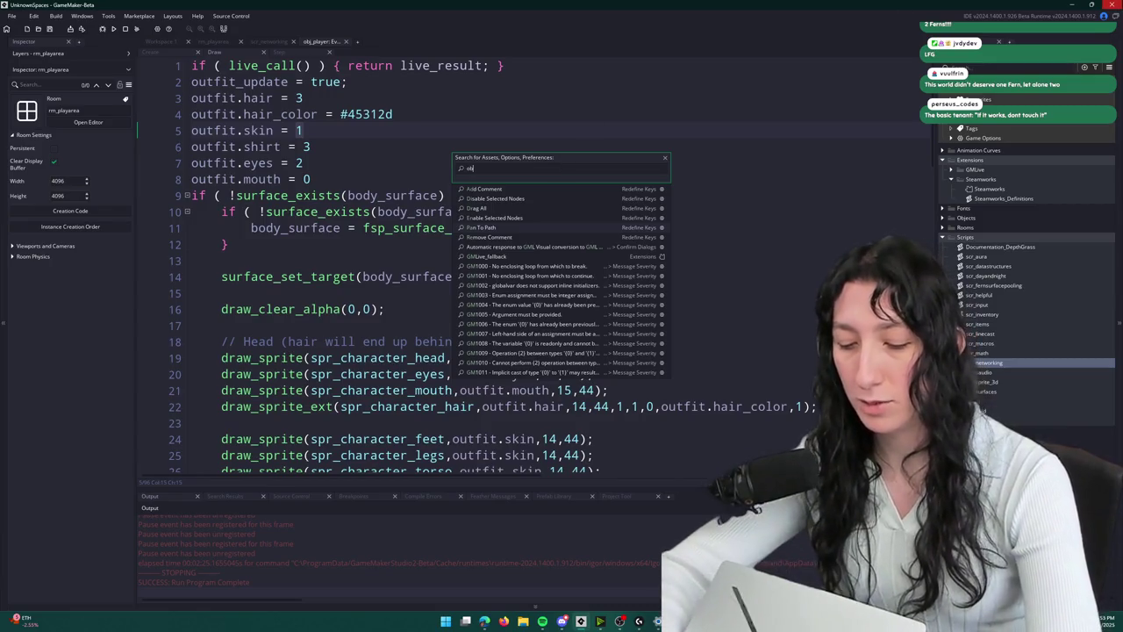
{"action": "type", "text": "j_g"}
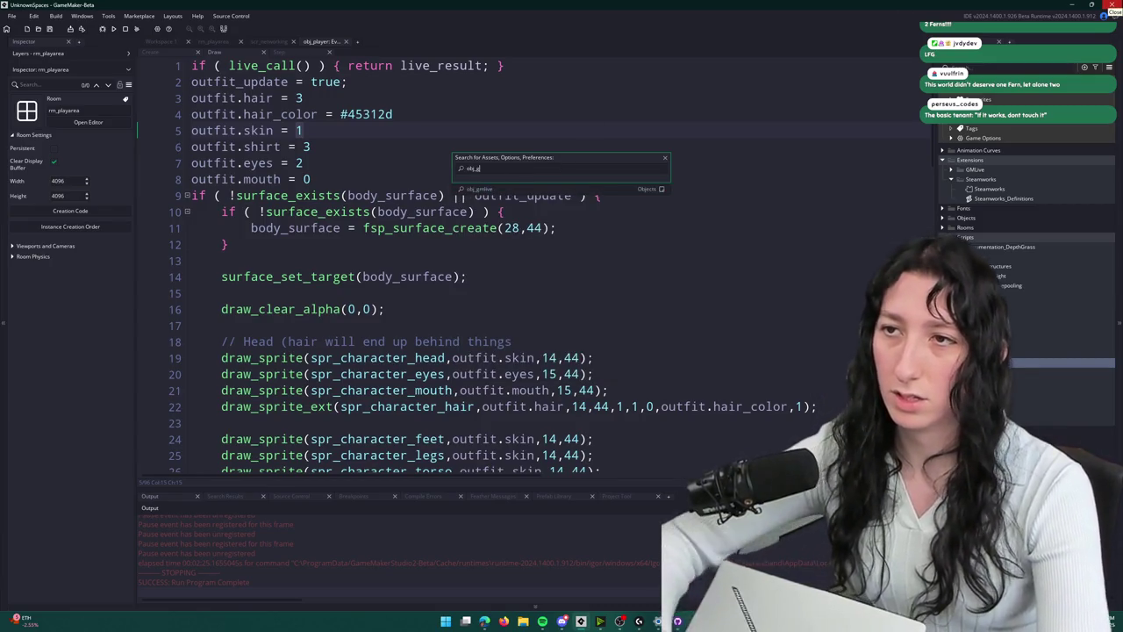
{"action": "key", "text": "Return"}
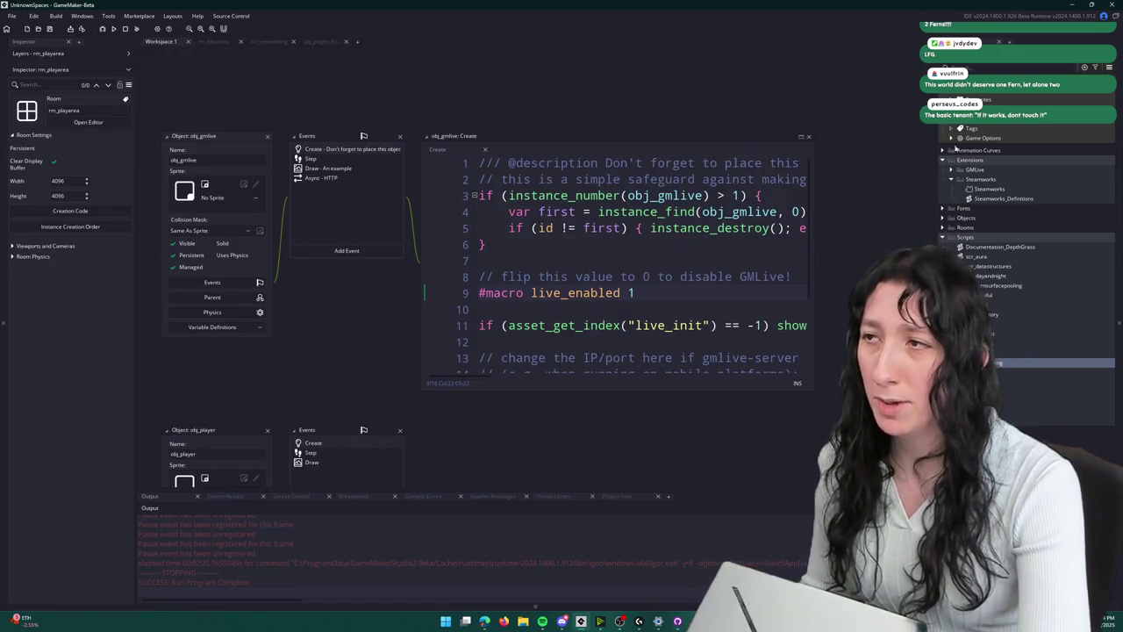
- Launch gmlive-server.exe from the included GMLive files and place its console centre-right
{"action": "mouse_move", "coordinate": [1084, 103]}
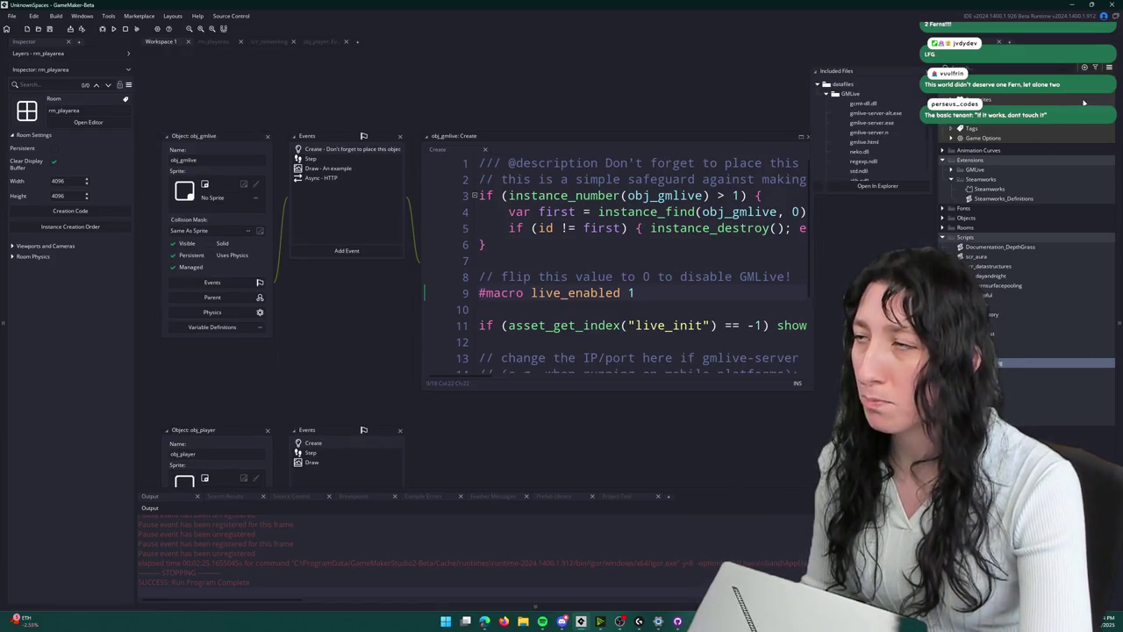
{"action": "left_click", "coordinate": [848, 186]}
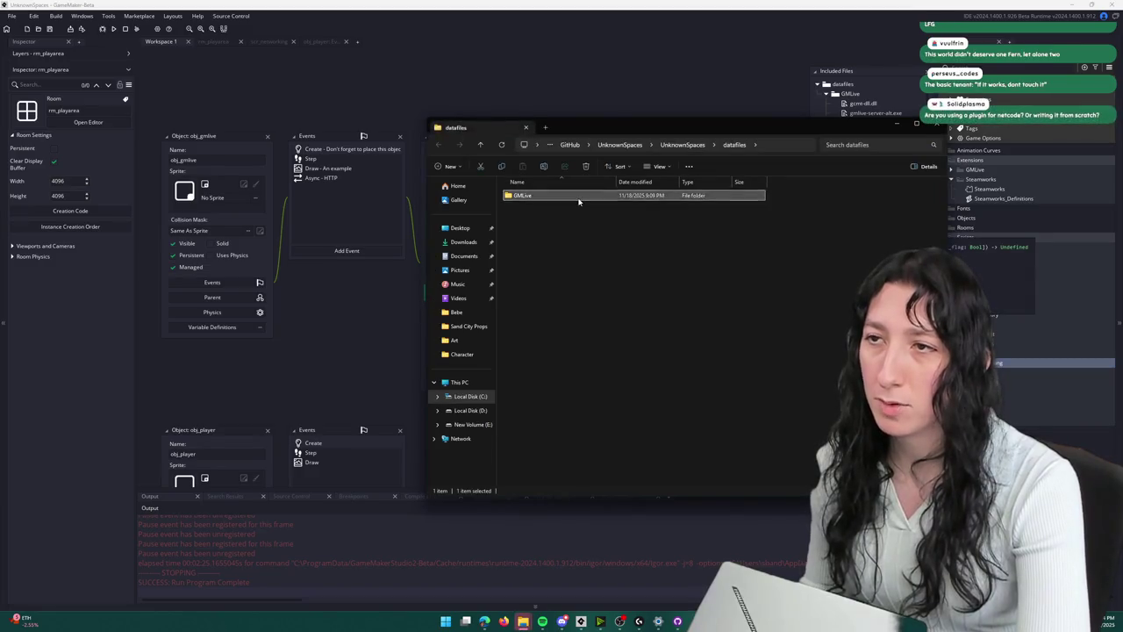
{"action": "double_click", "coordinate": [558, 219]}
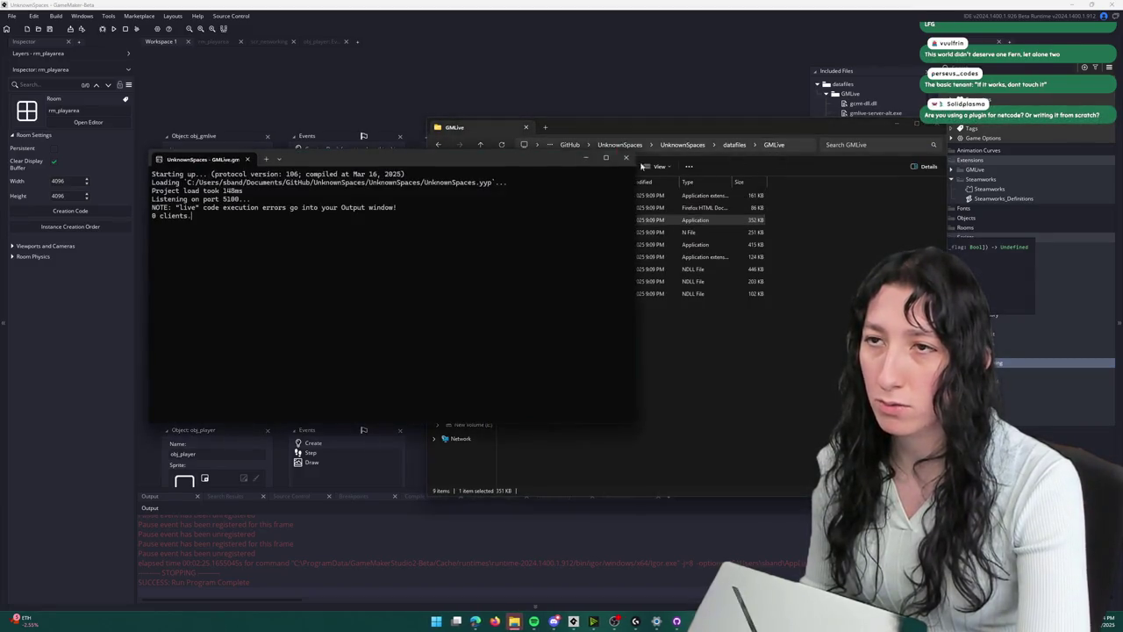
{"action": "middle_click", "coordinate": [490, 132]}
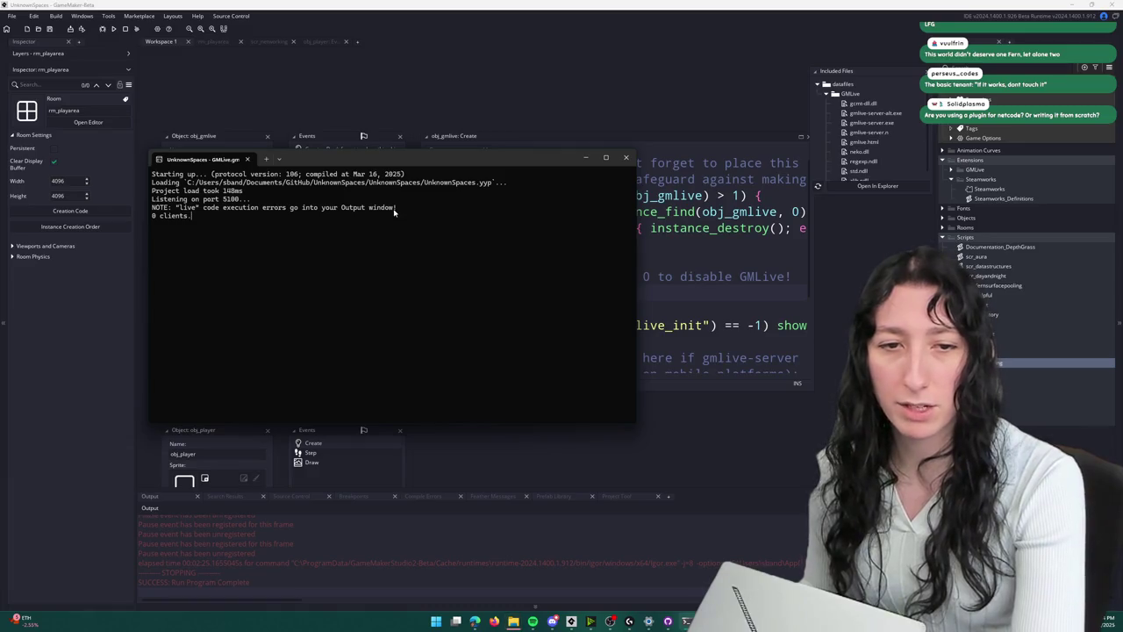
{"action": "left_click_drag", "start_coordinate": [377, 161], "coordinate": [656, 130]}
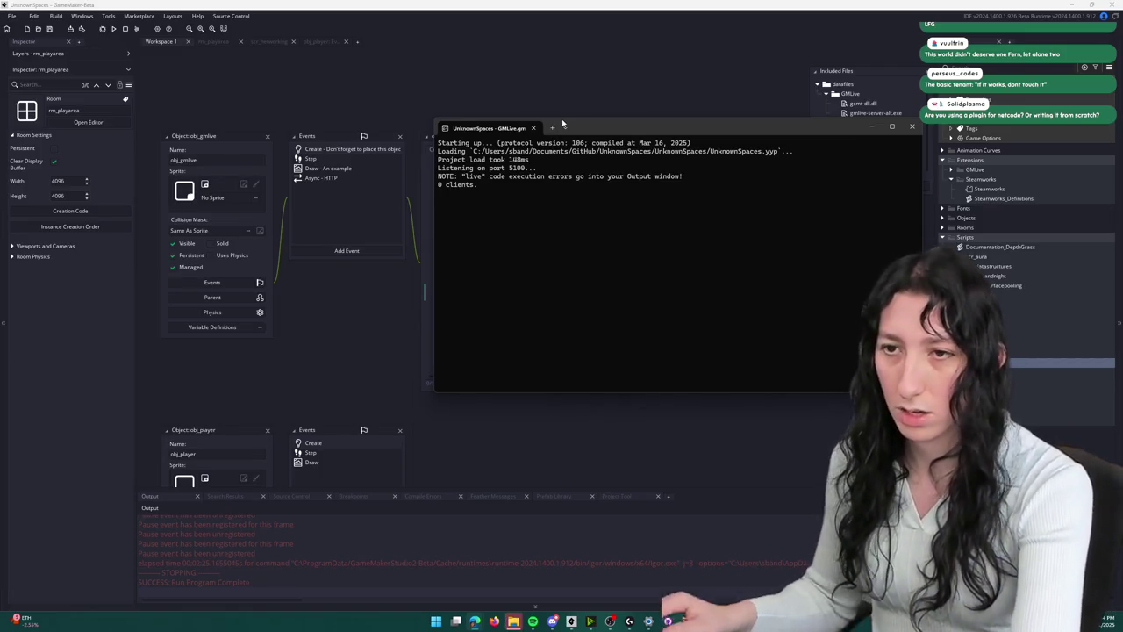
{"action": "left_click", "coordinate": [443, 88]}
- Run the game to its menu and close it, then expand Extensions > GMLive and select the GMLive script
{"action": "key", "text": "F5"}
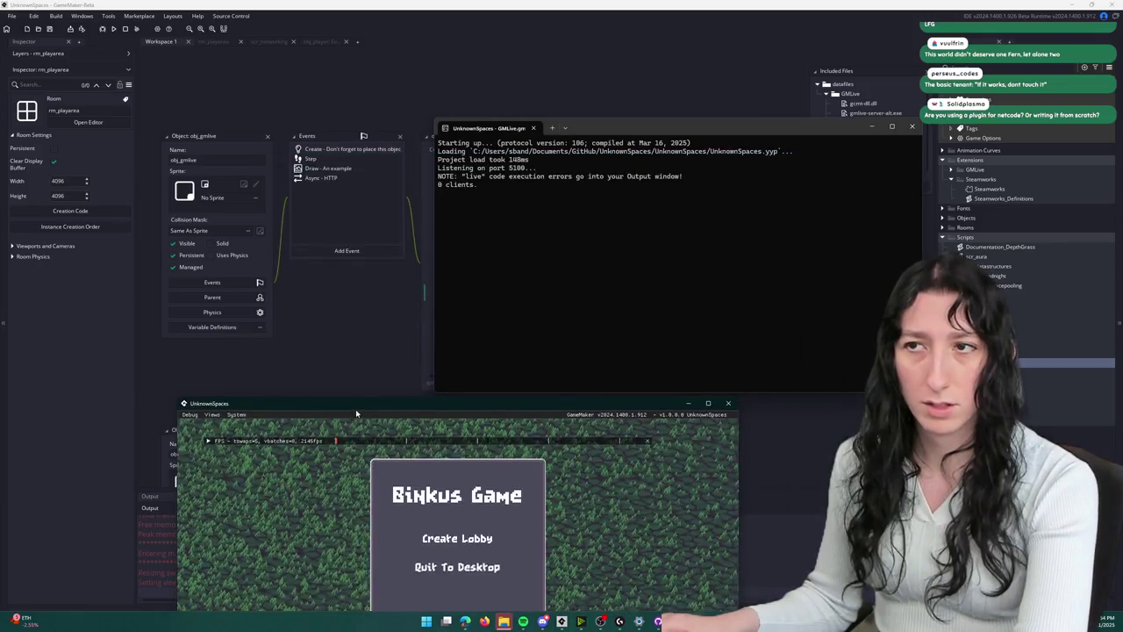
{"action": "left_click_drag", "start_coordinate": [355, 472], "coordinate": [354, 250]}
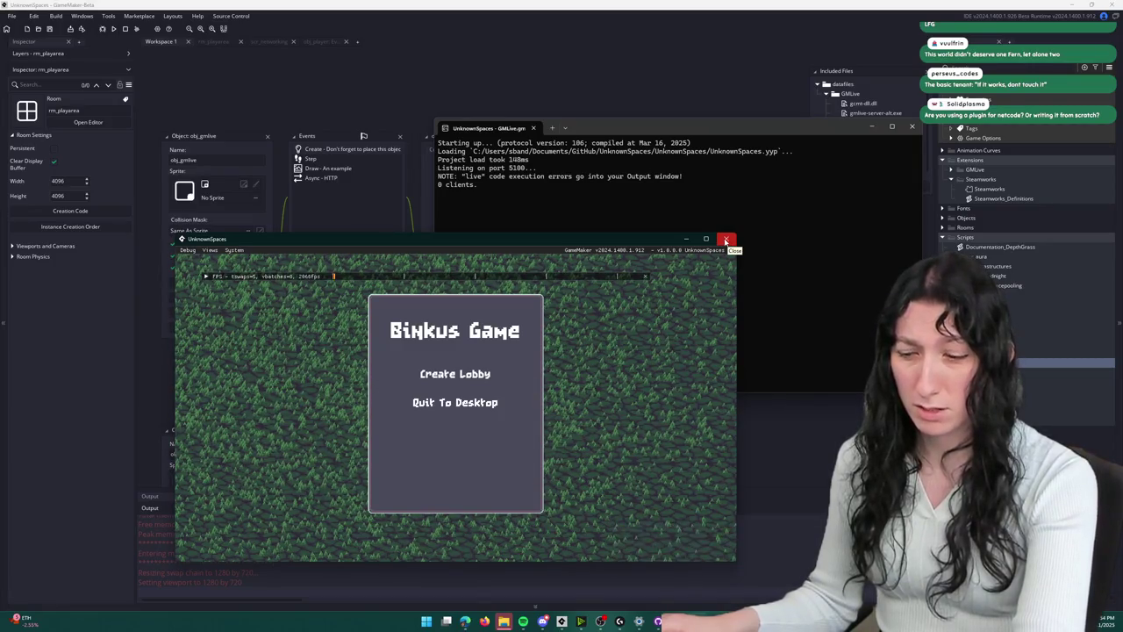
{"action": "left_click", "coordinate": [724, 239]}
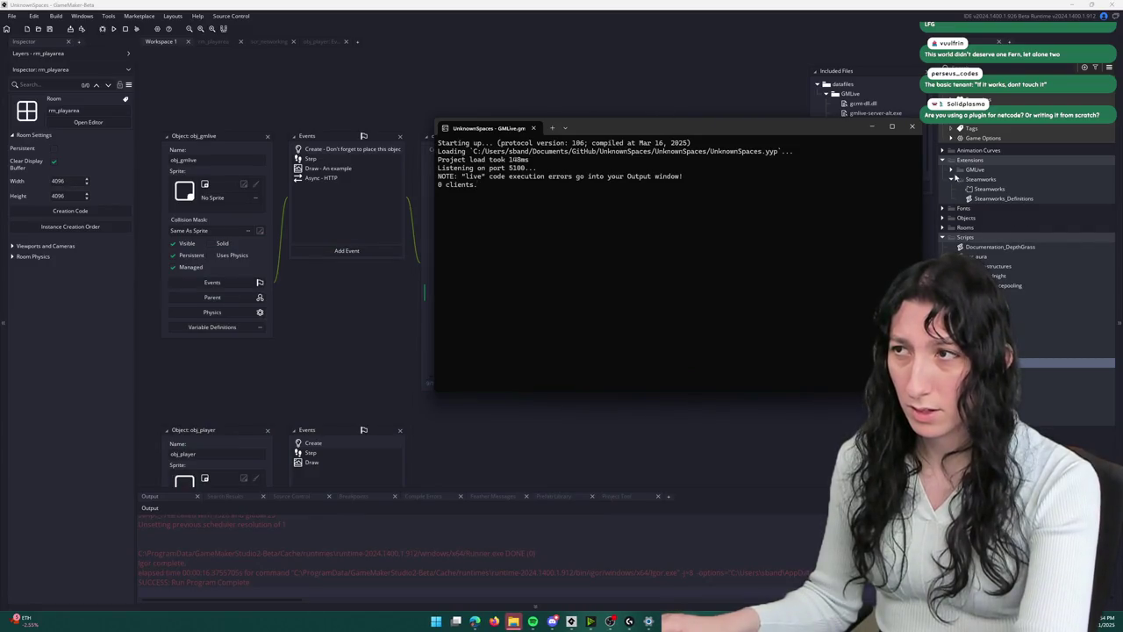
{"action": "left_click", "coordinate": [952, 169]}
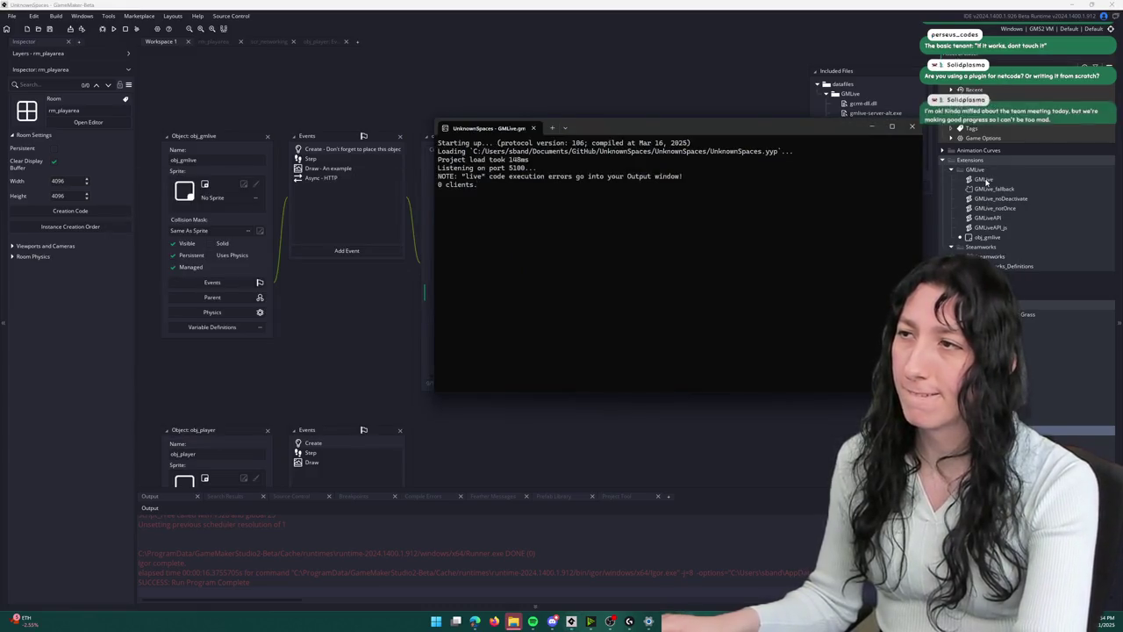
{"action": "left_click", "coordinate": [985, 179]}
- Inspect the Push, Art and Fixed some stuff commits in GitHub Desktop's history, then return to GameMaker
{"action": "key", "text": "alt+Tab"}
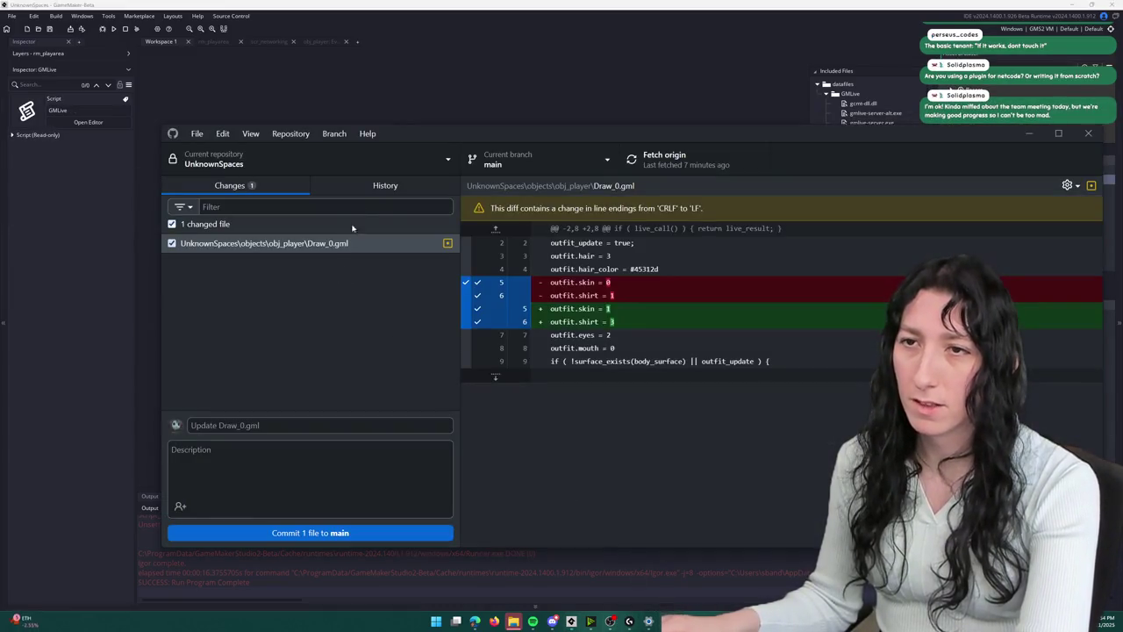
{"action": "left_click", "coordinate": [385, 185]}
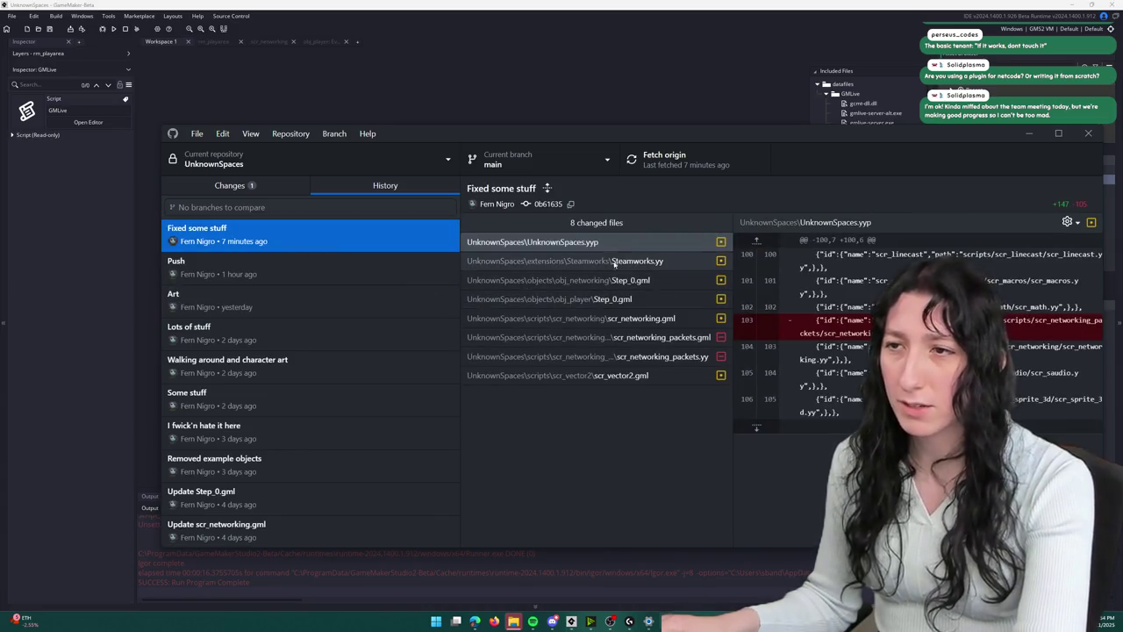
{"action": "left_click", "coordinate": [307, 262]}
{"action": "scroll", "coordinate": [580, 515], "scroll_direction": "down", "scroll_amount": 5}
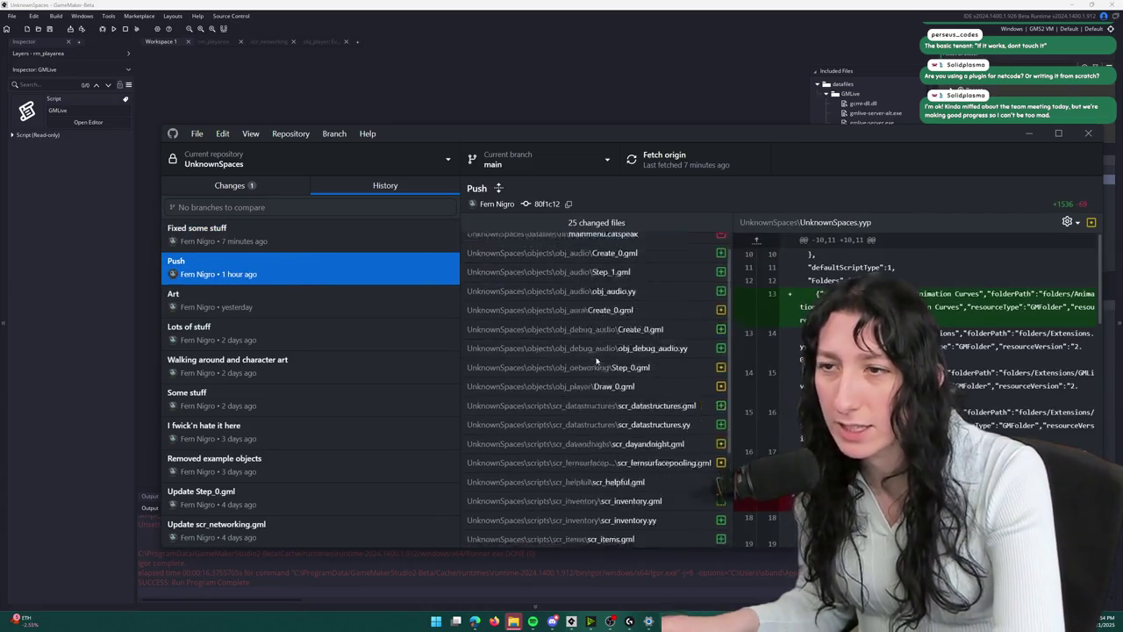
{"action": "scroll", "coordinate": [579, 516], "scroll_direction": "up", "scroll_amount": 5}
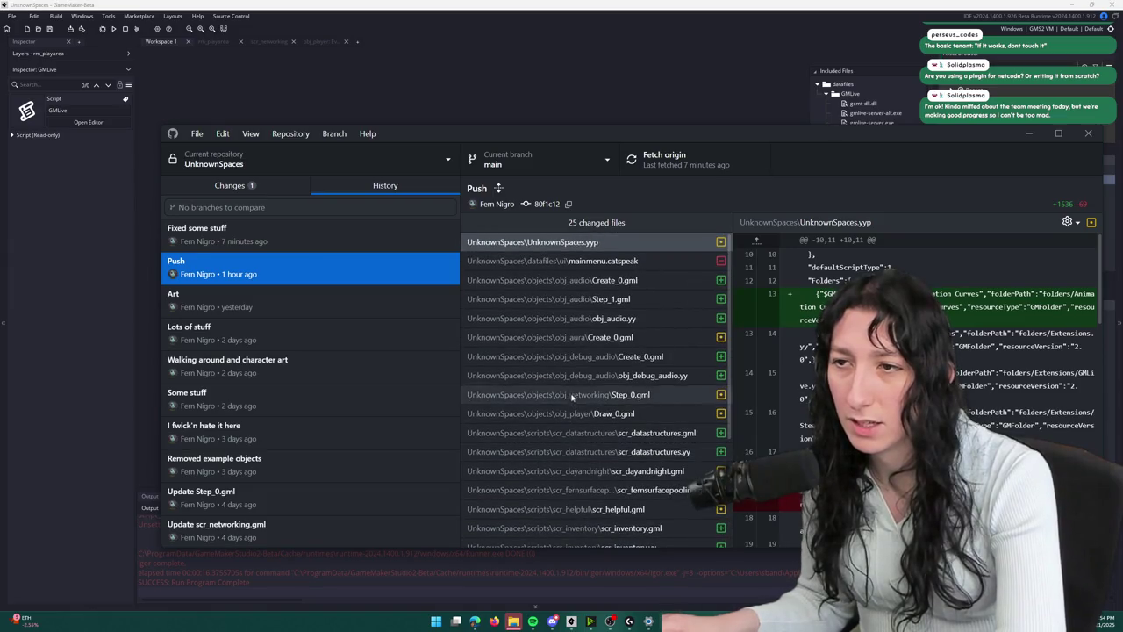
{"action": "left_click", "coordinate": [308, 300]}
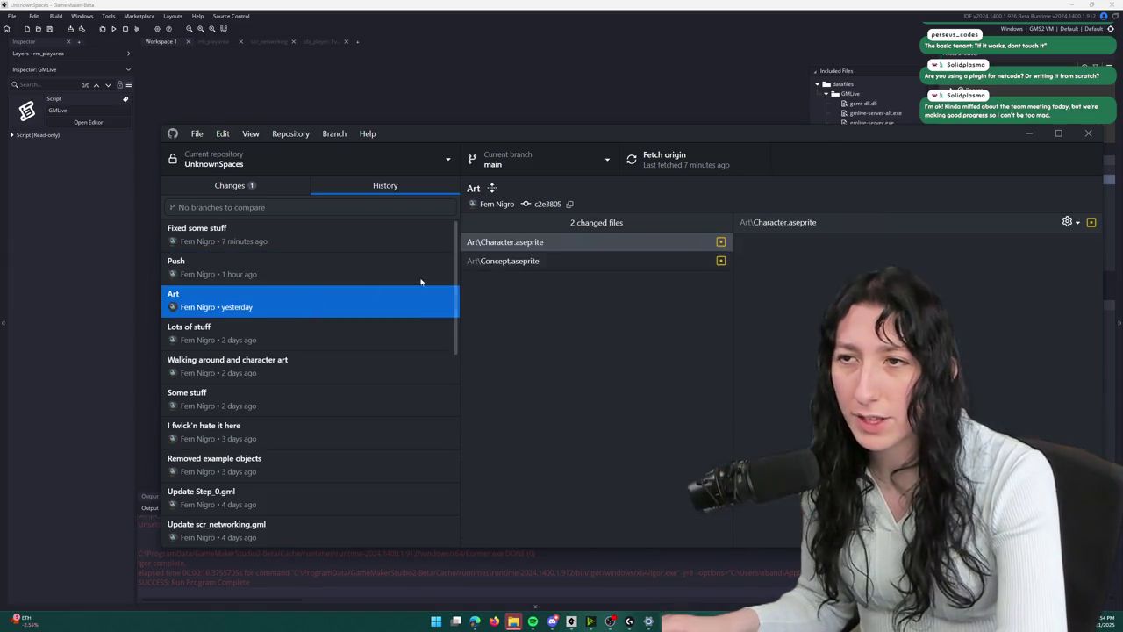
{"action": "left_click", "coordinate": [379, 237]}
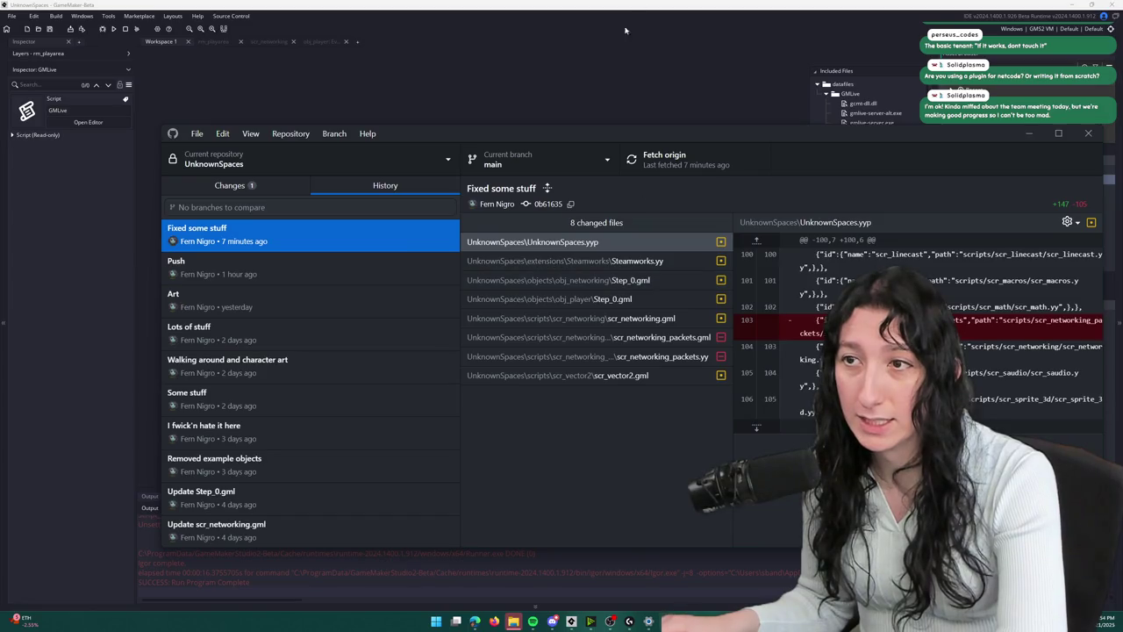
{"action": "left_click", "coordinate": [598, 85]}
{"action": "left_click", "coordinate": [618, 238]}
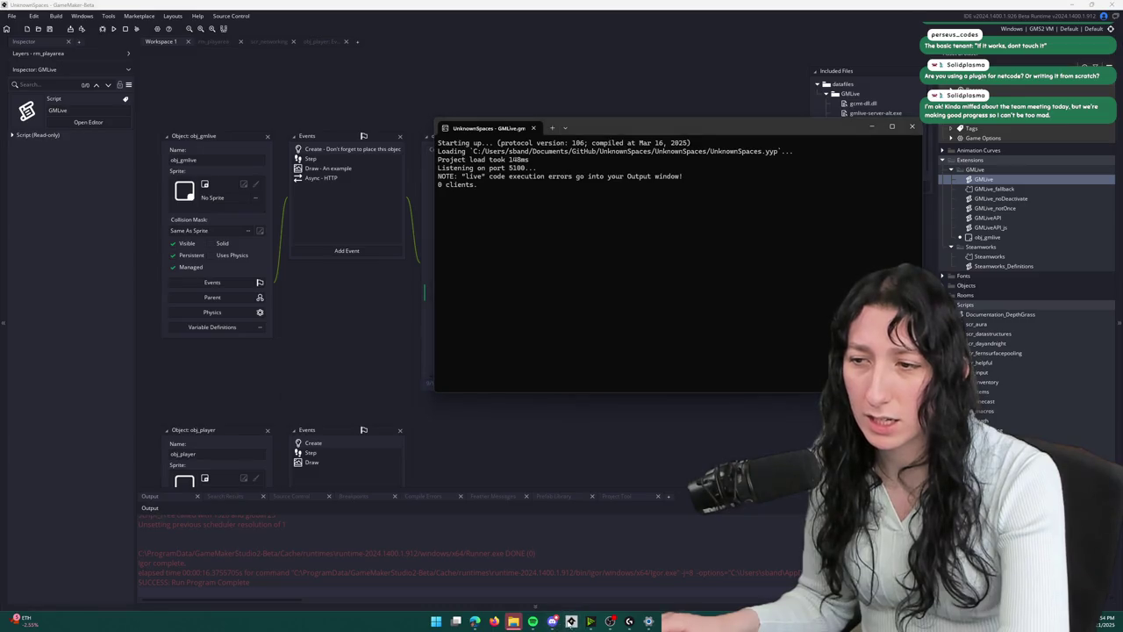
- Run the game again, move its window to the top-left, and close it
{"action": "left_click", "coordinate": [124, 32]}
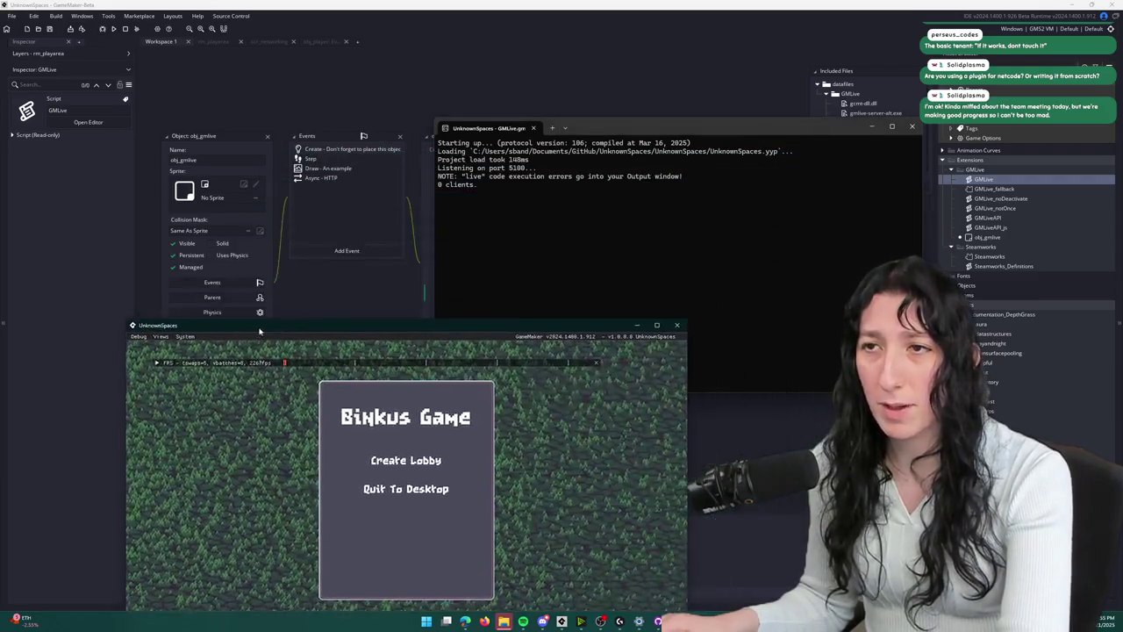
{"action": "left_click_drag", "start_coordinate": [258, 325], "coordinate": [311, 70]}
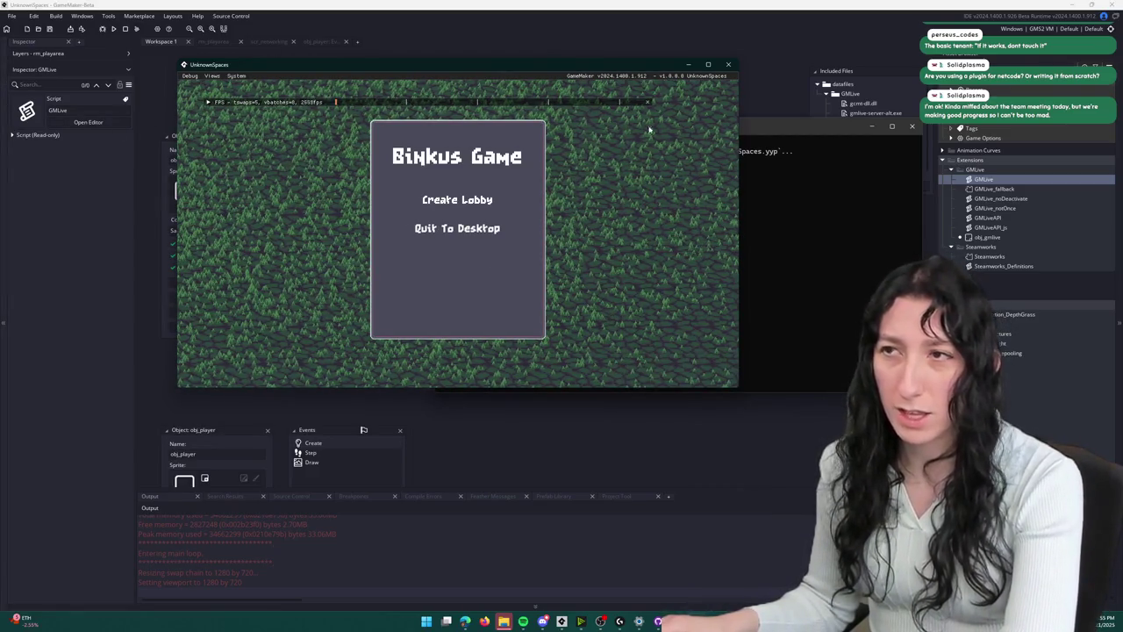
{"action": "key", "text": "Escape"}
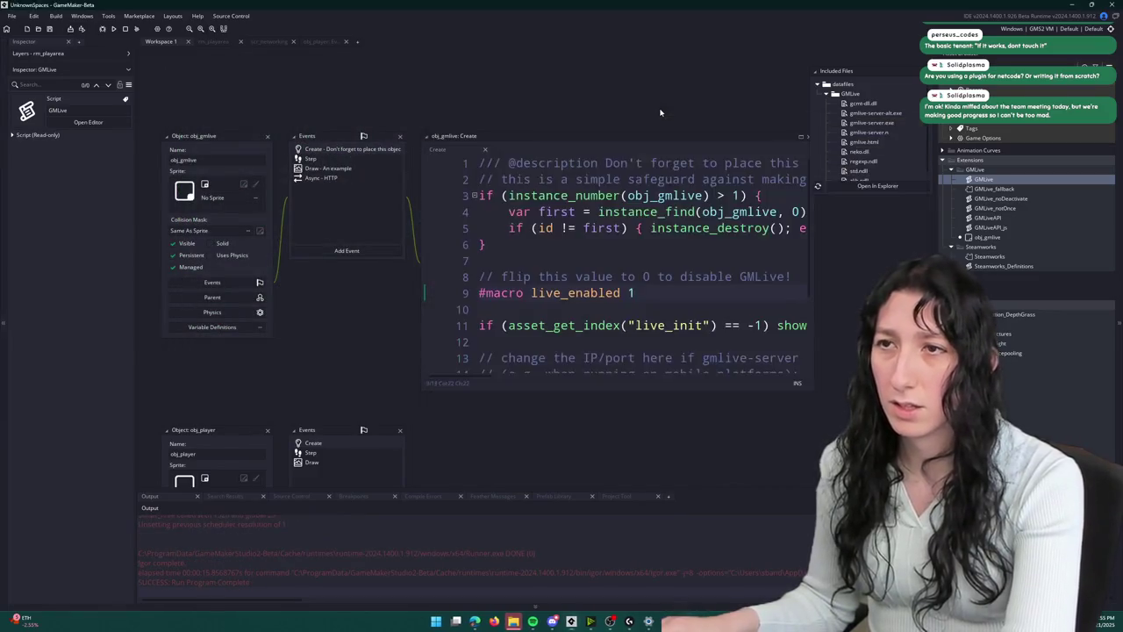
- Search the project for obj_gmlive and jump to its use in obj_boot's Step event
{"action": "key", "text": "ctrl+t"}
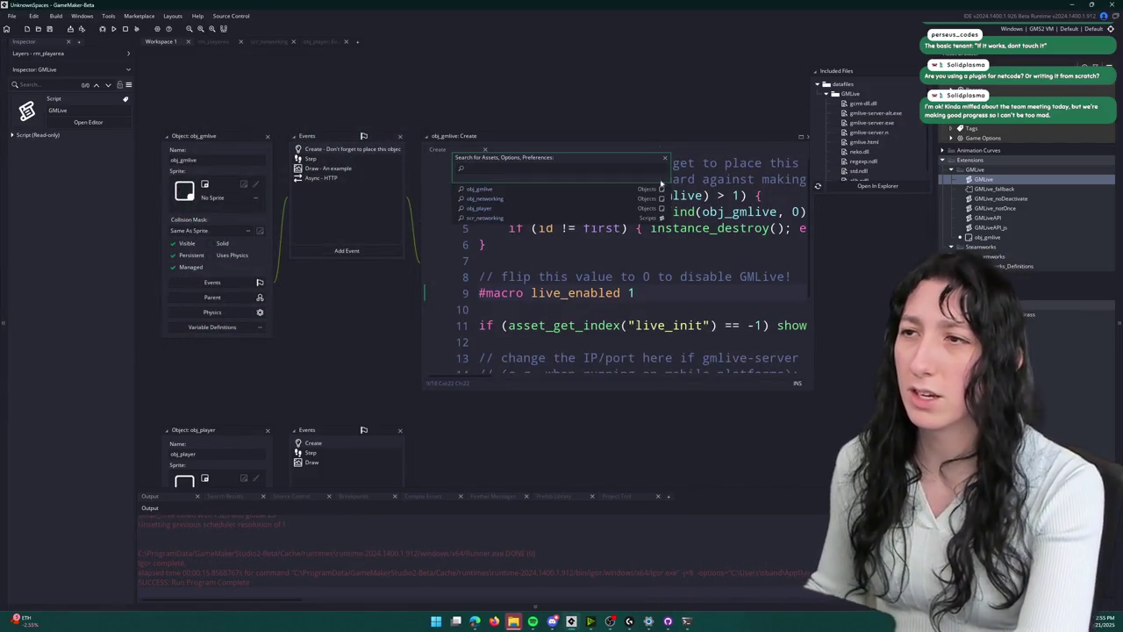
{"action": "key", "text": "Escape"}
{"action": "double_click", "coordinate": [740, 211]}
{"action": "key", "text": "ctrl+f"}
{"action": "key", "text": "Return"}
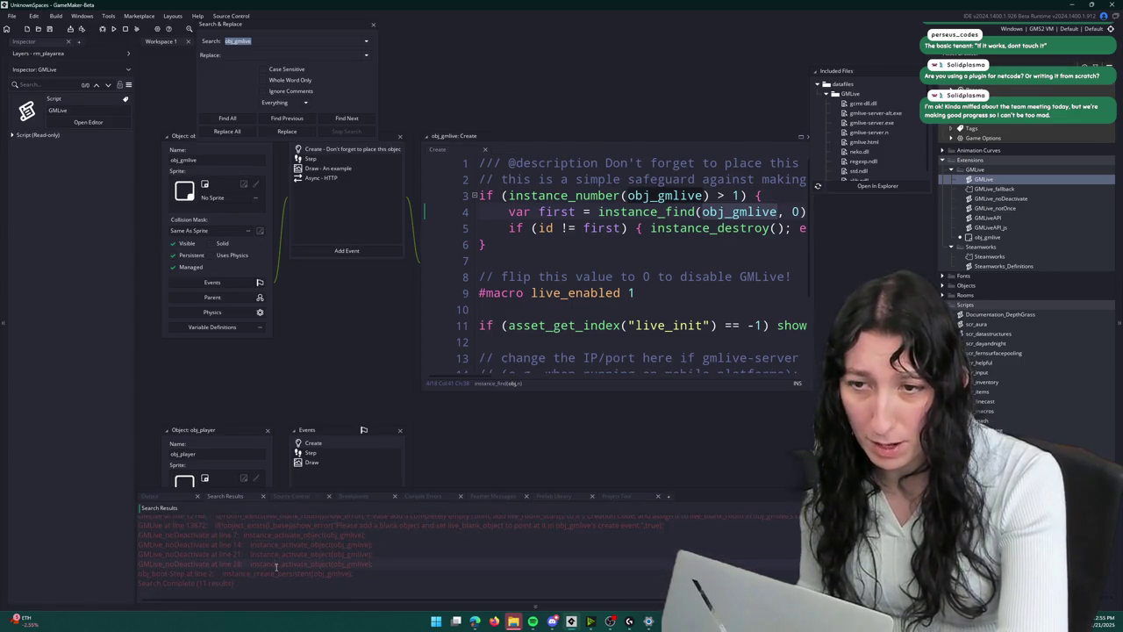
{"action": "double_click", "coordinate": [277, 564]}
{"action": "double_click", "coordinate": [277, 573]}
- Move the obj_gmlive creation line above the if (BuildIsOffline) block and rerun the game
{"action": "scroll", "coordinate": [581, 235], "scroll_direction": "down", "scroll_amount": 2}
{"action": "scroll", "coordinate": [581, 235], "scroll_direction": "down", "scroll_amount": 2}
{"action": "scroll", "coordinate": [581, 234], "scroll_direction": "up", "scroll_amount": 3}
{"action": "scroll", "coordinate": [615, 263], "scroll_direction": "down", "scroll_amount": 3}
{"action": "left_click", "coordinate": [744, 277]}
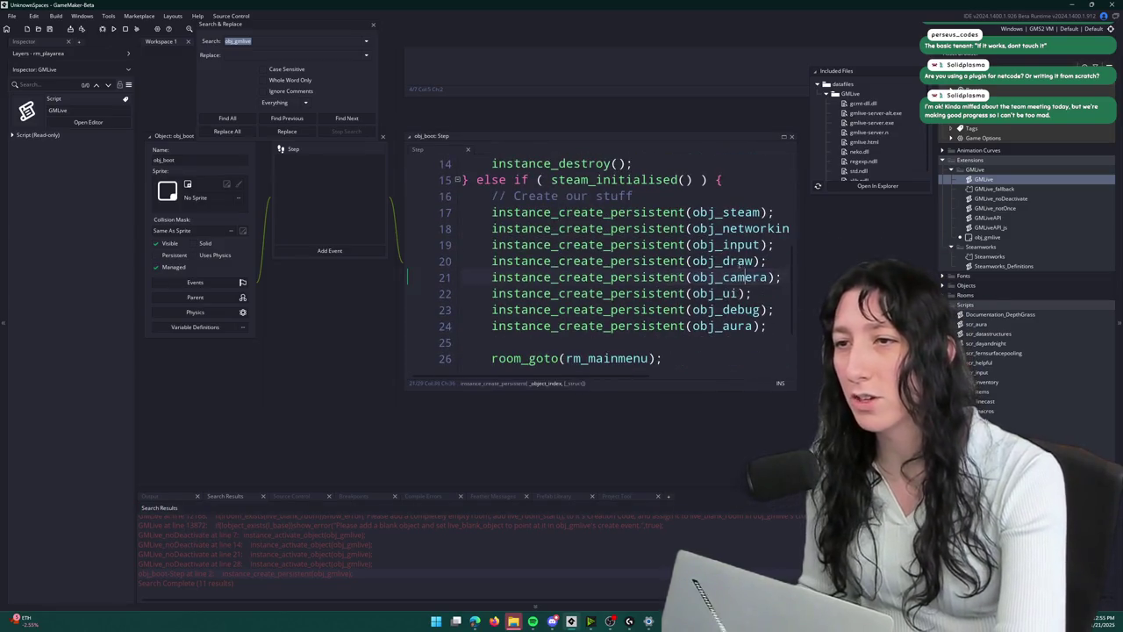
{"action": "scroll", "coordinate": [744, 276], "scroll_direction": "up", "scroll_amount": 5}
{"action": "left_click", "coordinate": [782, 179]}
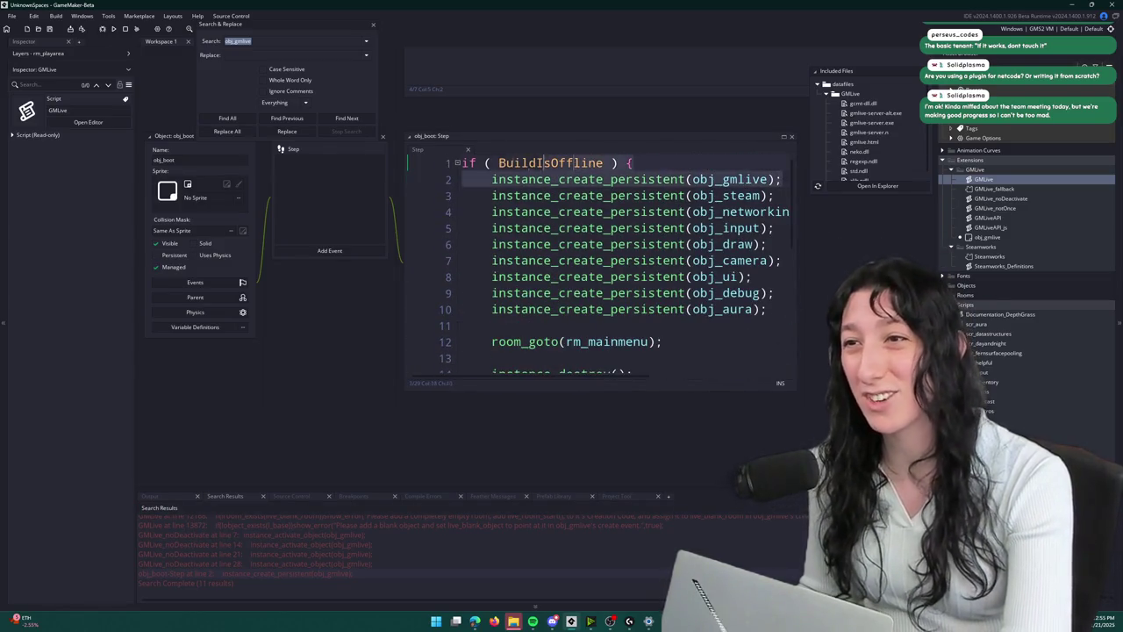
{"action": "left_click", "coordinate": [490, 180]}
{"action": "key", "text": "BackSpace"}
{"action": "key", "text": "BackSpace"}
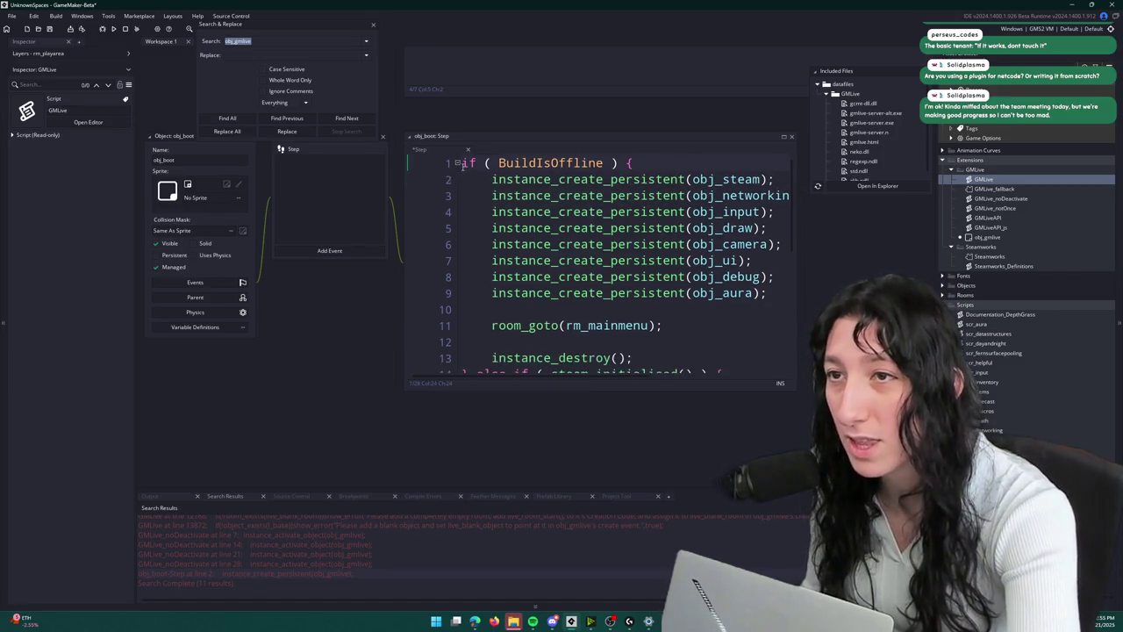
{"action": "key", "text": "Return"}
{"action": "key", "text": "Return"}
{"action": "type", "text": "instance_create_persistent(obj_gmlive);"}
{"action": "key", "text": "F5"}
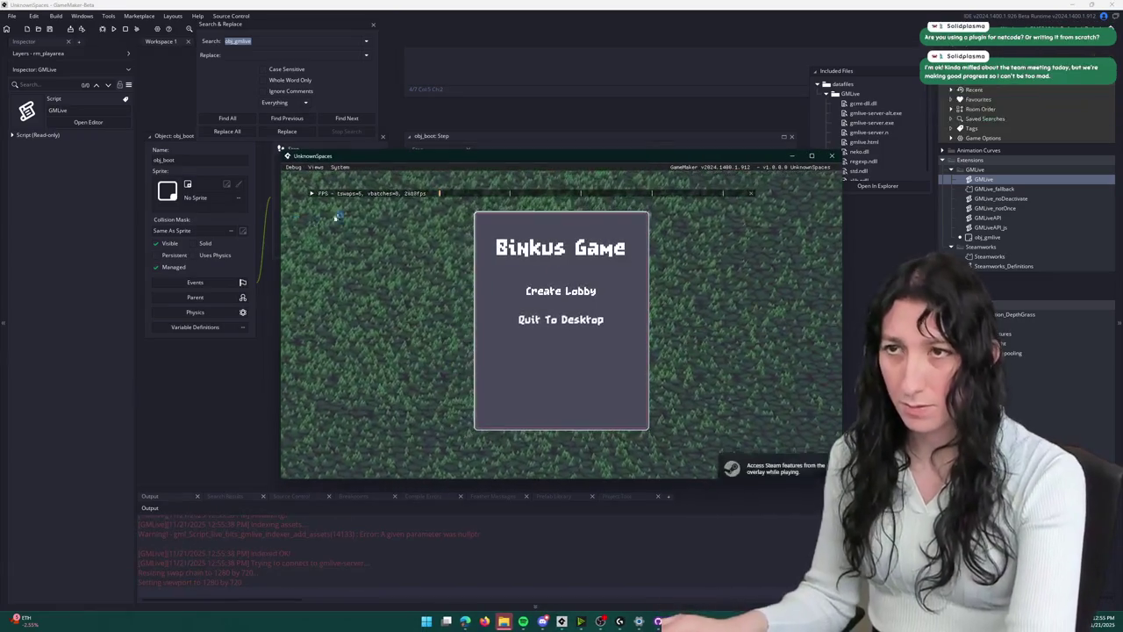
- Start a new lobby, move the GMLive terminal aside, maximize the game, walk left, and invite a friend
{"action": "left_click", "coordinate": [560, 290]}
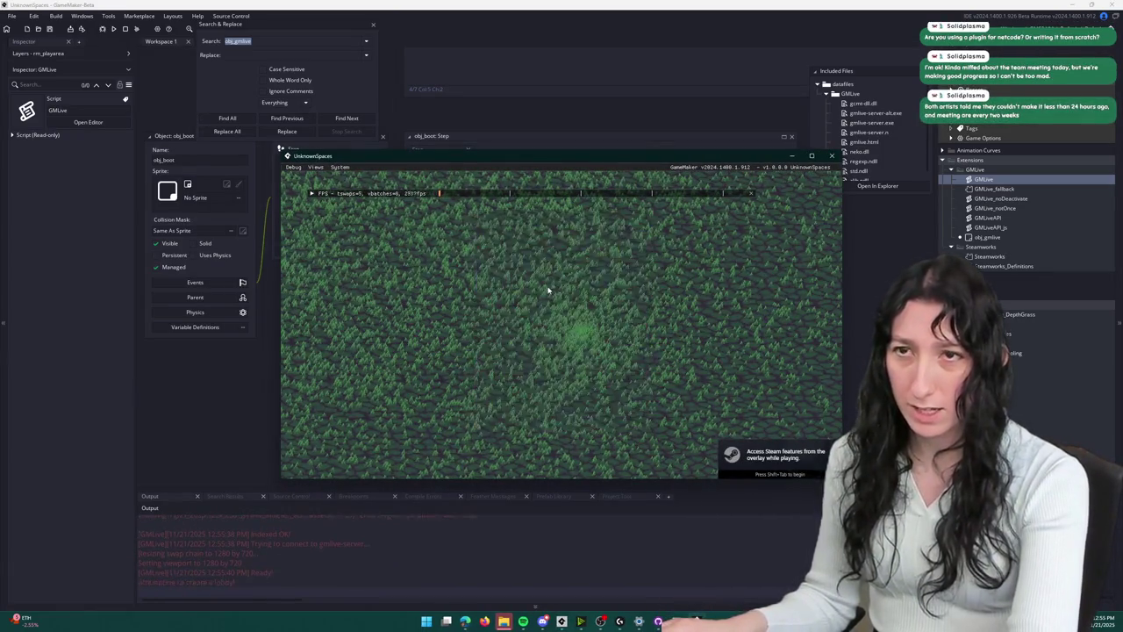
{"action": "key", "text": "alt+Tab"}
{"action": "left_click_drag", "start_coordinate": [575, 129], "coordinate": [653, 251]}
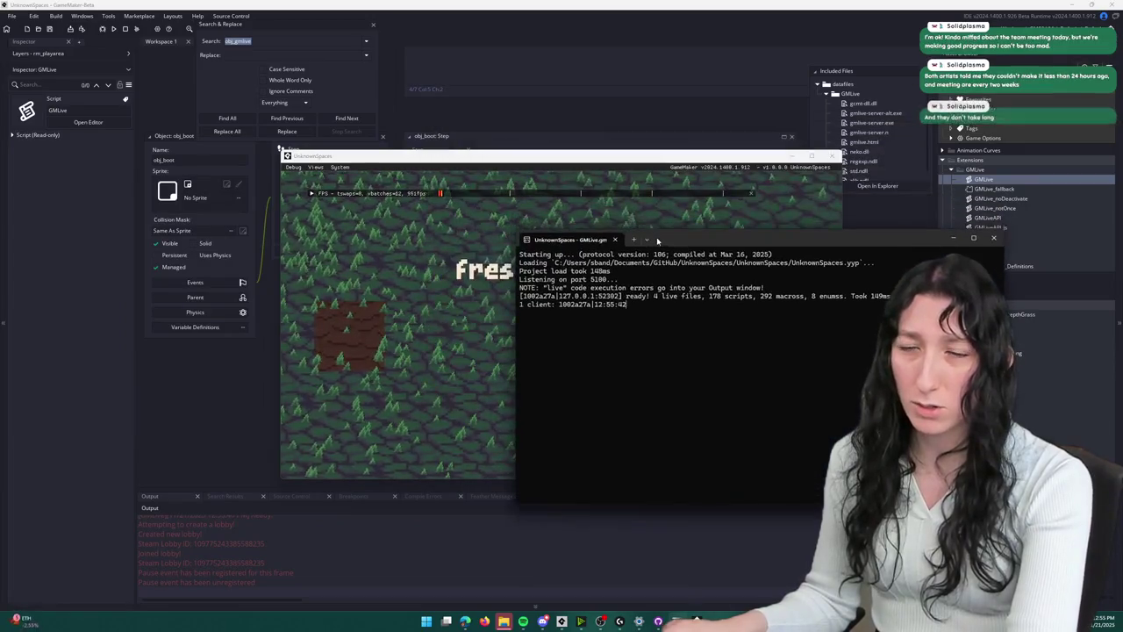
{"action": "double_click", "coordinate": [510, 151]}
{"action": "key", "text": "a"}
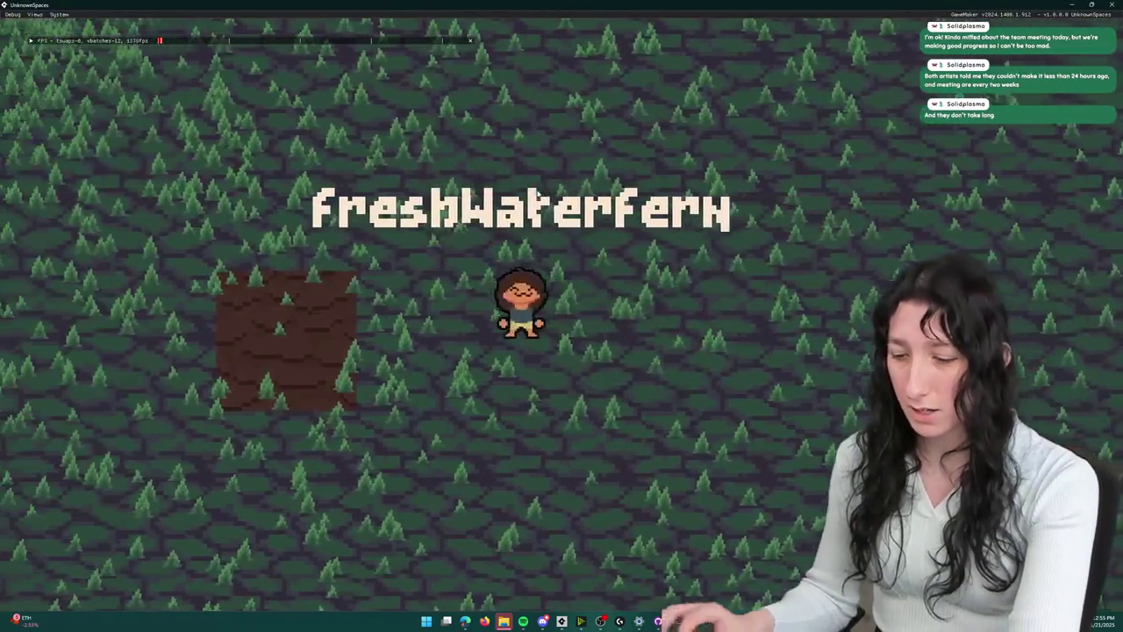
{"action": "key", "text": "i"}
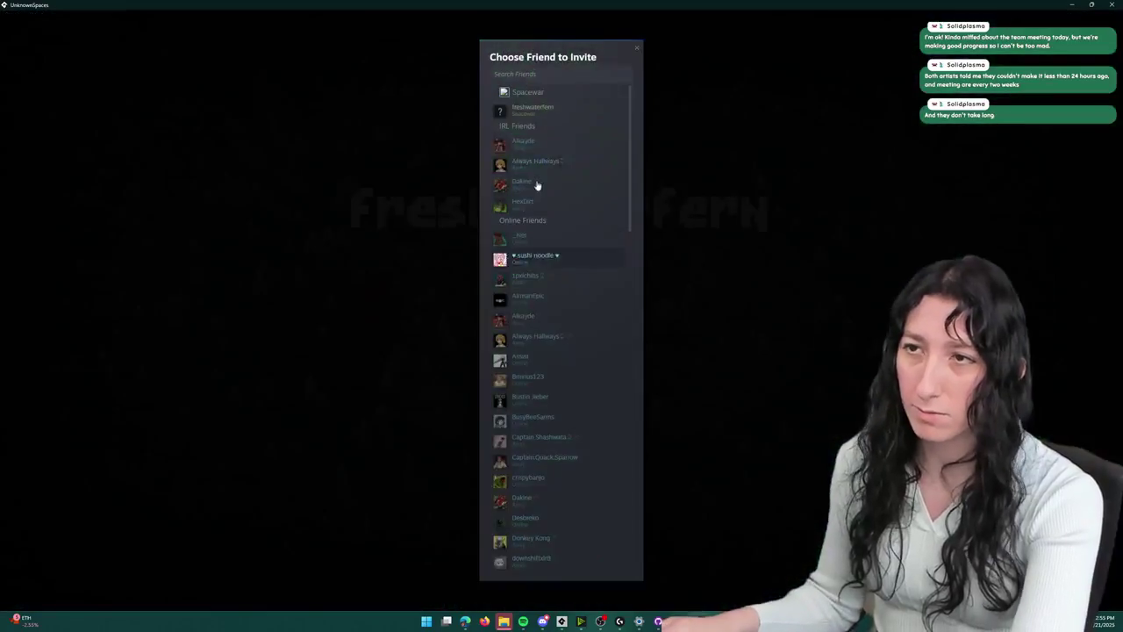
{"action": "left_click", "coordinate": [539, 113]}
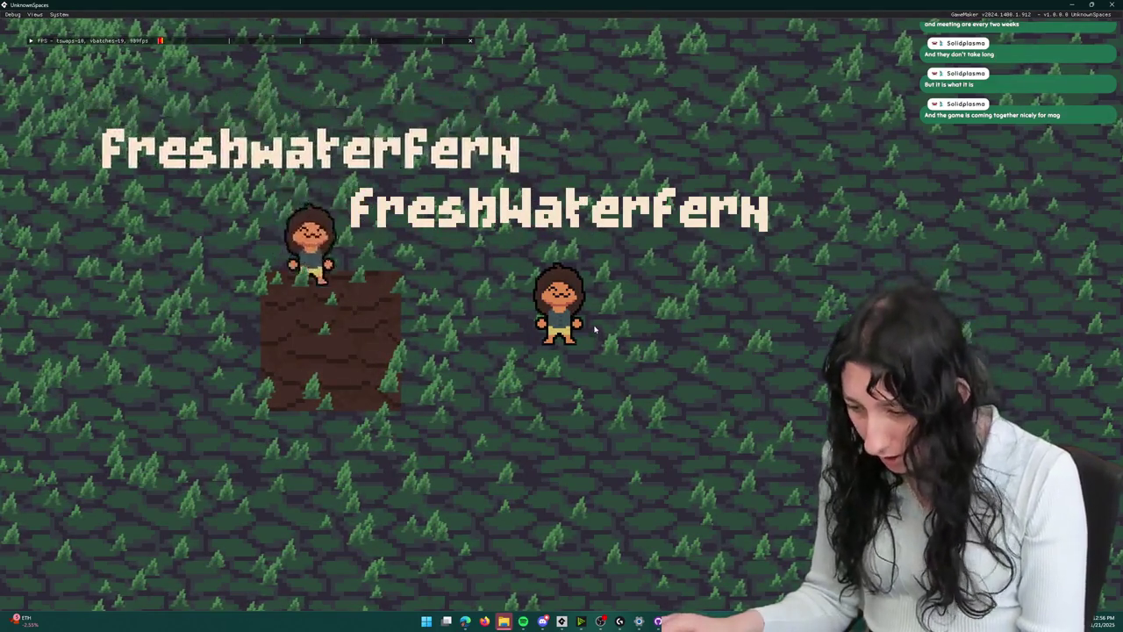
- Shrink the running game window and bring up obj_player's Draw event code in GameMaker
{"action": "mouse_move", "coordinate": [556, 5]}
{"action": "left_mouse_down"}
{"action": "mouse_move", "coordinate": [674, 76]}
{"action": "mouse_move", "coordinate": [831, 274]}
{"action": "mouse_move", "coordinate": [700, 244]}
{"action": "left_mouse_up"}
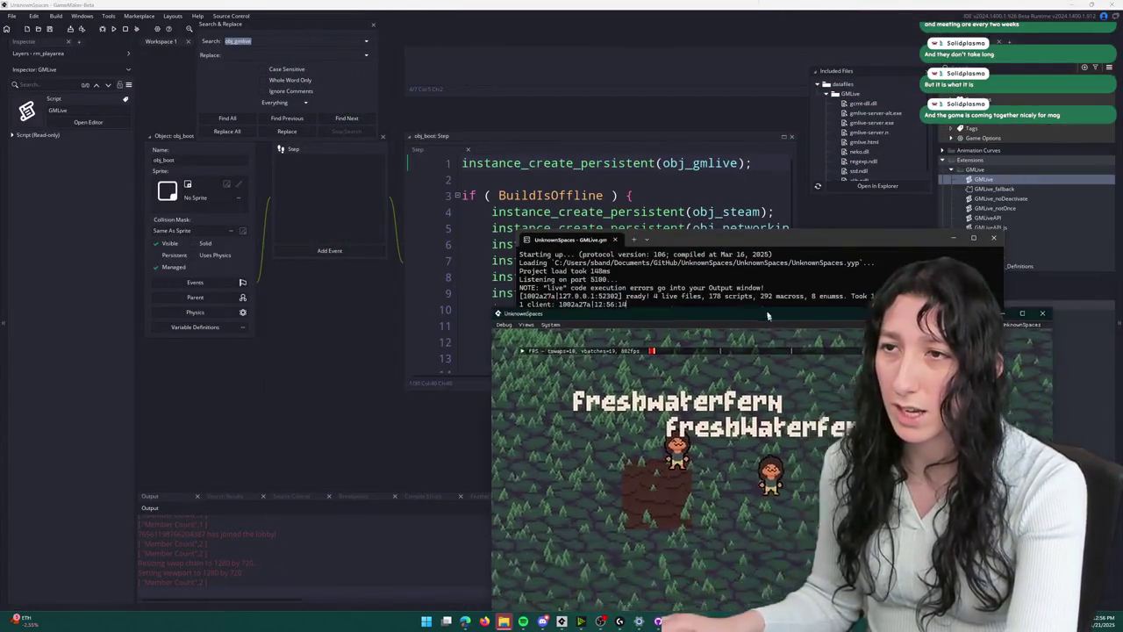
{"action": "left_click", "coordinate": [660, 195]}
{"action": "key", "text": "alt+Tab"}
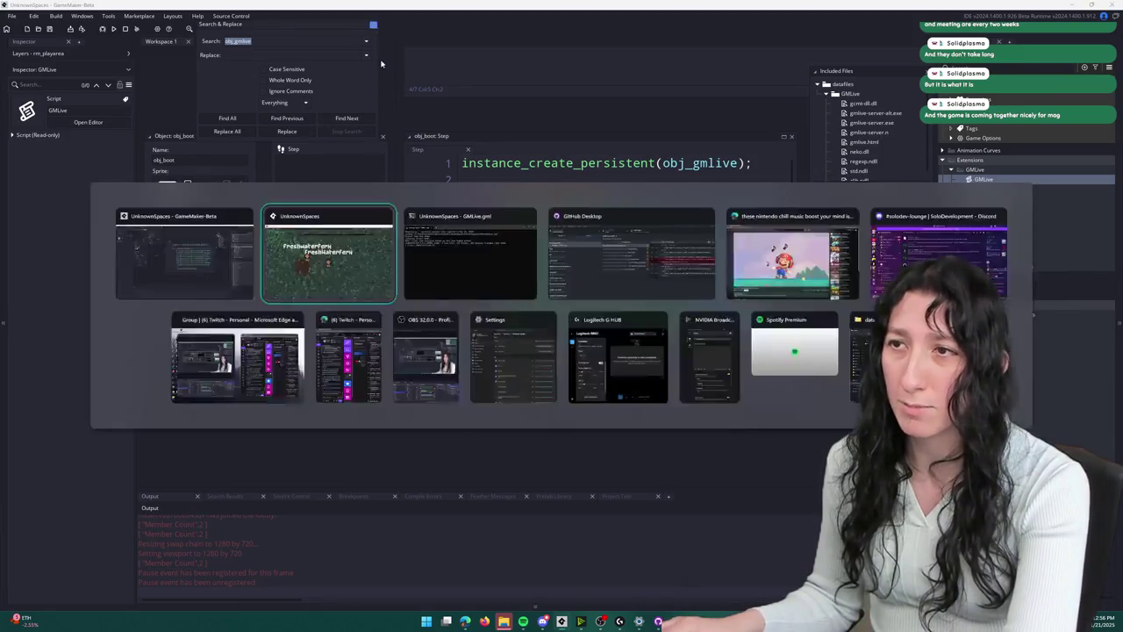
{"action": "left_click", "coordinate": [381, 102]}
{"action": "scroll", "coordinate": [358, 360], "scroll_direction": "up", "scroll_amount": 5}
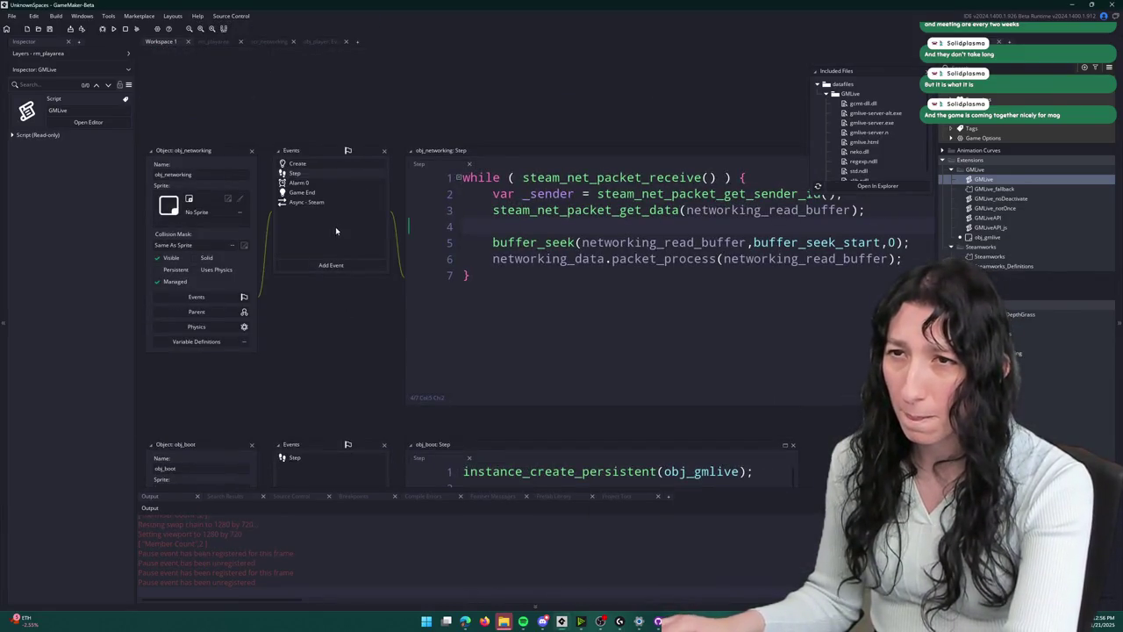
{"action": "left_click", "coordinate": [344, 183]}
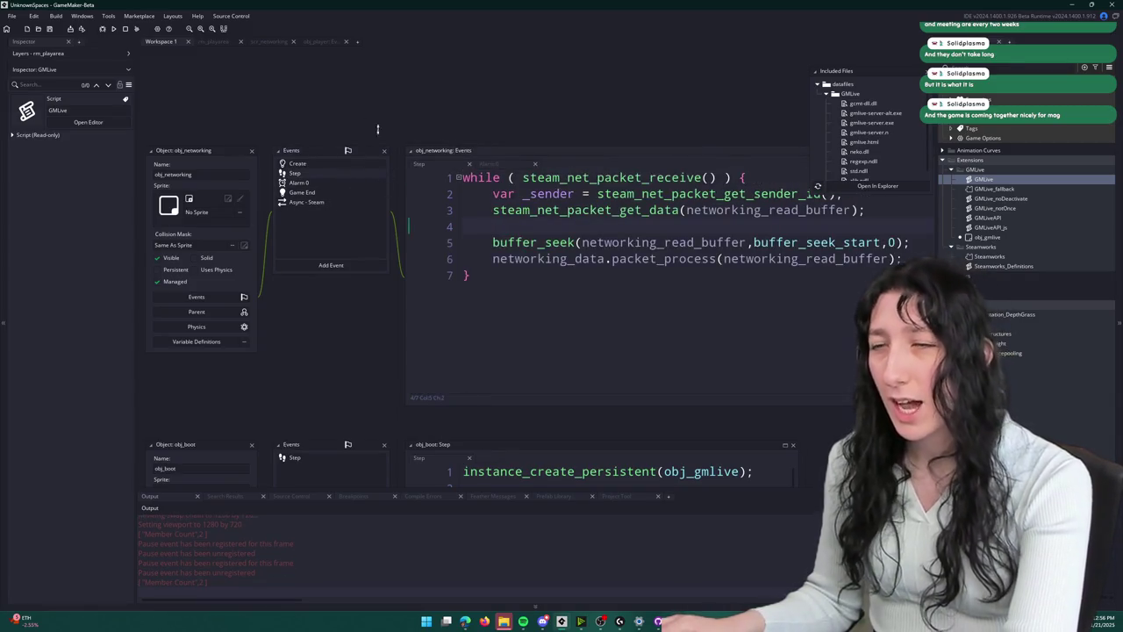
{"action": "left_click", "coordinate": [307, 41]}
{"action": "scroll", "coordinate": [424, 373], "scroll_direction": "down", "scroll_amount": 20}
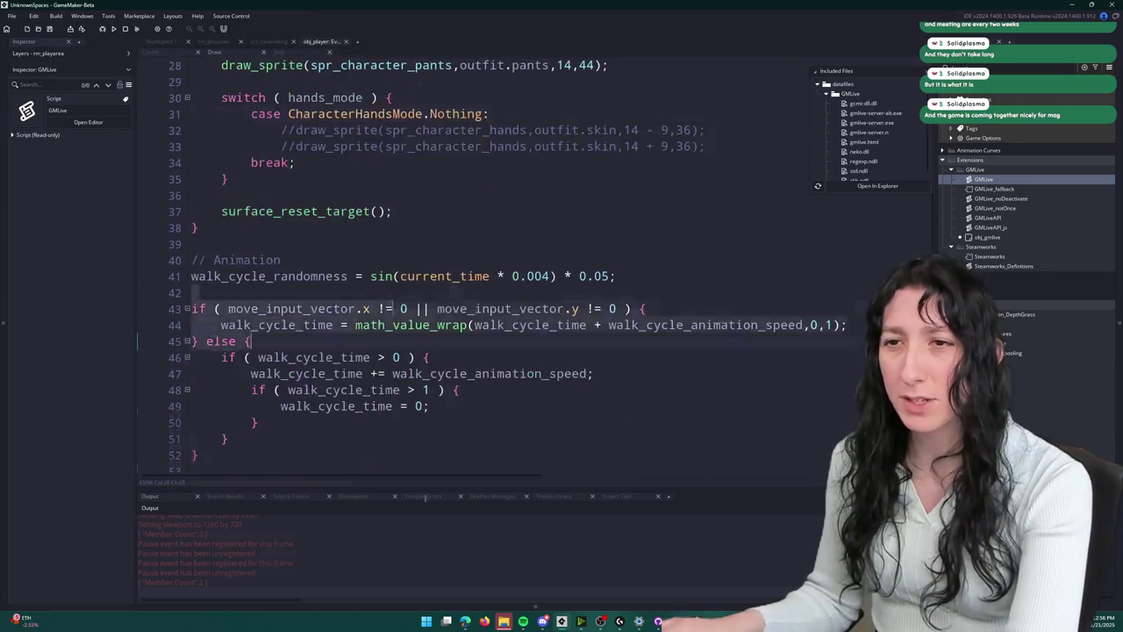
{"action": "scroll", "coordinate": [423, 373], "scroll_direction": "up", "scroll_amount": 15}
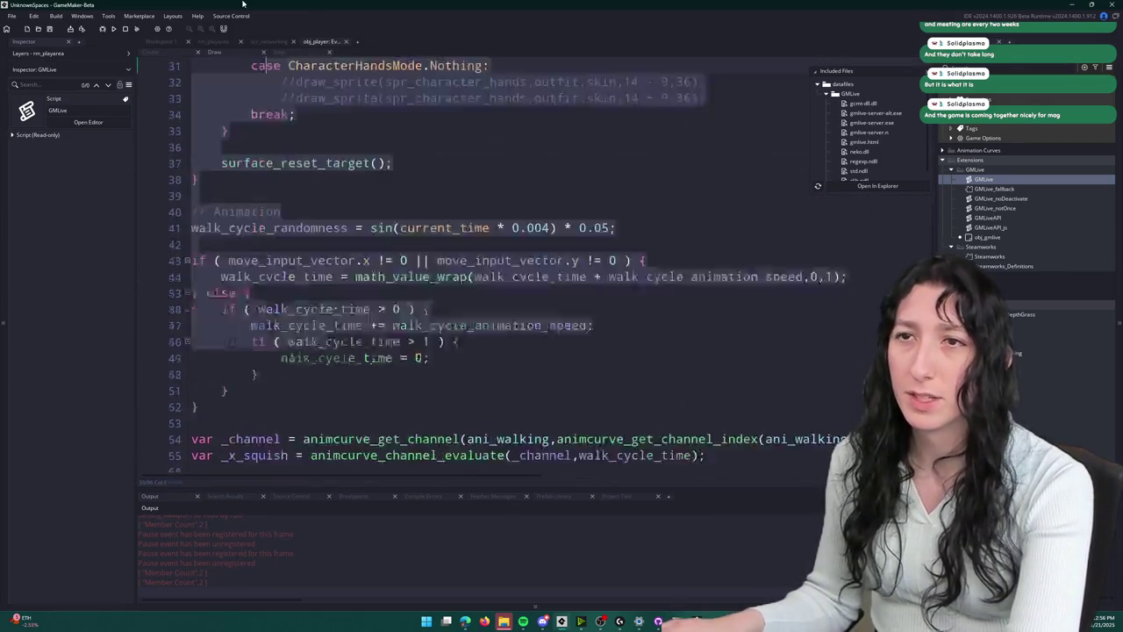
{"action": "scroll", "coordinate": [308, 176], "scroll_direction": "up", "scroll_amount": 7}
- Change outfit.hair to 3 and check the live-reloaded character in the maximized game
{"action": "left_click", "coordinate": [315, 114]}
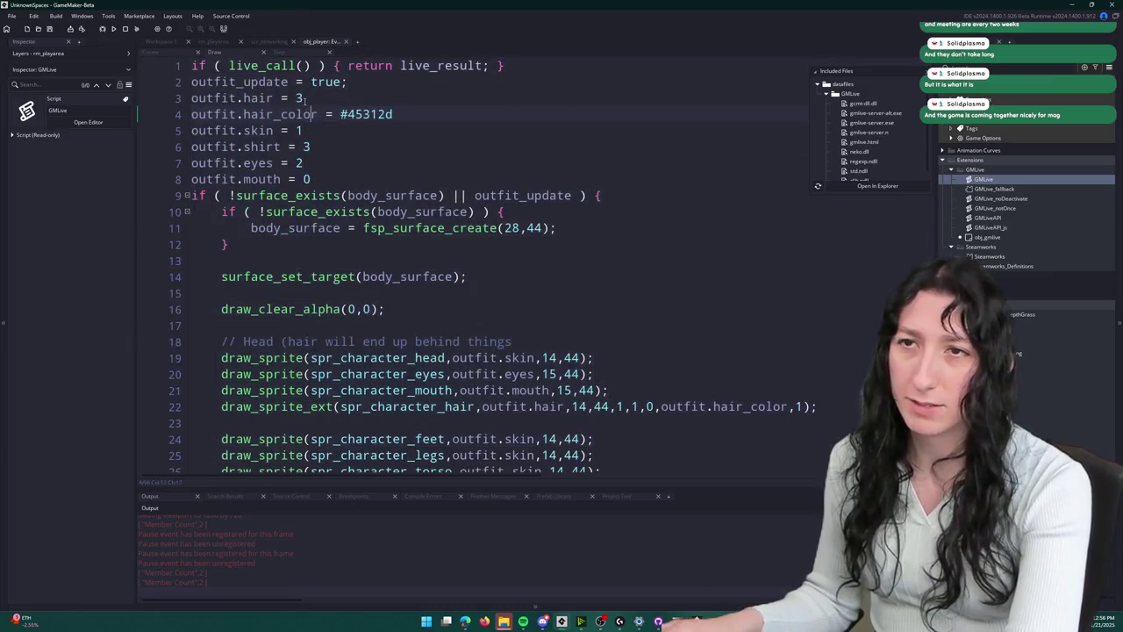
{"action": "key", "text": "alt+Tab"}
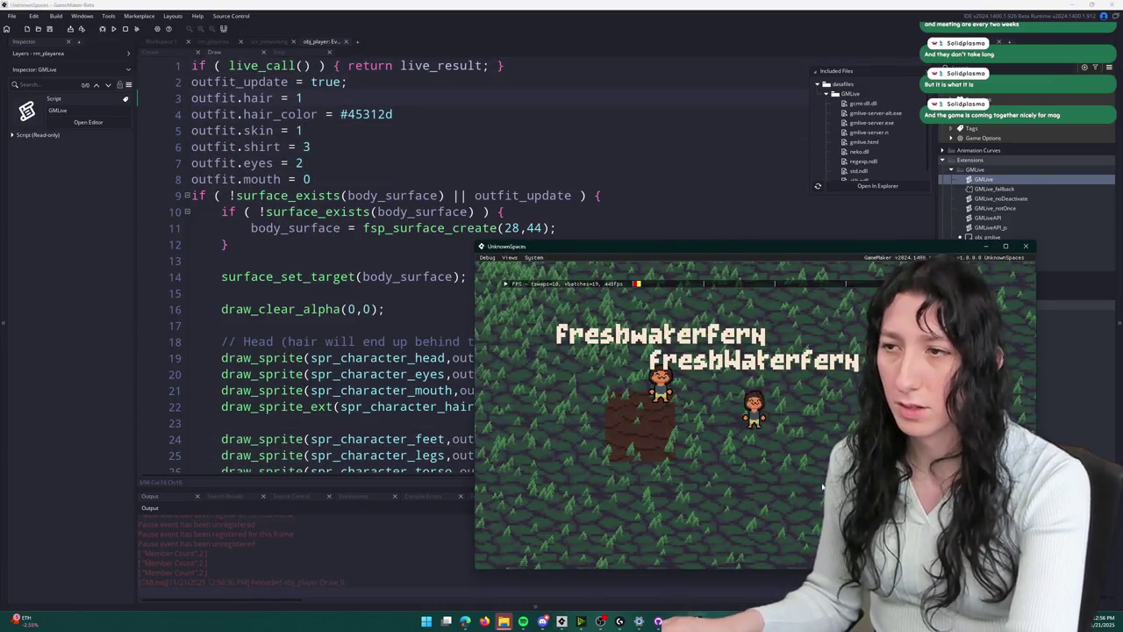
{"action": "left_click", "coordinate": [424, 227]}
{"action": "type", "text": "3"}
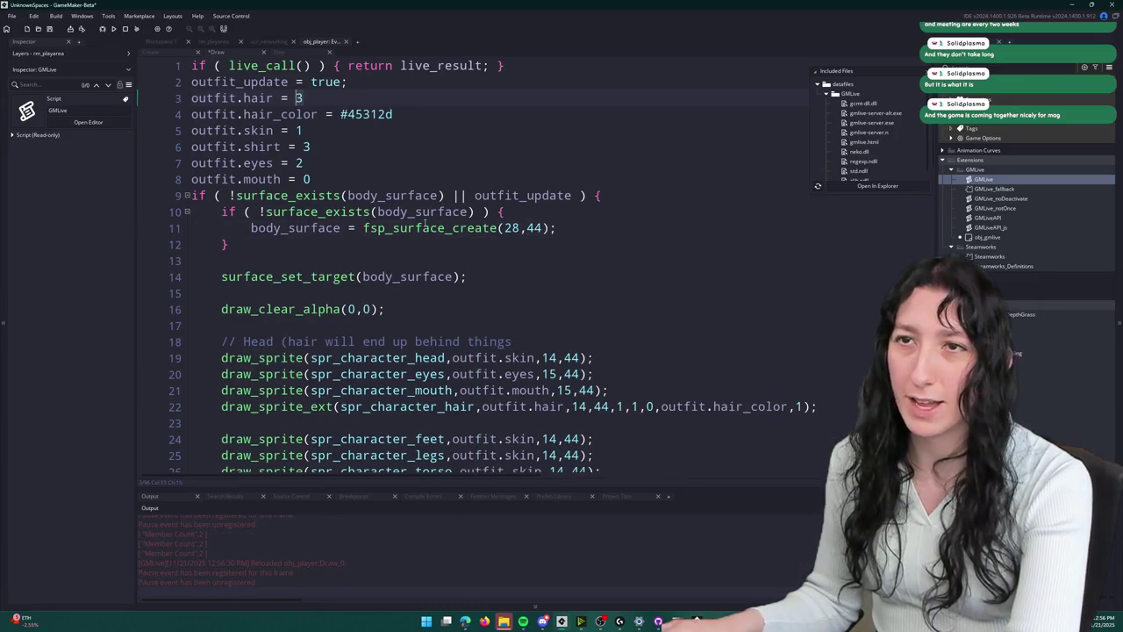
{"action": "key", "text": "alt+Tab"}
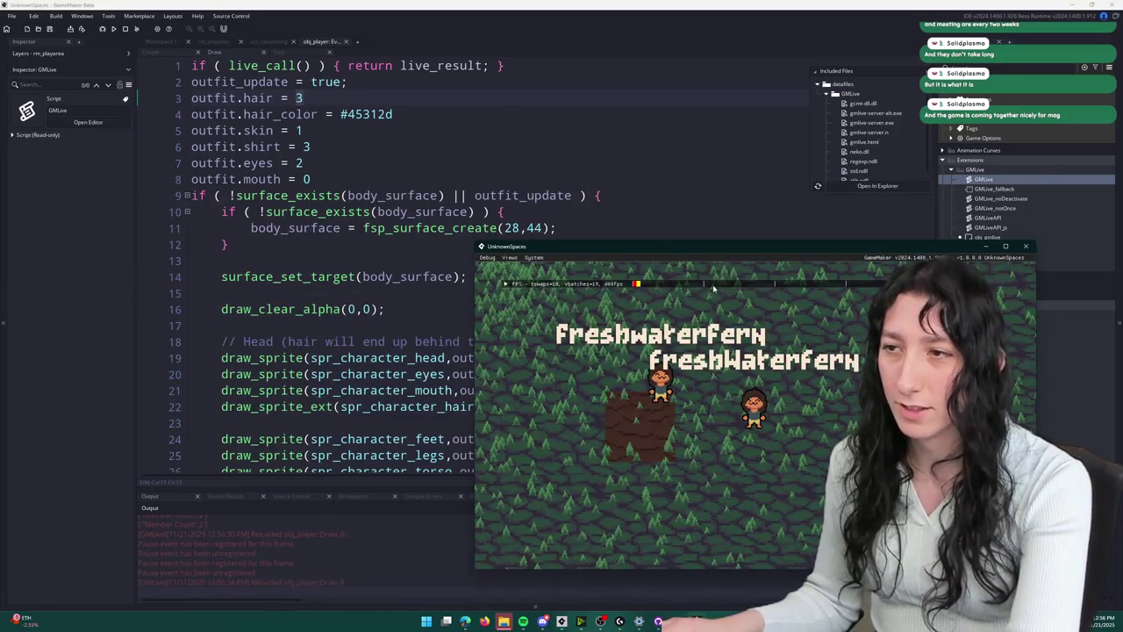
{"action": "key", "text": "super+Up"}
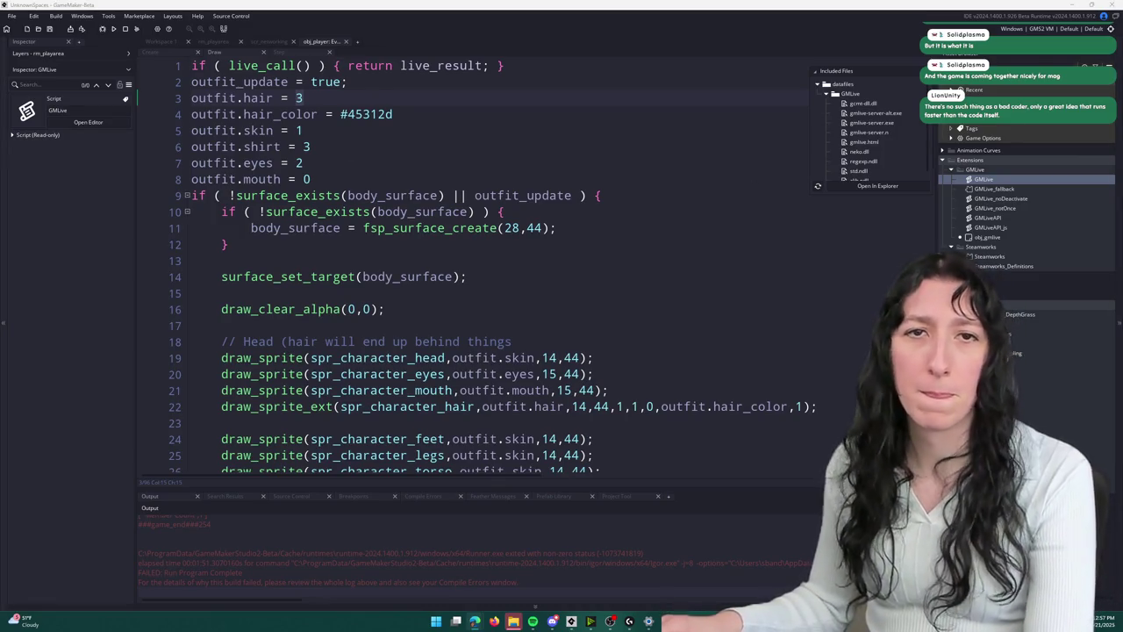
- Look over the outfit eyes and skin lines in obj_player's Draw code
{"action": "left_click", "coordinate": [356, 167]}
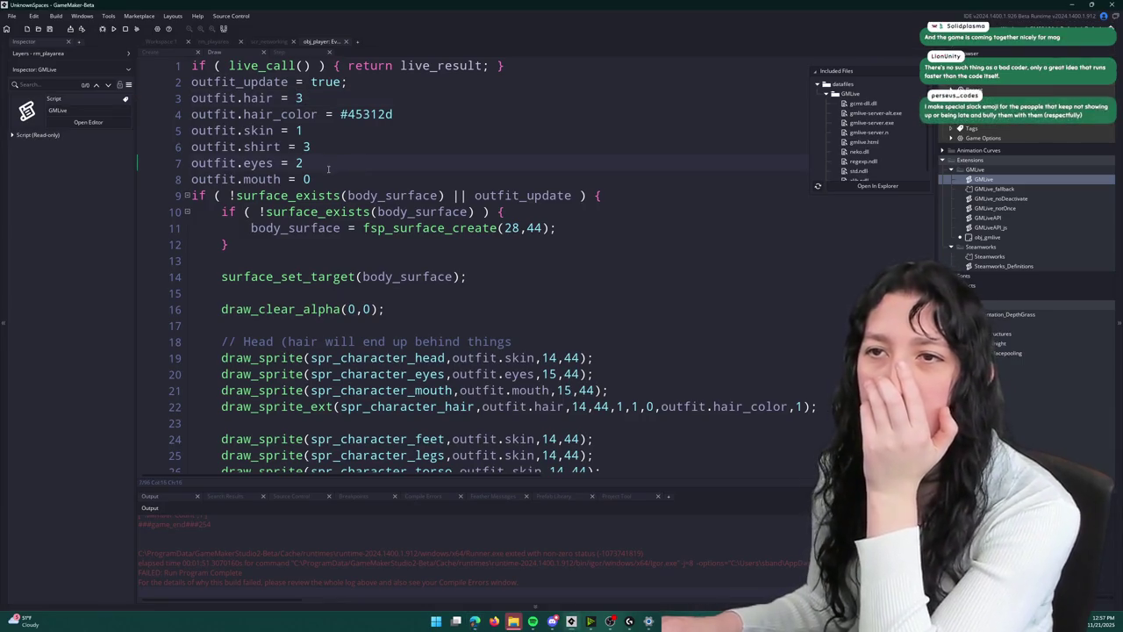
{"action": "scroll", "coordinate": [315, 179], "scroll_direction": "down", "scroll_amount": 1}
{"action": "scroll", "coordinate": [315, 179], "scroll_direction": "up", "scroll_amount": 1}
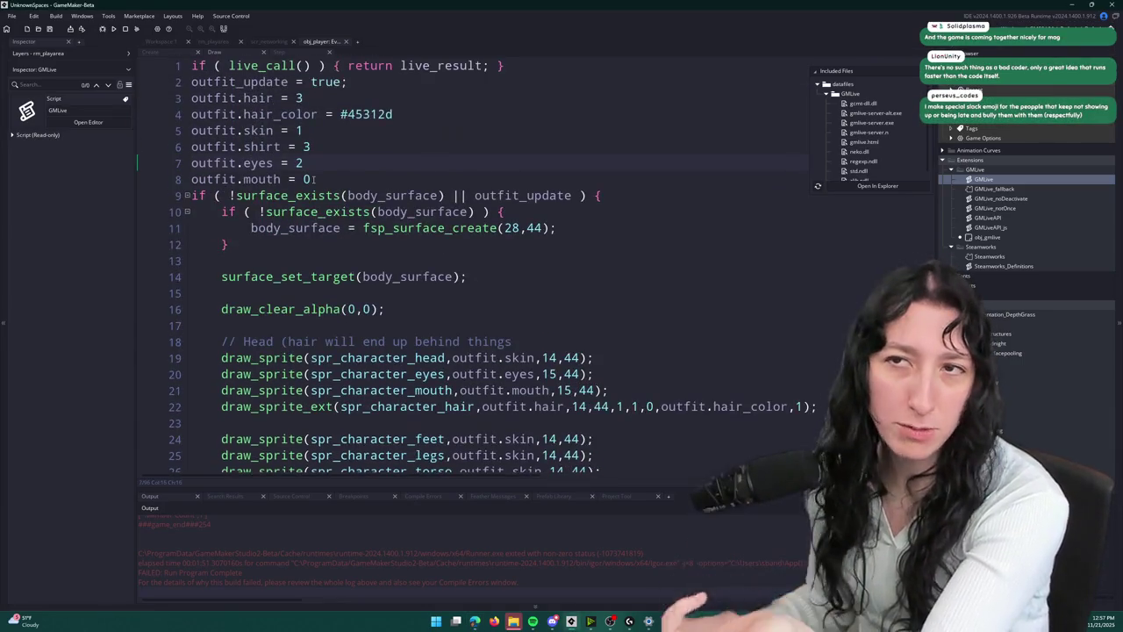
{"action": "left_click", "coordinate": [375, 117]}
{"action": "left_click", "coordinate": [351, 130]}
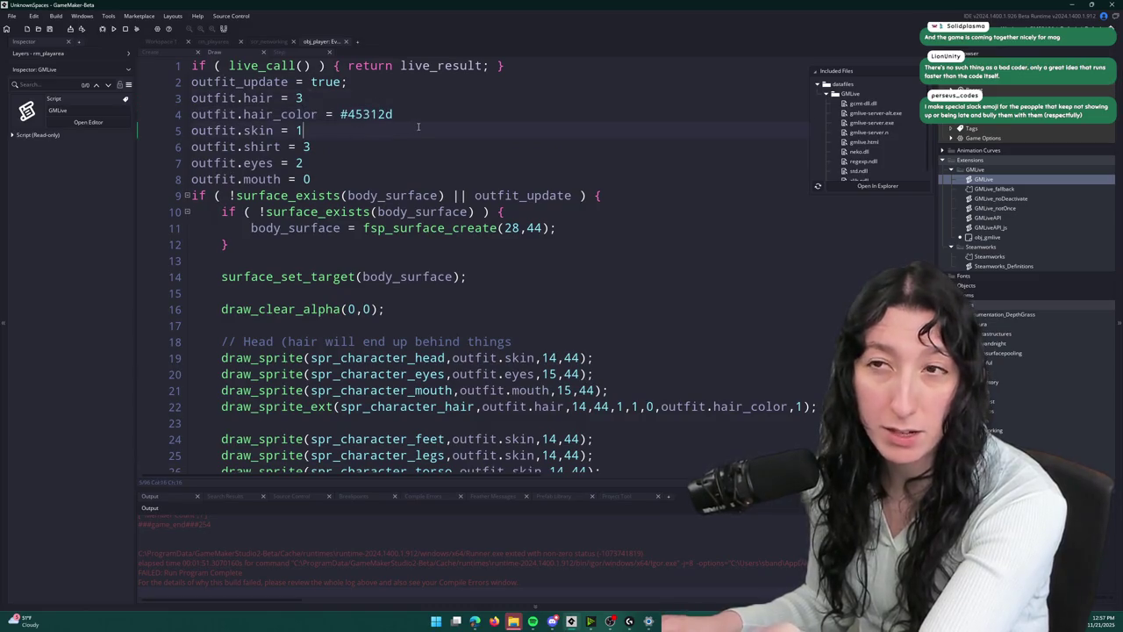
{"action": "scroll", "coordinate": [334, 105], "scroll_direction": "down", "scroll_amount": 1}
{"action": "scroll", "coordinate": [306, 82], "scroll_direction": "up", "scroll_amount": 1}
- Jump from the Step event's network_update_player call to its function definition
{"action": "left_click", "coordinate": [283, 54]}
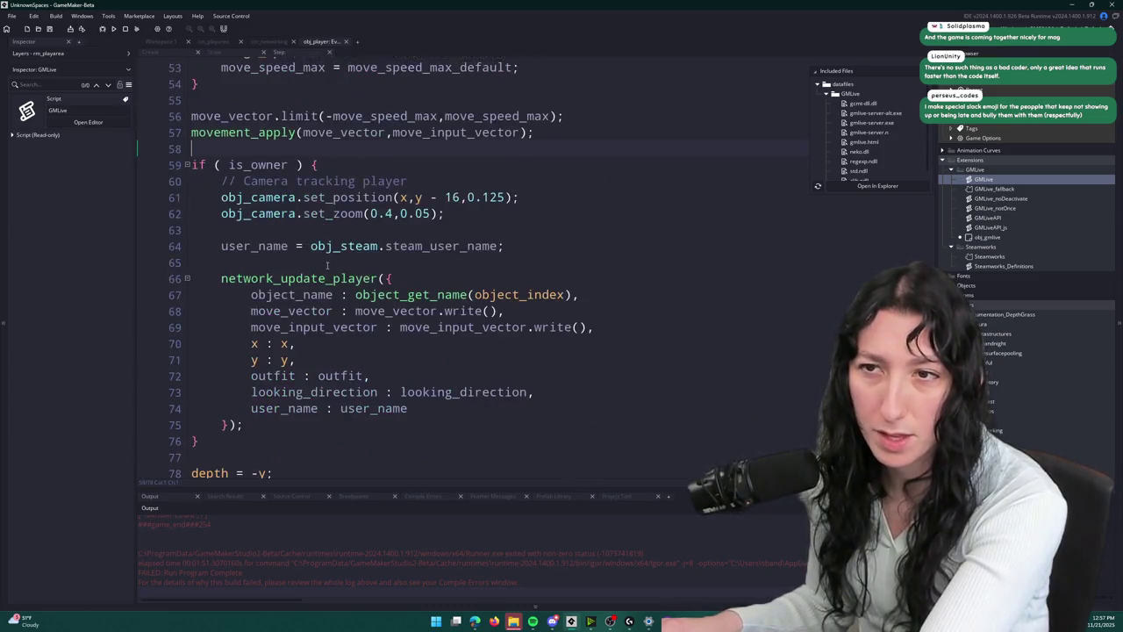
{"action": "scroll", "coordinate": [377, 345], "scroll_direction": "down", "scroll_amount": 1}
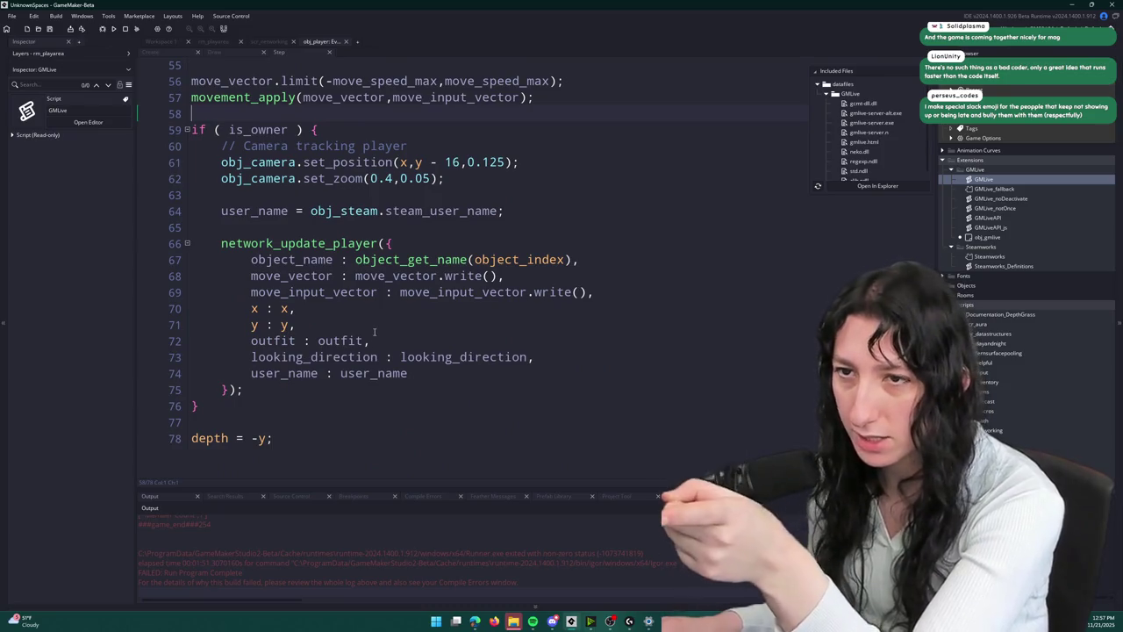
{"action": "left_click", "coordinate": [333, 243]}
{"action": "middle_click", "coordinate": [332, 243]}
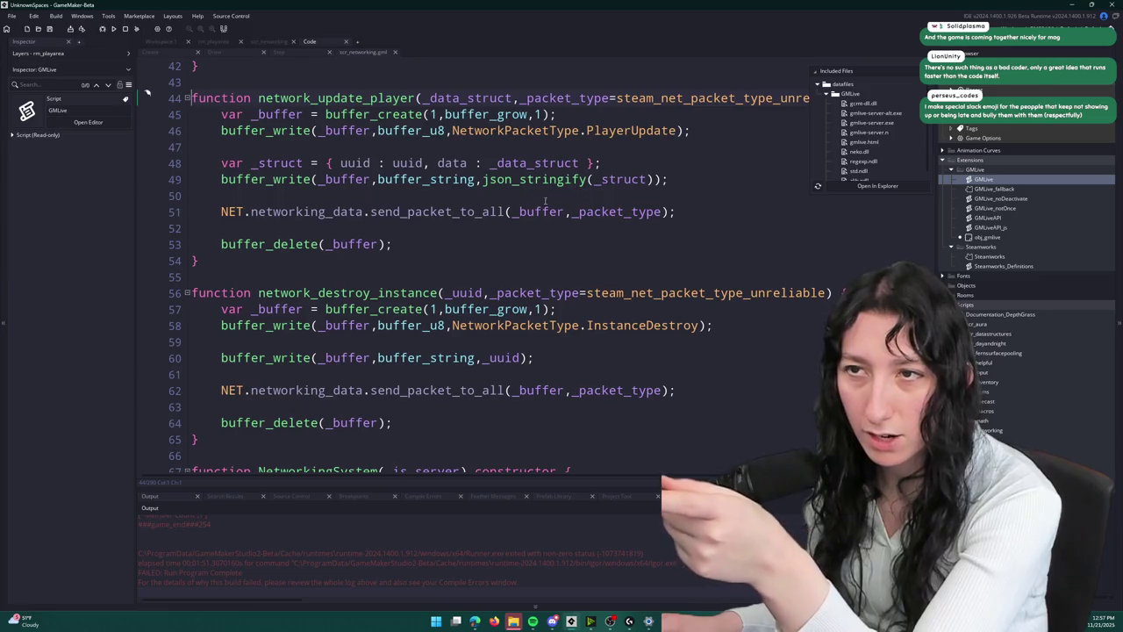
{"action": "left_click", "coordinate": [426, 163]}
{"action": "scroll", "coordinate": [427, 163], "scroll_direction": "down", "scroll_amount": 2}
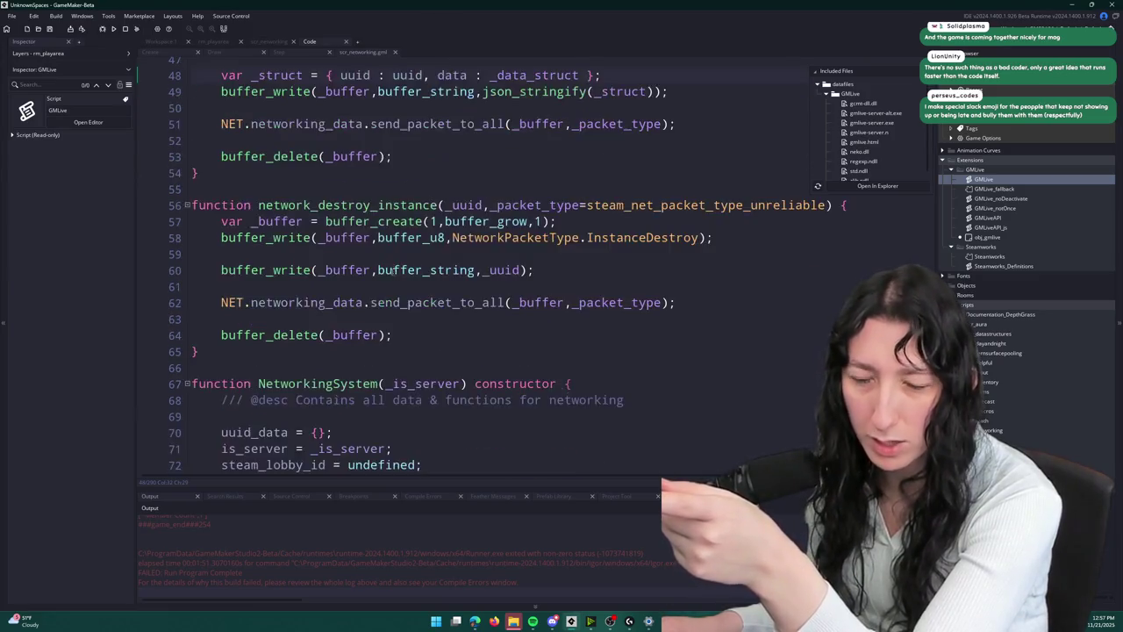
{"action": "scroll", "coordinate": [527, 176], "scroll_direction": "up", "scroll_amount": 3}
- Search for PlayerUpdate to reach its handler and inspect the uuid_data lookup on line 260
{"action": "left_click", "coordinate": [688, 156]}
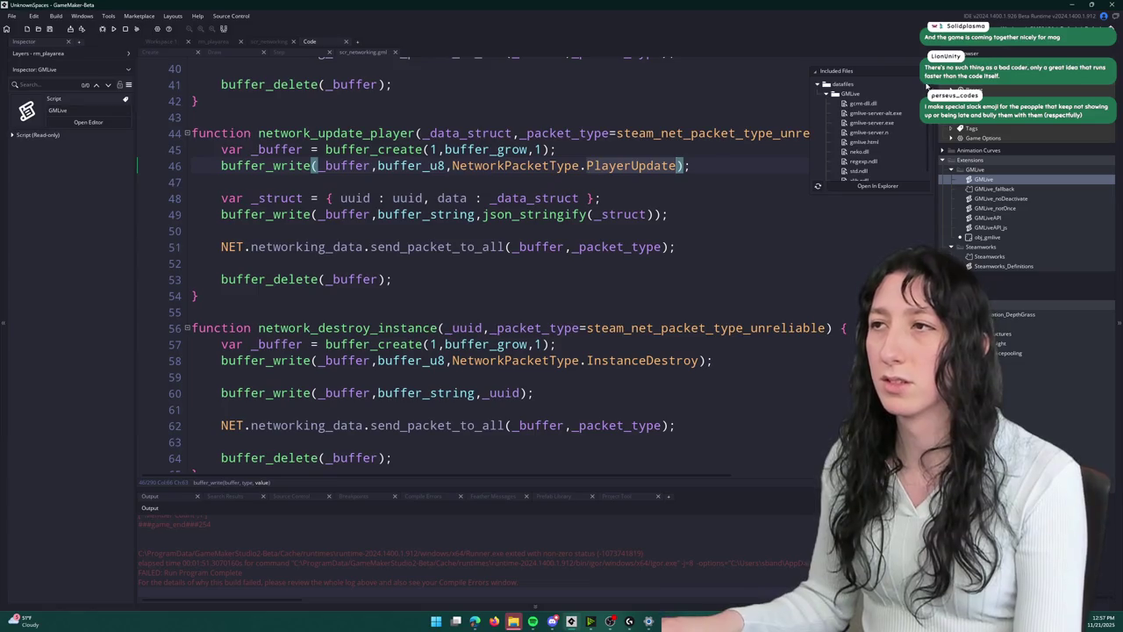
{"action": "double_click", "coordinate": [632, 165]}
{"action": "key", "text": "ctrl+f"}
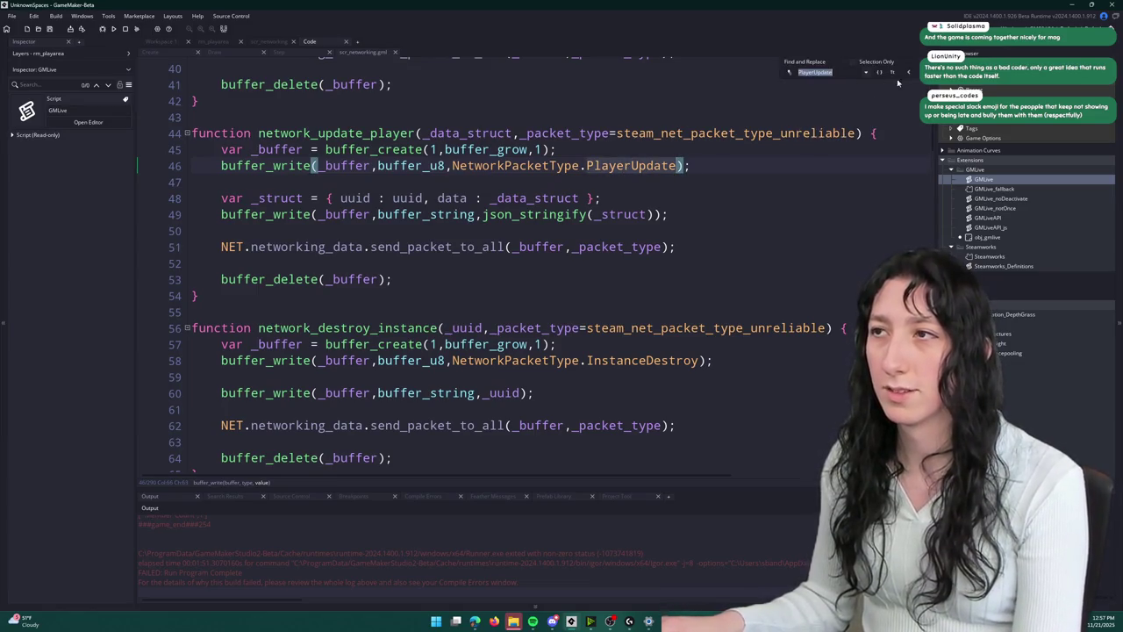
{"action": "key", "text": "Return"}
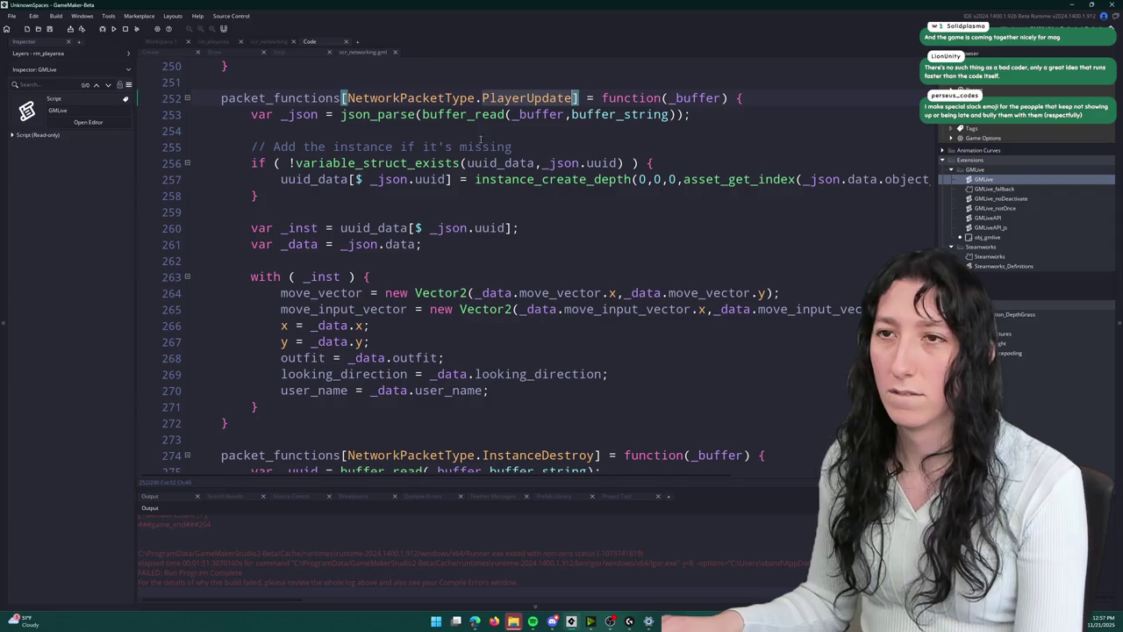
{"action": "left_click", "coordinate": [320, 276]}
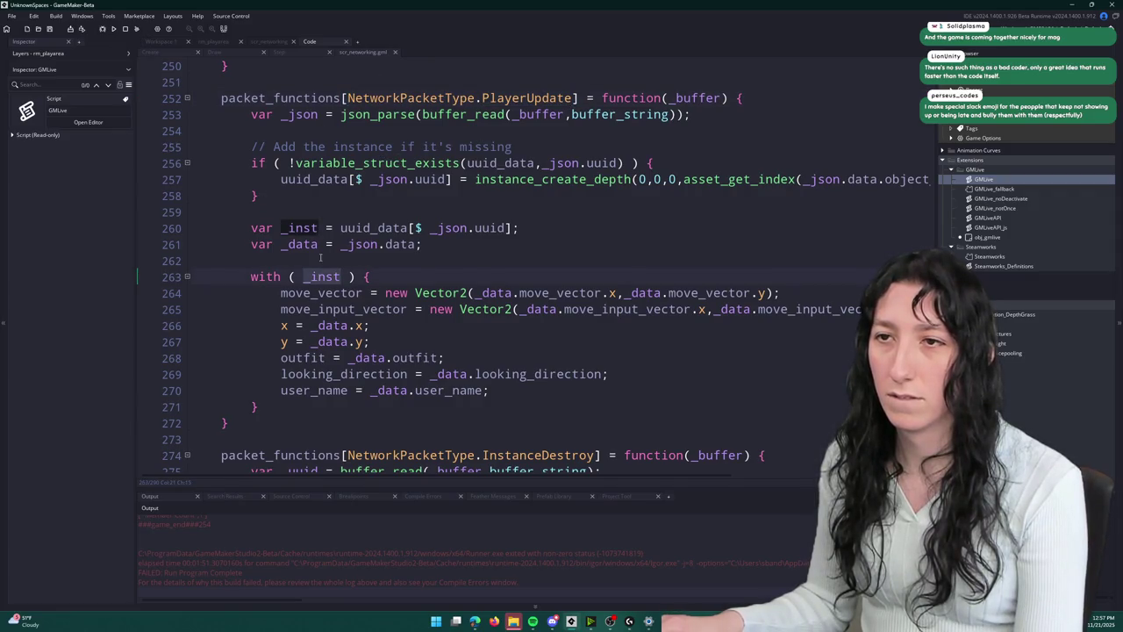
{"action": "left_click", "coordinate": [376, 214]}
{"action": "left_click_drag", "start_coordinate": [340, 227], "coordinate": [509, 227]}
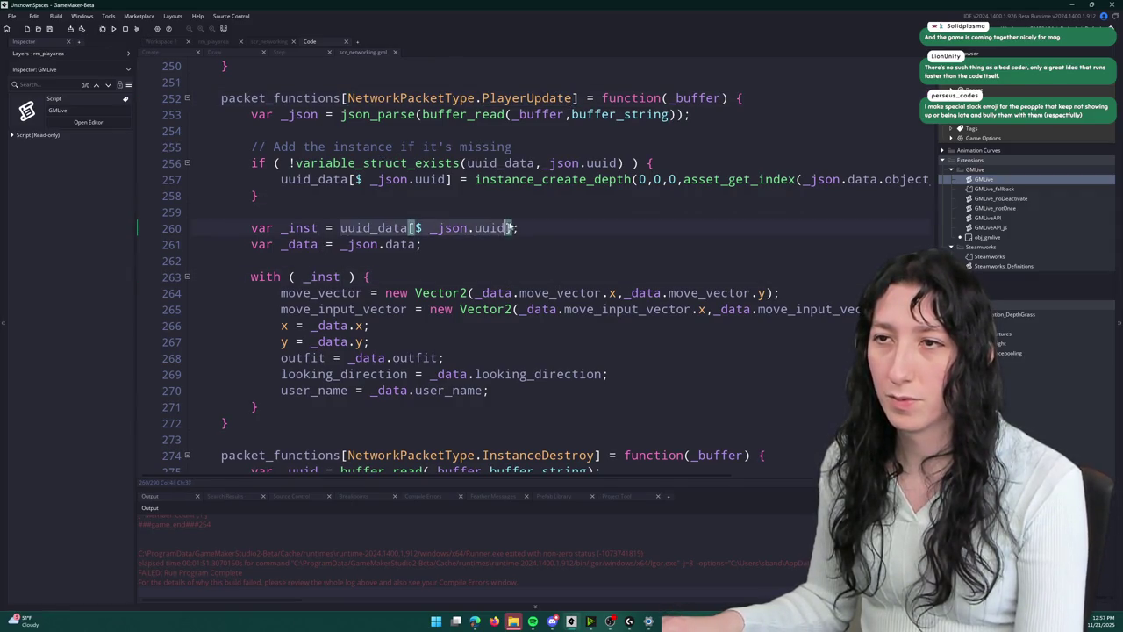
{"action": "left_click", "coordinate": [545, 228]}
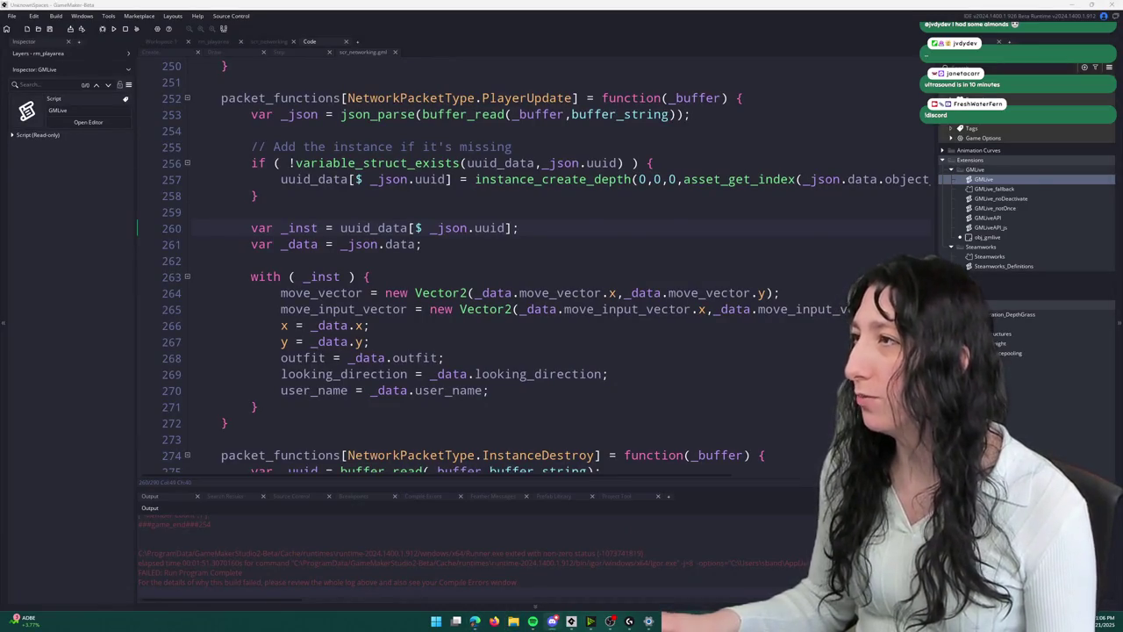
- Switch from the GameMaker networking code over to Discord
{"action": "left_click", "coordinate": [552, 620]}
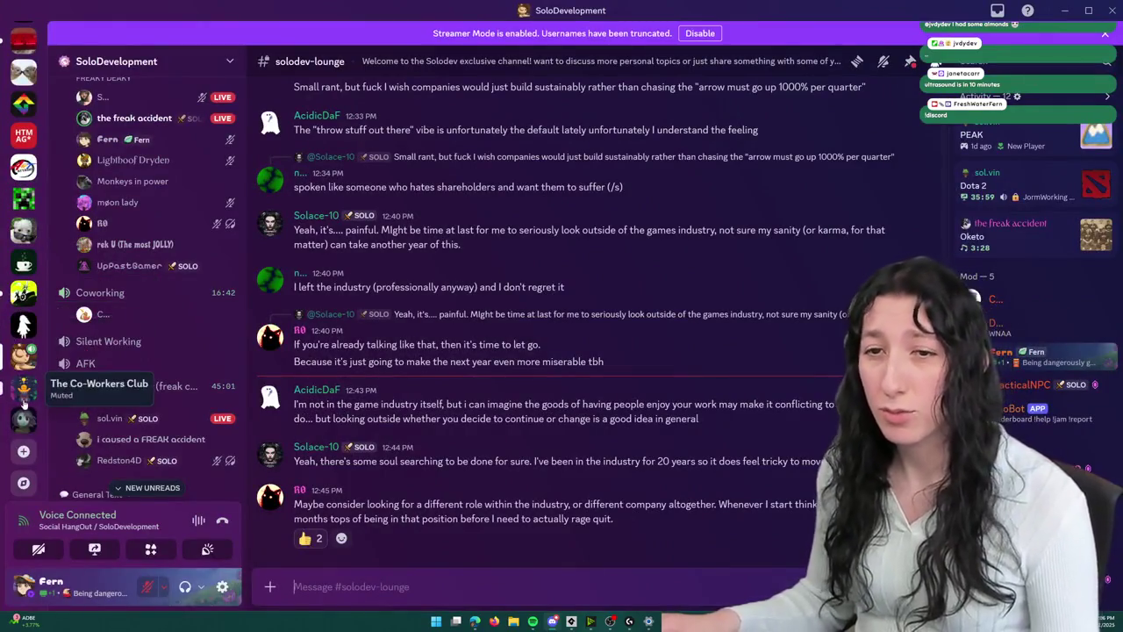
- In The Fern Community's #welcome channel, view the newest member's full profile
{"action": "left_click", "coordinate": [24, 419]}
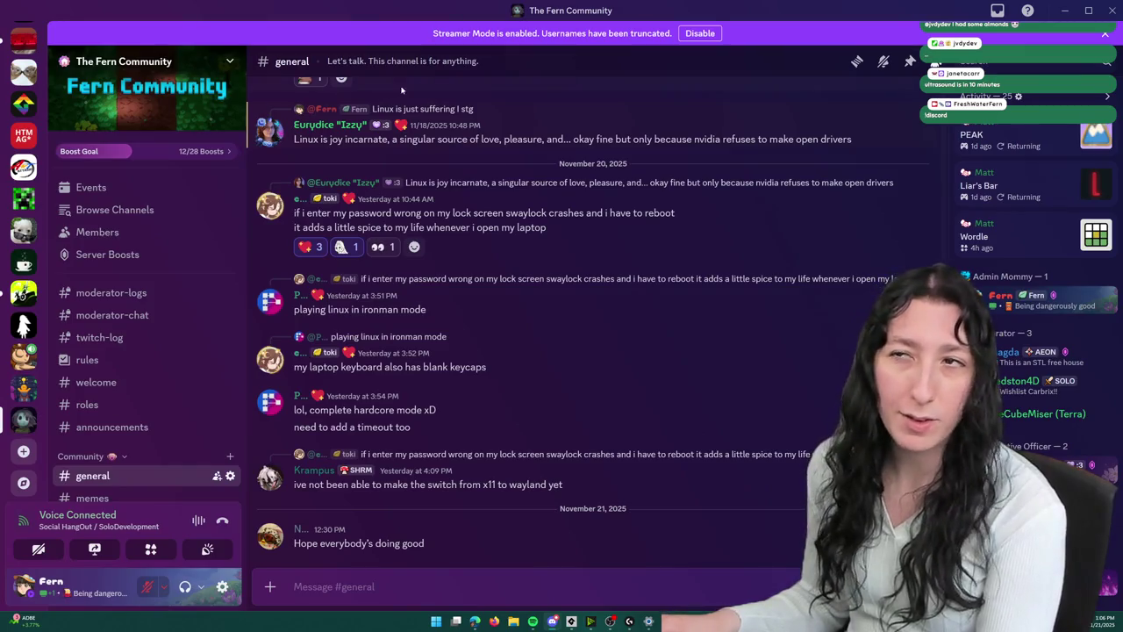
{"action": "scroll", "coordinate": [144, 307], "scroll_direction": "down", "scroll_amount": 5}
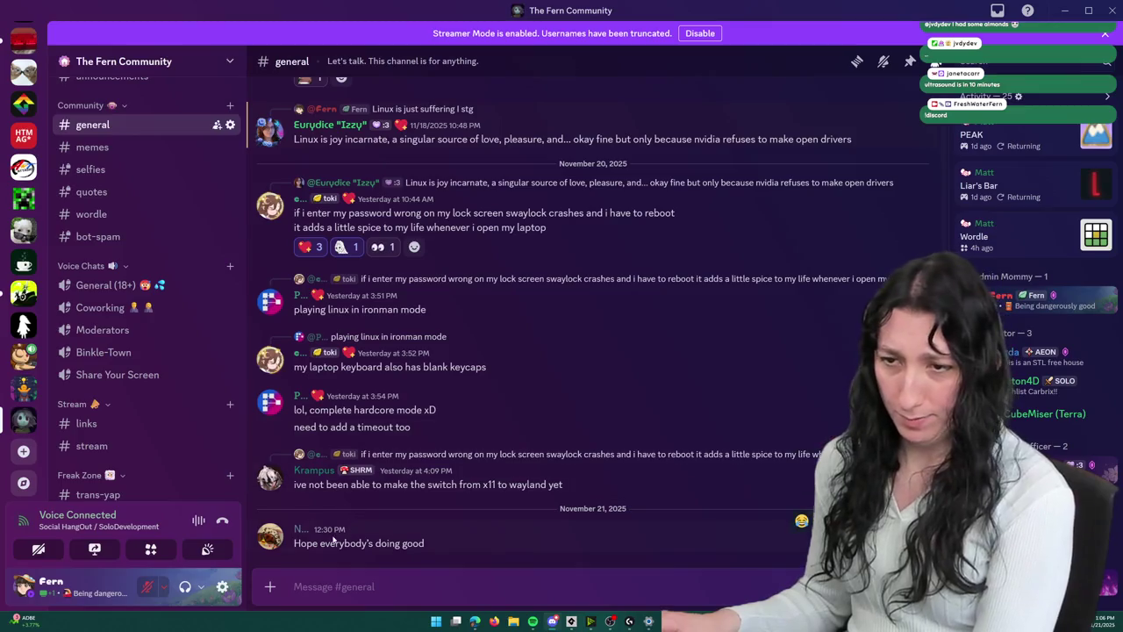
{"action": "scroll", "coordinate": [126, 370], "scroll_direction": "down", "scroll_amount": 3}
{"action": "scroll", "coordinate": [126, 371], "scroll_direction": "down", "scroll_amount": 3}
{"action": "scroll", "coordinate": [141, 289], "scroll_direction": "up", "scroll_amount": 10}
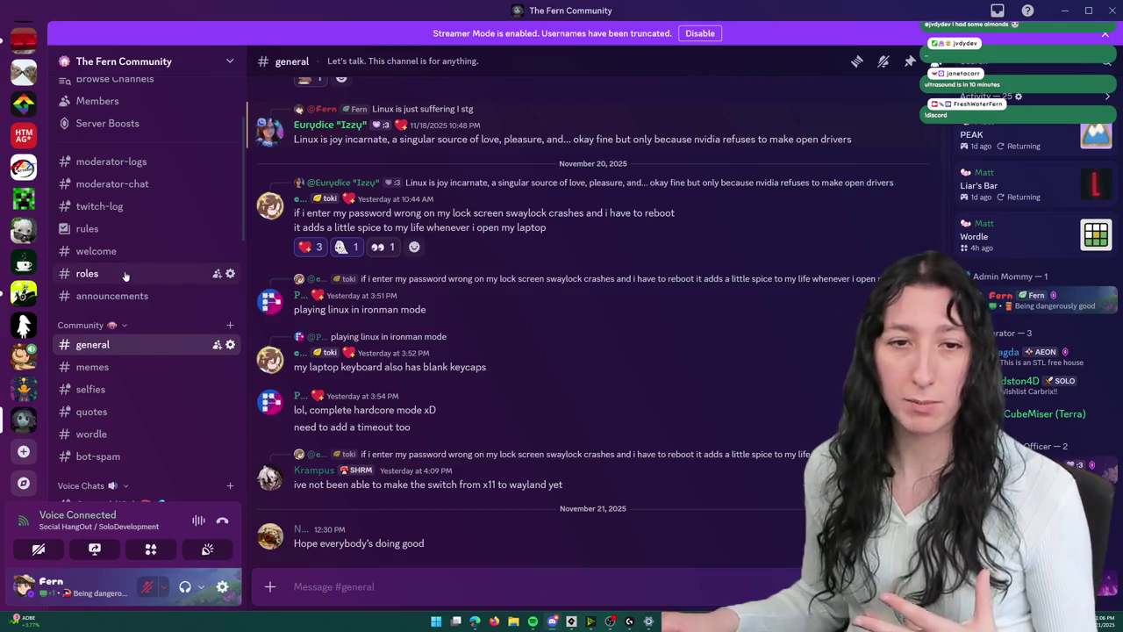
{"action": "scroll", "coordinate": [219, 361], "scroll_direction": "up", "scroll_amount": 3}
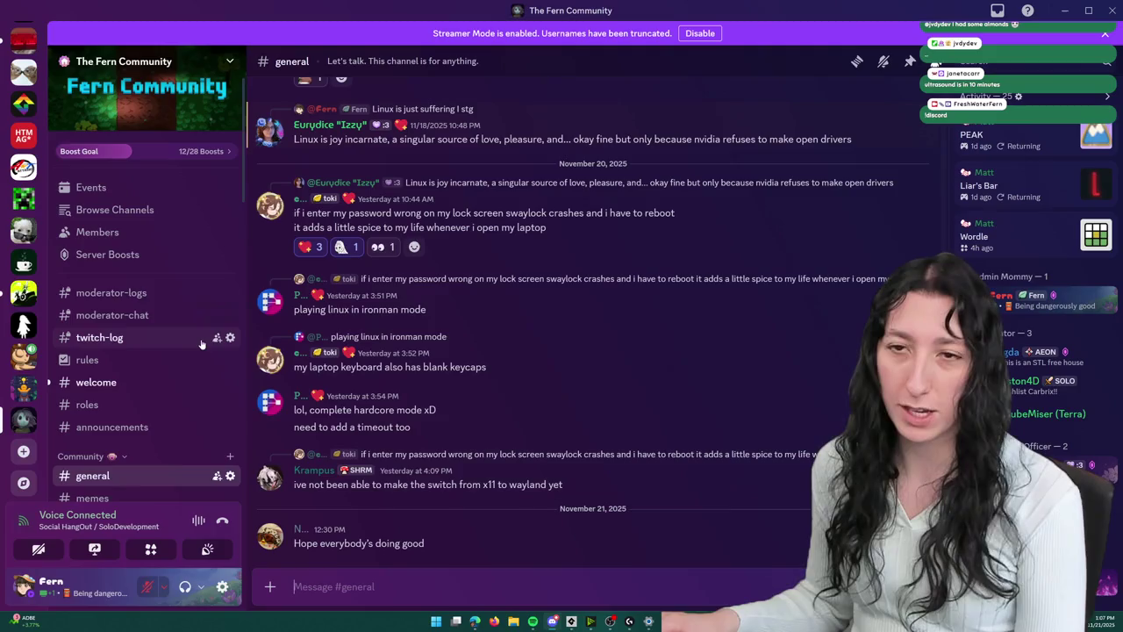
{"action": "left_click", "coordinate": [96, 383]}
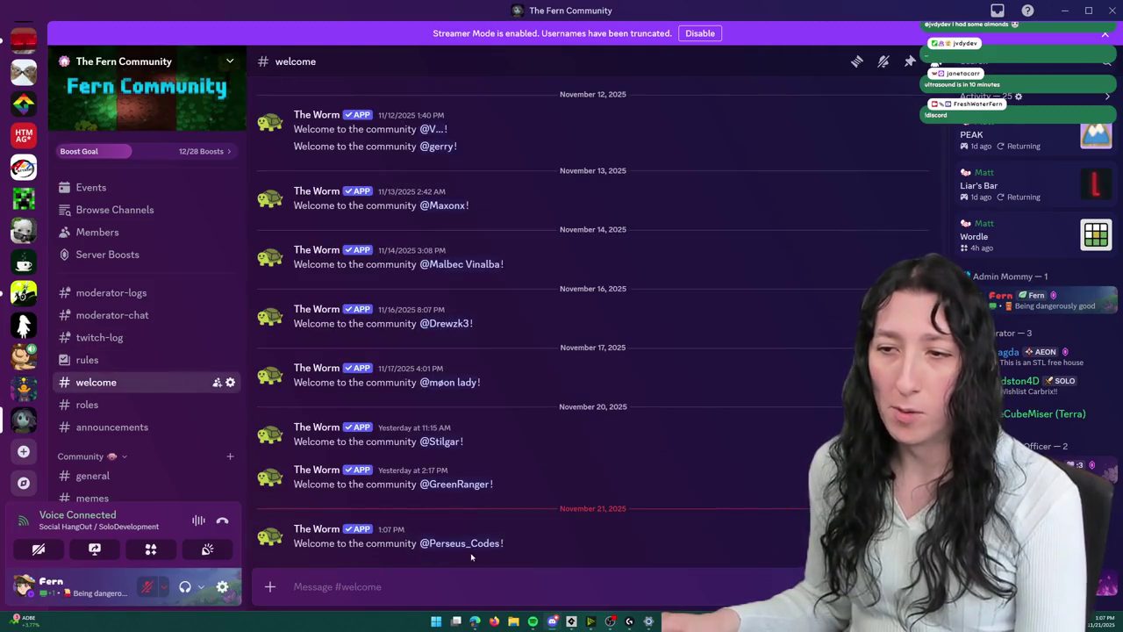
{"action": "left_click", "coordinate": [465, 544]}
{"action": "left_click", "coordinate": [542, 444]}
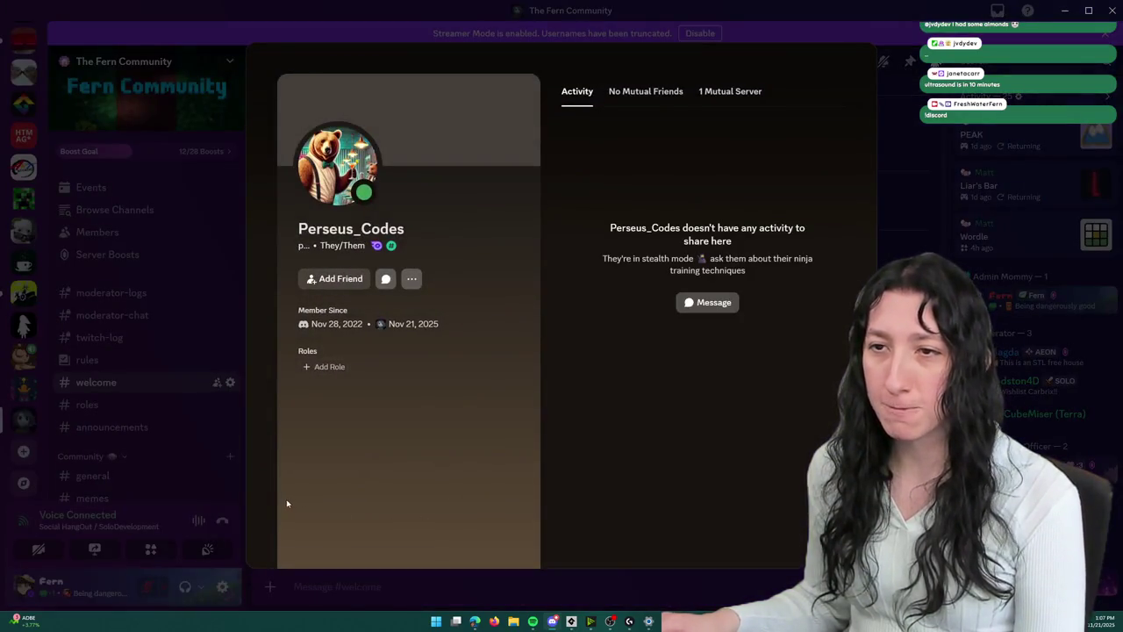
{"action": "left_click", "coordinate": [440, 581]}
- Assign the newest member the Parent Approved role, then hide Discord
{"action": "right_click", "coordinate": [491, 544]}
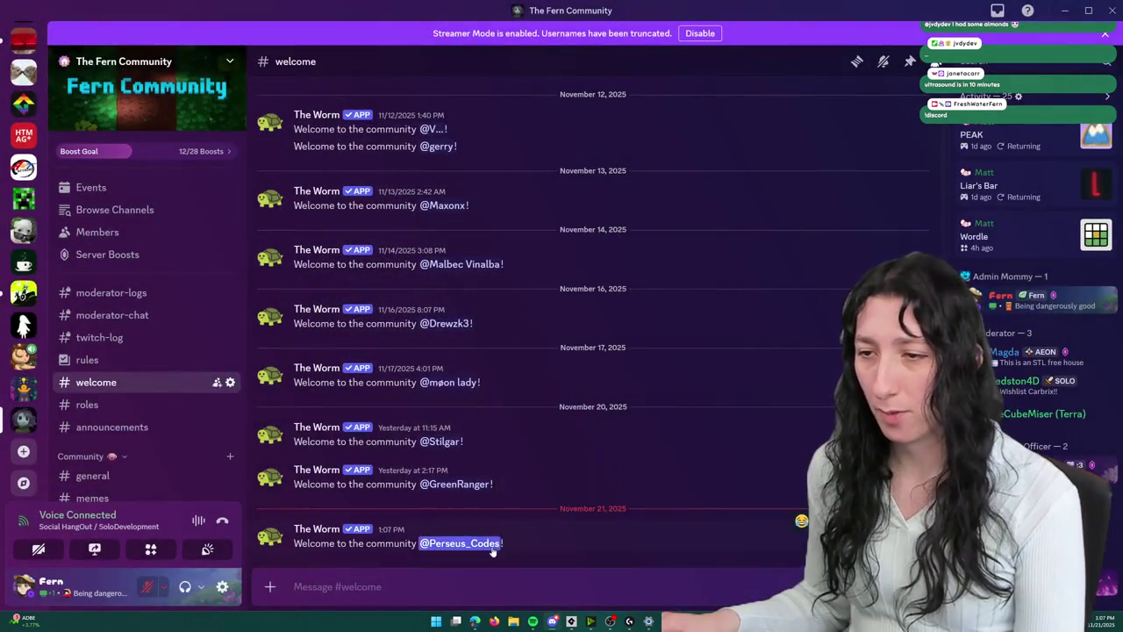
{"action": "mouse_move", "coordinate": [500, 585]}
{"action": "left_click", "coordinate": [763, 500]}
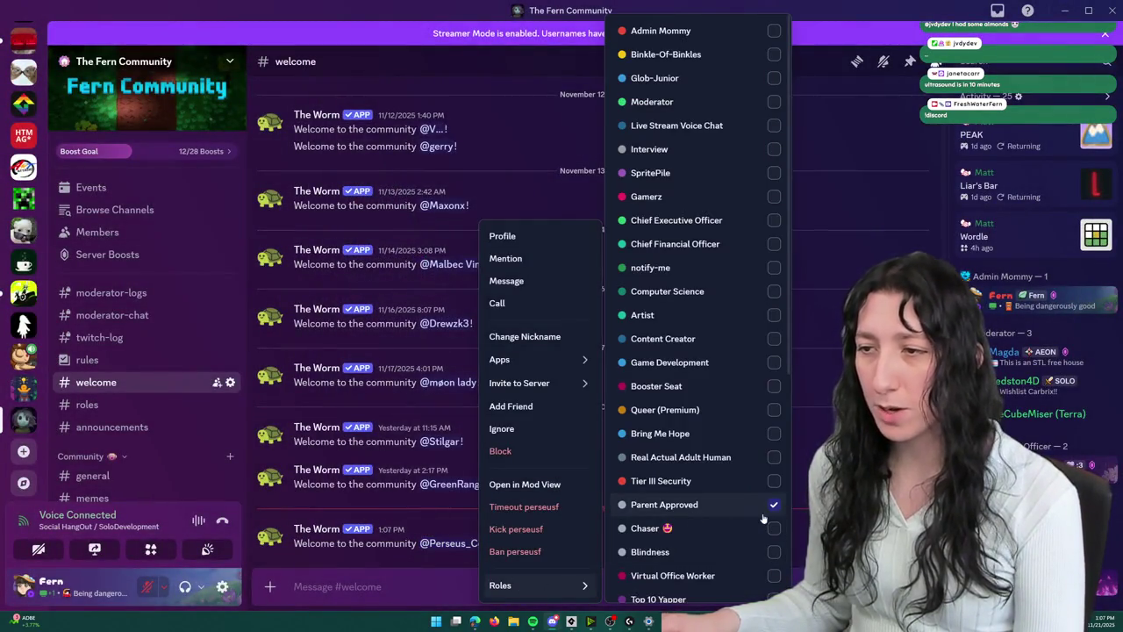
{"action": "key", "text": "Escape"}
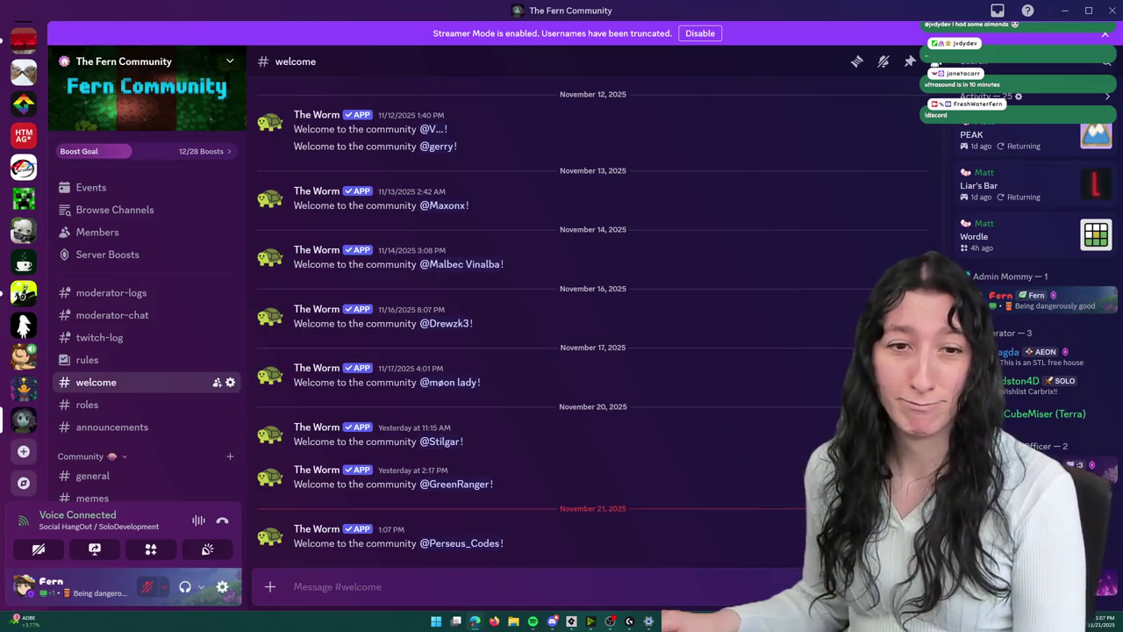
{"action": "key", "text": "super+Down"}
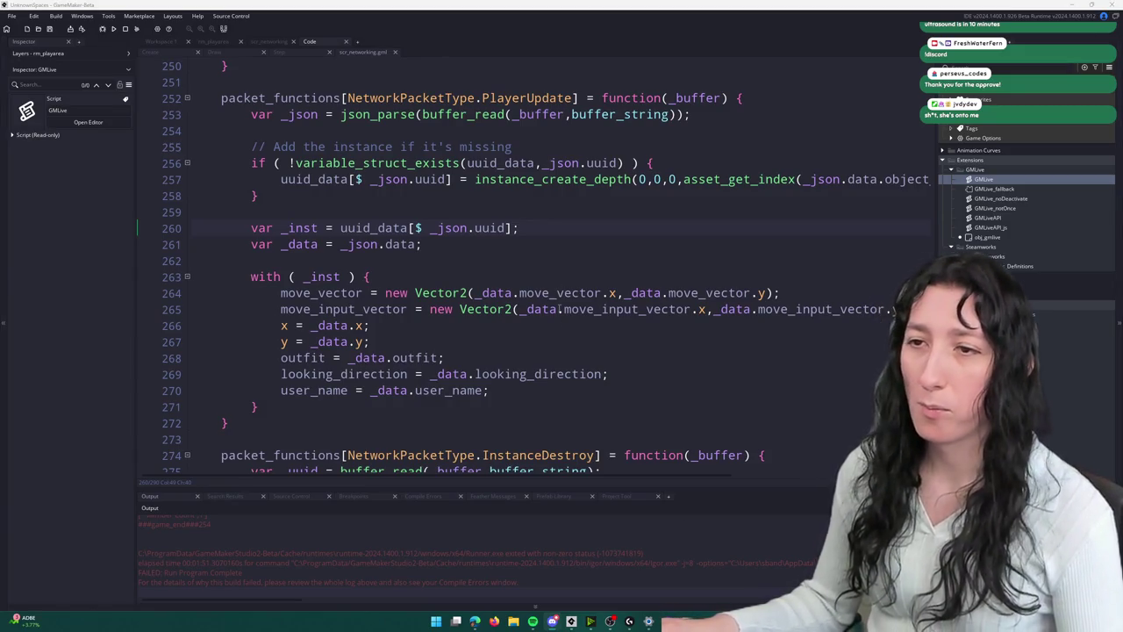
- Delete the trailing whitespace at the end of line 260 in scr_networking
{"action": "key", "text": "Down"}
{"action": "right_click", "coordinate": [570, 229]}
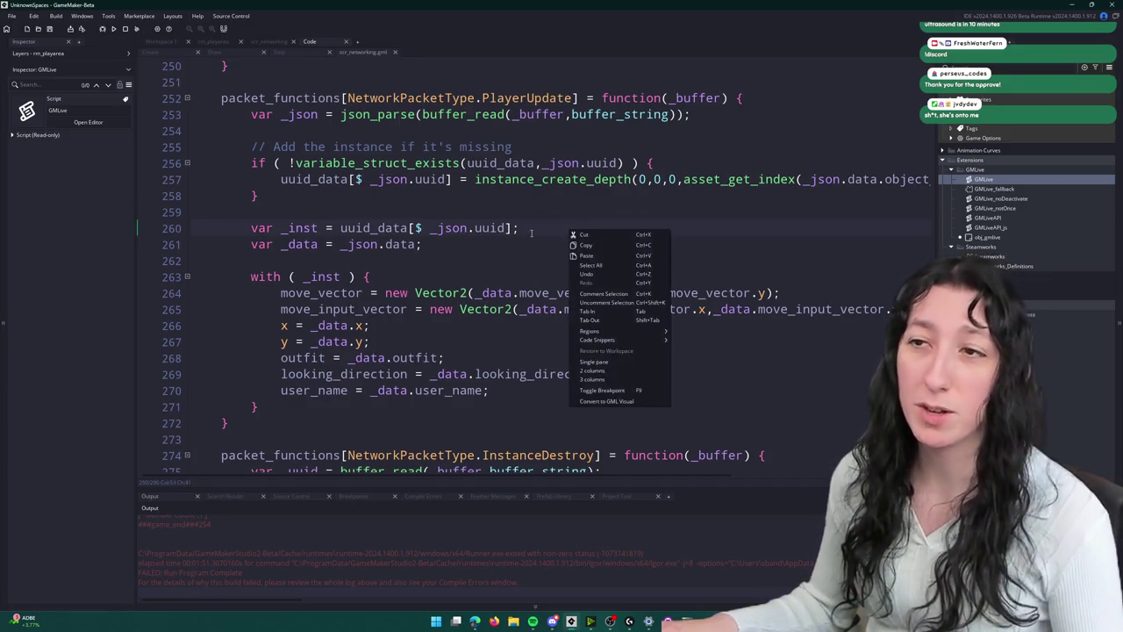
{"action": "left_click", "coordinate": [573, 229]}
{"action": "key", "text": "BackSpace"}
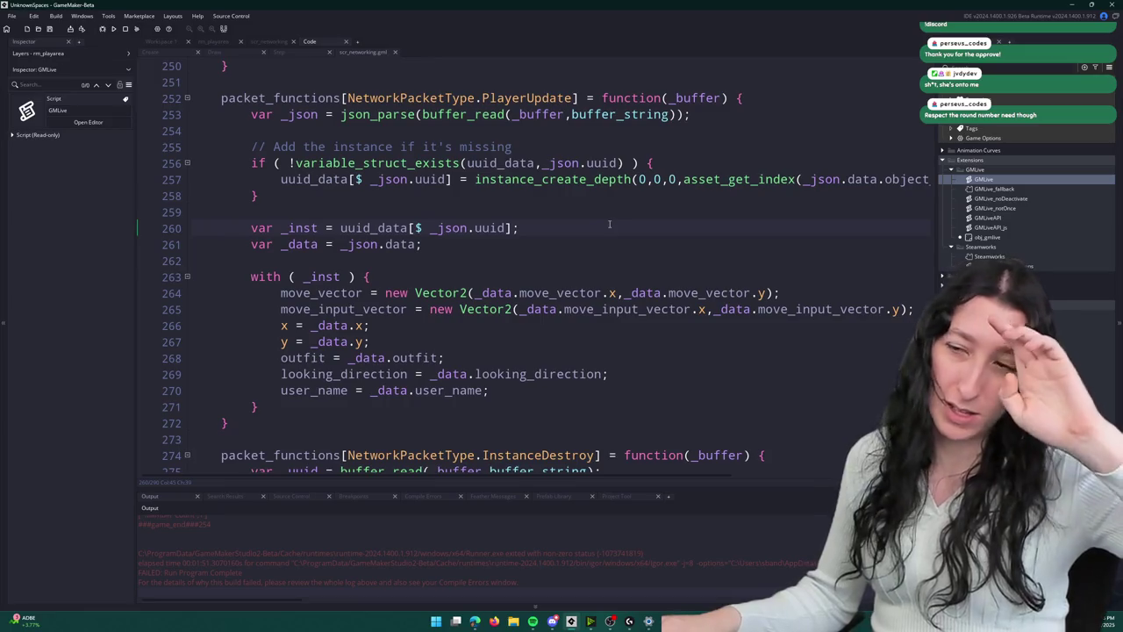
{"action": "key", "text": "alt+Tab"}
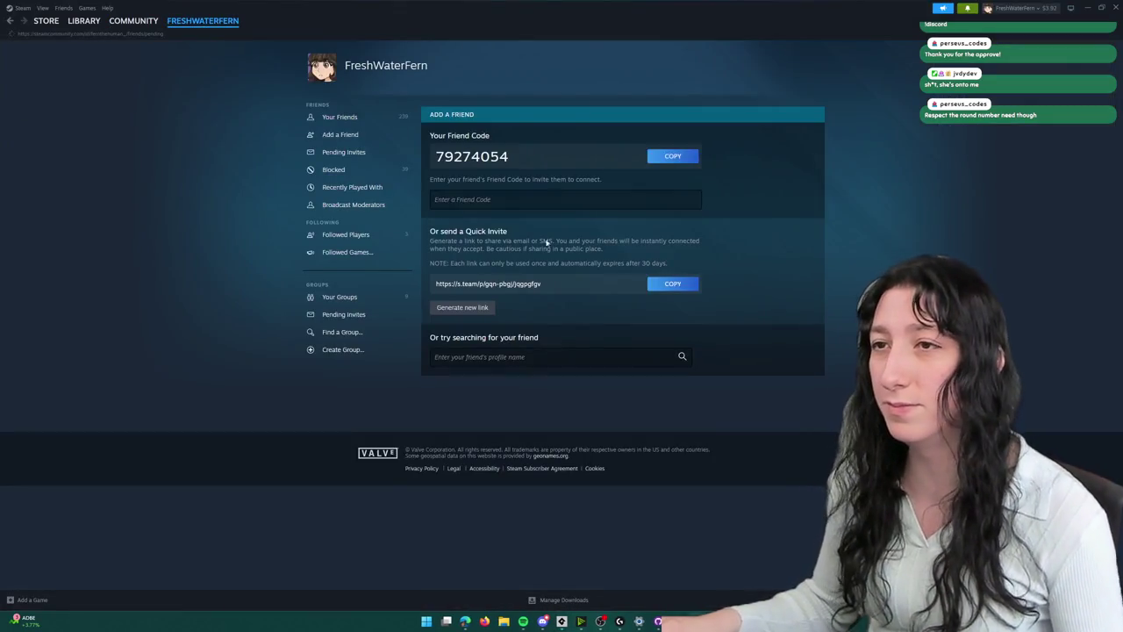
- Accept the pending Steam friend invite, check notifications, and close Steam
{"action": "left_click", "coordinate": [693, 150]}
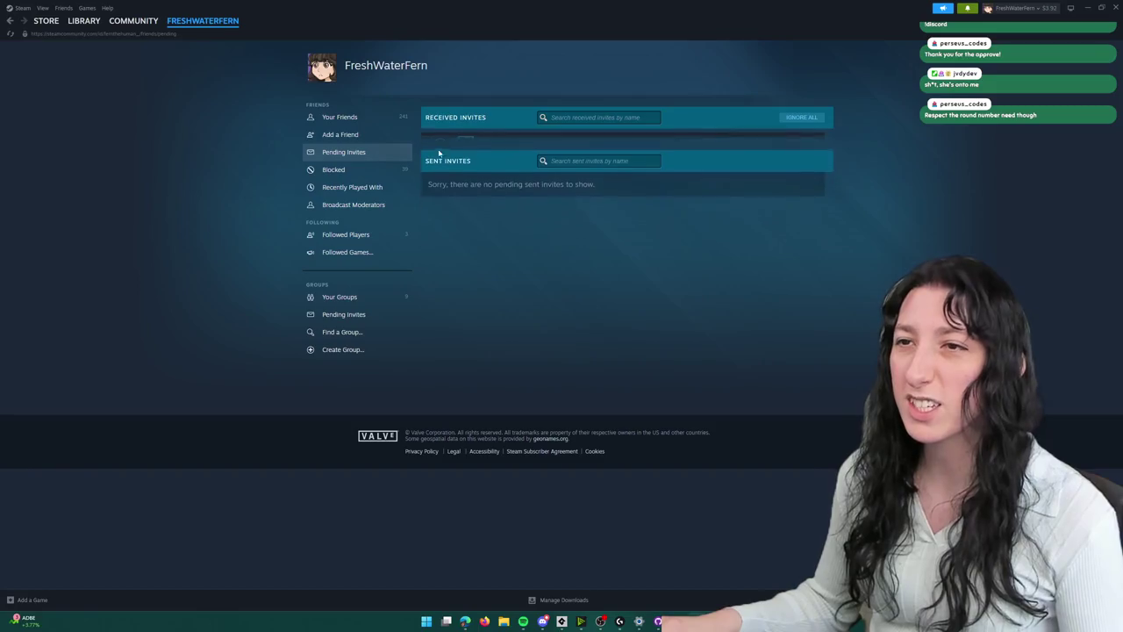
{"action": "left_click", "coordinate": [972, 8]}
{"action": "left_click", "coordinate": [1115, 7]}
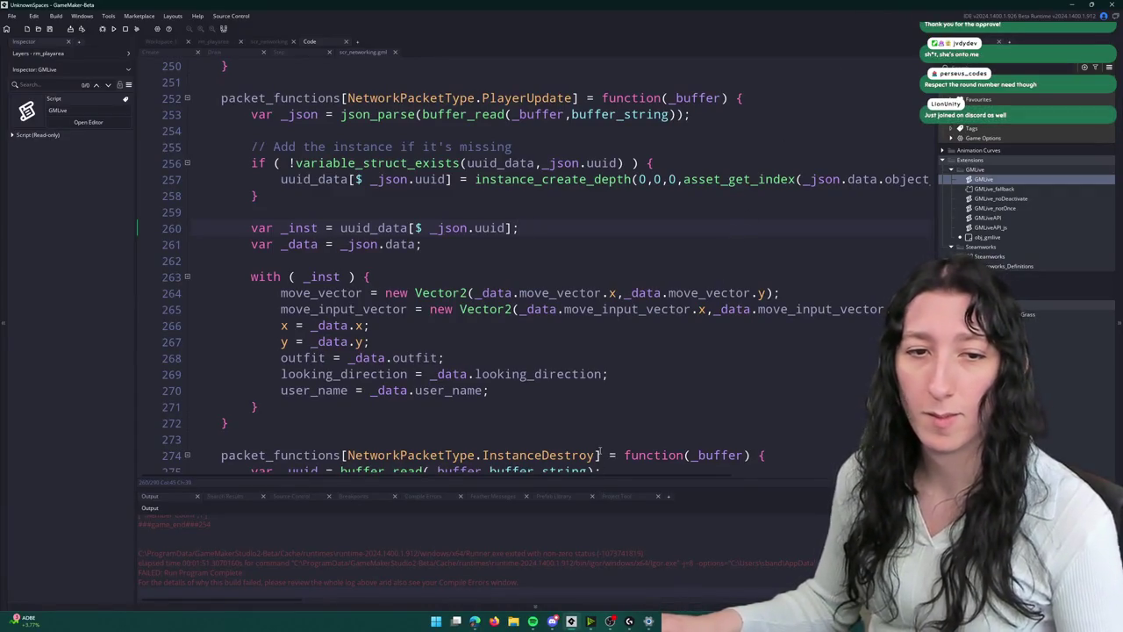
{"action": "left_click", "coordinate": [552, 621]}
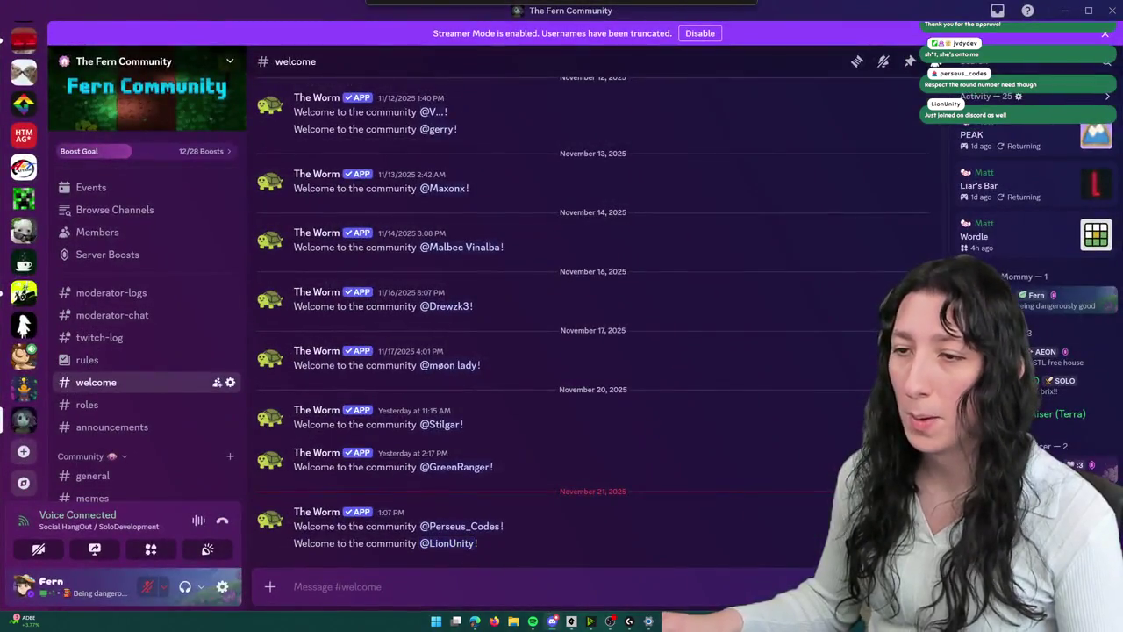
- After viewing the new member's profile, give them the Real Actual Adult Human role
{"action": "left_click", "coordinate": [448, 544]}
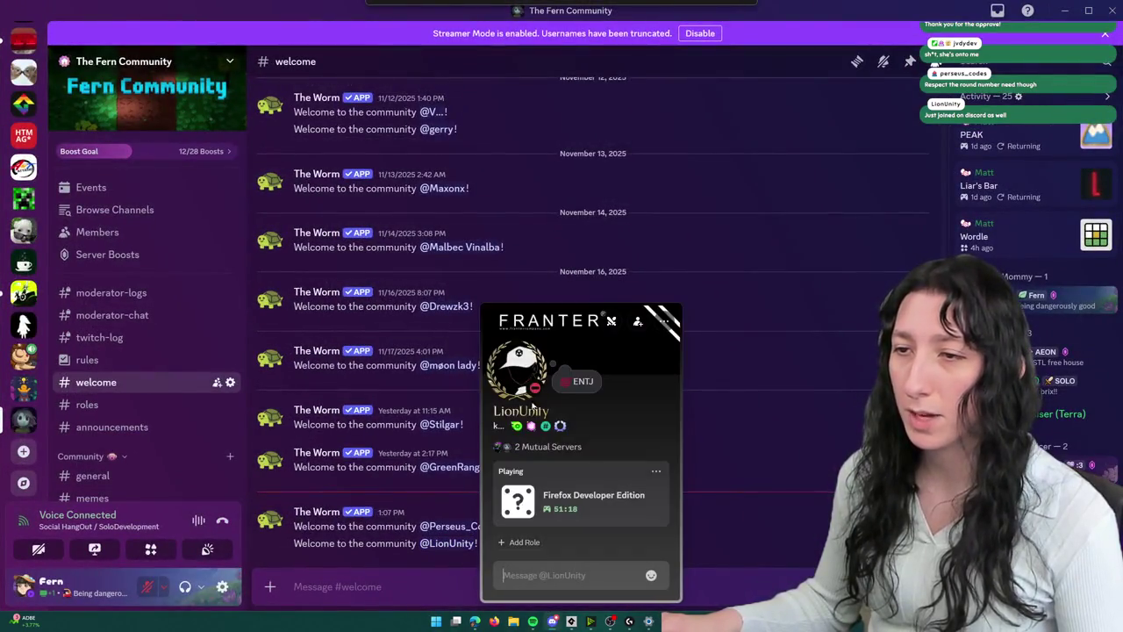
{"action": "left_click", "coordinate": [520, 360]}
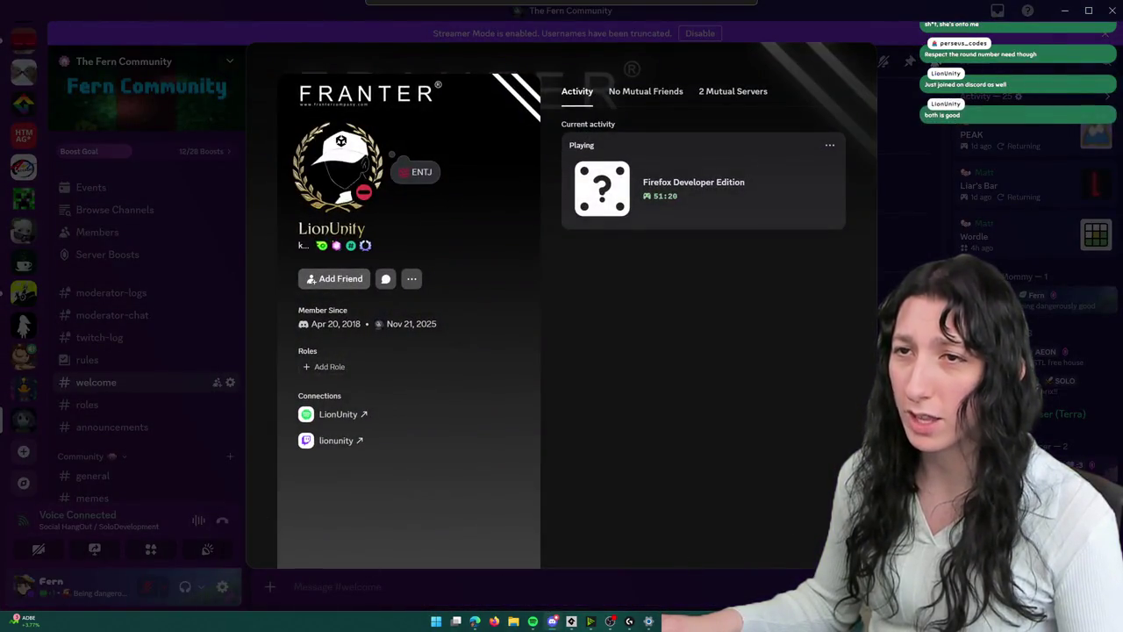
{"action": "key", "text": "Escape"}
{"action": "right_click", "coordinate": [451, 543]}
{"action": "mouse_move", "coordinate": [527, 585]}
{"action": "left_click", "coordinate": [661, 457]}
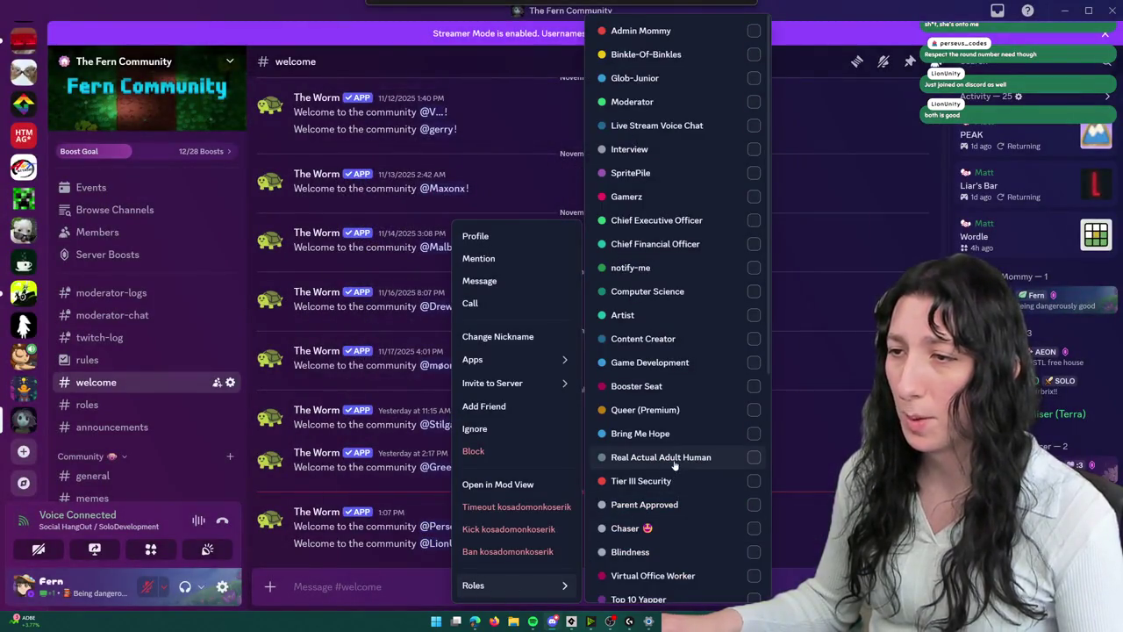
{"action": "key", "text": "Escape"}
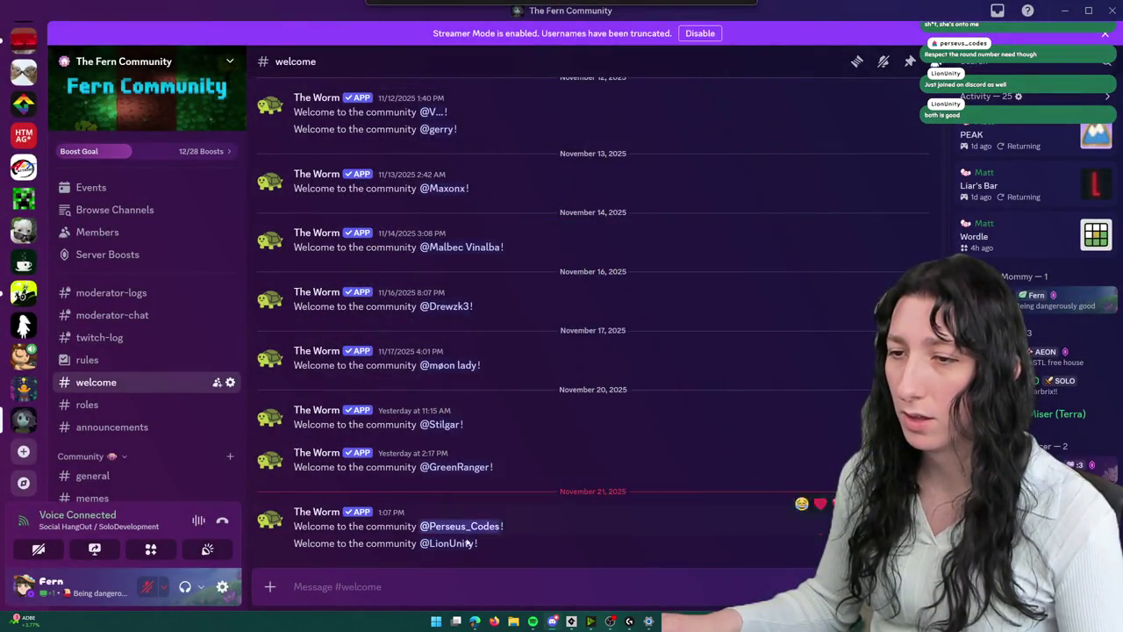
- Confirm the earlier member still holds Parent Approved, then hide Discord
{"action": "right_click", "coordinate": [464, 526]}
{"action": "mouse_move", "coordinate": [526, 585]}
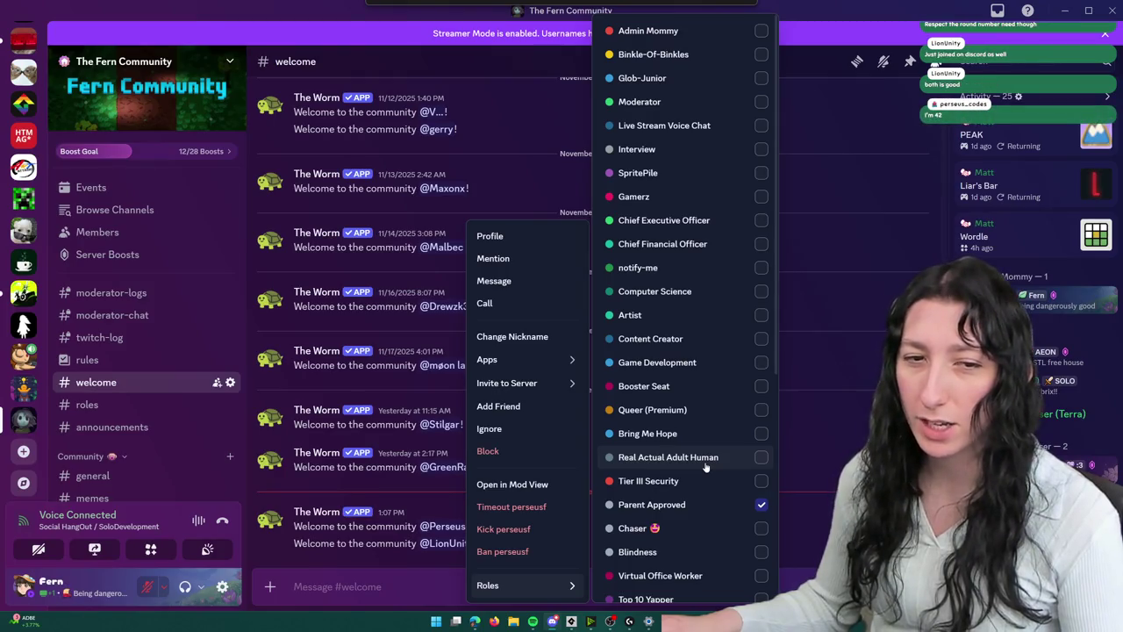
{"action": "key", "text": "Escape"}
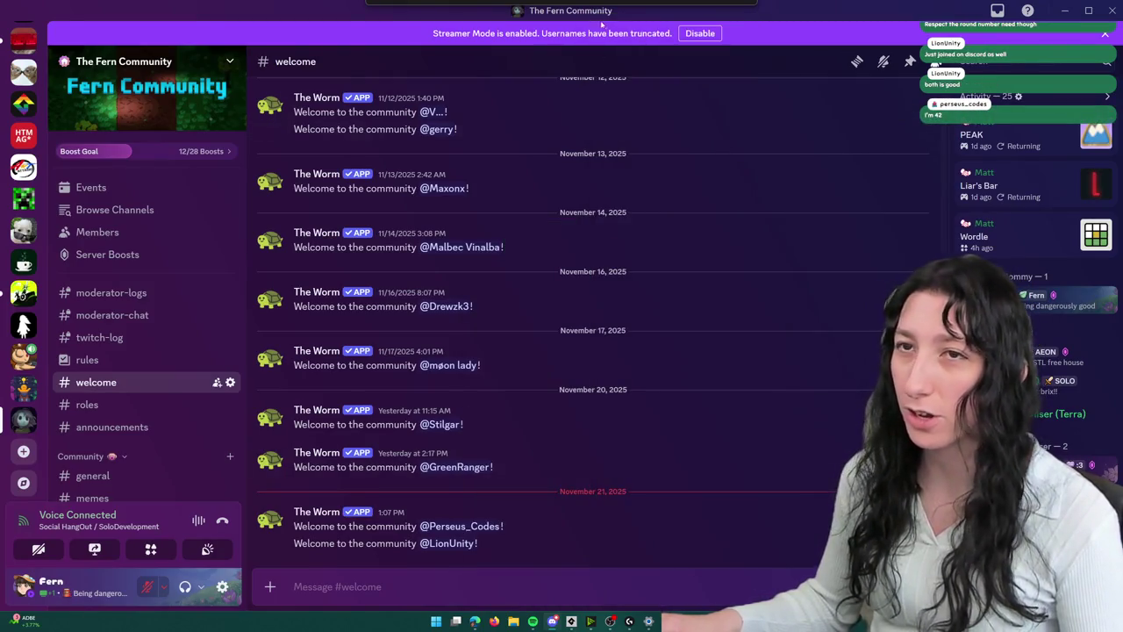
{"action": "left_click", "coordinate": [474, 527]}
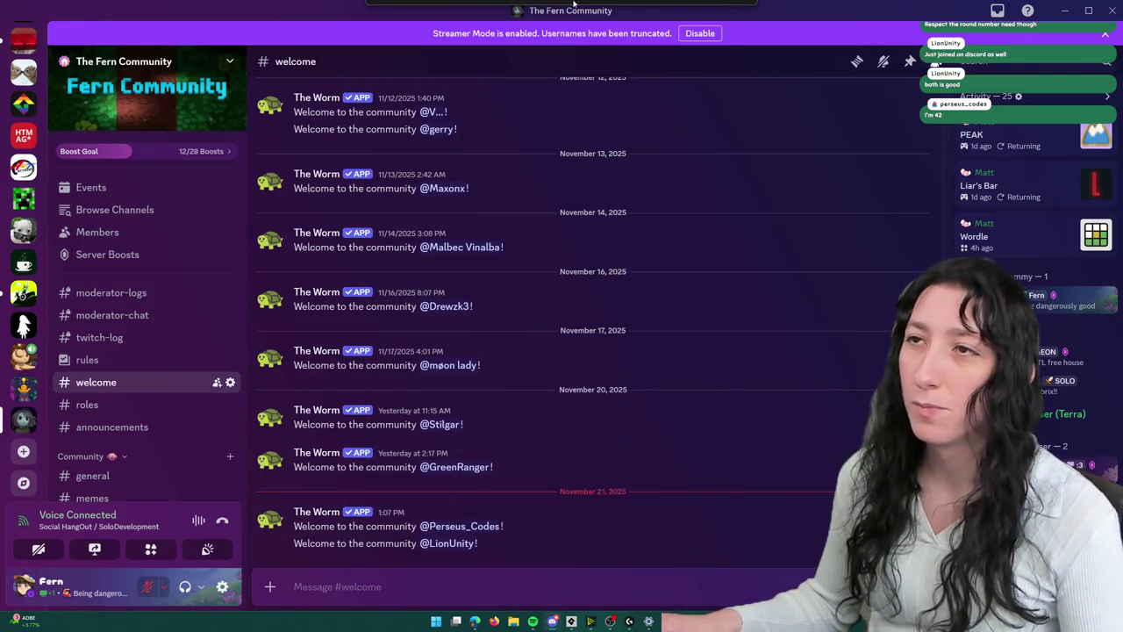
{"action": "left_click", "coordinate": [552, 621]}
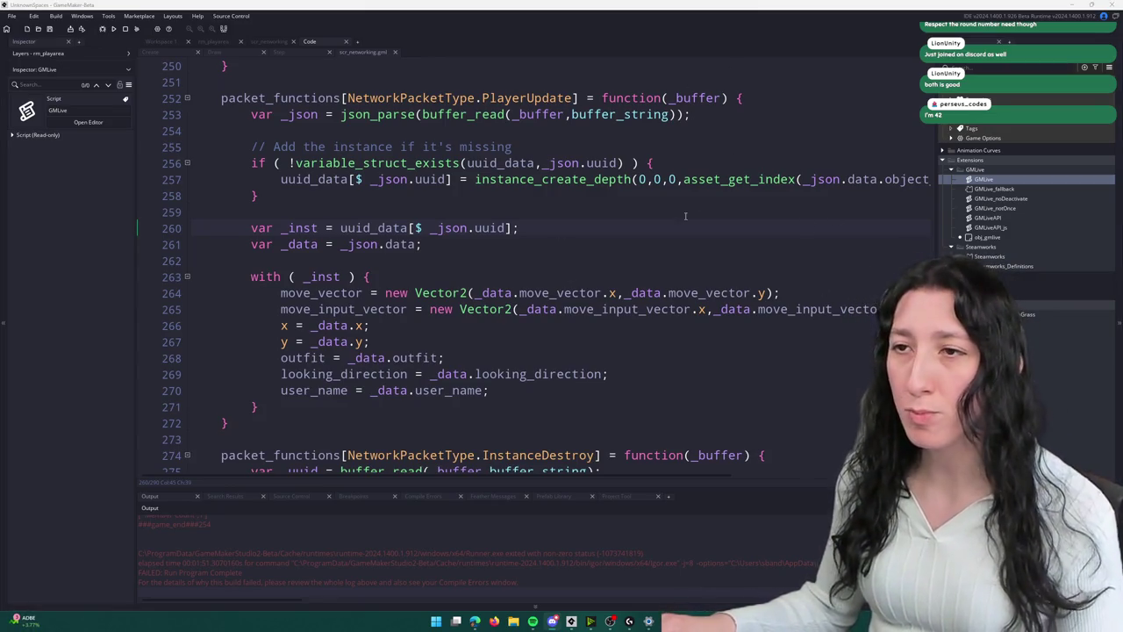
- Delete the if (instance_exists(obj_ui_mainmenu)) block so the member loop leads into room_goto(rm_playarea)
{"action": "scroll", "coordinate": [559, 191], "scroll_direction": "down", "scroll_amount": 2}
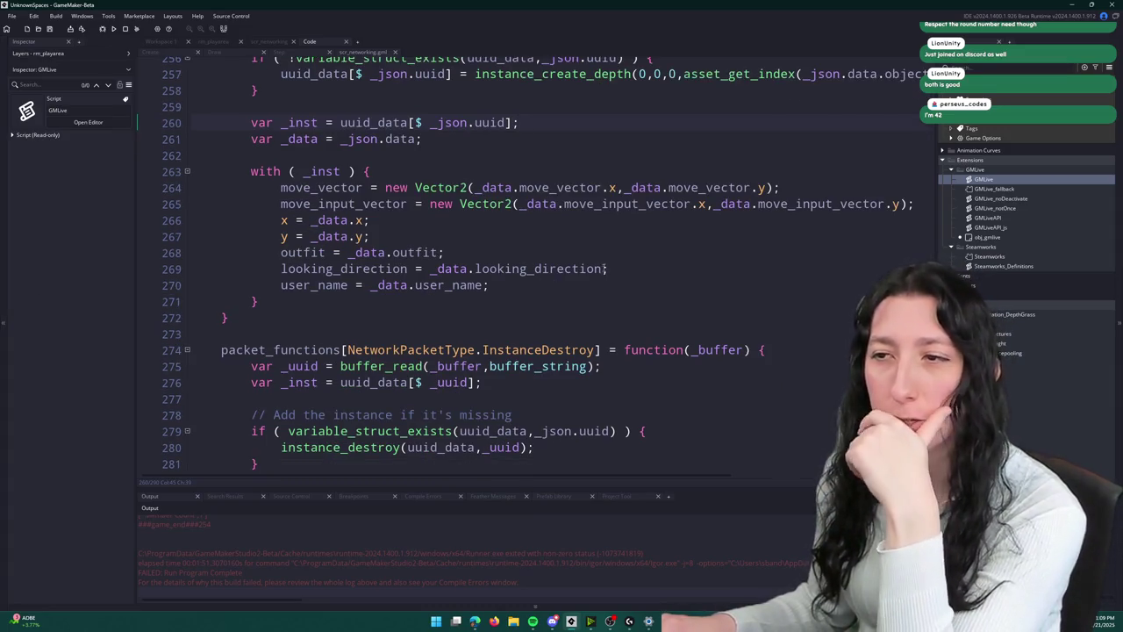
{"action": "scroll", "coordinate": [561, 240], "scroll_direction": "up", "scroll_amount": 1}
{"action": "scroll", "coordinate": [562, 240], "scroll_direction": "up", "scroll_amount": 12}
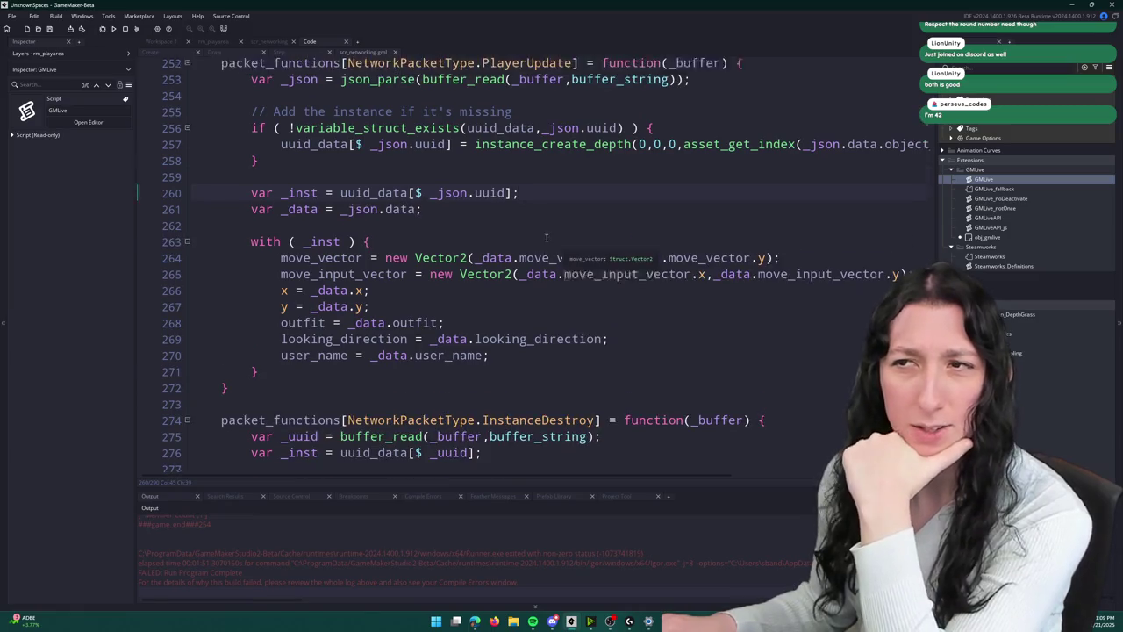
{"action": "scroll", "coordinate": [411, 147], "scroll_direction": "up", "scroll_amount": 20}
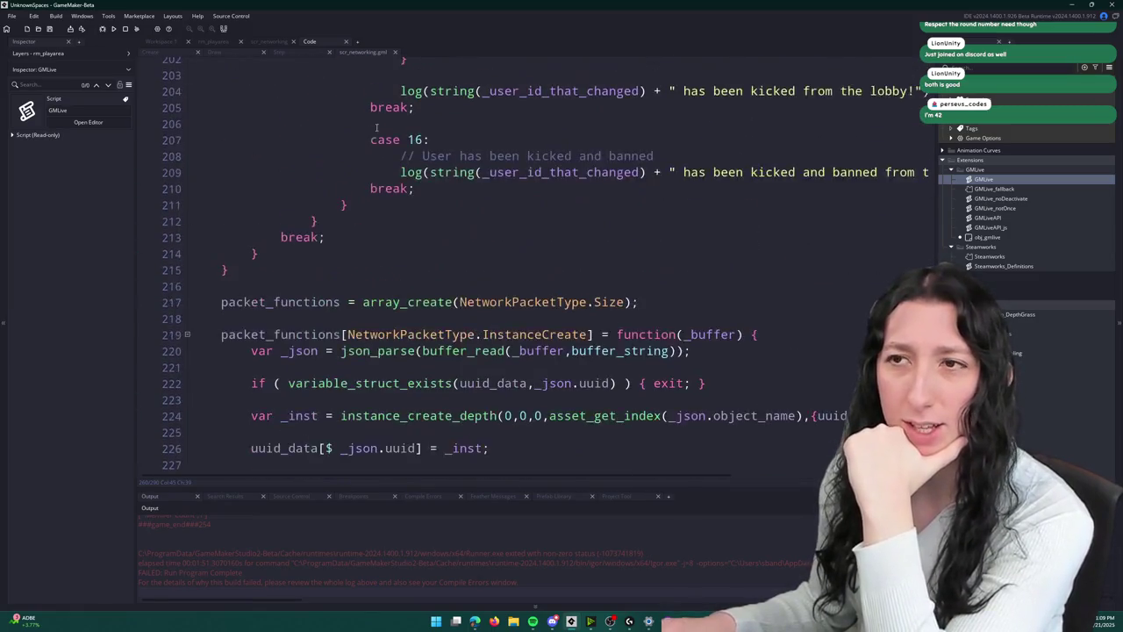
{"action": "scroll", "coordinate": [441, 266], "scroll_direction": "up", "scroll_amount": 11}
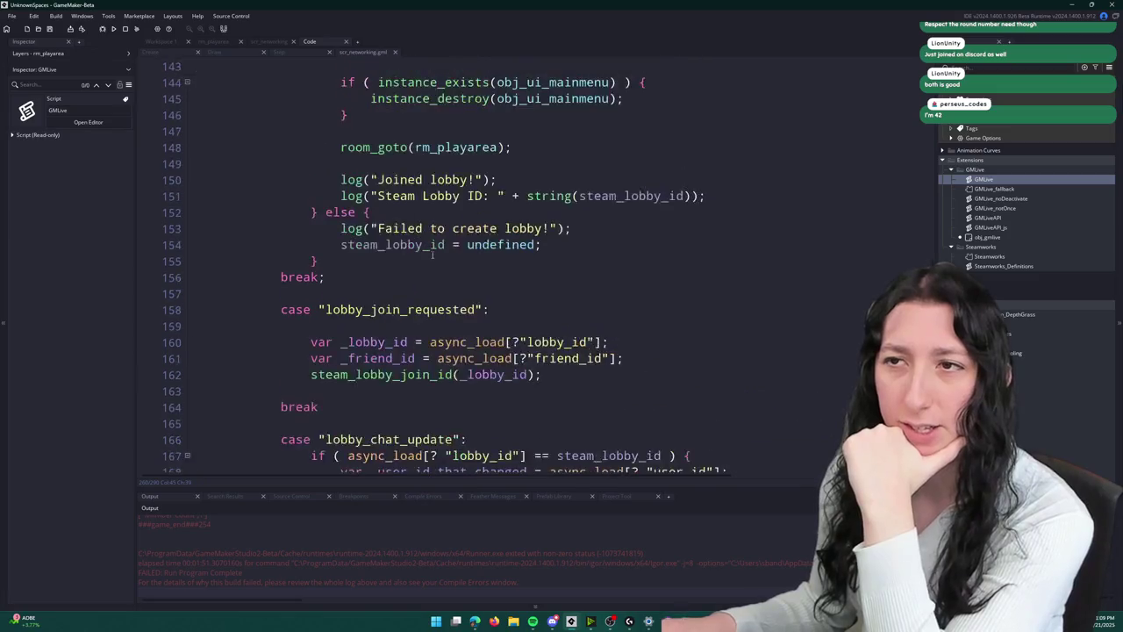
{"action": "scroll", "coordinate": [392, 285], "scroll_direction": "up", "scroll_amount": 3}
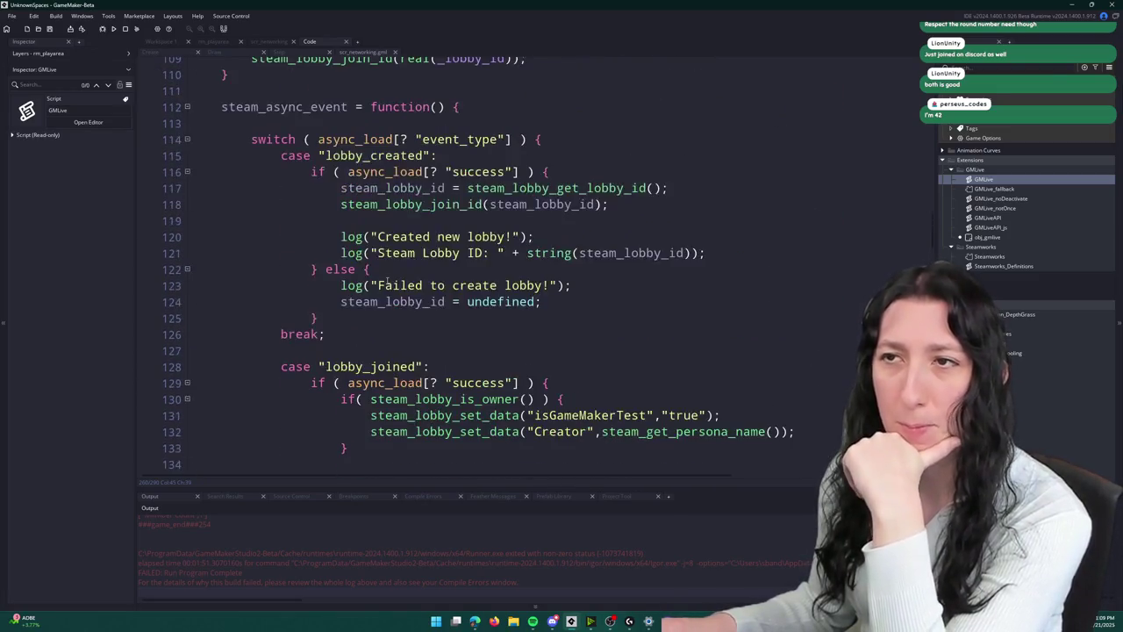
{"action": "scroll", "coordinate": [429, 264], "scroll_direction": "down", "scroll_amount": 6}
{"action": "mouse_move", "coordinate": [397, 322]}
{"action": "left_mouse_down"}
{"action": "mouse_move", "coordinate": [342, 293]}
{"action": "mouse_move", "coordinate": [366, 323]}
{"action": "mouse_move", "coordinate": [376, 261]}
{"action": "left_mouse_up"}
{"action": "right_click", "coordinate": [351, 295]}
{"action": "left_click", "coordinate": [371, 316]}
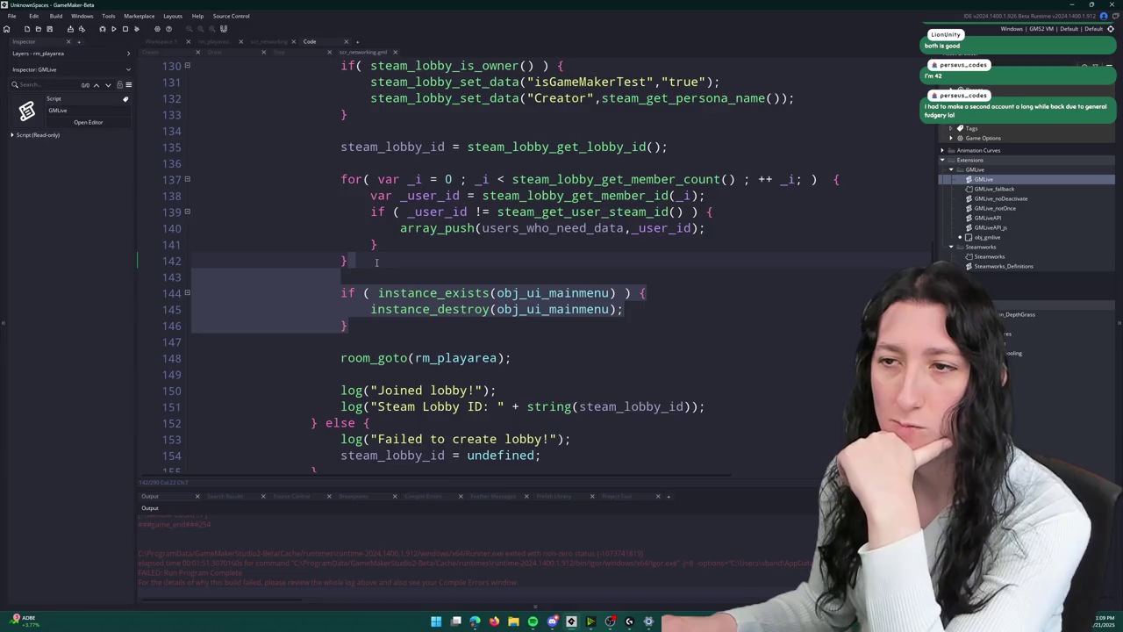
{"action": "scroll", "coordinate": [377, 262], "scroll_direction": "down", "scroll_amount": 2}
{"action": "scroll", "coordinate": [417, 290], "scroll_direction": "up", "scroll_amount": 4}
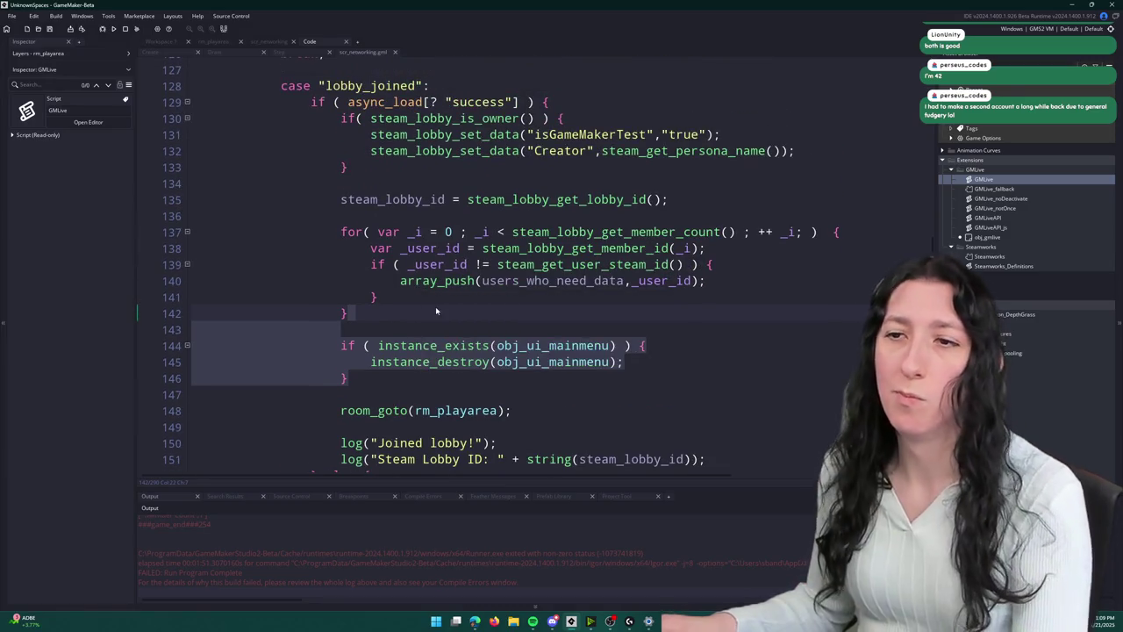
{"action": "key", "text": "BackSpace"}
{"action": "left_click", "coordinate": [489, 345]}
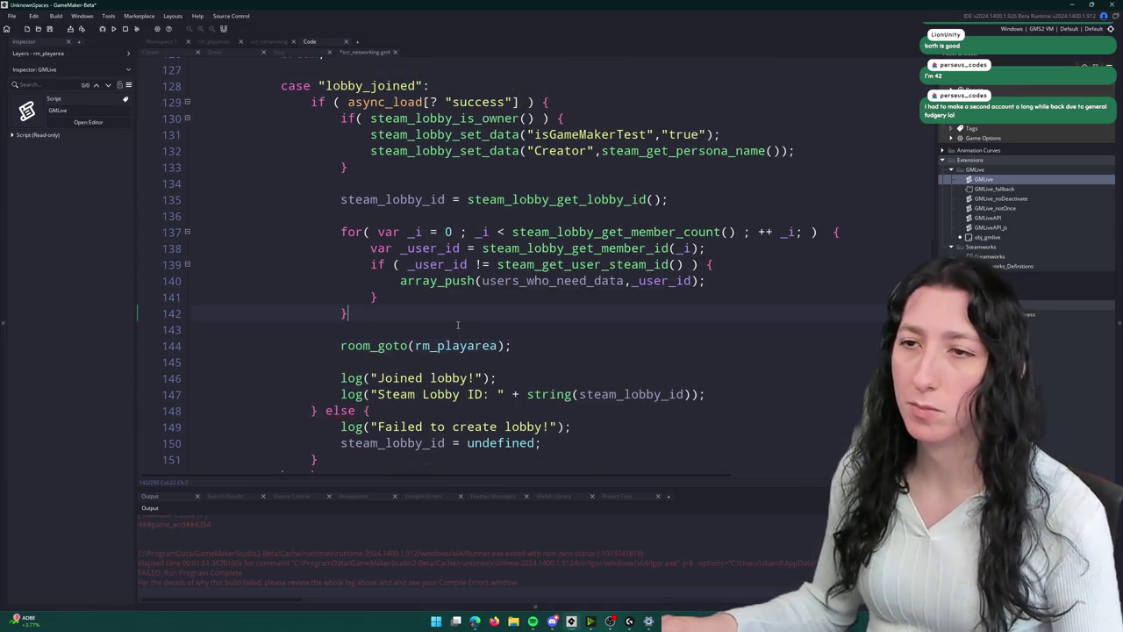
- Search the project for rm_playarea and copy the cleanup lines from obj_ui_mainmenu's Create event
{"action": "double_click", "coordinate": [470, 345]}
{"action": "key", "text": "ctrl+shift+f"}
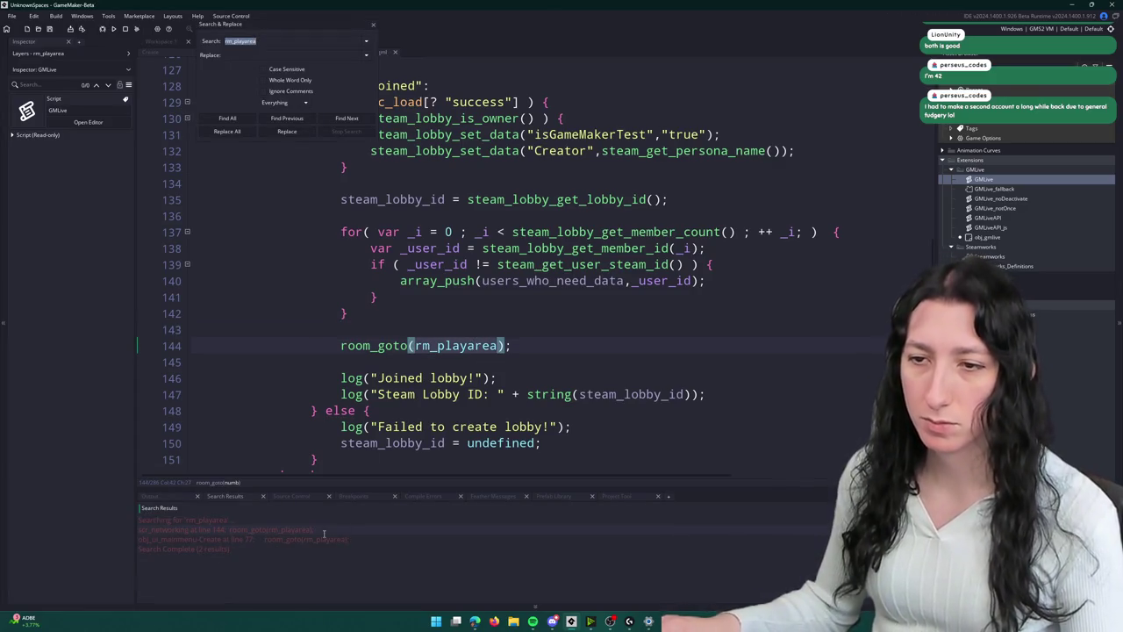
{"action": "double_click", "coordinate": [316, 540]}
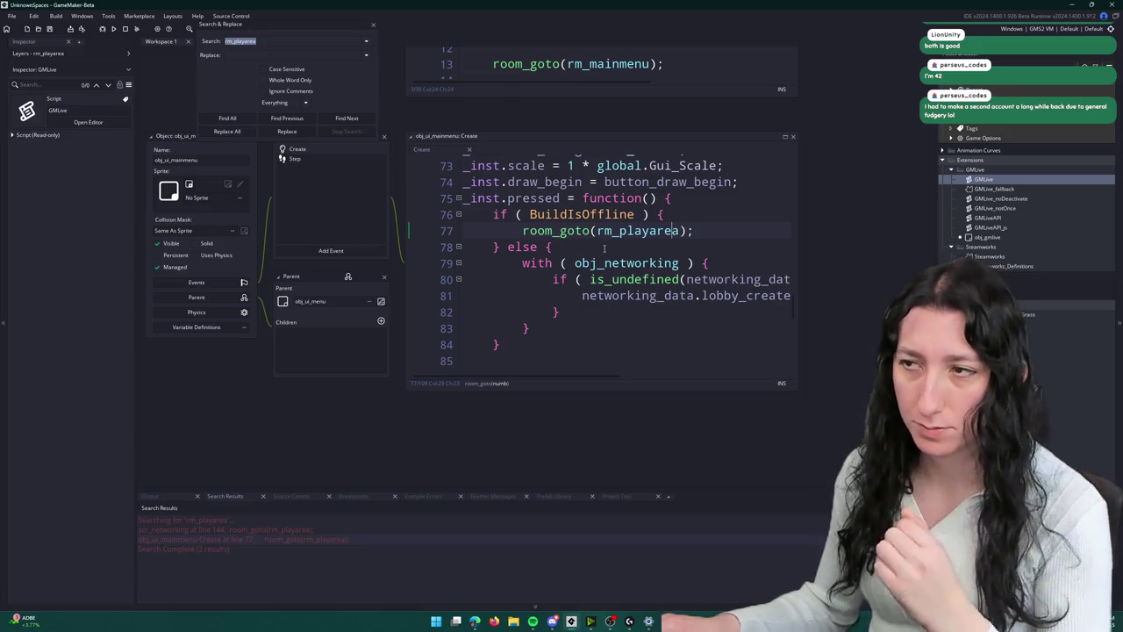
{"action": "scroll", "coordinate": [600, 260], "scroll_direction": "down", "scroll_amount": 1}
{"action": "mouse_move", "coordinate": [660, 340]}
{"action": "left_mouse_down"}
{"action": "mouse_move", "coordinate": [518, 340]}
{"action": "mouse_move", "coordinate": [482, 327]}
{"action": "left_mouse_up"}
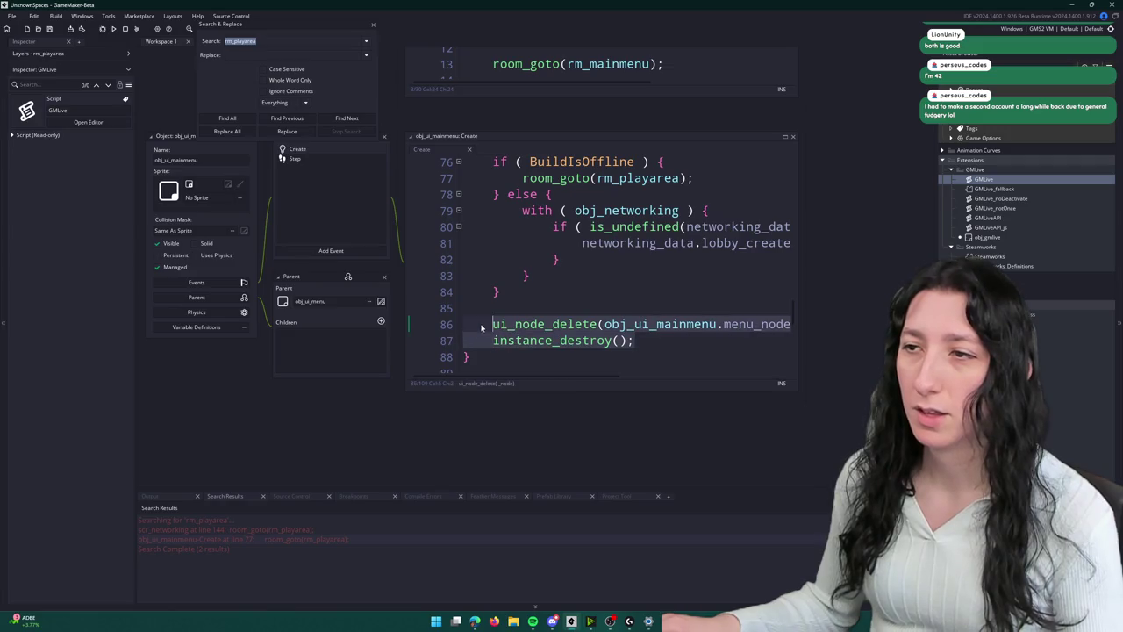
- Paste ui_node_delete and instance_destroy after the lobby_joined member loop, before room_goto
{"action": "double_click", "coordinate": [319, 530]}
{"action": "scroll", "coordinate": [497, 179], "scroll_direction": "up", "scroll_amount": 3}
{"action": "left_click", "coordinate": [497, 179]}
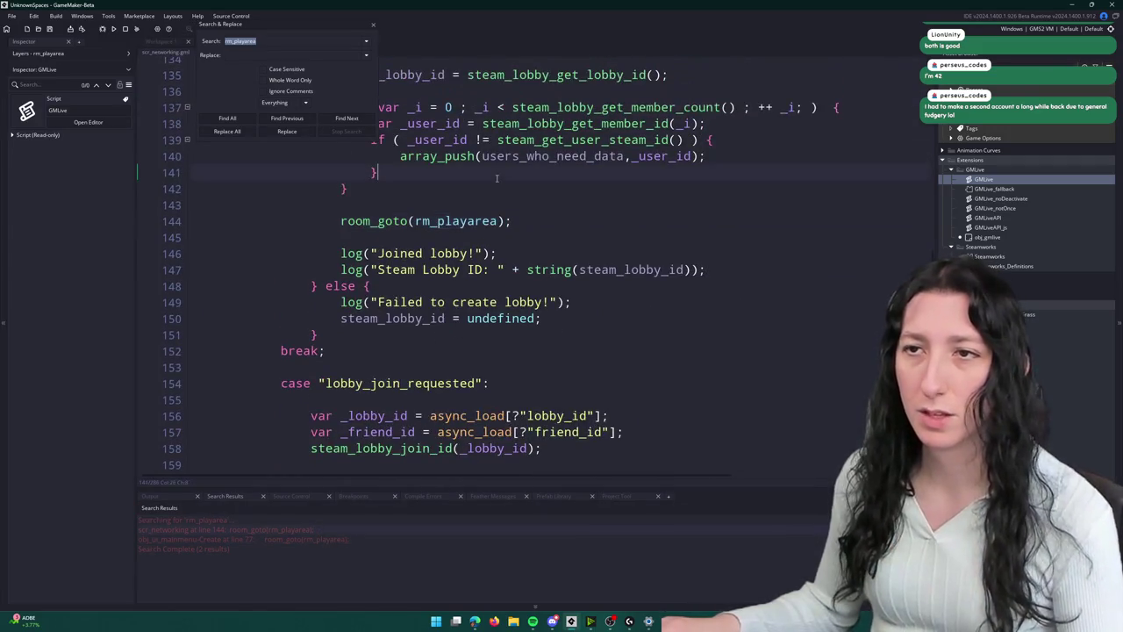
{"action": "left_click", "coordinate": [474, 185]}
{"action": "key", "text": "Return"}
{"action": "key", "text": "Return"}
{"action": "key", "text": "ctrl+v"}
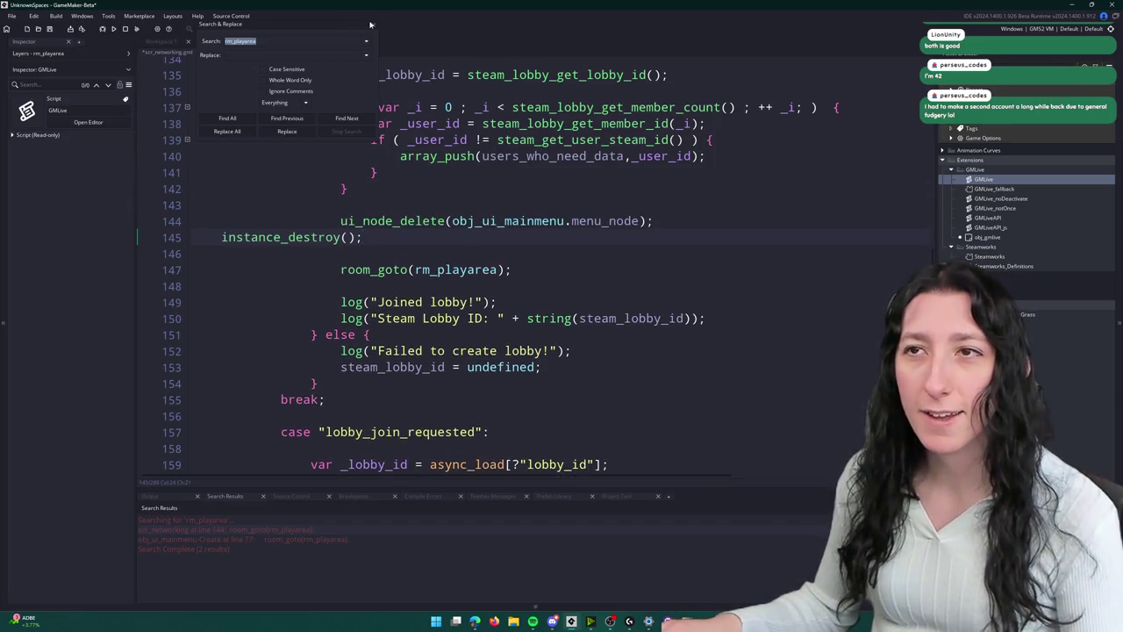
{"action": "left_click", "coordinate": [370, 24]}
- Indent instance_destroy to match ui_node_delete, then select and delete both pasted lines
{"action": "left_click", "coordinate": [216, 242]}
{"action": "key", "text": "Tab"}
{"action": "key", "text": "Tab"}
{"action": "key", "text": "Tab"}
{"action": "key", "text": "Tab"}
{"action": "left_click", "coordinate": [614, 189]}
{"action": "scroll", "coordinate": [614, 225], "scroll_direction": "up", "scroll_amount": 1}
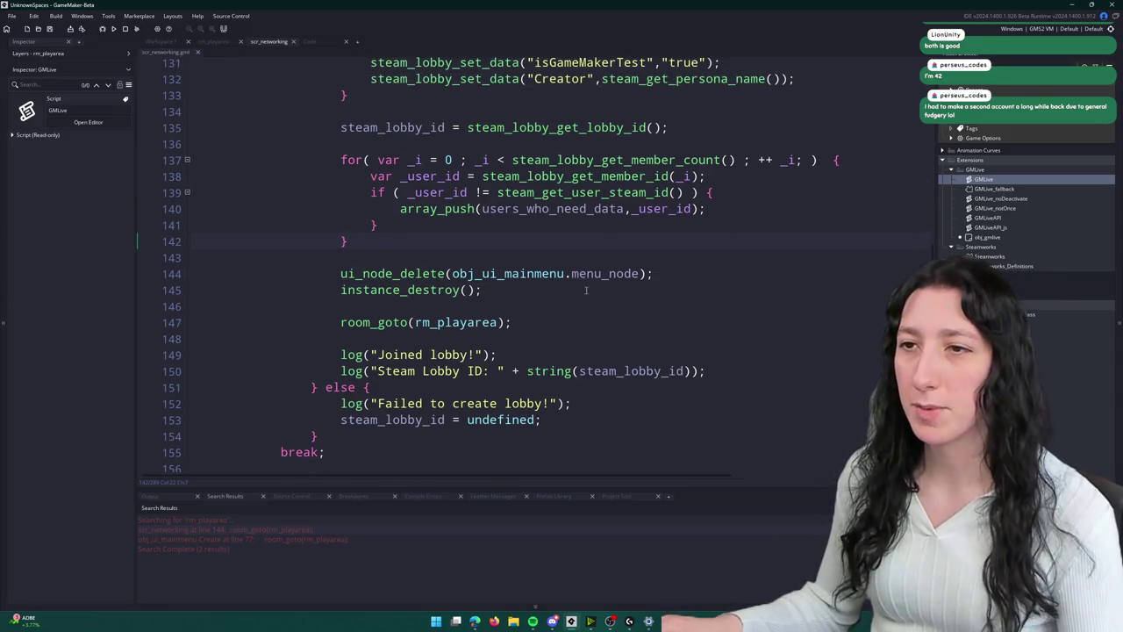
{"action": "left_click_drag", "start_coordinate": [482, 291], "coordinate": [111, 257]}
{"action": "key", "text": "BackSpace"}
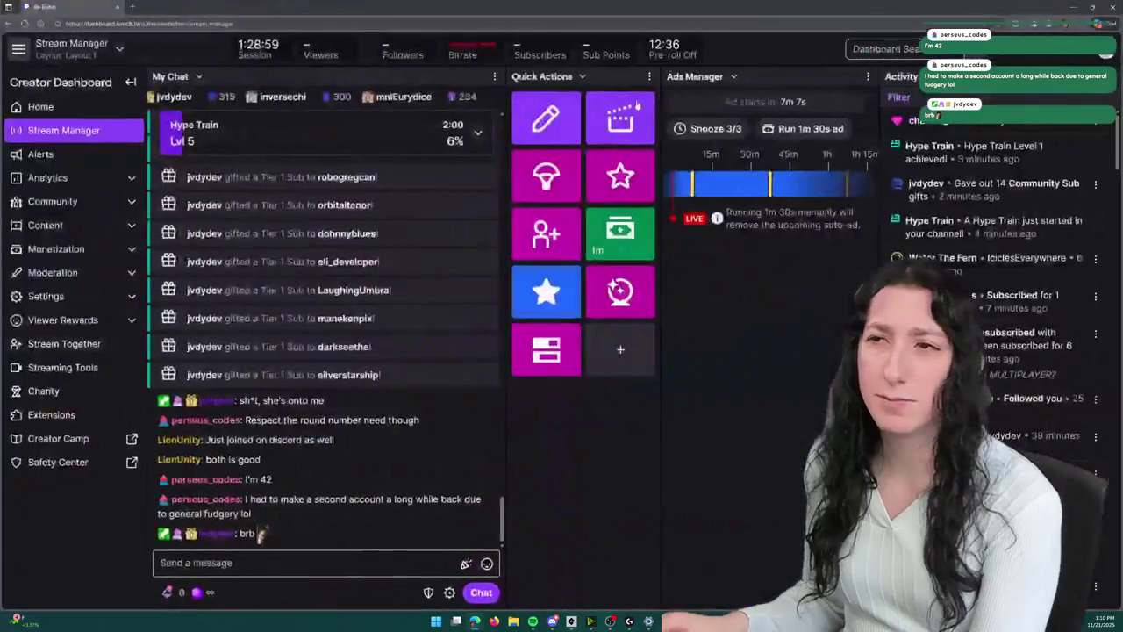
- Expand and collapse the Hype Train details twice in Twitch Stream Manager
{"action": "left_click", "coordinate": [370, 138]}
{"action": "left_click", "coordinate": [370, 139]}
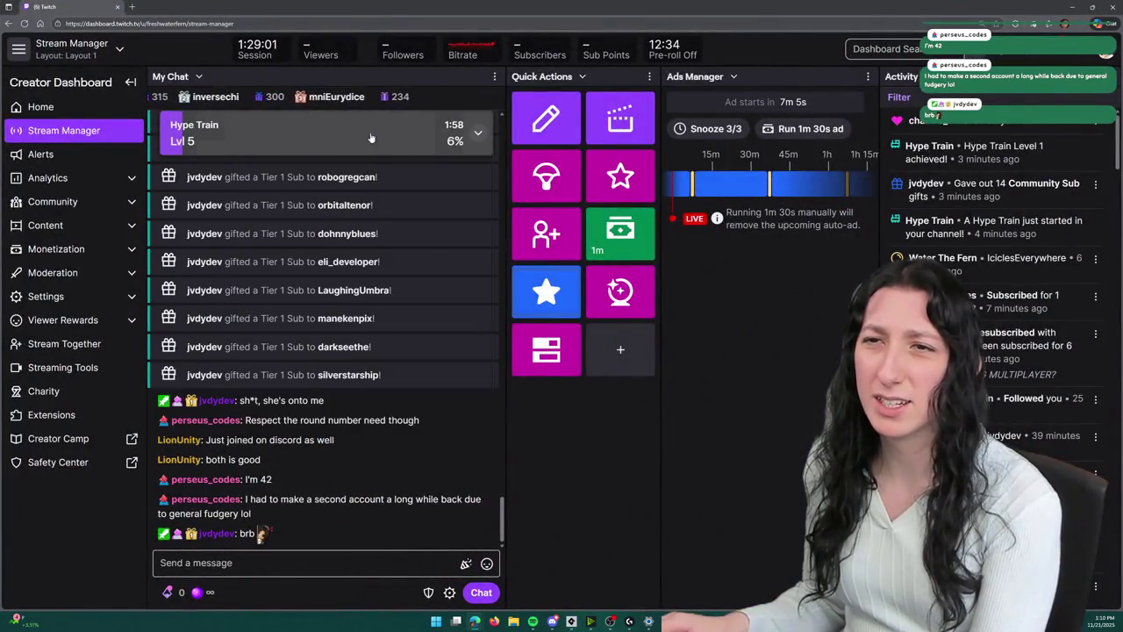
{"action": "left_click", "coordinate": [370, 140]}
{"action": "left_click", "coordinate": [370, 141]}
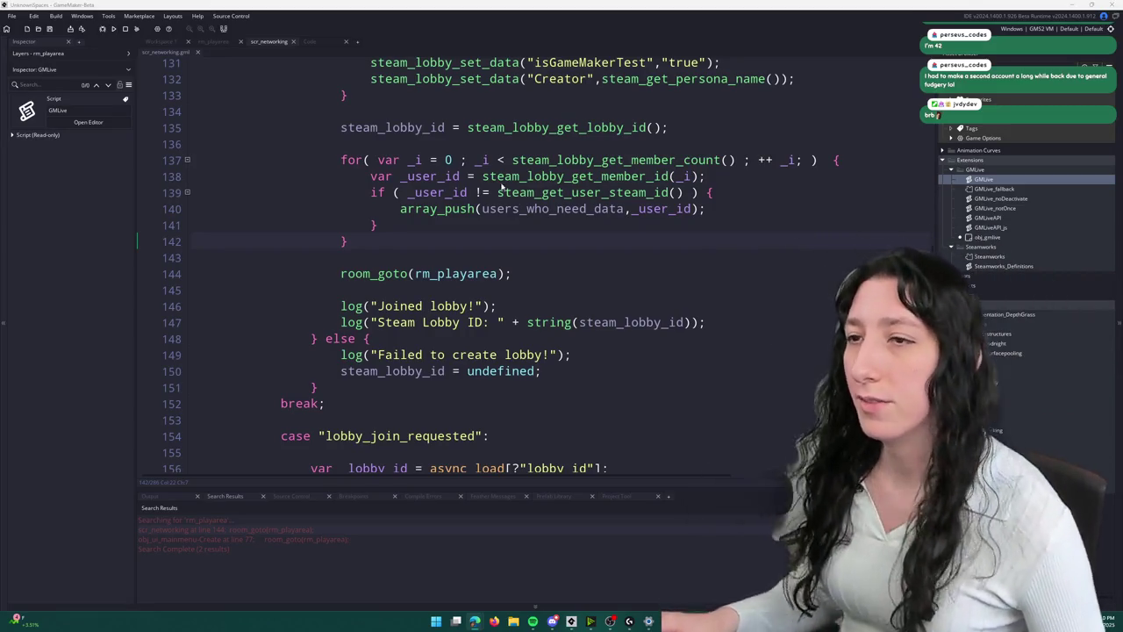
- Open the scr_inventory script through asset quick search and skim its code
{"action": "left_click", "coordinate": [709, 273]}
{"action": "key", "text": "ctrl+t"}
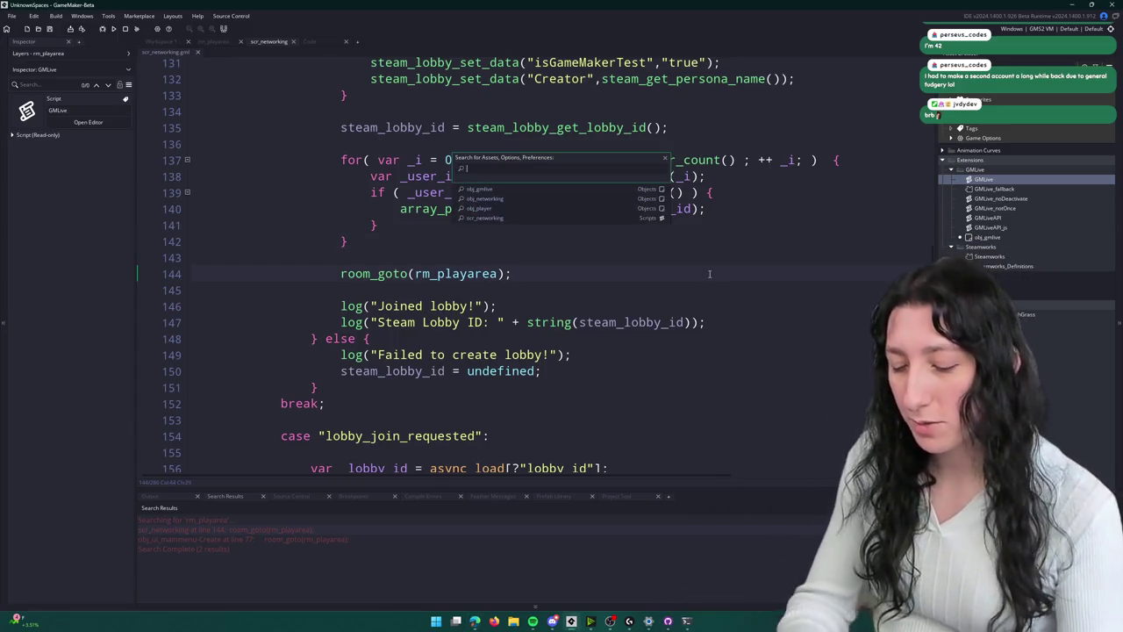
{"action": "type", "text": "_in"}
{"action": "key", "text": "Return"}
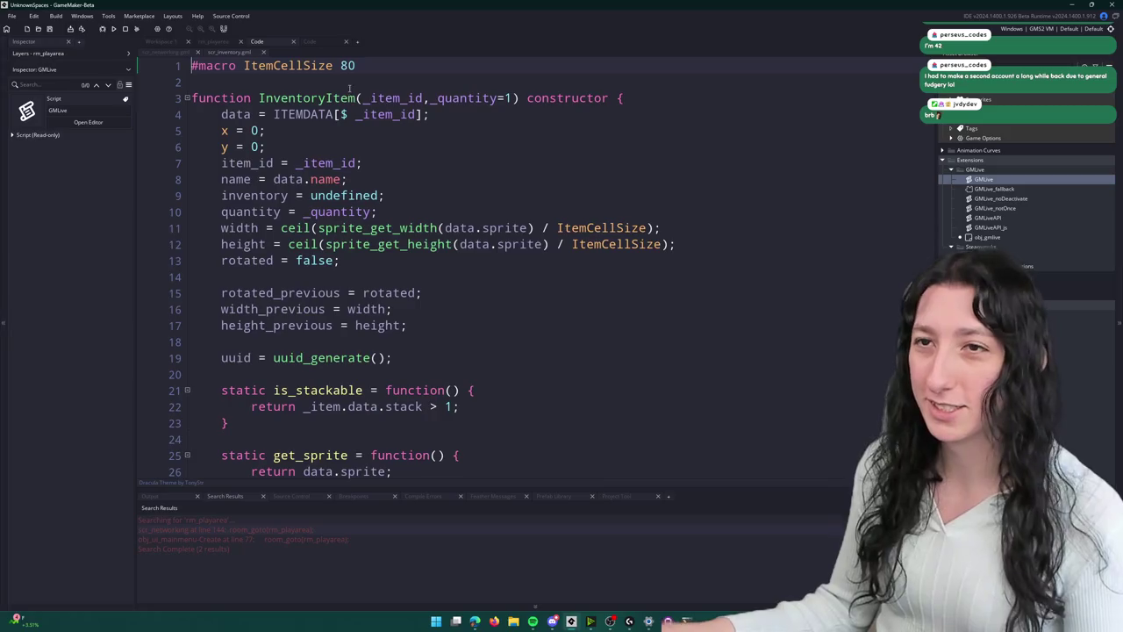
{"action": "scroll", "coordinate": [343, 226], "scroll_direction": "down", "scroll_amount": 5}
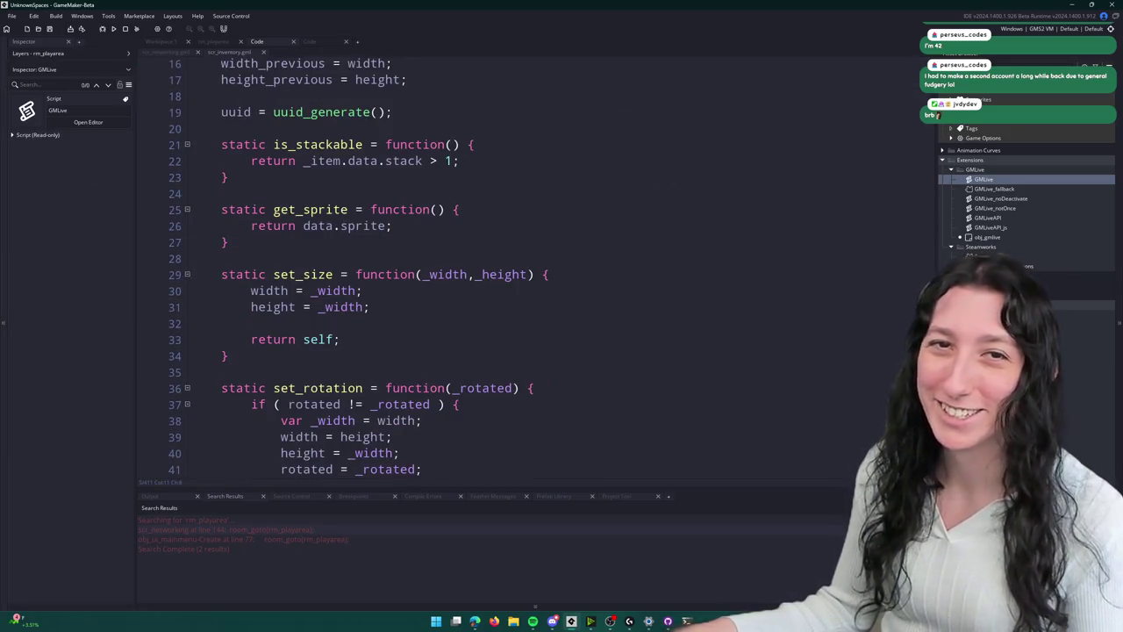
{"action": "scroll", "coordinate": [559, 194], "scroll_direction": "down", "scroll_amount": 8}
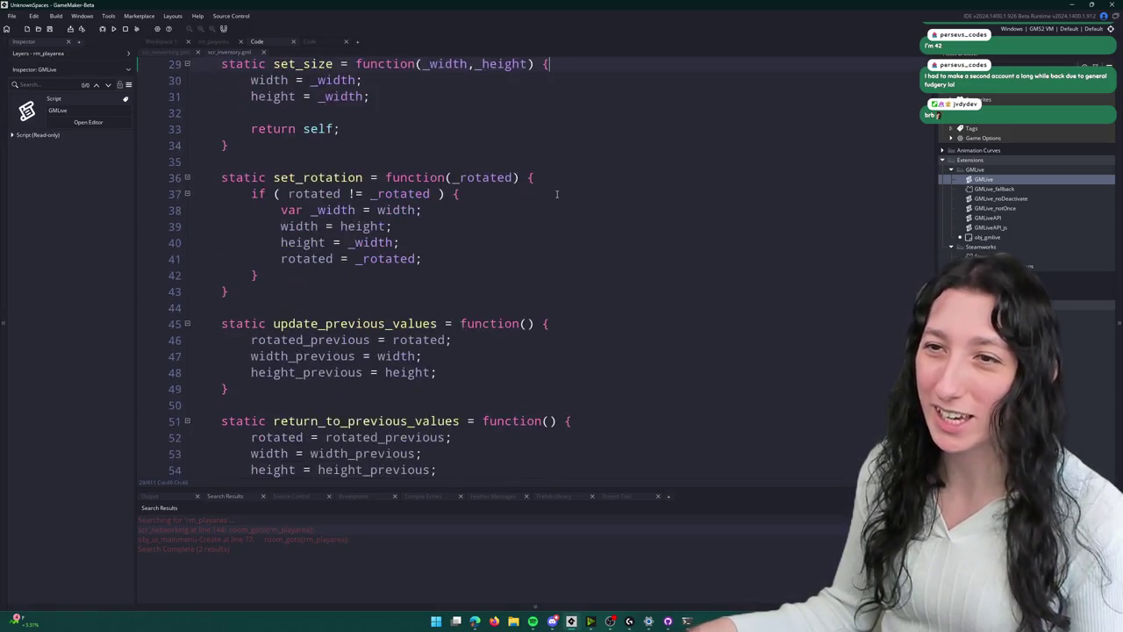
{"action": "scroll", "coordinate": [559, 194], "scroll_direction": "up", "scroll_amount": 5}
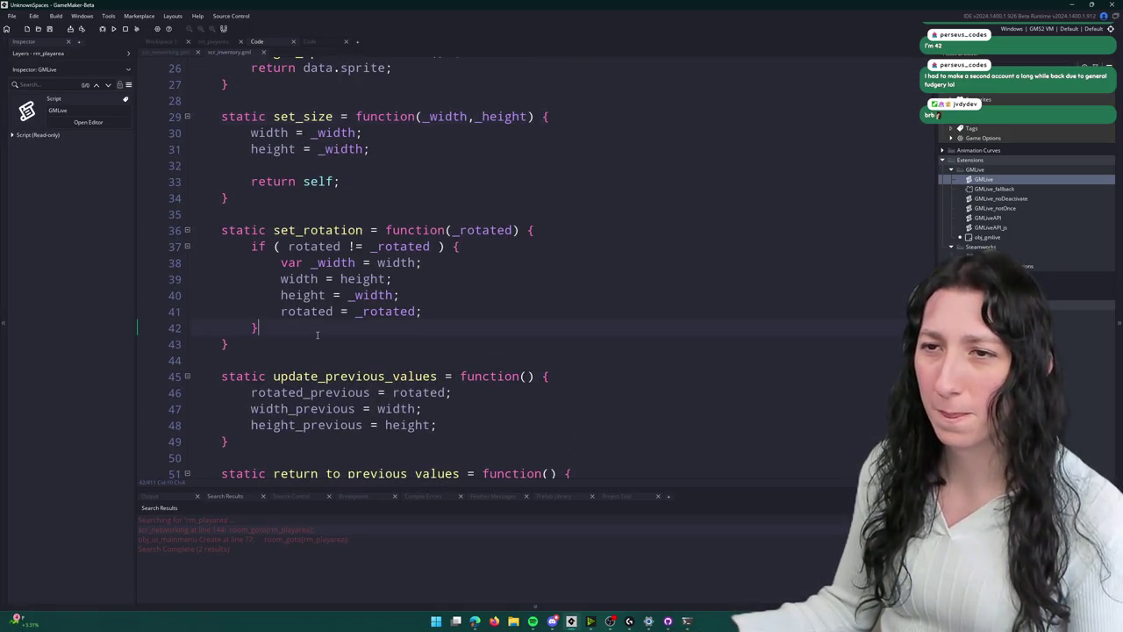
{"action": "scroll", "coordinate": [291, 356], "scroll_direction": "up", "scroll_amount": 8}
- Scroll from the InventoryItem constructor down through the rest of scr_inventory
{"action": "left_click", "coordinate": [443, 194]}
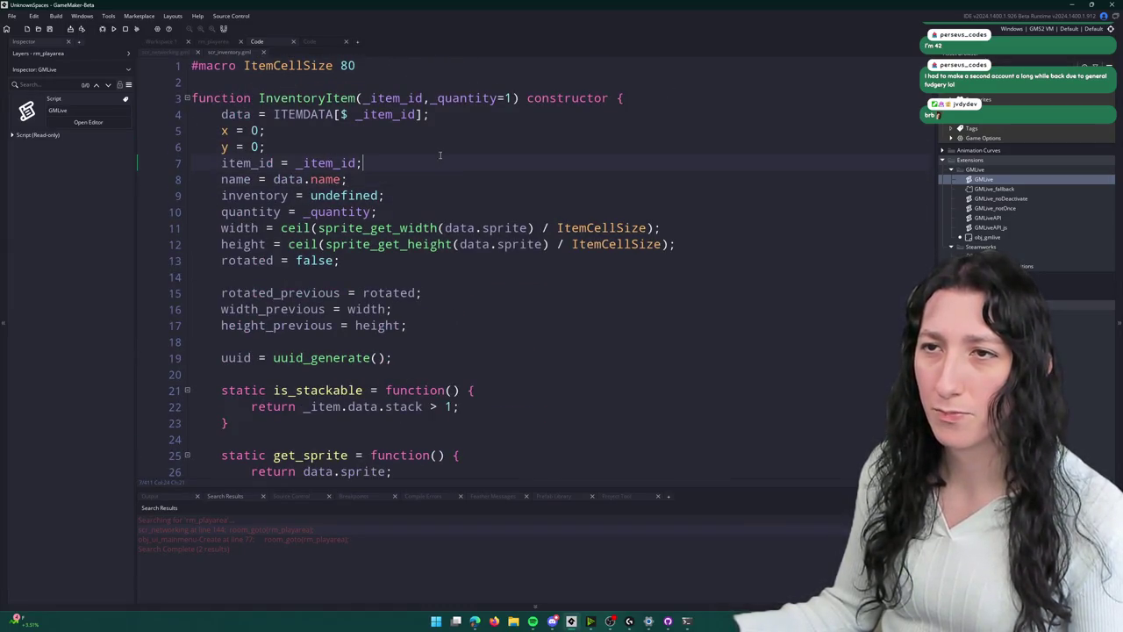
{"action": "scroll", "coordinate": [441, 152], "scroll_direction": "down", "scroll_amount": 10}
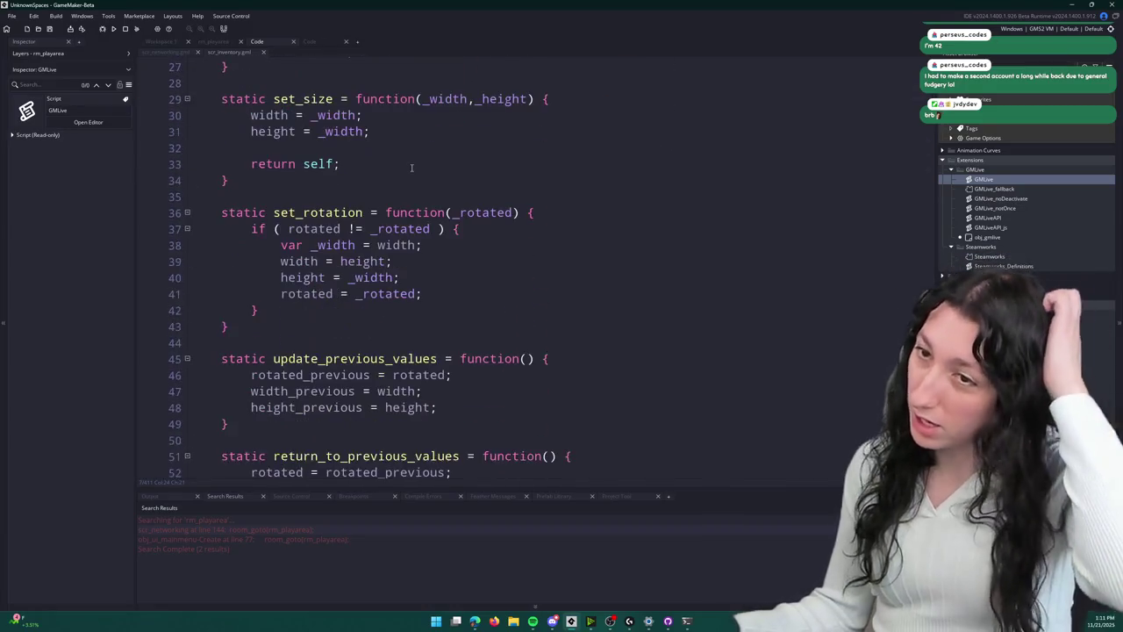
{"action": "scroll", "coordinate": [408, 170], "scroll_direction": "down", "scroll_amount": 7}
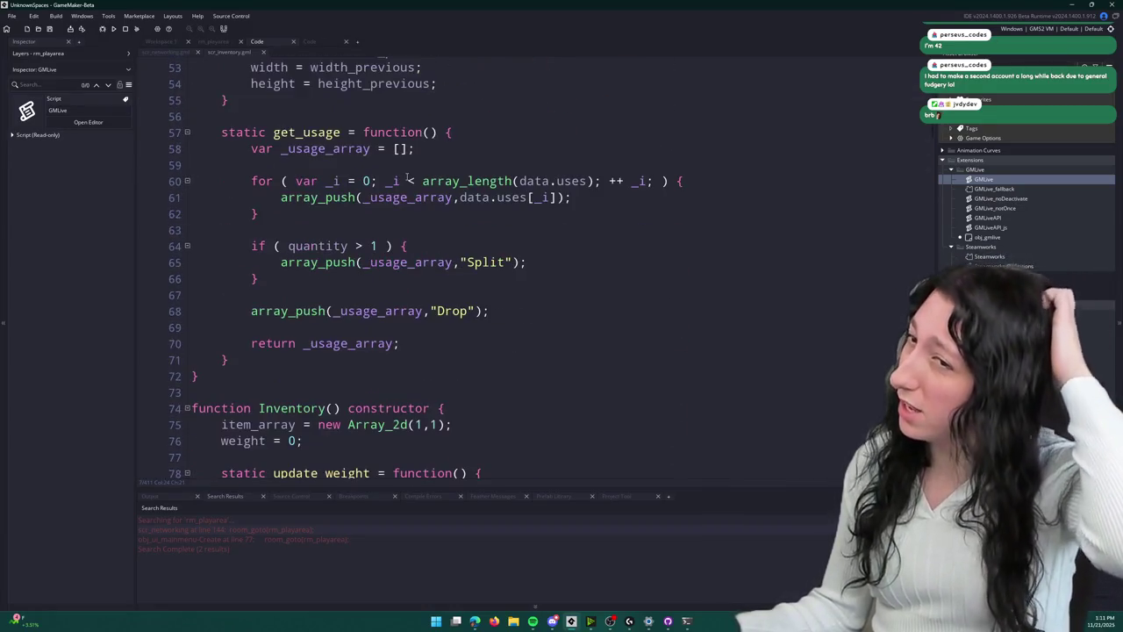
{"action": "scroll", "coordinate": [333, 323], "scroll_direction": "down", "scroll_amount": 3}
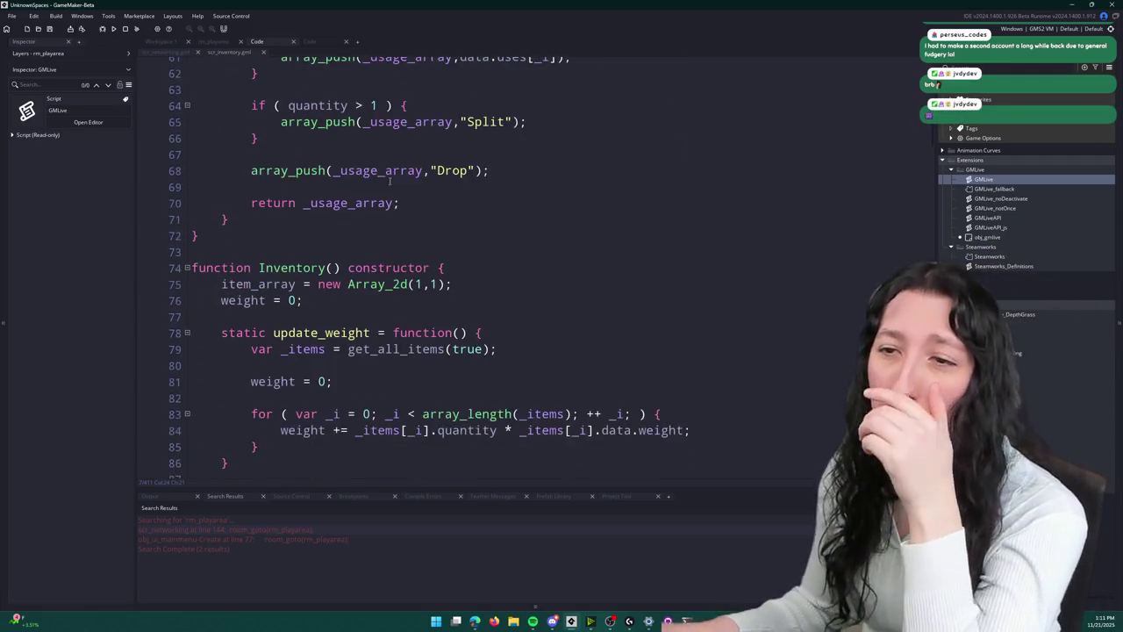
{"action": "scroll", "coordinate": [333, 323], "scroll_direction": "down", "scroll_amount": 15}
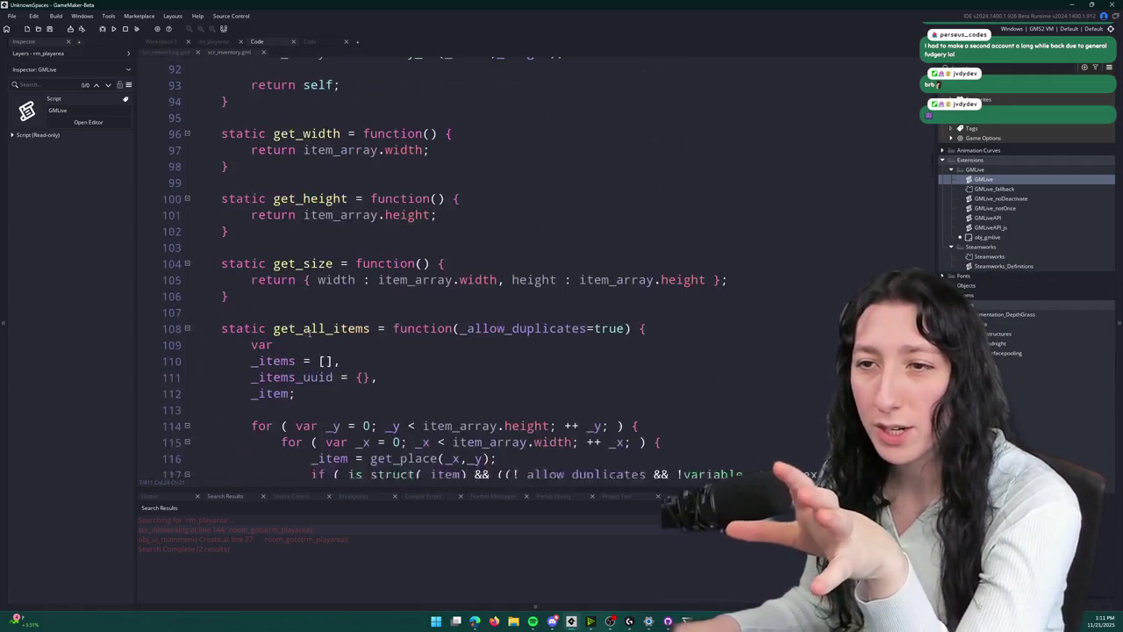
{"action": "scroll", "coordinate": [312, 325], "scroll_direction": "down", "scroll_amount": 20}
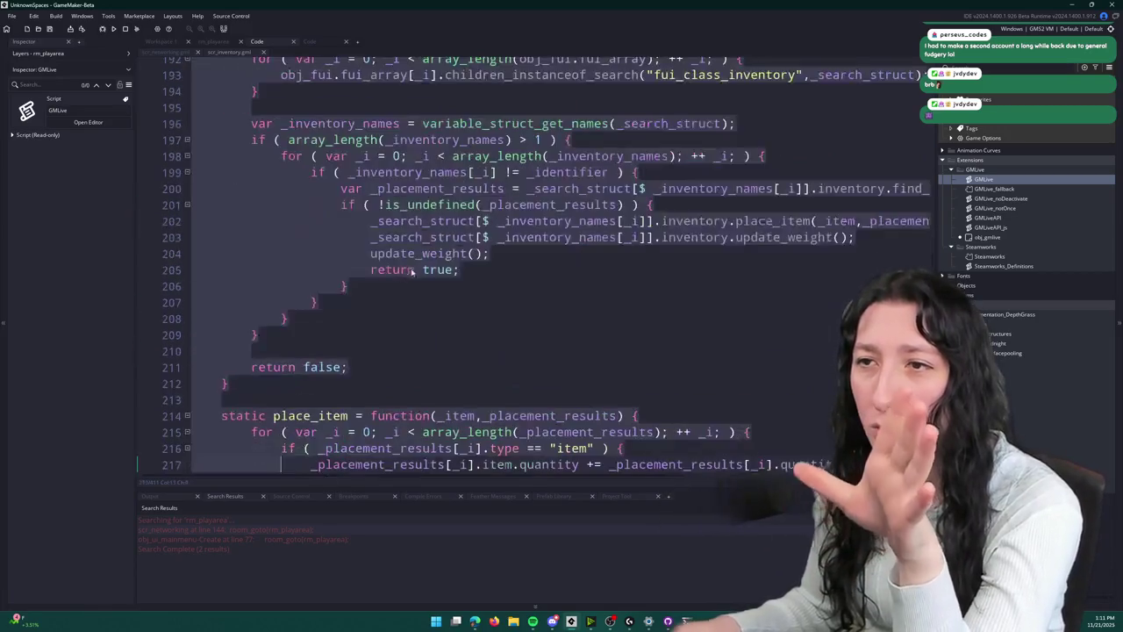
{"action": "scroll", "coordinate": [403, 221], "scroll_direction": "down", "scroll_amount": 7}
{"action": "scroll", "coordinate": [412, 220], "scroll_direction": "up", "scroll_amount": 6}
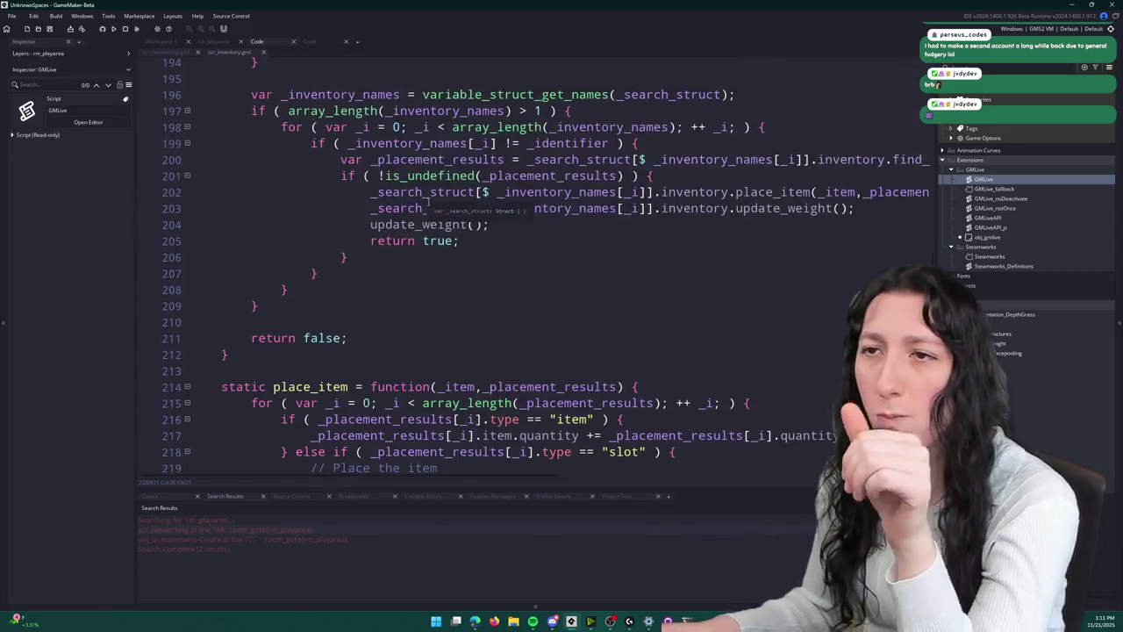
- Find all 4 project uses of update_weight and jump to its line-78 definition
{"action": "left_click", "coordinate": [424, 219]}
{"action": "key", "text": "ctrl+shift+f"}
{"action": "key", "text": "Return"}
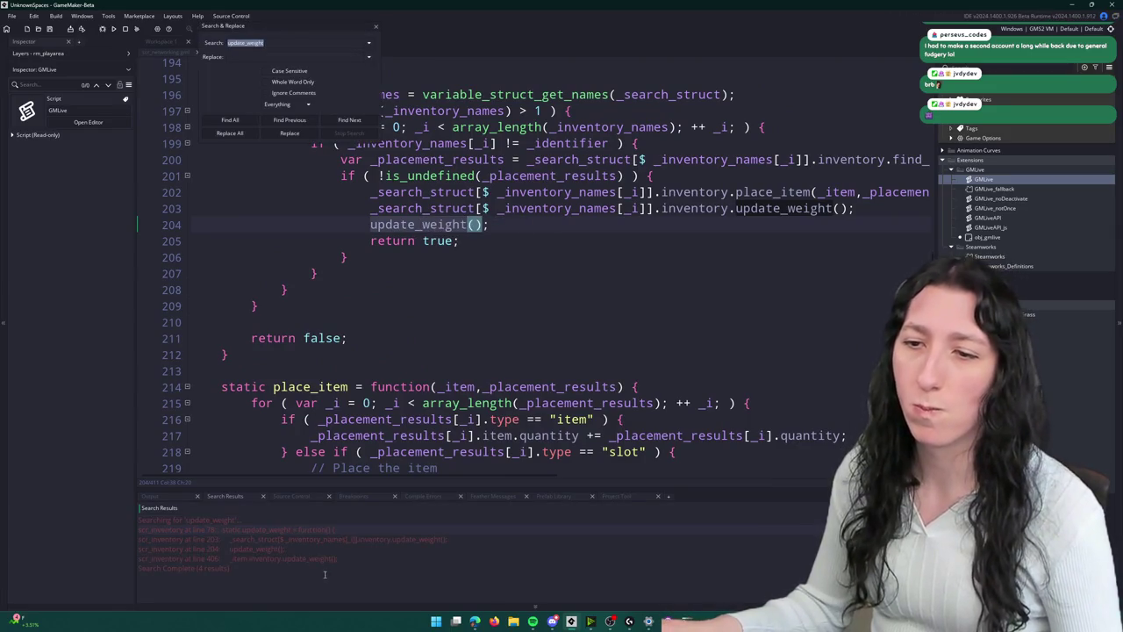
{"action": "double_click", "coordinate": [336, 526]}
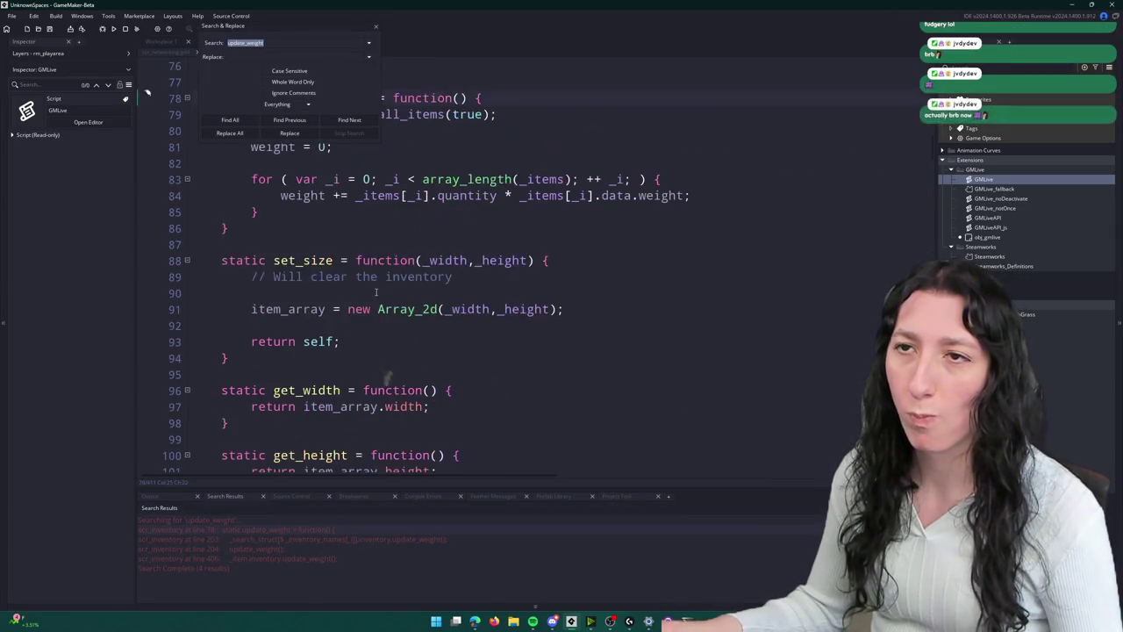
{"action": "left_click", "coordinate": [376, 29]}
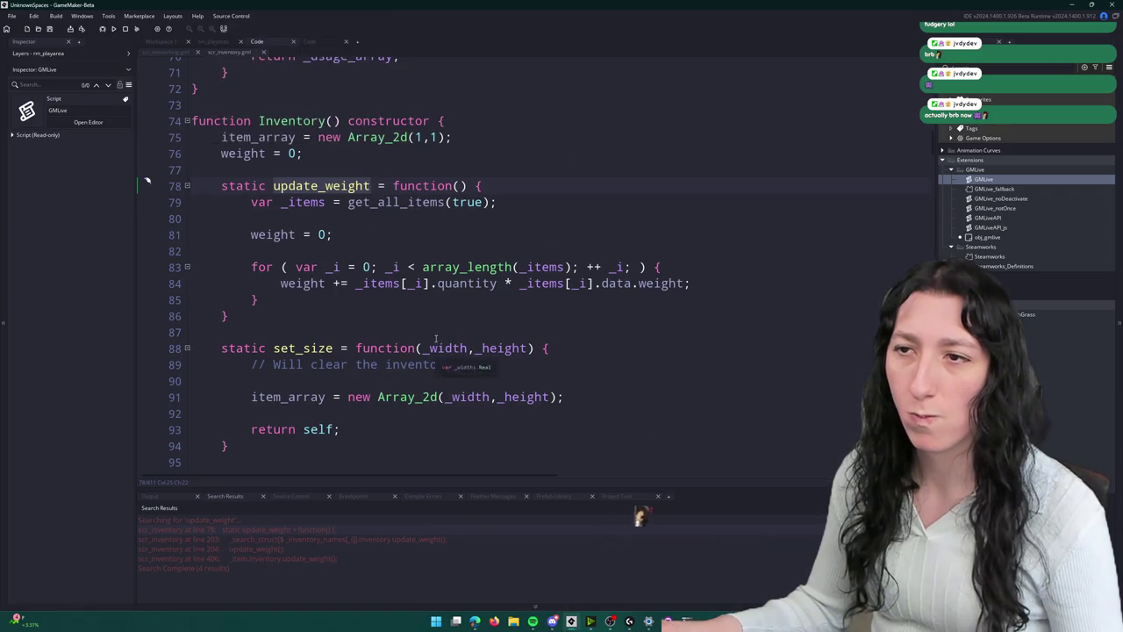
- Highlight every use of weight and review the weight calculation and item-removal code
{"action": "left_click", "coordinate": [684, 283]}
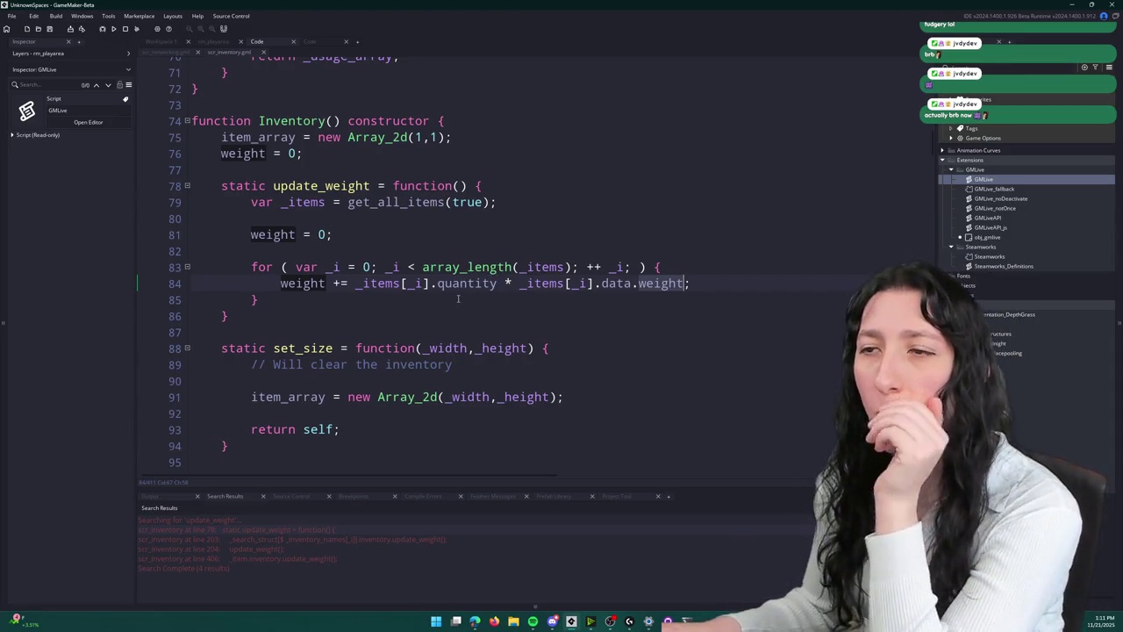
{"action": "scroll", "coordinate": [462, 396], "scroll_direction": "down", "scroll_amount": 2}
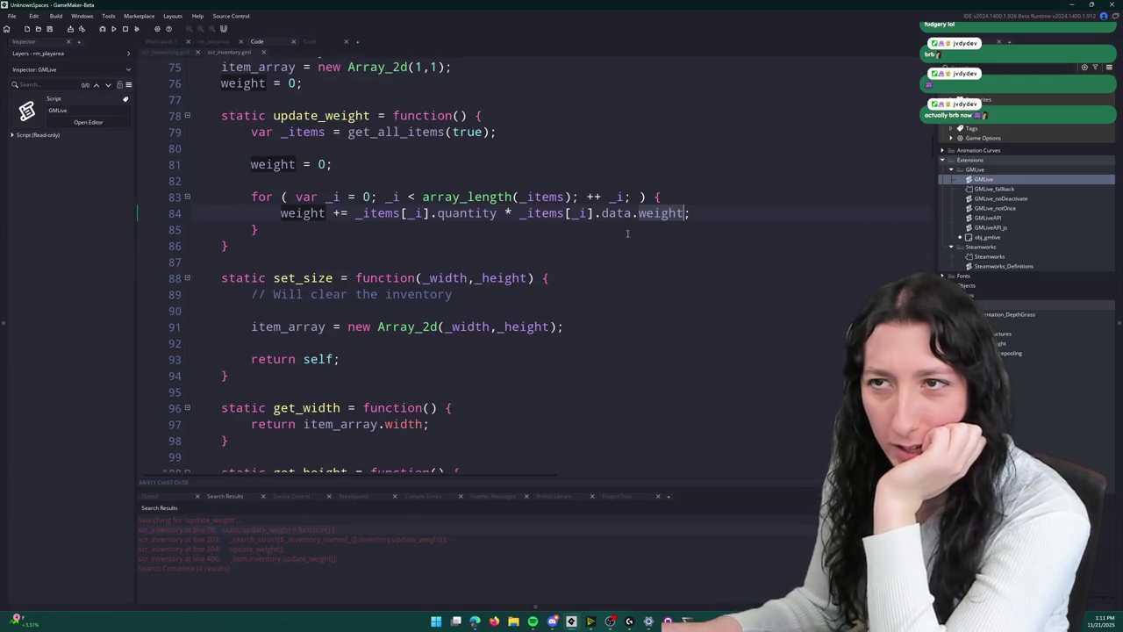
{"action": "scroll", "coordinate": [562, 276], "scroll_direction": "up", "scroll_amount": 4}
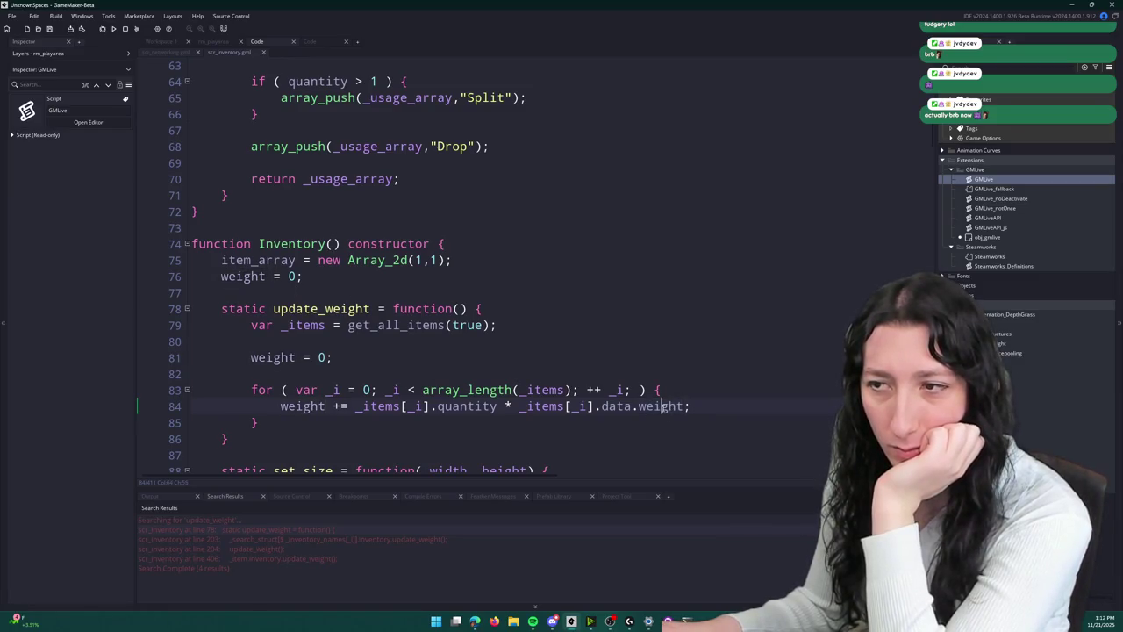
{"action": "scroll", "coordinate": [567, 345], "scroll_direction": "down", "scroll_amount": 5}
{"action": "scroll", "coordinate": [568, 345], "scroll_direction": "down", "scroll_amount": 10}
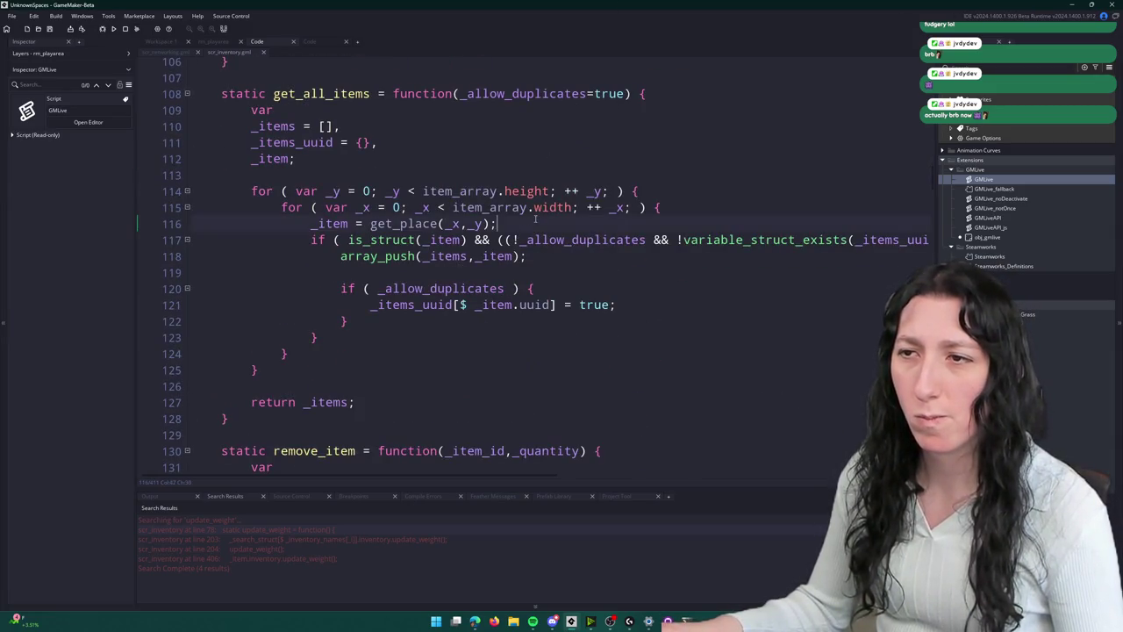
{"action": "scroll", "coordinate": [521, 255], "scroll_direction": "down", "scroll_amount": 12}
{"action": "scroll", "coordinate": [523, 291], "scroll_direction": "up", "scroll_amount": 2}
{"action": "scroll", "coordinate": [523, 291], "scroll_direction": "up", "scroll_amount": 2}
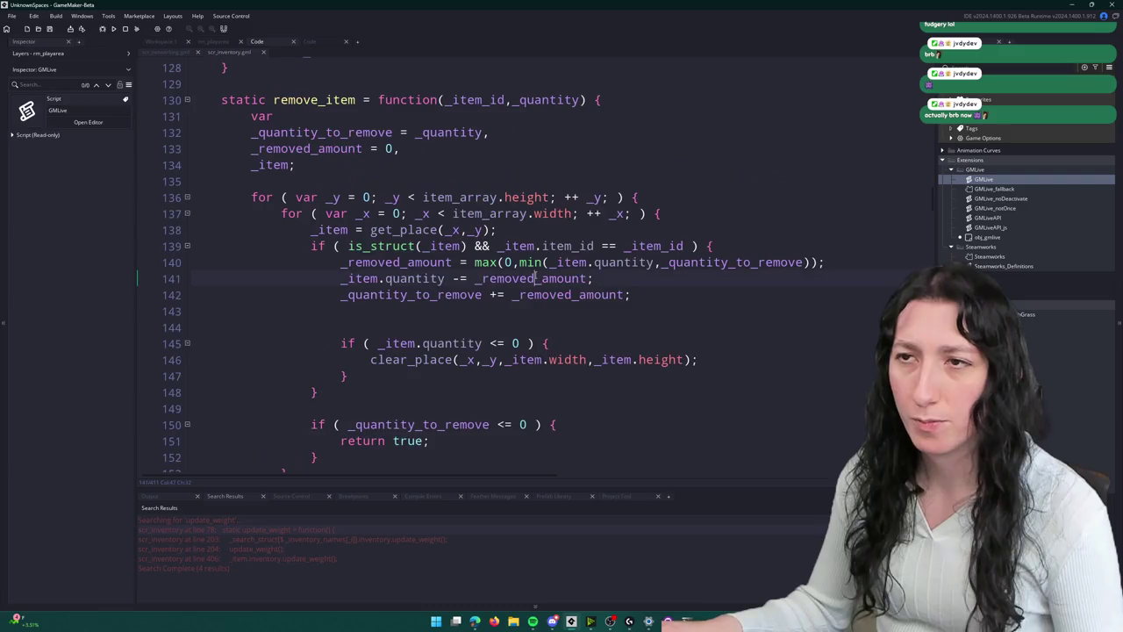
- Search scr_inventory for 'width=' and return focus to the code
{"action": "key", "text": "ctrl+f"}
{"action": "type", "text": "width="}
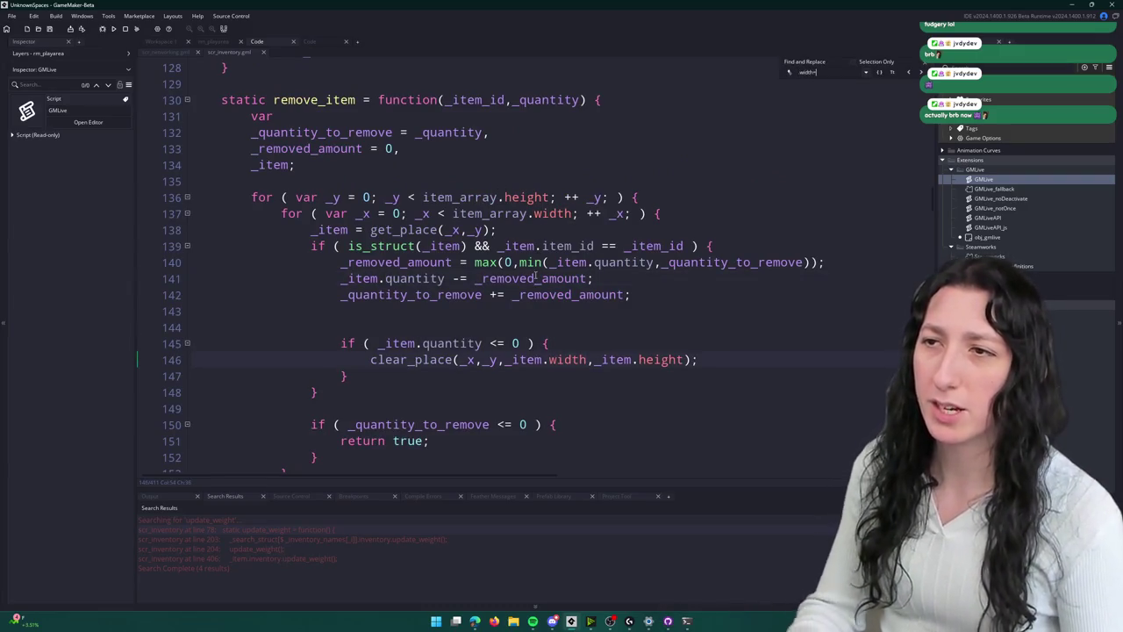
{"action": "key", "text": "Escape"}
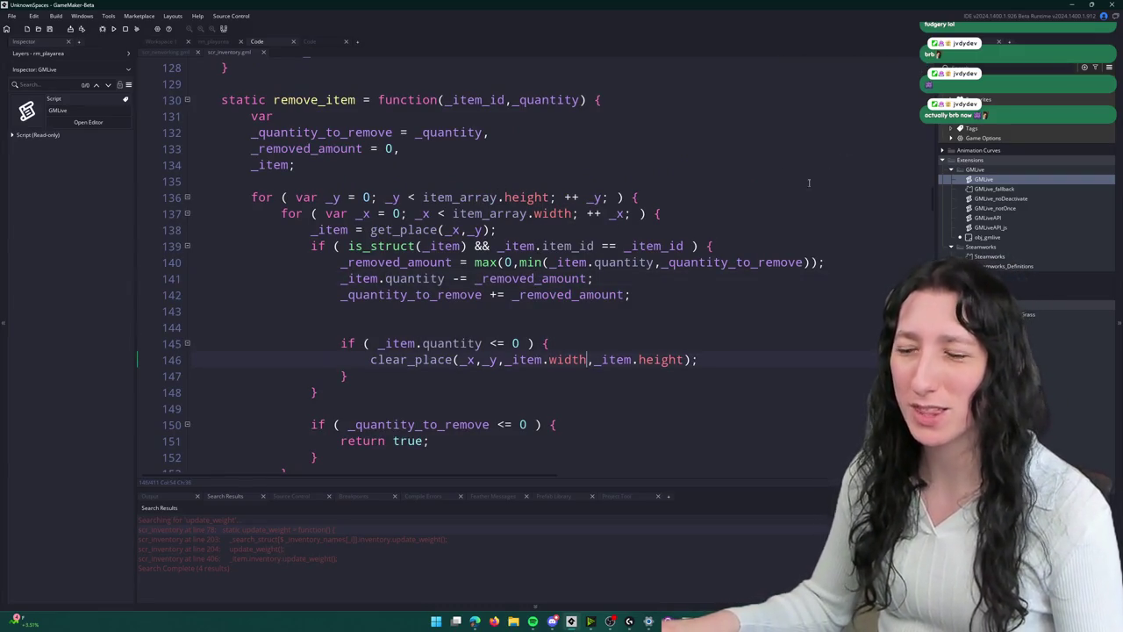
{"action": "scroll", "coordinate": [802, 206], "scroll_direction": "up", "scroll_amount": 3}
{"action": "left_click", "coordinate": [786, 387]}
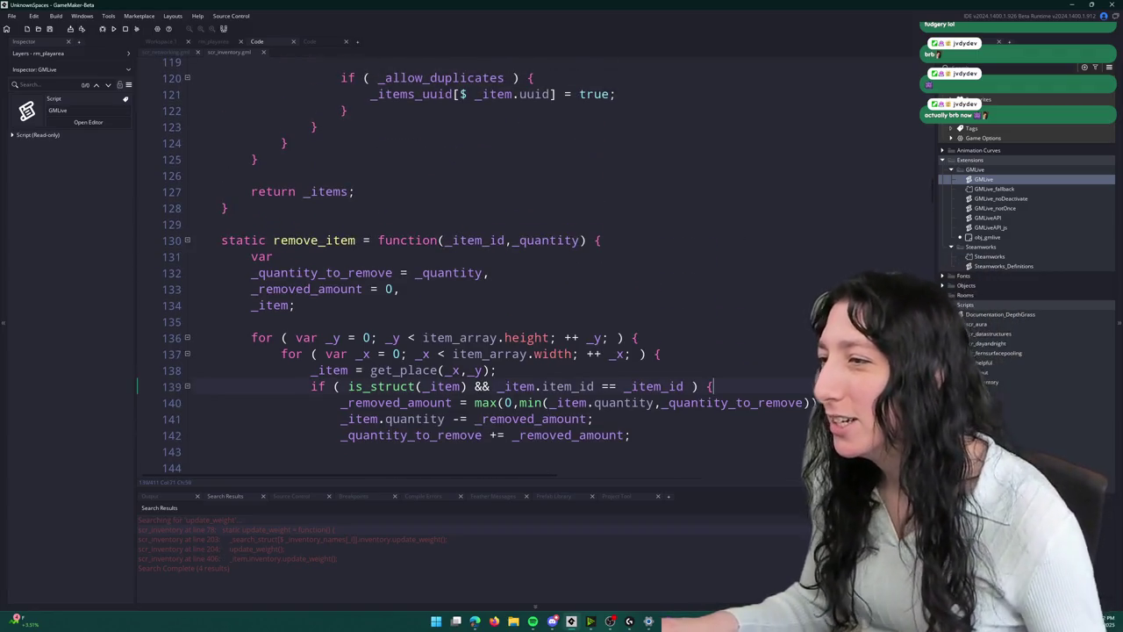
- In scr_items, add 'weight = 0;', 'width = 1;' and 'height = 1;' after stack_limit
{"action": "key", "text": "ctrl+t"}
{"action": "type", "text": "scr_items"}
{"action": "key", "text": "Return"}
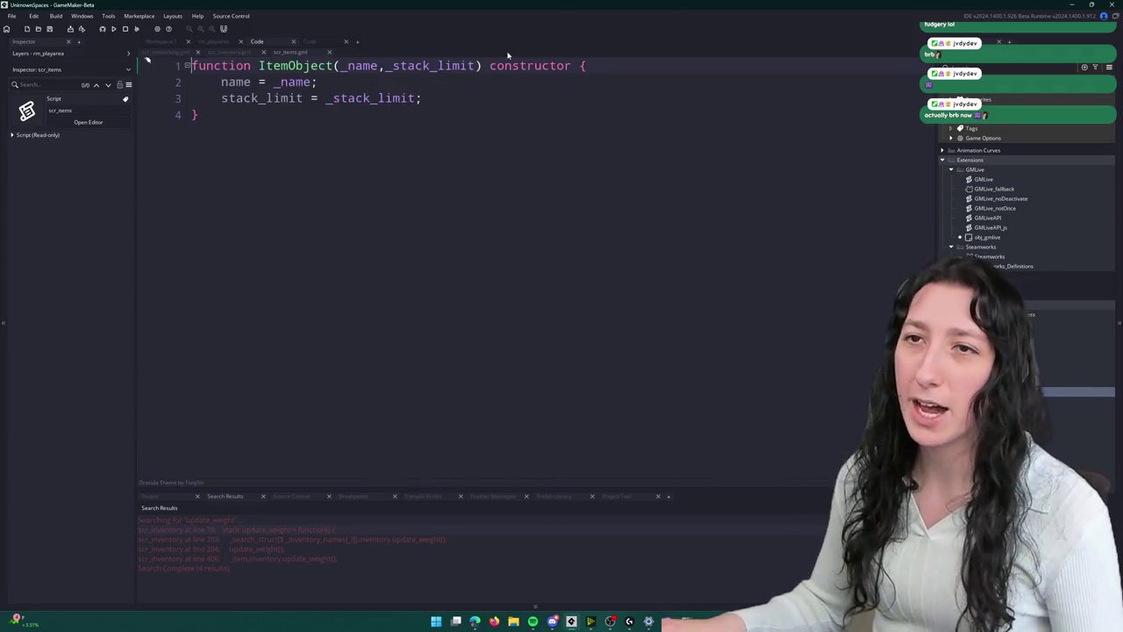
{"action": "key", "text": "Return"}
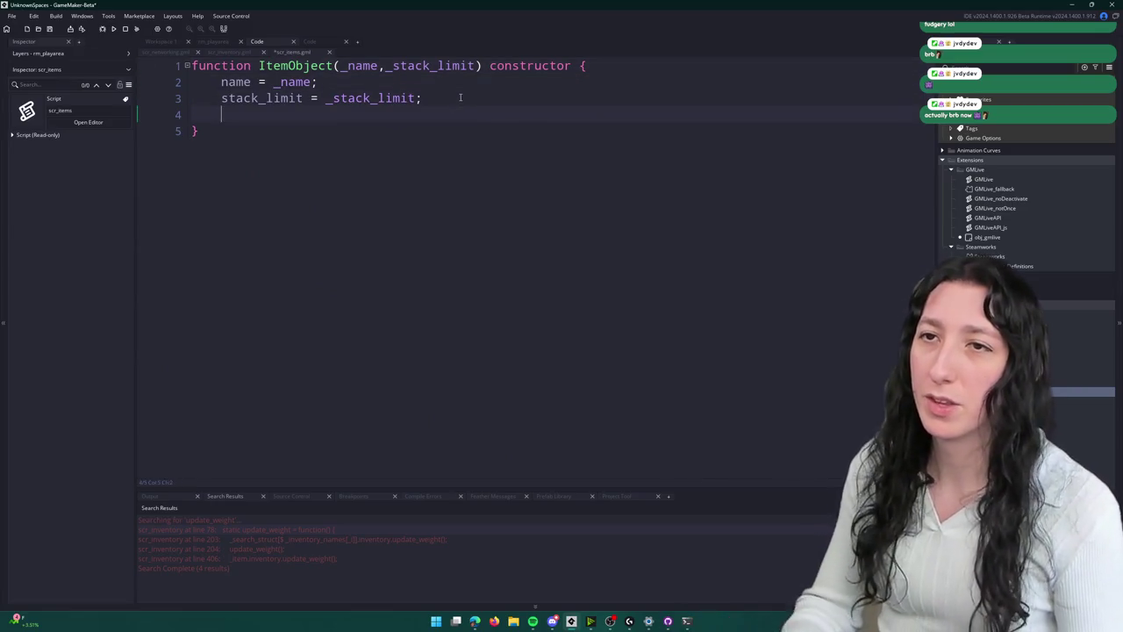
{"action": "type", "text": "weight = 0;"}
{"action": "key", "text": "Return"}
{"action": "type", "text": "wi"}
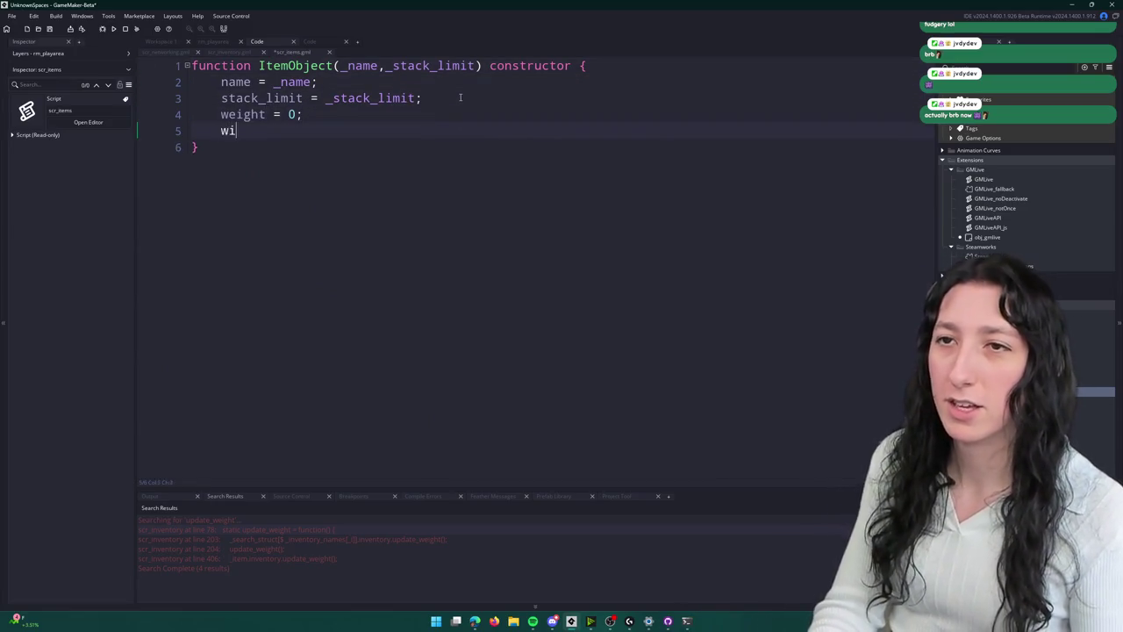
{"action": "type", "text": "dth = 1;"}
{"action": "key", "text": "ctrl+d"}
{"action": "double_click", "coordinate": [220, 146]}
{"action": "type", "text": "height"}
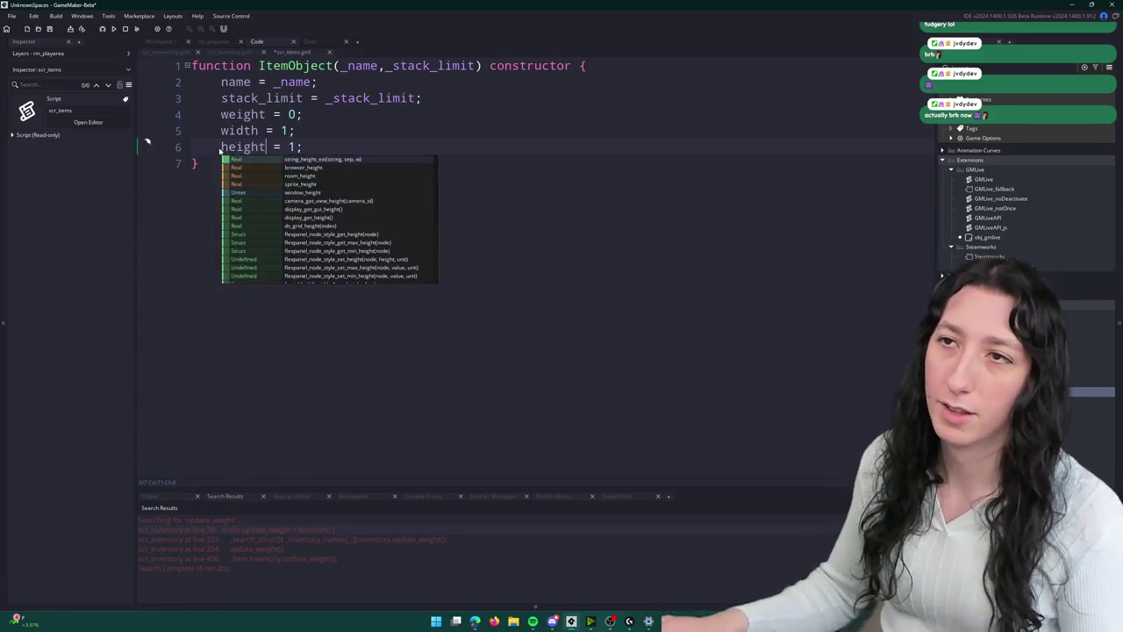
- Add _width, _height and _weight parameters to the constructor
{"action": "left_click", "coordinate": [474, 72]}
{"action": "type", "text": ","}
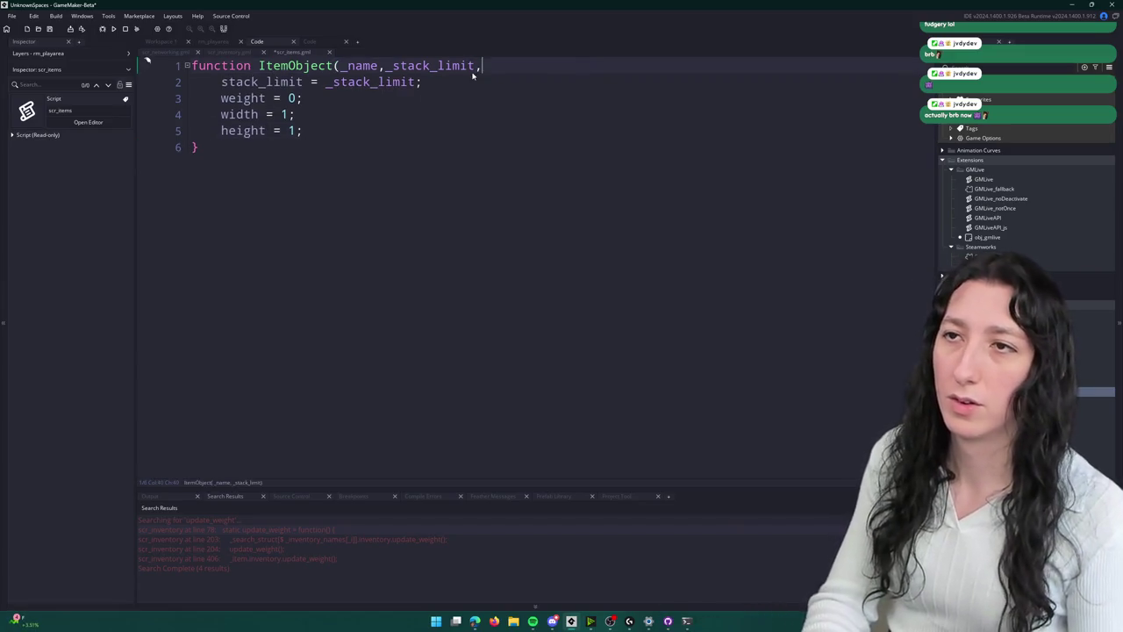
{"action": "type", "text": ")width("}
{"action": "key", "text": "ctrl+z"}
{"action": "key", "text": "ctrl+z"}
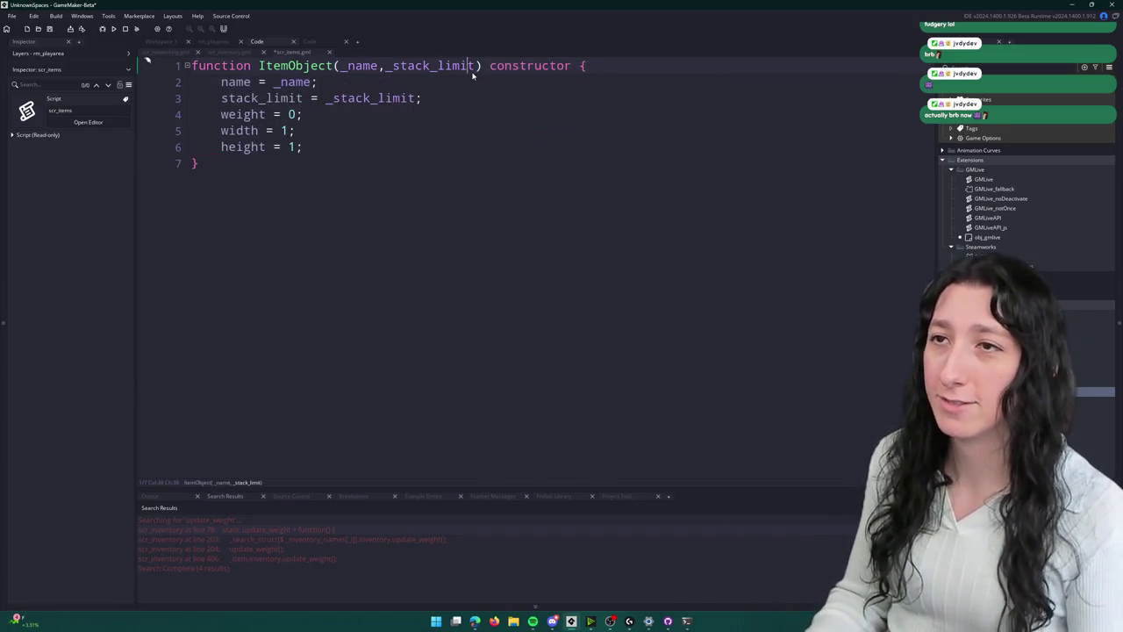
{"action": "type", "text": ",_we"}
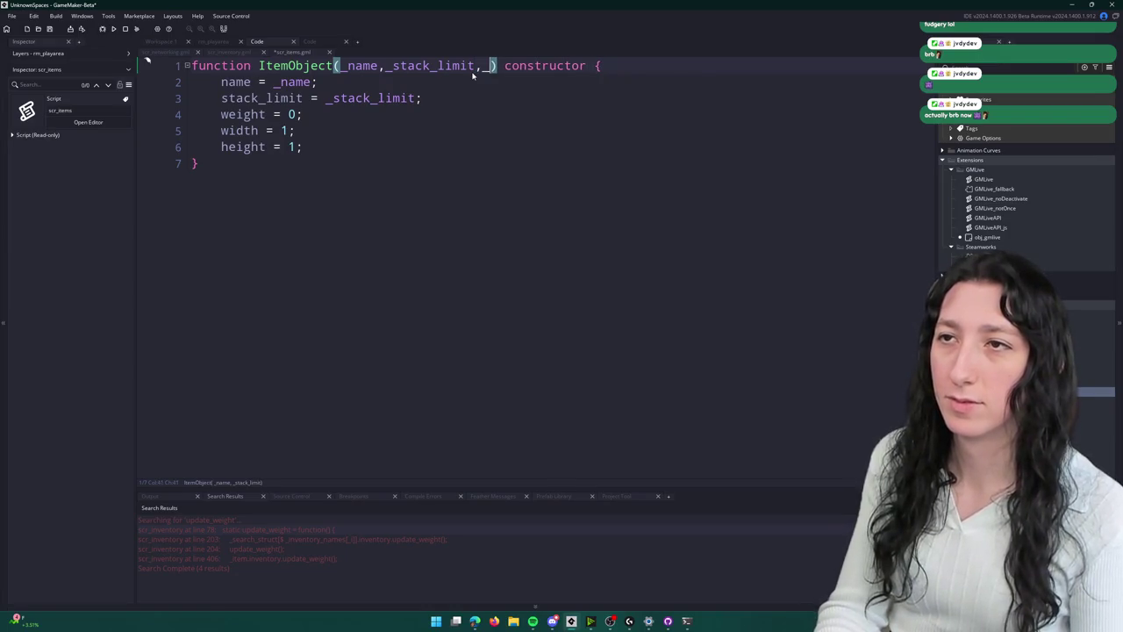
{"action": "key", "text": "BackSpace"}
{"action": "type", "text": "idth,_height,"}
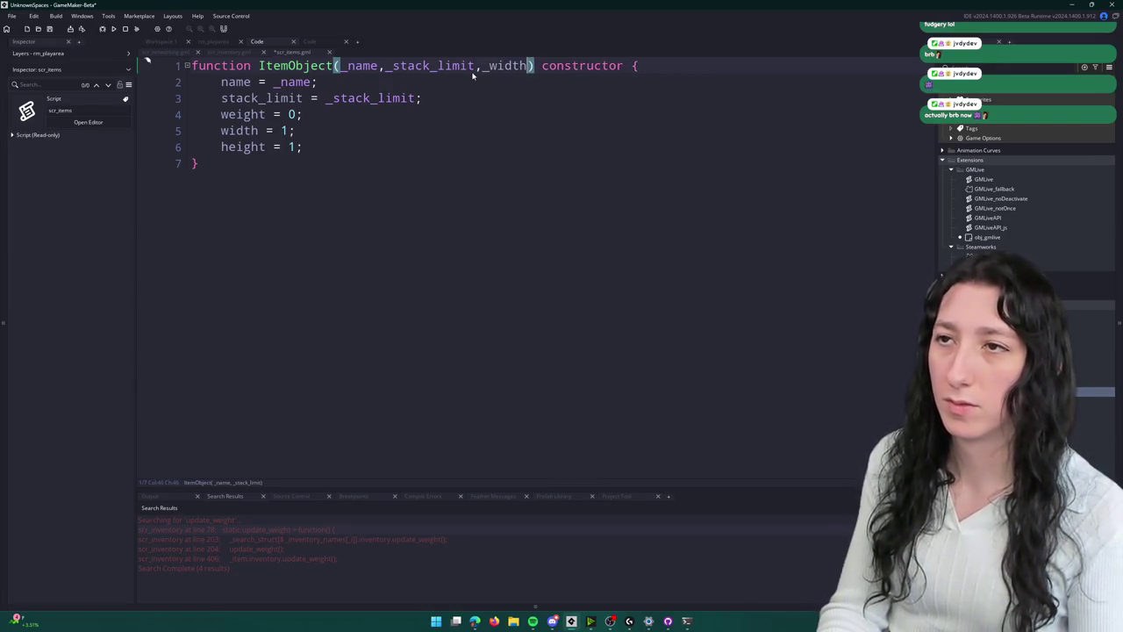
{"action": "type", "text": "_weight"}
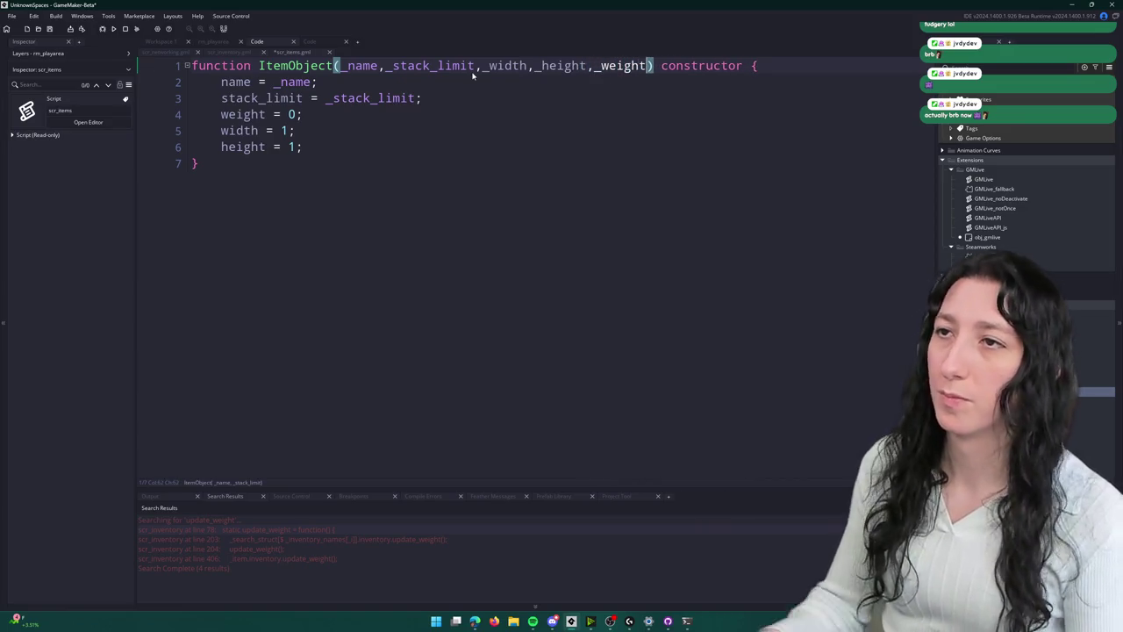
- Assign width, height and weight from the _width, _height and _weight parameters
{"action": "left_click", "coordinate": [494, 66]}
{"action": "double_click", "coordinate": [505, 66]}
{"action": "key", "text": "ctrl+c"}
{"action": "double_click", "coordinate": [286, 130]}
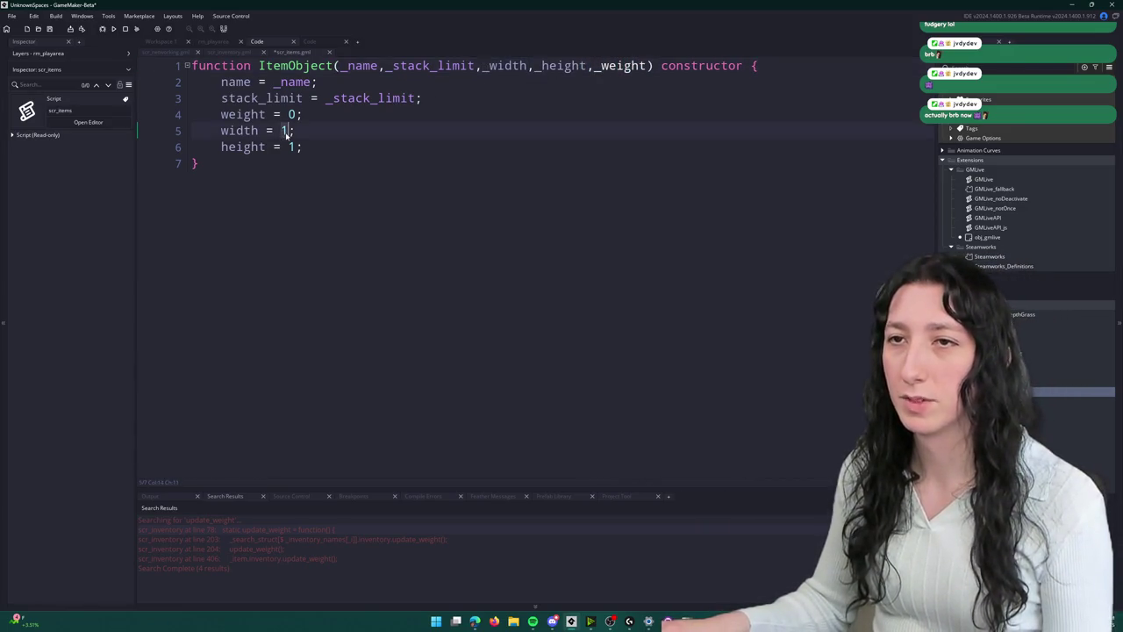
{"action": "key", "text": "ctrl+v"}
{"action": "double_click", "coordinate": [559, 66]}
{"action": "key", "text": "ctrl+c"}
{"action": "double_click", "coordinate": [296, 147]}
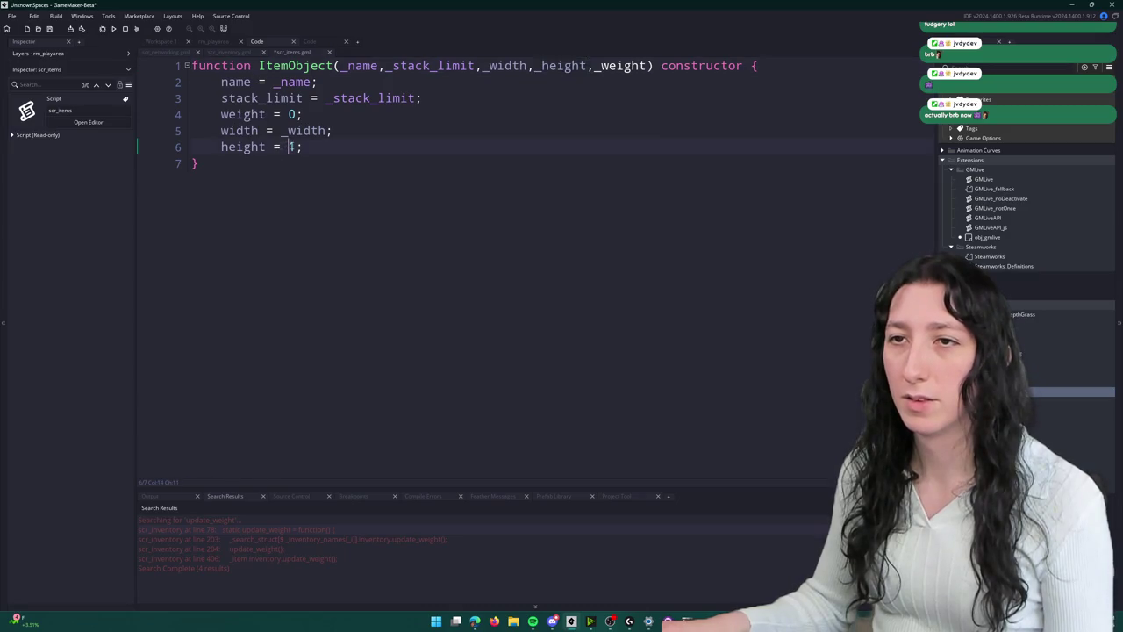
{"action": "key", "text": "ctrl+v"}
{"action": "double_click", "coordinate": [623, 66]}
{"action": "key", "text": "ctrl+c"}
{"action": "double_click", "coordinate": [295, 115]}
{"action": "key", "text": "ctrl+v"}
- Move the weight line below the height line and save scr_items
{"action": "left_click_drag", "start_coordinate": [347, 114], "coordinate": [221, 114]}
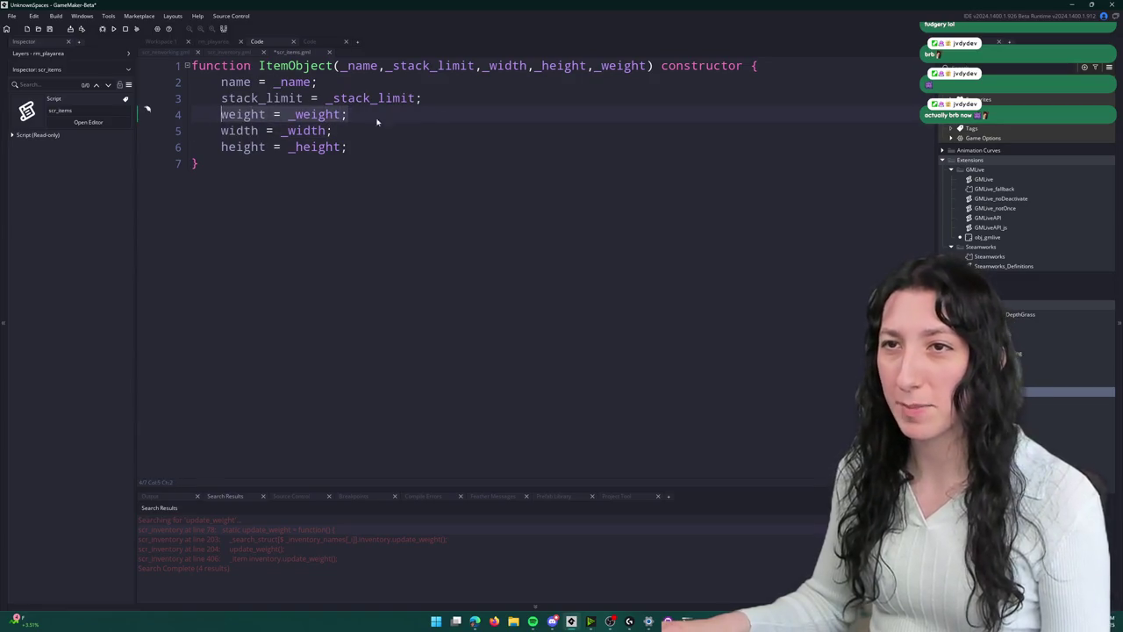
{"action": "left_click_drag", "start_coordinate": [423, 97], "coordinate": [351, 116]}
{"action": "key", "text": "BackSpace"}
{"action": "left_click", "coordinate": [429, 129]}
{"action": "key", "text": "Return"}
{"action": "key", "text": "ctrl+v"}
{"action": "key", "text": "ctrl+s"}
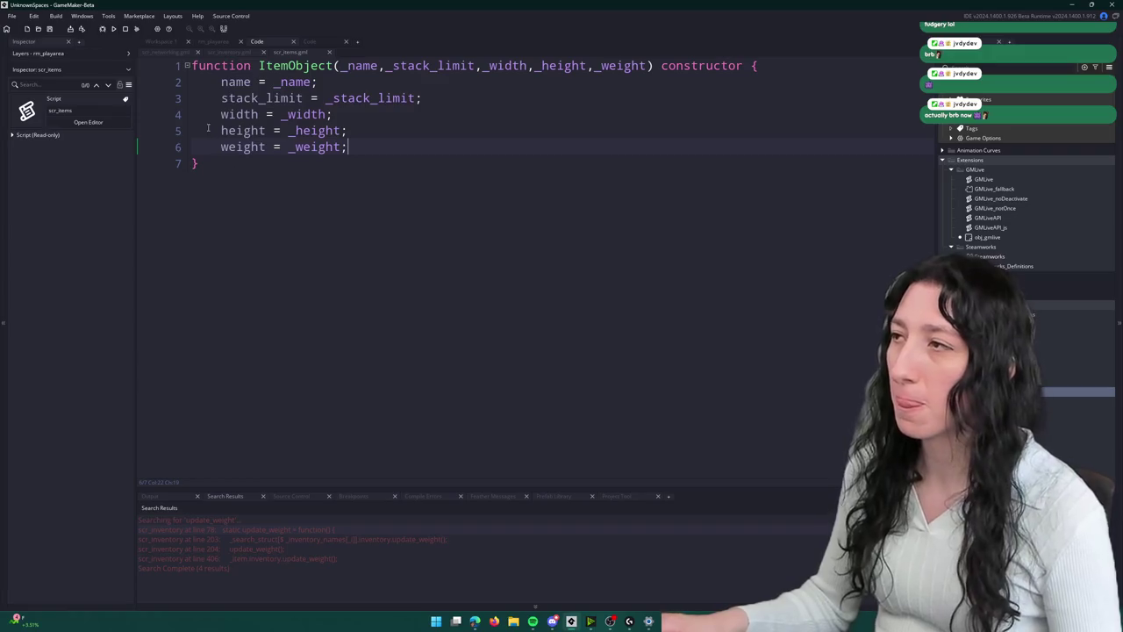
- Review the ItemObject constructor's parameters, then return to the scr_inventory tab
{"action": "left_click", "coordinate": [447, 99]}
{"action": "left_click", "coordinate": [443, 115]}
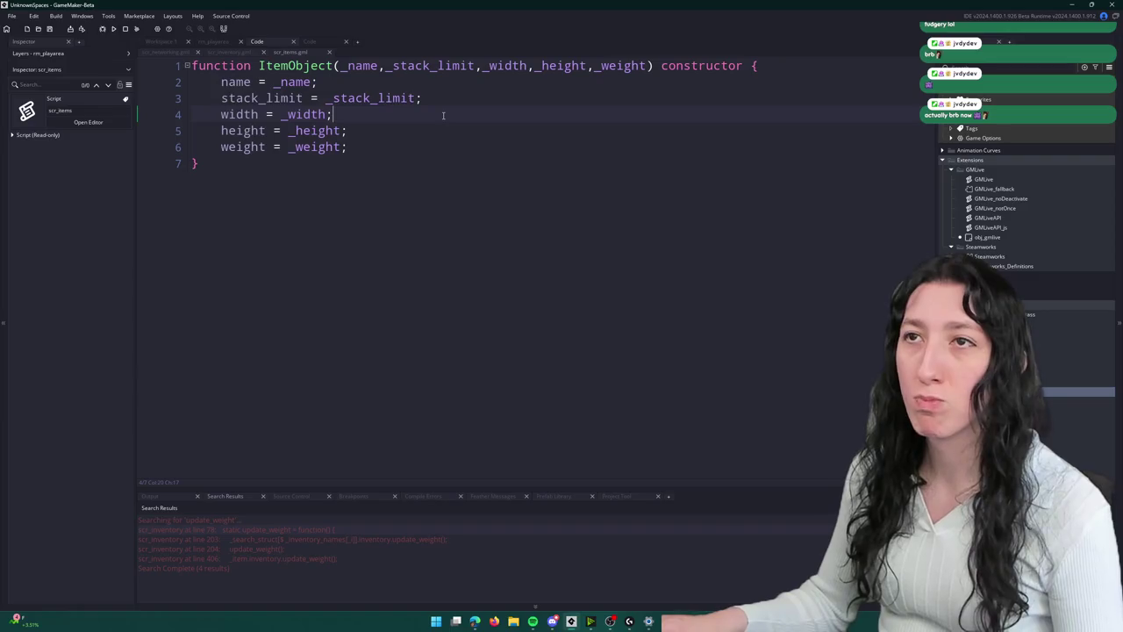
{"action": "left_click", "coordinate": [429, 100]}
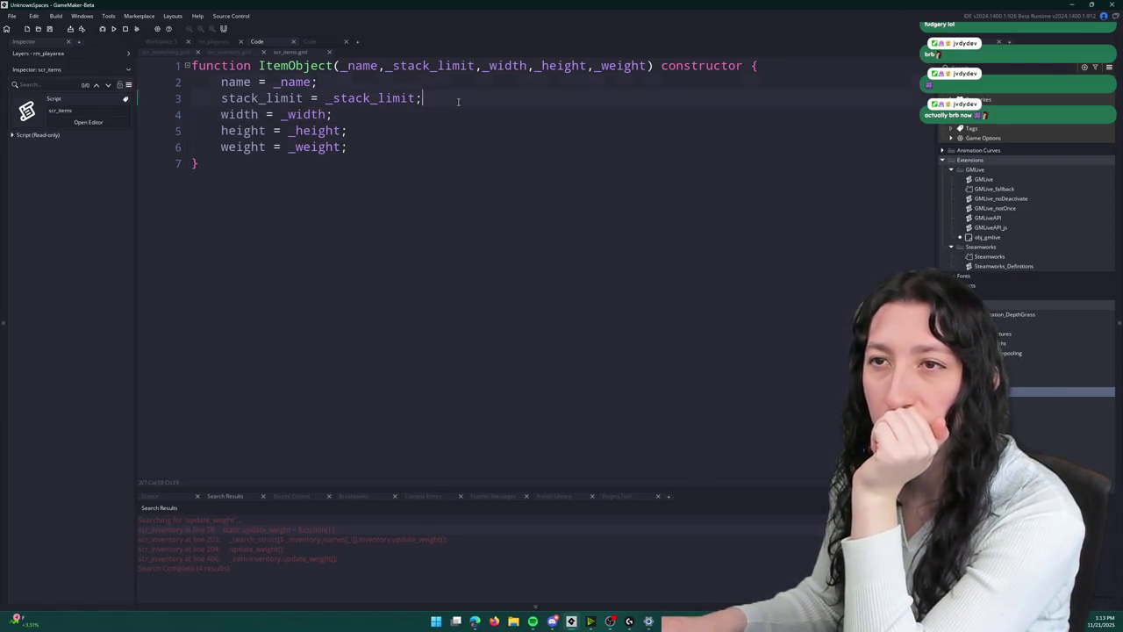
{"action": "left_click", "coordinate": [311, 66]}
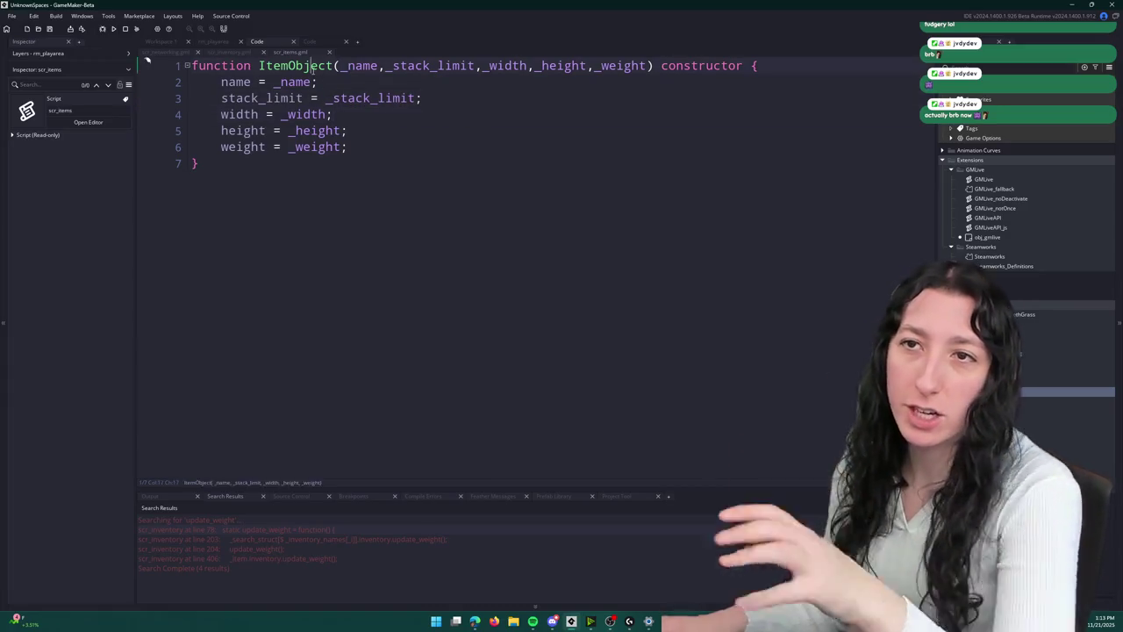
{"action": "left_click", "coordinate": [343, 67]}
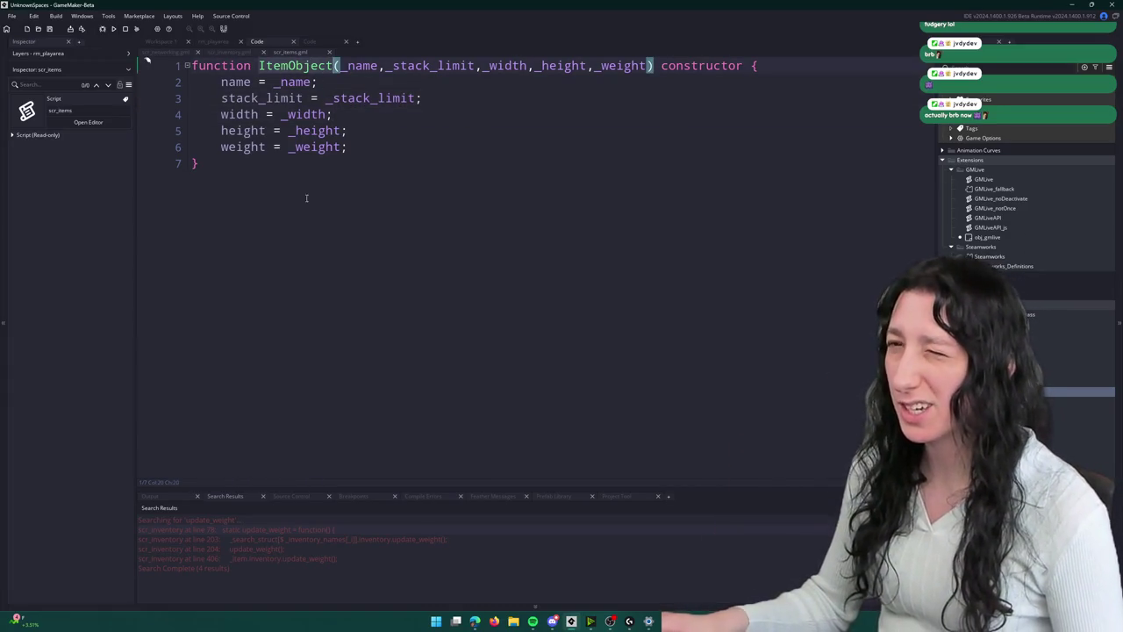
{"action": "left_click", "coordinate": [230, 51]}
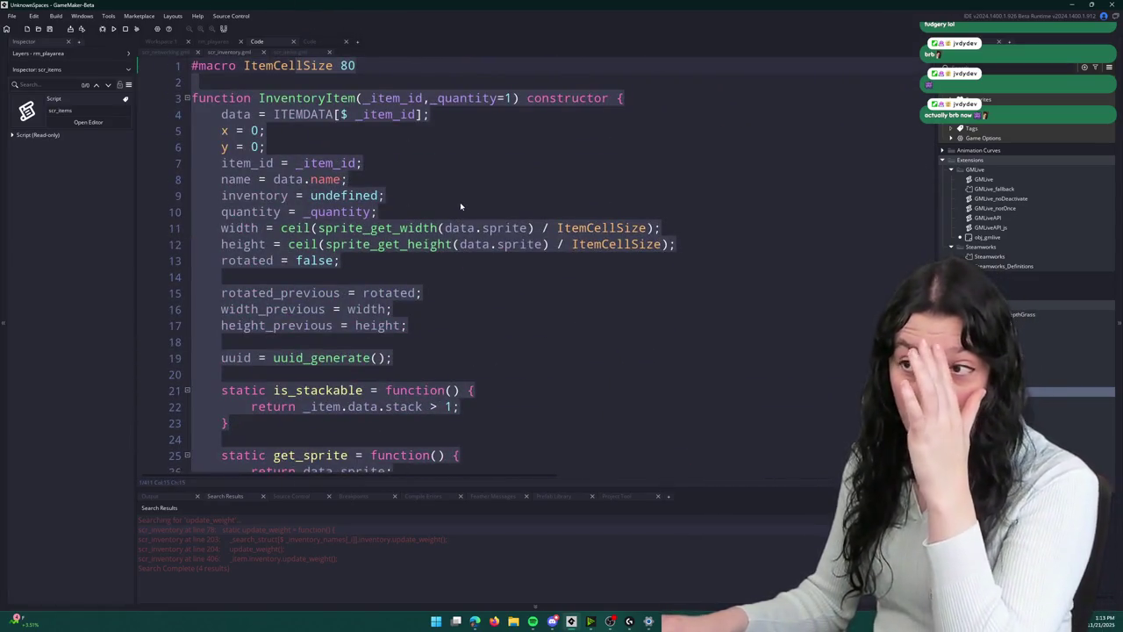
- Search assets for obj_menu, then collapse Extensions and expand Objects in the Asset Browser
{"action": "left_click", "coordinate": [460, 201]}
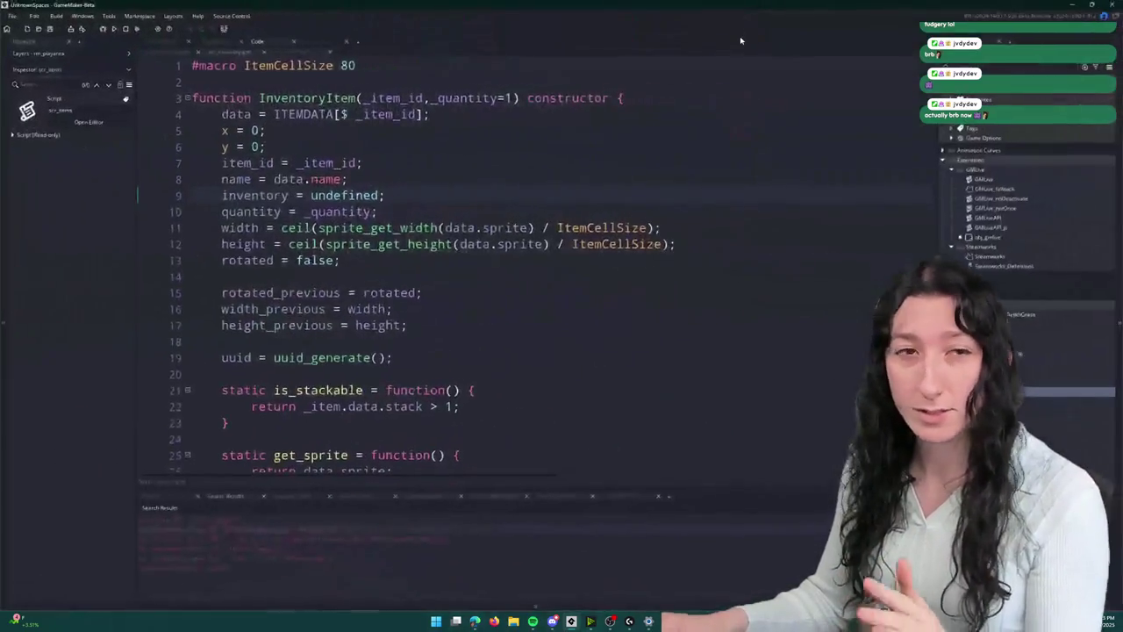
{"action": "left_click", "coordinate": [320, 179]}
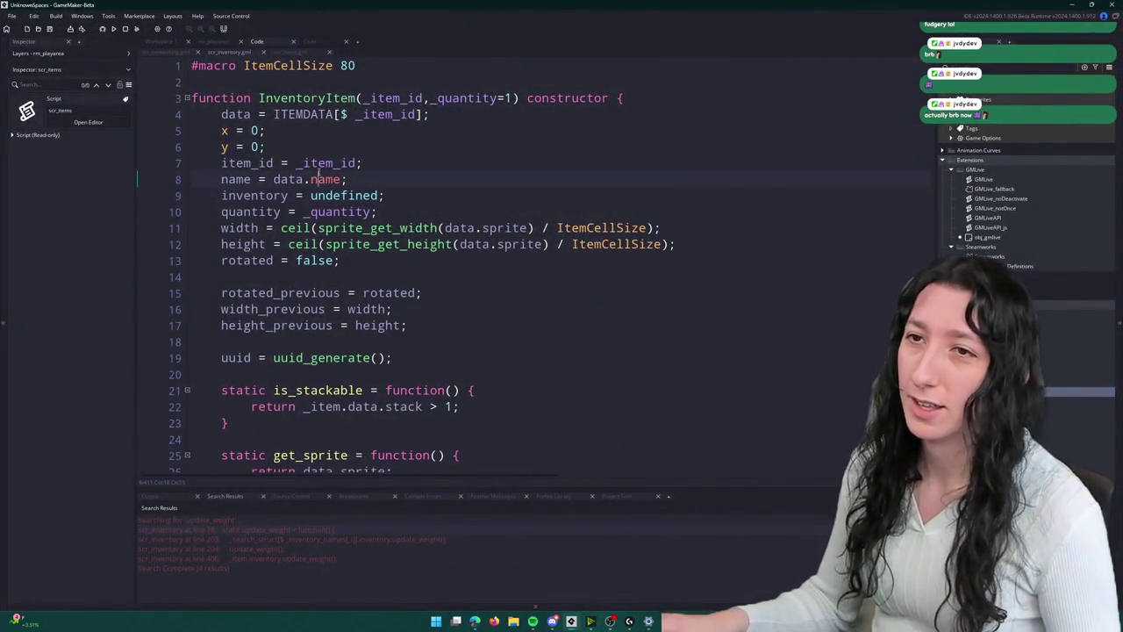
{"action": "key", "text": "ctrl+t"}
{"action": "type", "text": "obj_menu"}
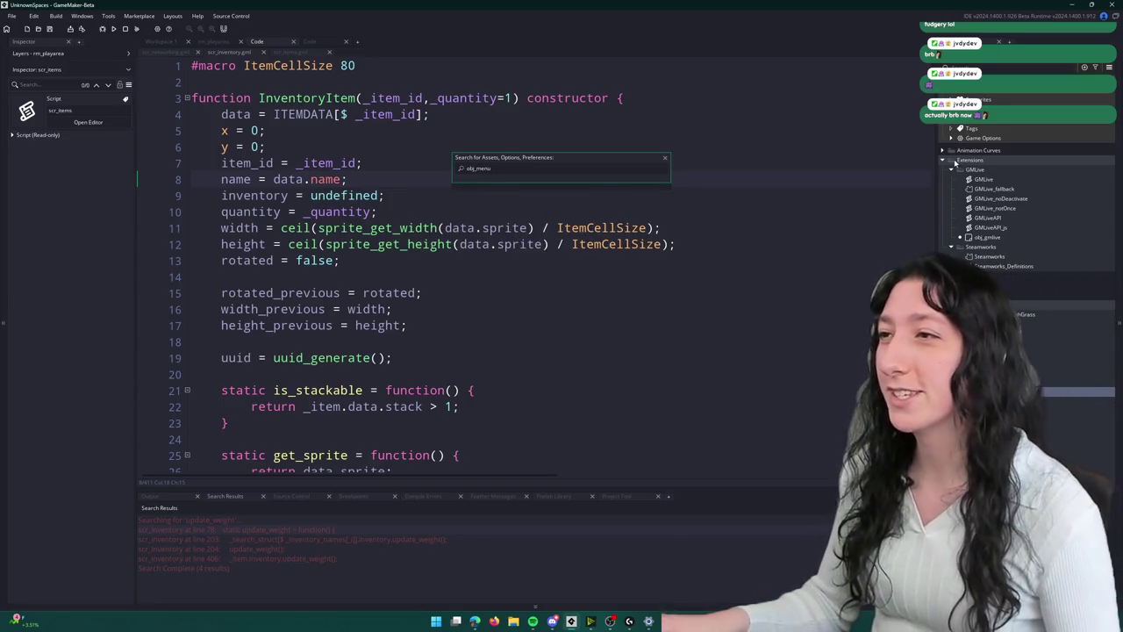
{"action": "left_click", "coordinate": [943, 160]}
{"action": "left_click", "coordinate": [945, 179]}
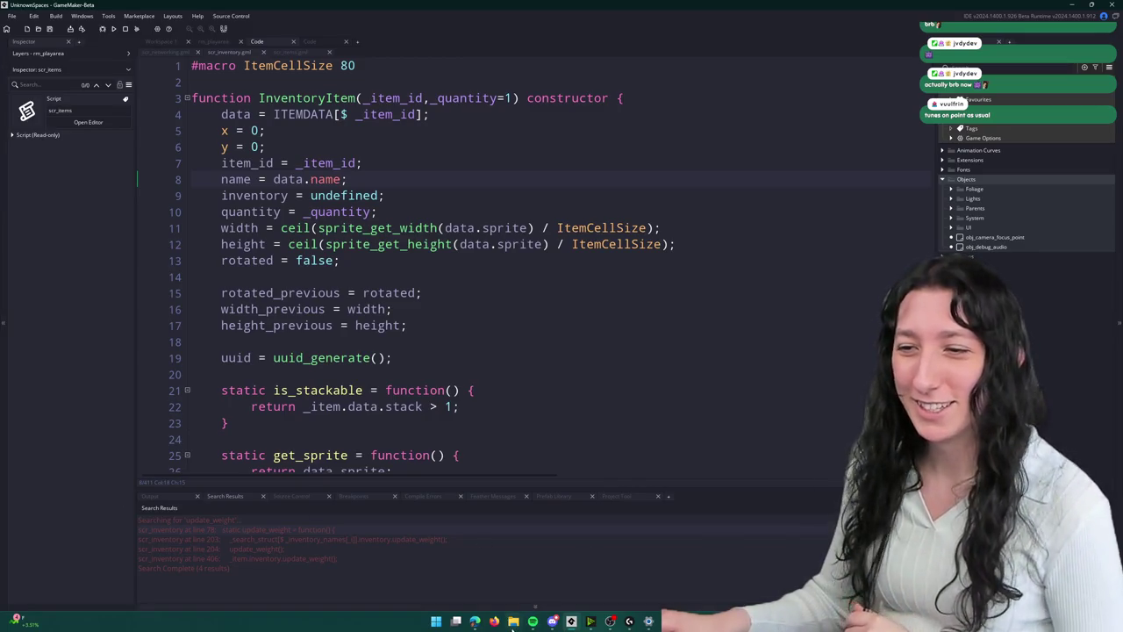
{"action": "mouse_move", "coordinate": [475, 620]}
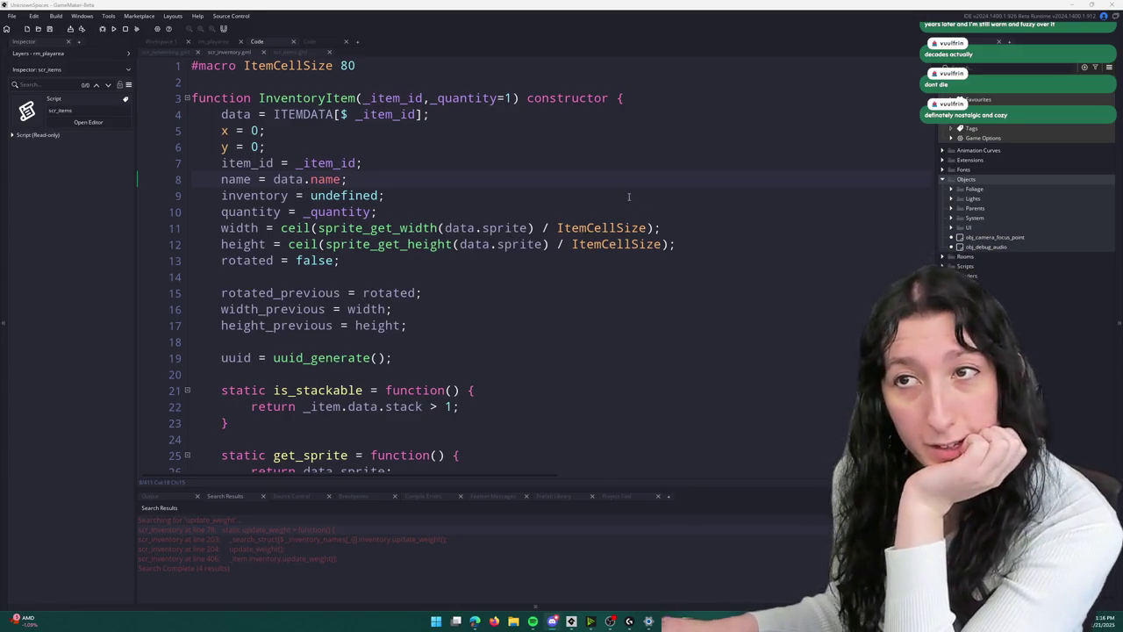
- Collapse the Objects folder and type a 6 on line 2 of scr_inventory
{"action": "left_click", "coordinate": [943, 180]}
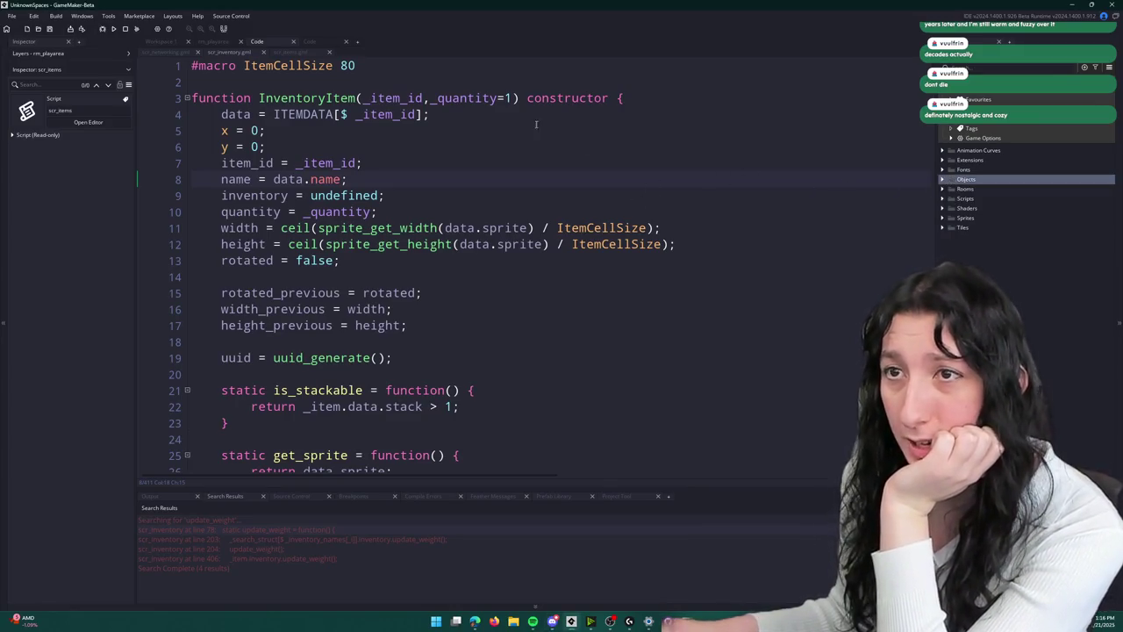
{"action": "left_click", "coordinate": [304, 82]}
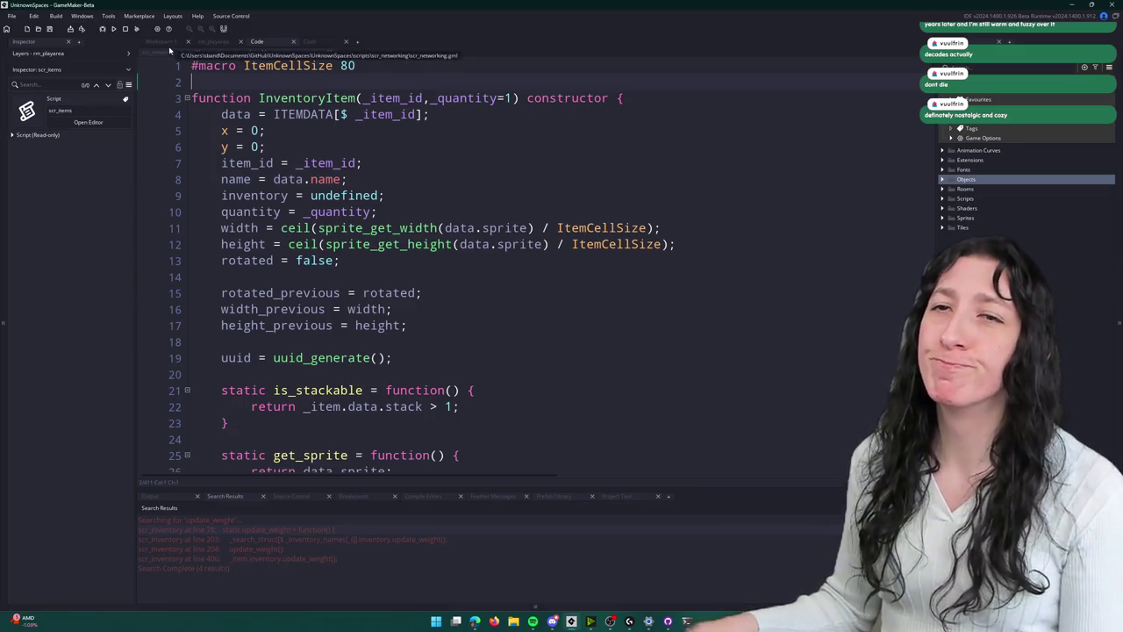
{"action": "type", "text": "6"}
{"action": "key", "text": "ctrl+t"}
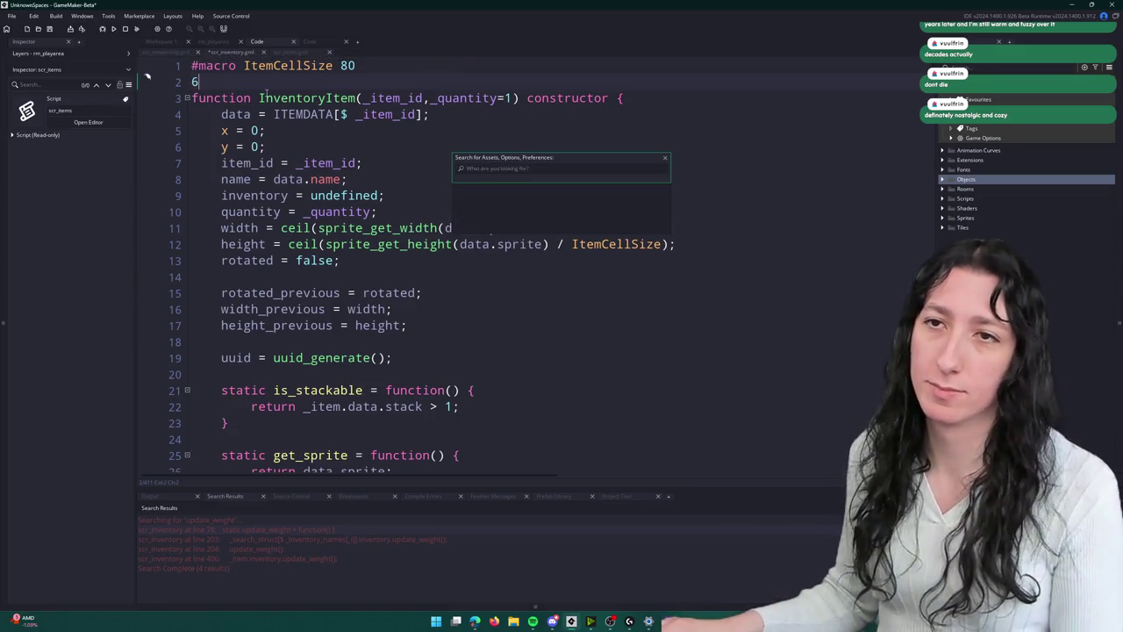
- Remove the stray 6 and open obj_player's Create event
{"action": "key", "text": "BackSpace"}
{"action": "type", "text": "la"}
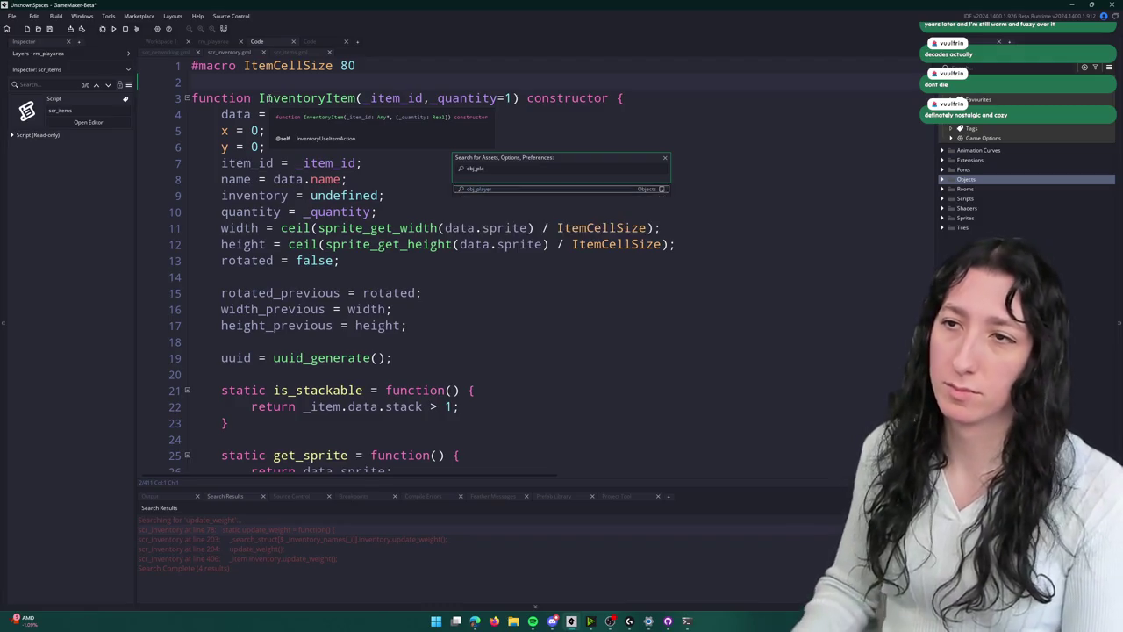
{"action": "key", "text": "Return"}
{"action": "left_click", "coordinate": [367, 175]}
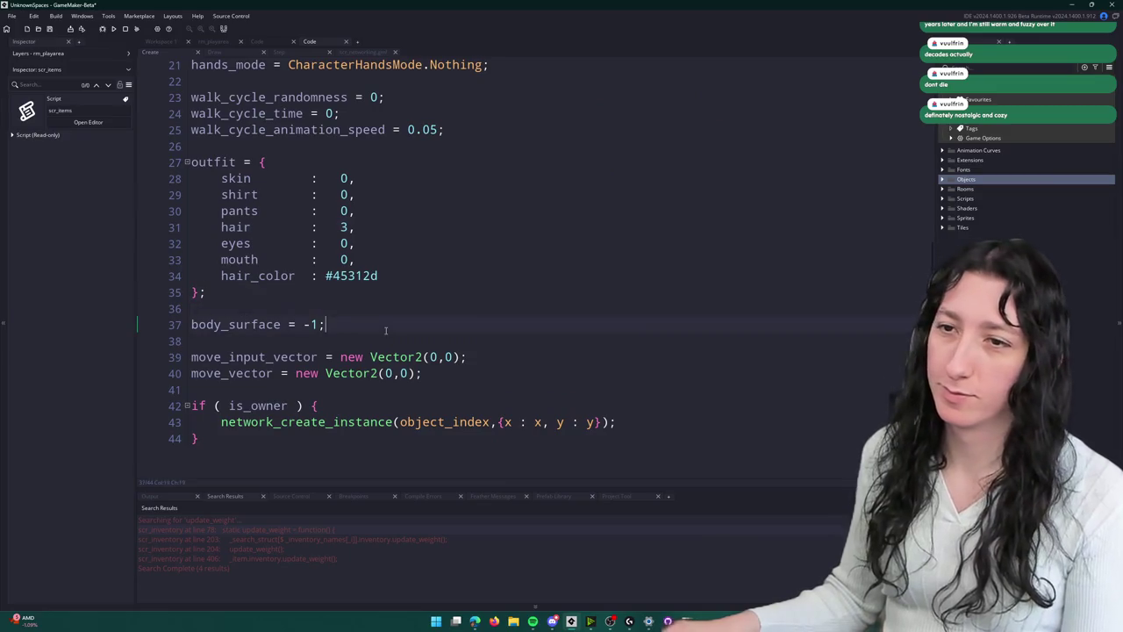
- Add 'inventory = new Inventory()' on line 42 of the Create event
{"action": "left_click", "coordinate": [486, 372]}
{"action": "key", "text": "Return"}
{"action": "key", "text": "Return"}
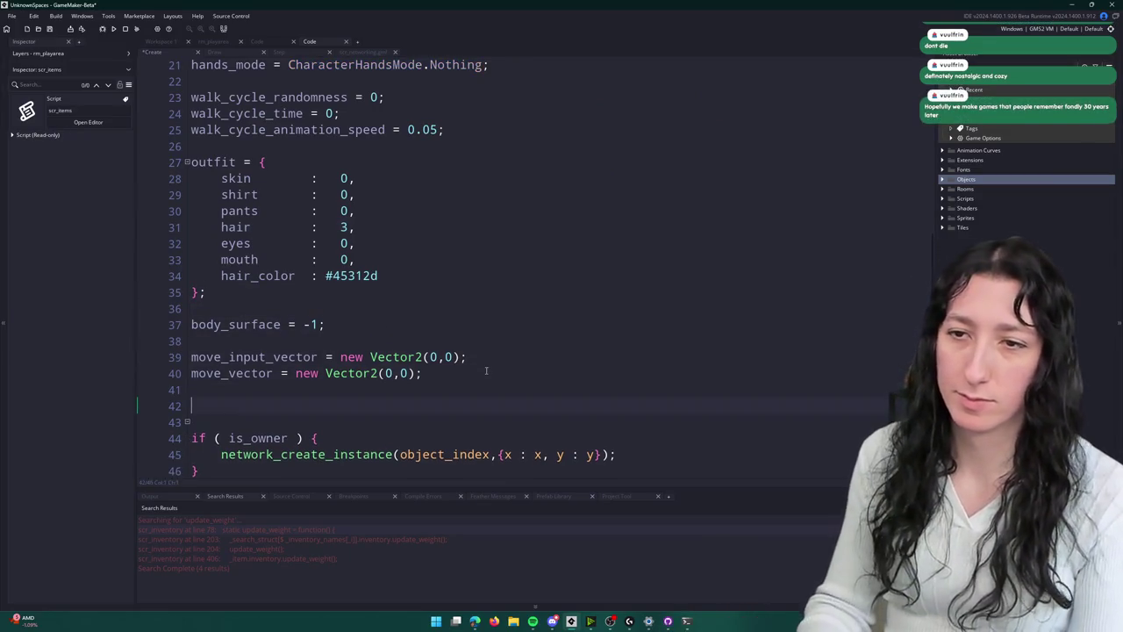
{"action": "type", "text": "inventory = new Inv"}
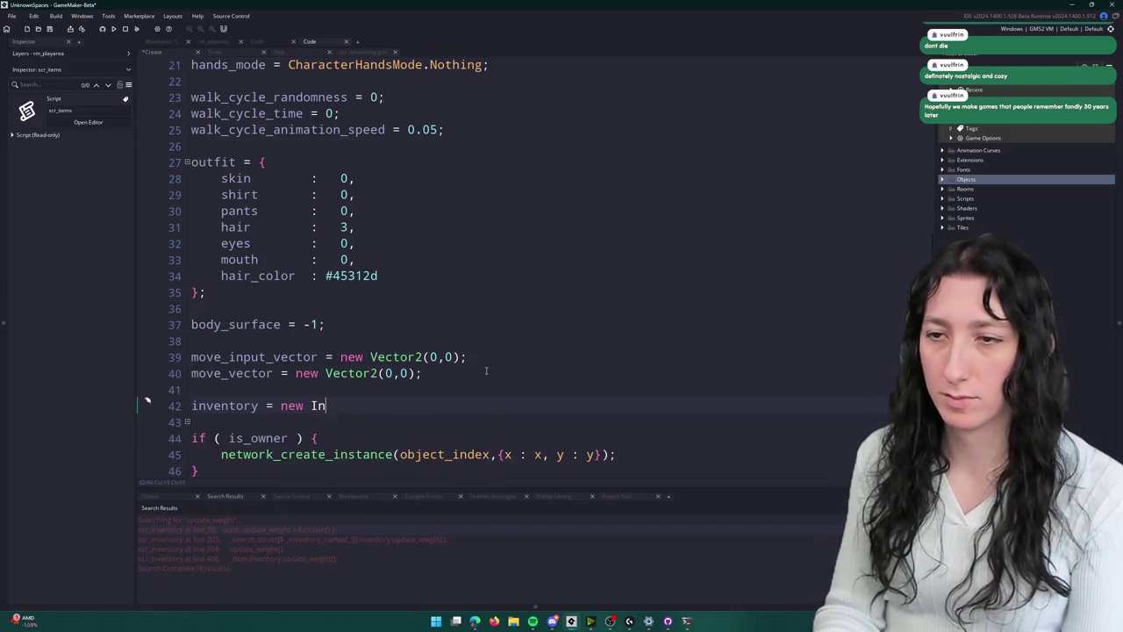
{"action": "key", "text": "BackSpace"}
{"action": "key", "text": "BackSpace"}
{"action": "key", "text": "Down"}
{"action": "key", "text": "Down"}
{"action": "key", "text": "Down"}
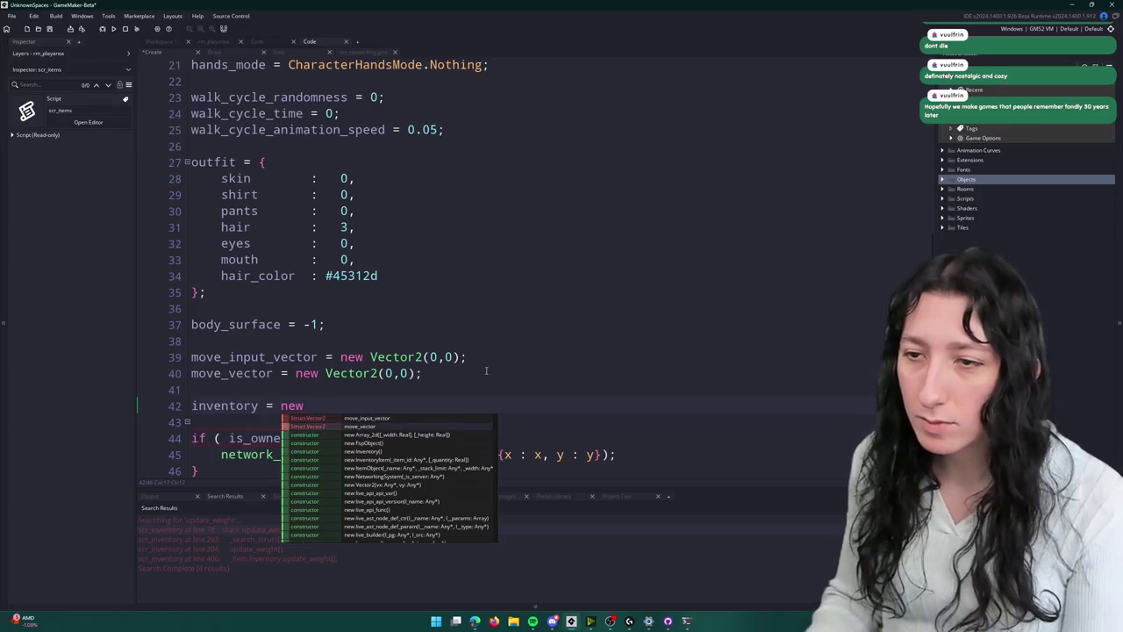
{"action": "key", "text": "Return"}
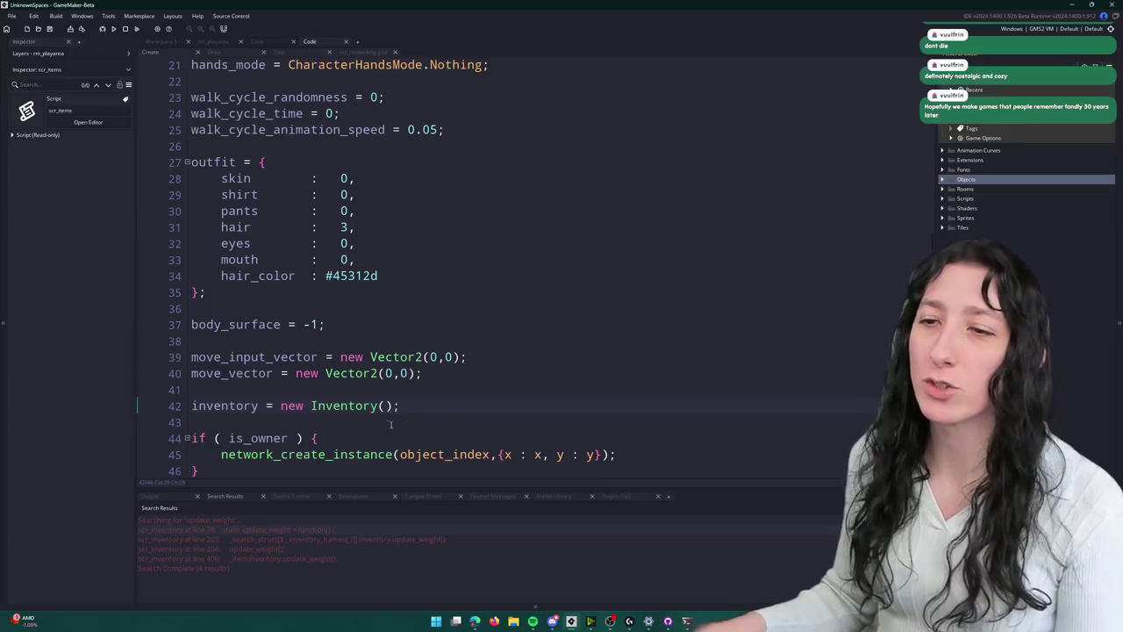
- Look up the Inventory constructor's set_size function, then return to obj_player
{"action": "middle_click", "coordinate": [366, 408]}
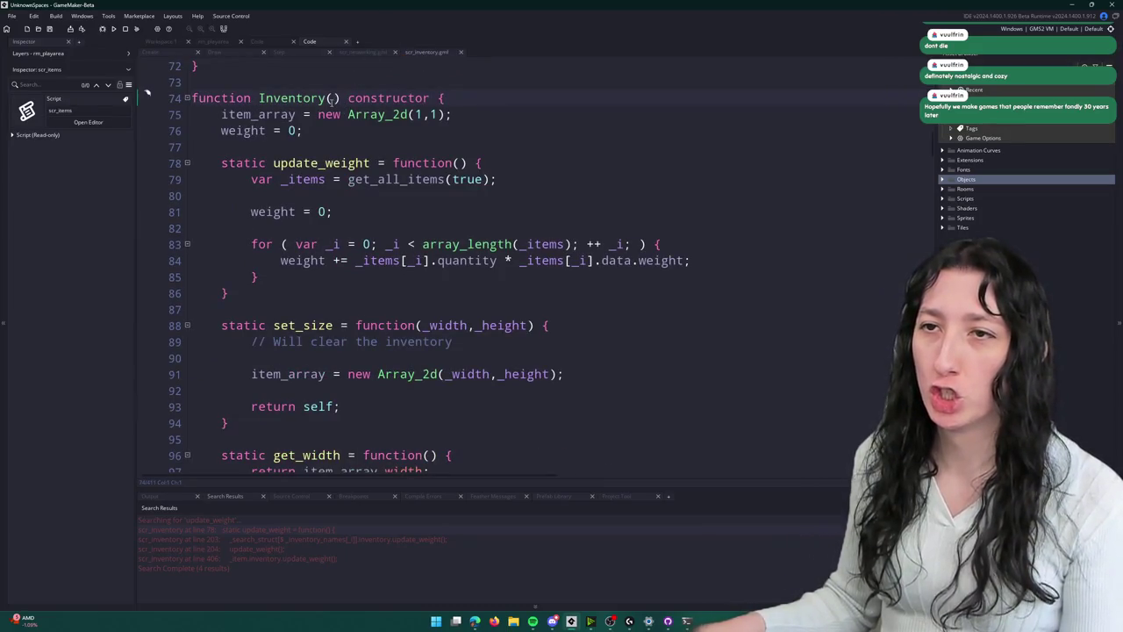
{"action": "scroll", "coordinate": [325, 175], "scroll_direction": "down", "scroll_amount": 2}
{"action": "left_click", "coordinate": [318, 210]}
{"action": "double_click", "coordinate": [316, 219]}
{"action": "key", "text": "ctrl+c"}
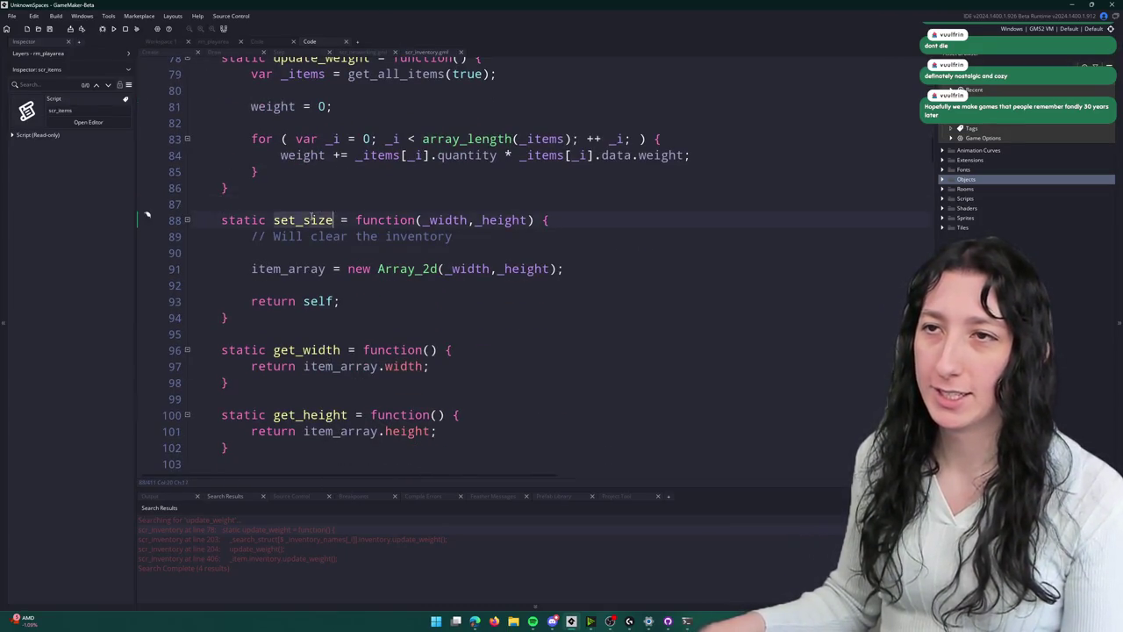
{"action": "scroll", "coordinate": [351, 237], "scroll_direction": "up", "scroll_amount": 2}
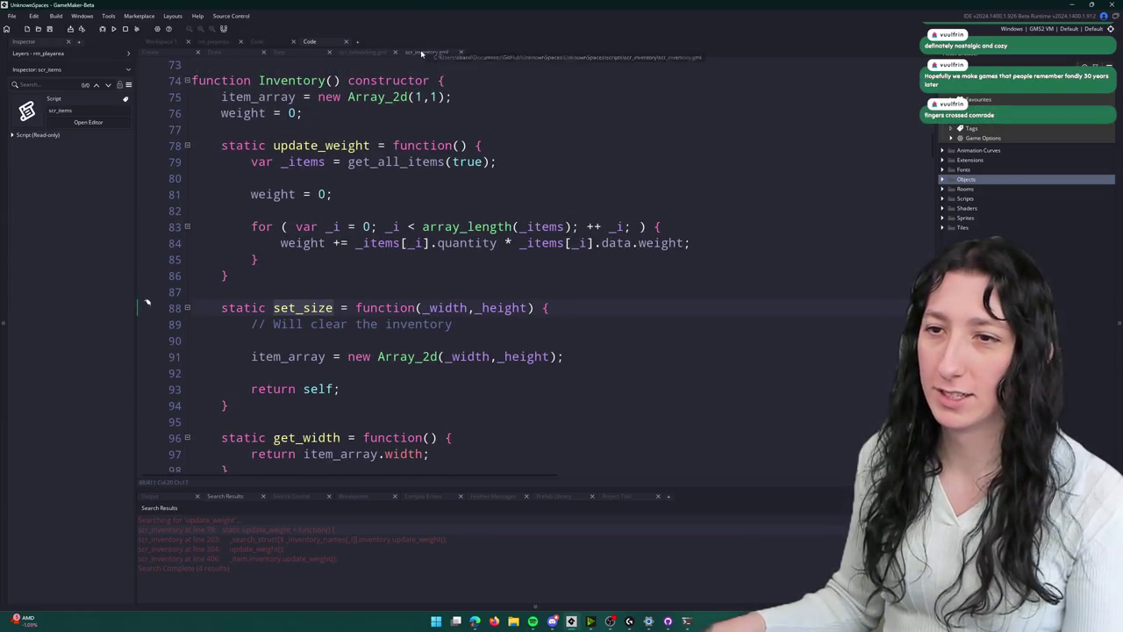
{"action": "key", "text": "ctrl+w"}
- Chain .set_size(8,6) onto the new Inventory() call
{"action": "type", "text": "."}
{"action": "key", "text": "ctrl+v"}
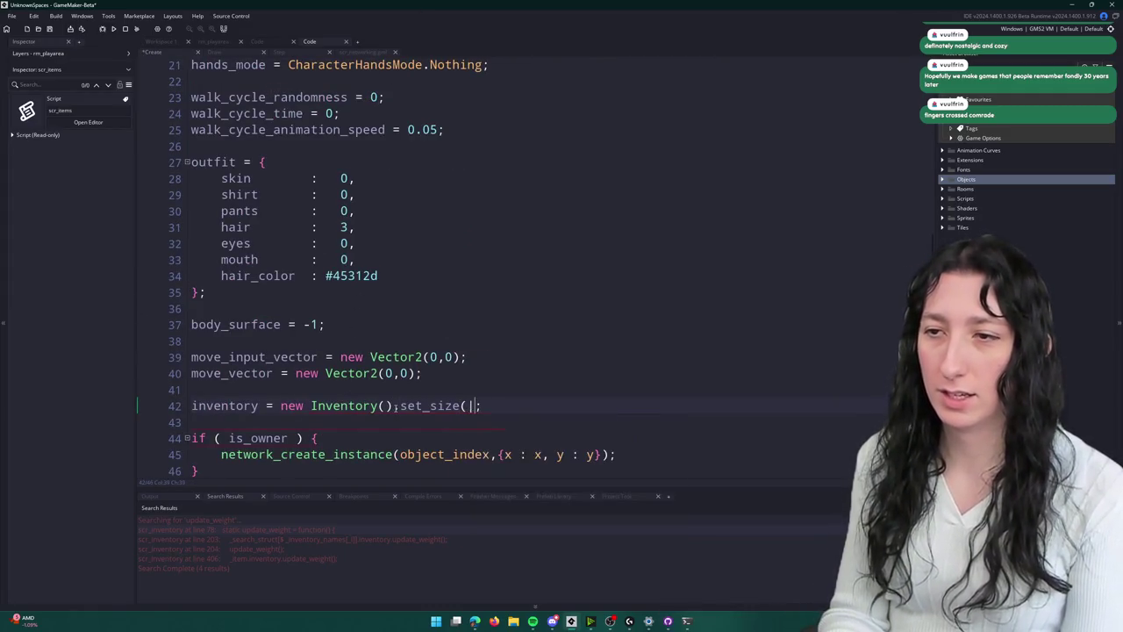
{"action": "type", "text": "89,"}
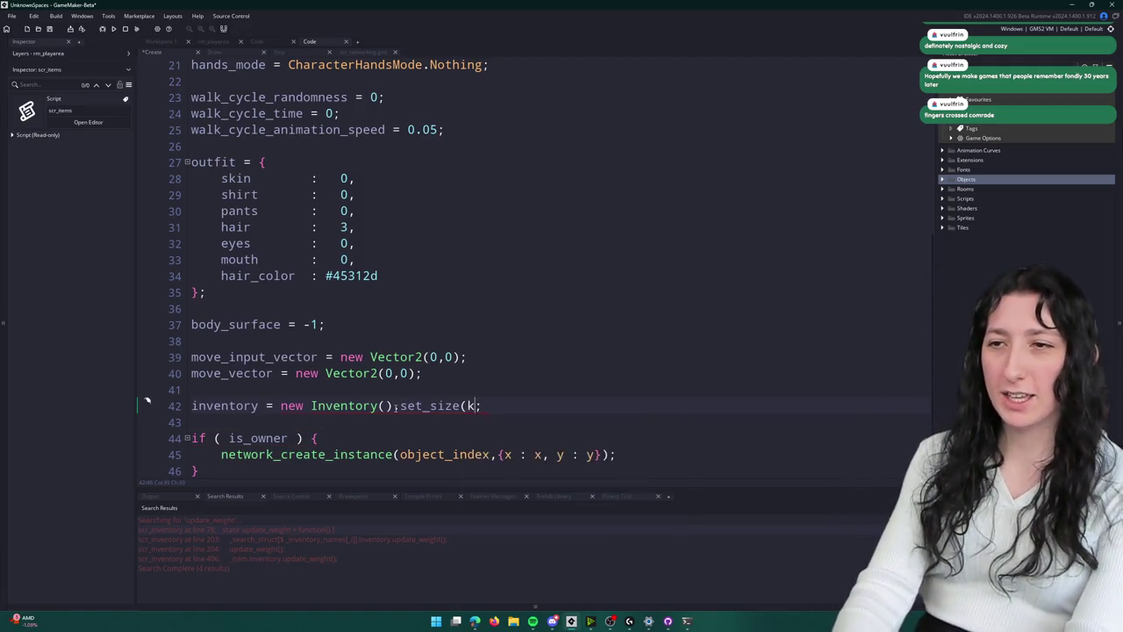
{"action": "key", "text": "BackSpace"}
{"action": "key", "text": "BackSpace"}
{"action": "type", "text": ",6"}
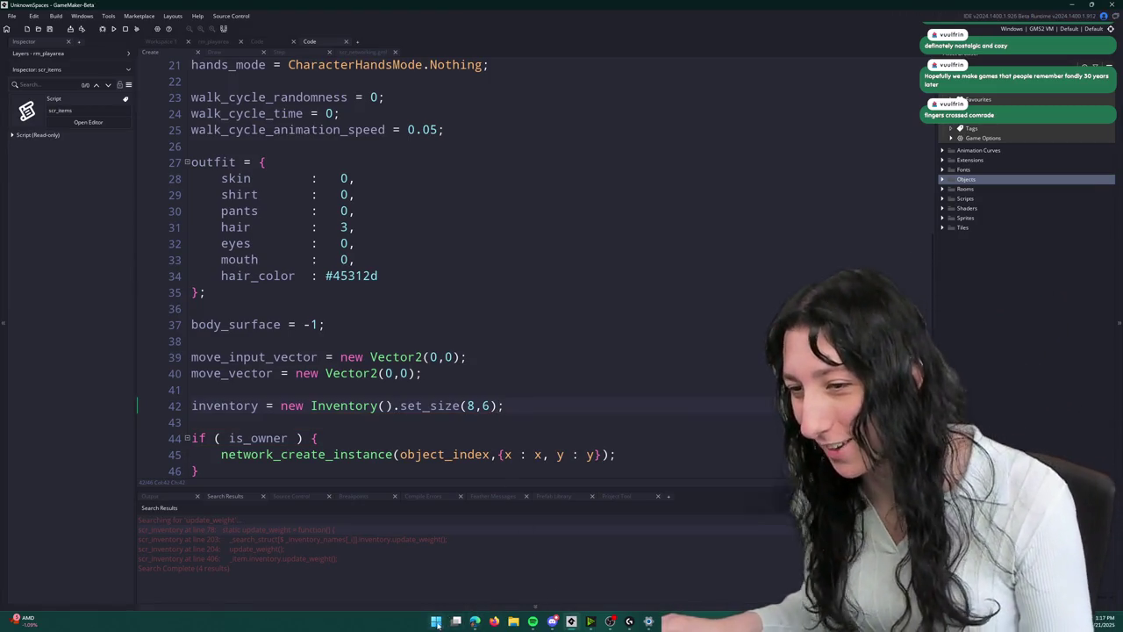
{"action": "key", "text": "super"}
- Launch Aseprite and create a new 1280 by 720 sprite
{"action": "type", "text": "as"}
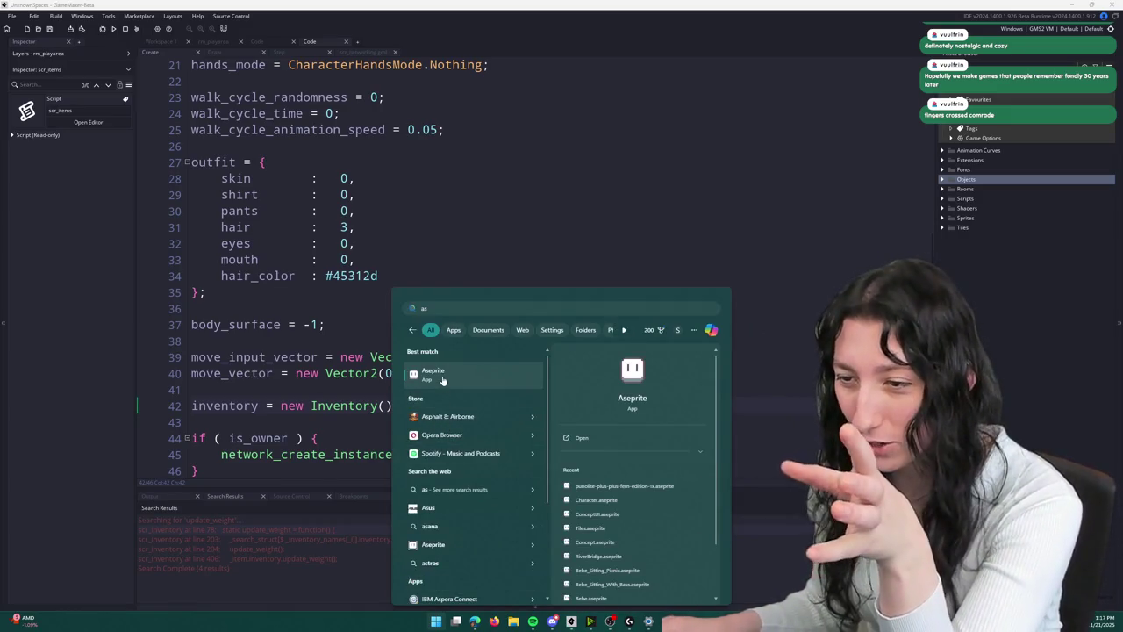
{"action": "key", "text": "Return"}
{"action": "mouse_move", "coordinate": [466, 621]}
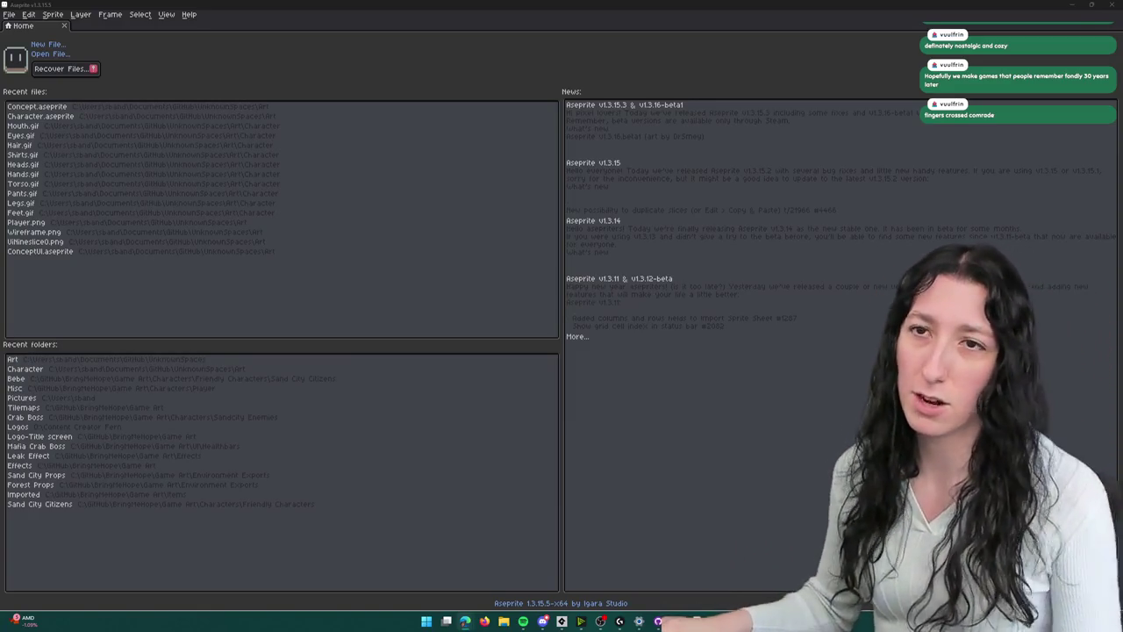
{"action": "left_click", "coordinate": [48, 45]}
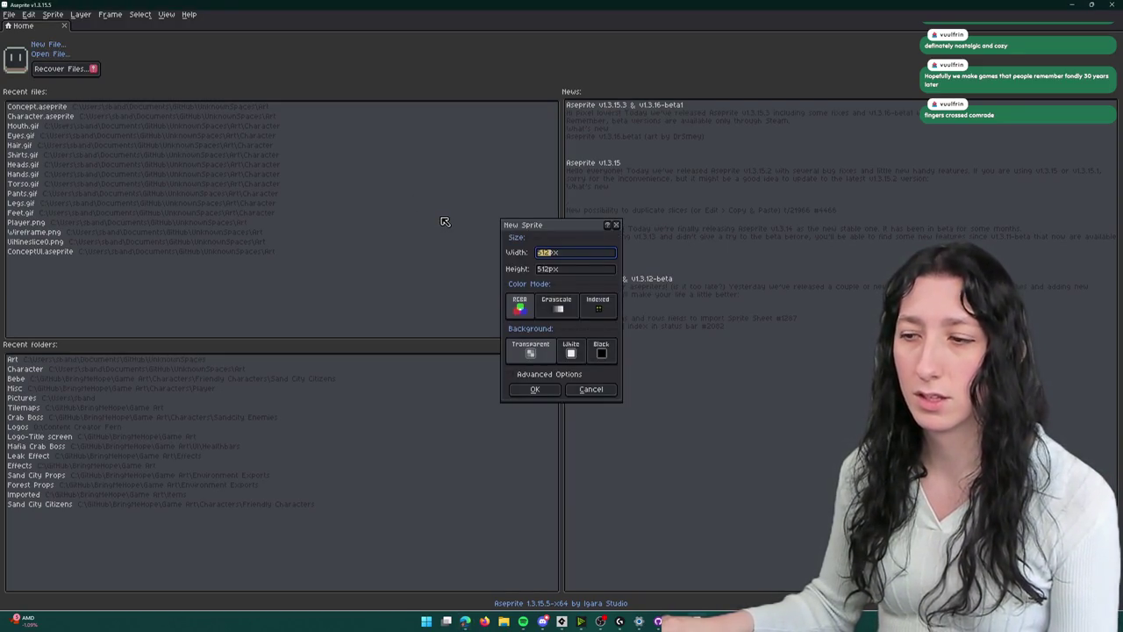
{"action": "type", "text": "1280"}
{"action": "key", "text": "Tab"}
{"action": "type", "text": "720"}
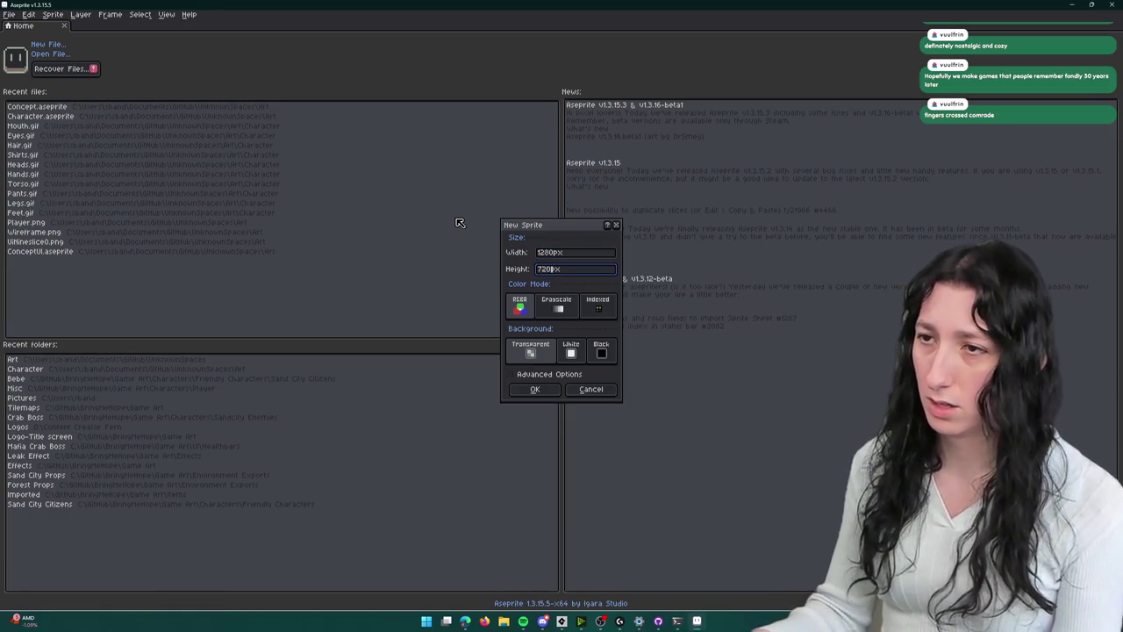
{"action": "key", "text": "Return"}
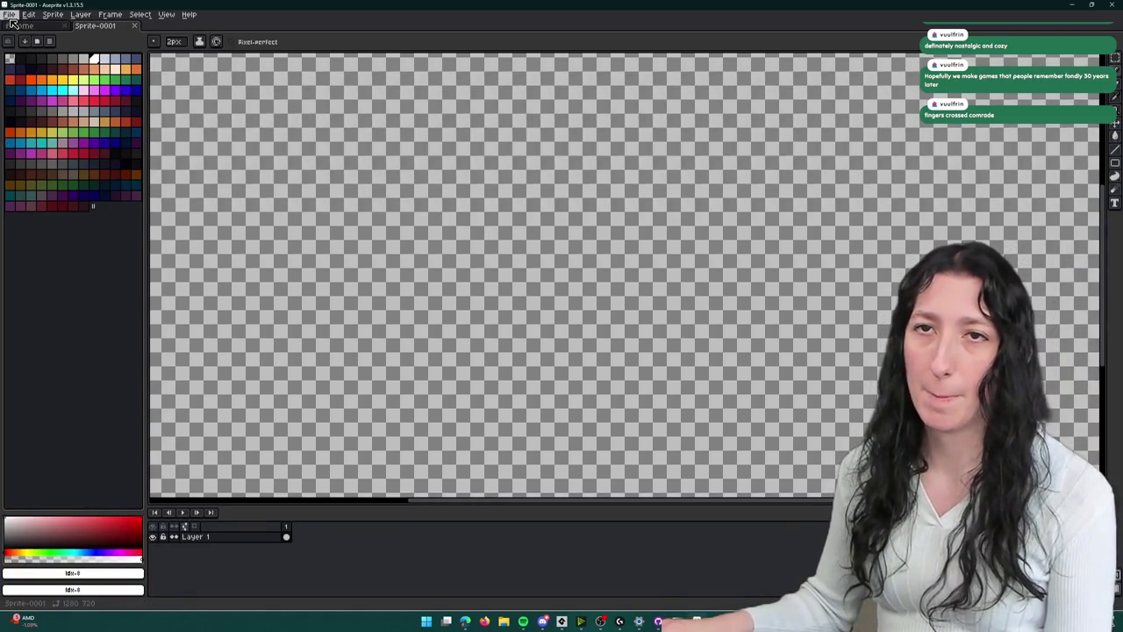
- Load the punolite-plus-fern-edition palette from the Art folder
{"action": "left_click", "coordinate": [10, 15]}
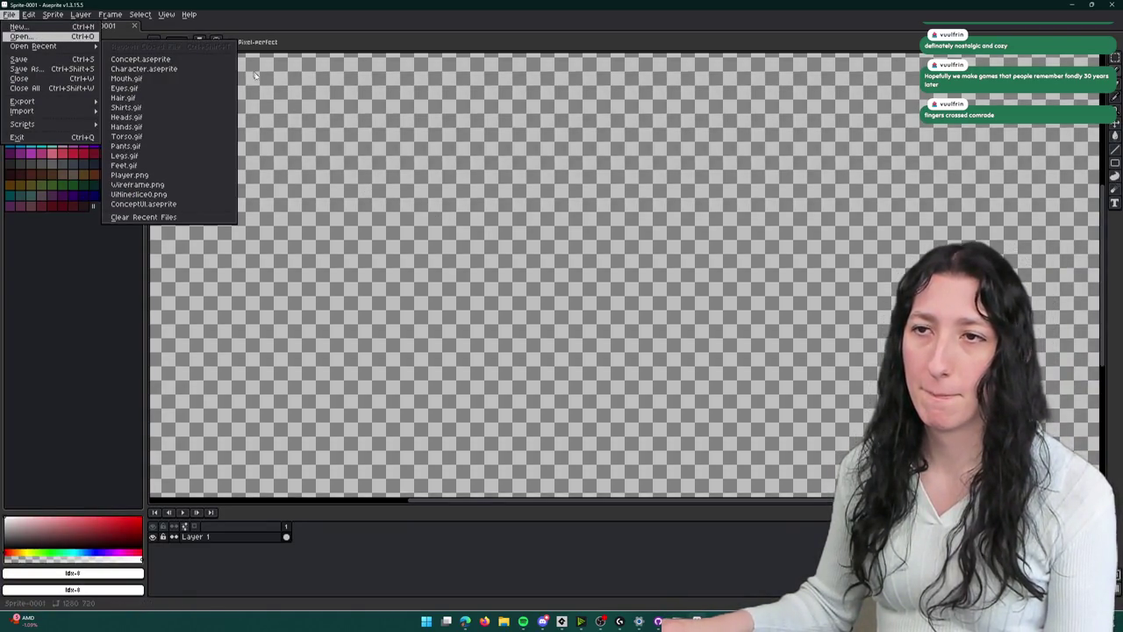
{"action": "left_click", "coordinate": [20, 36]}
{"action": "key", "text": "Escape"}
{"action": "left_click", "coordinate": [49, 41]}
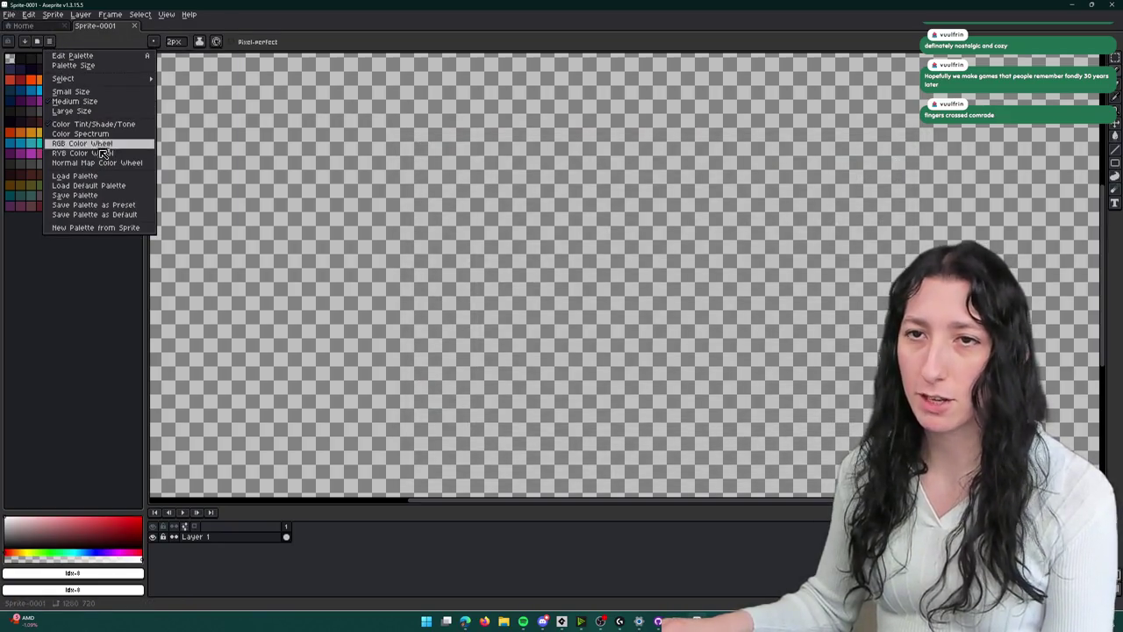
{"action": "left_click", "coordinate": [107, 177]}
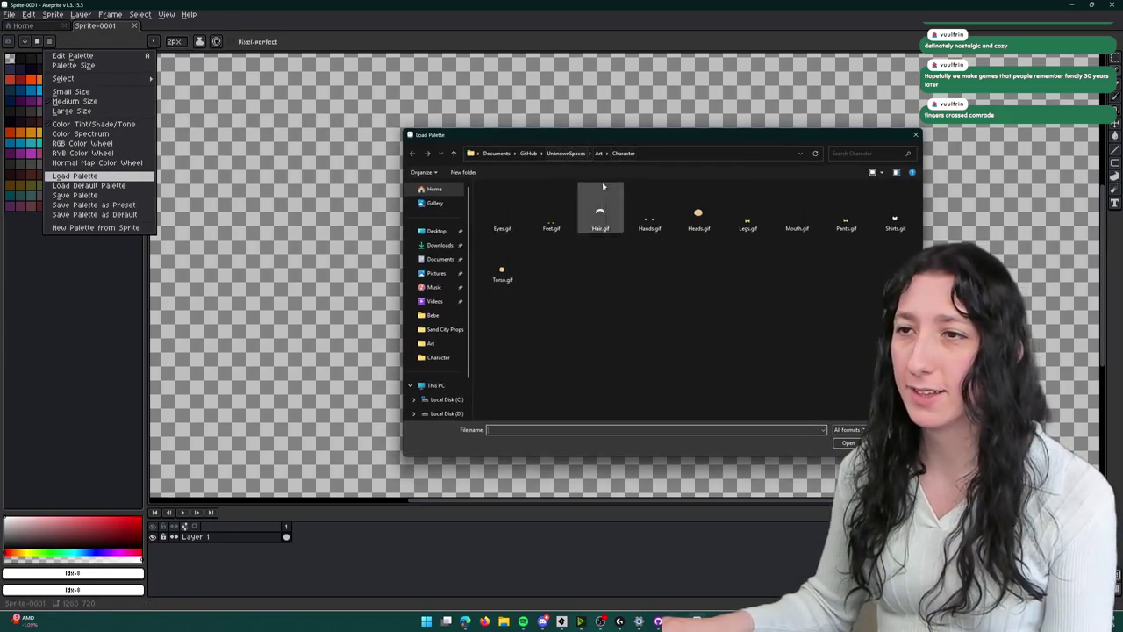
{"action": "left_click", "coordinate": [569, 154]}
{"action": "double_click", "coordinate": [588, 217]}
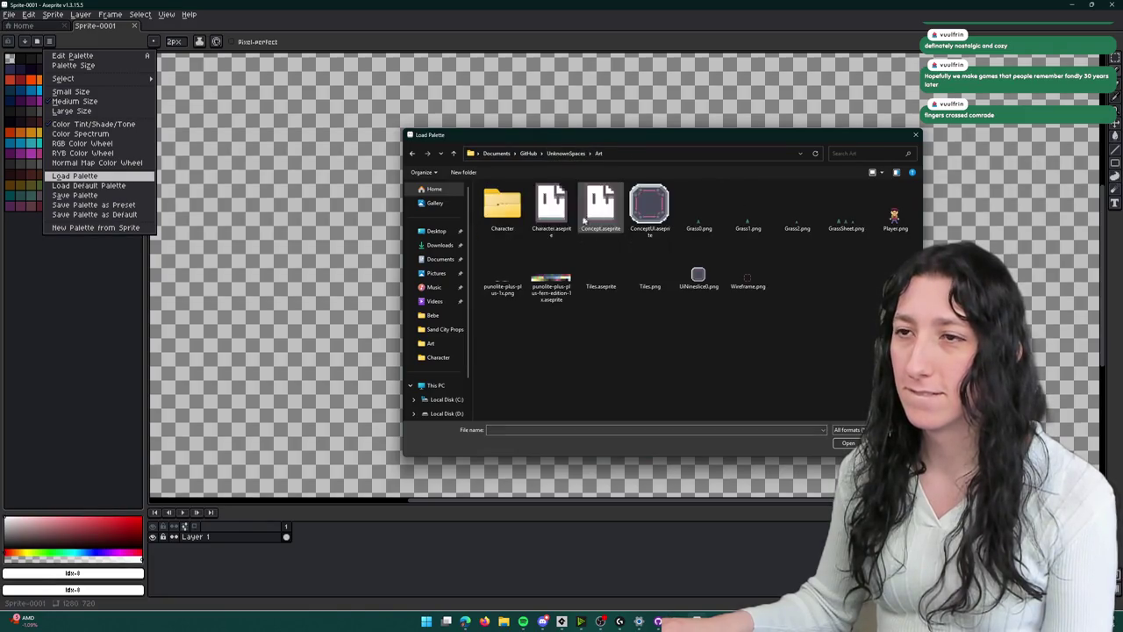
{"action": "double_click", "coordinate": [550, 281]}
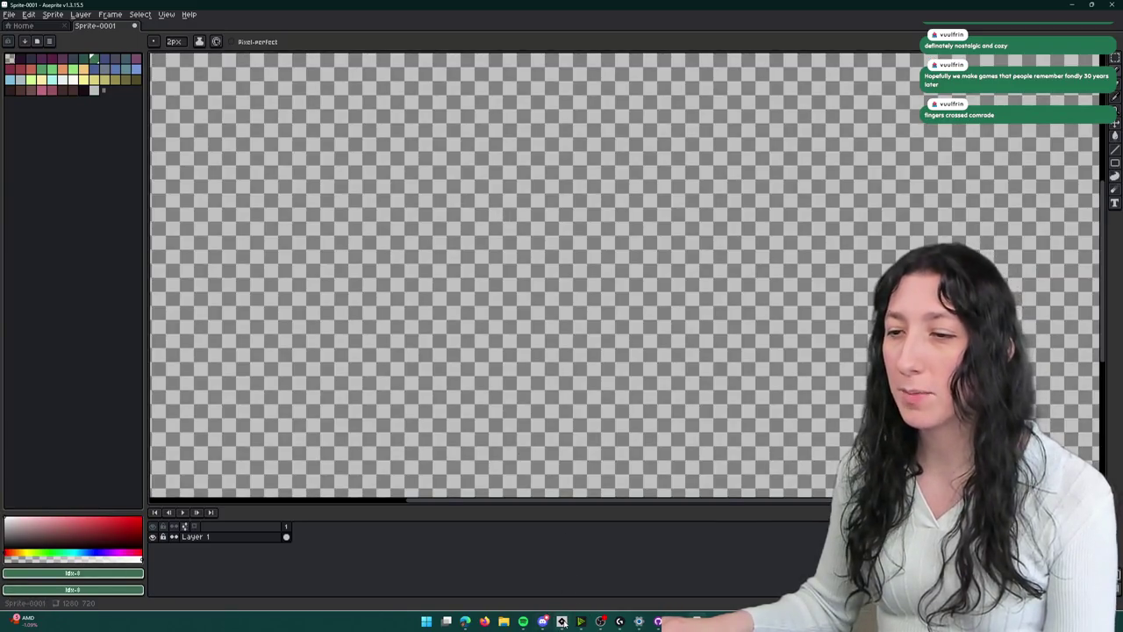
- Build and run the UnknownSpaces game from GameMaker with F5
{"action": "mouse_move", "coordinate": [562, 621]}
{"action": "left_click", "coordinate": [581, 546]}
{"action": "key", "text": "F5"}
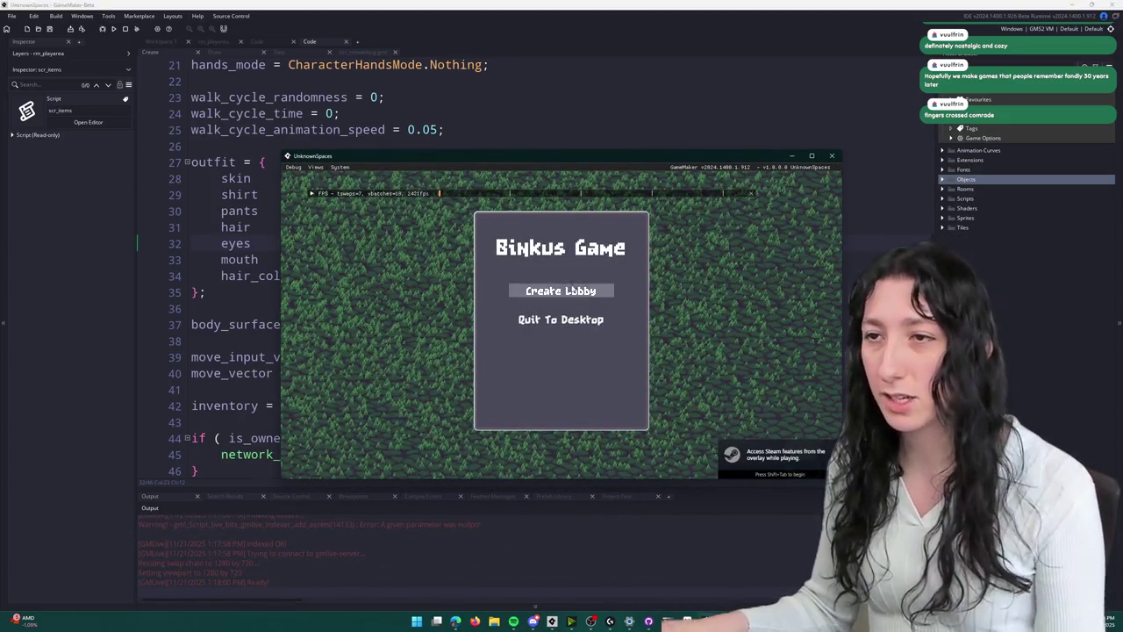
- Create a lobby to enter the forest world and launch the Snipping Tool
{"action": "left_click", "coordinate": [561, 290]}
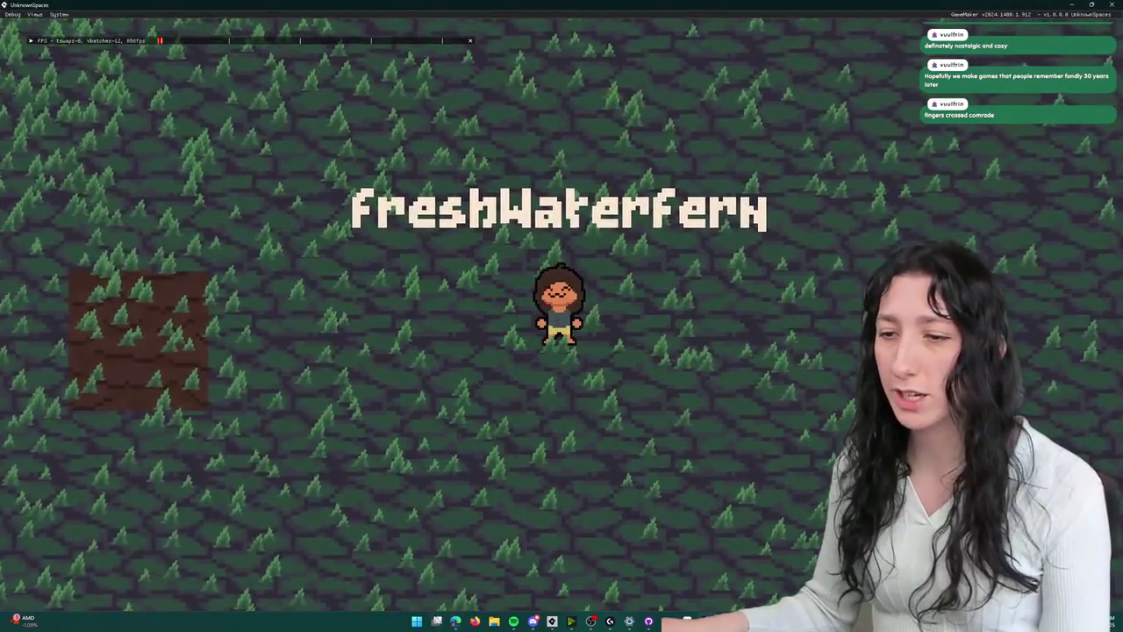
{"action": "key", "text": "super"}
{"action": "type", "text": "sn"}
{"action": "left_click", "coordinate": [454, 374]}
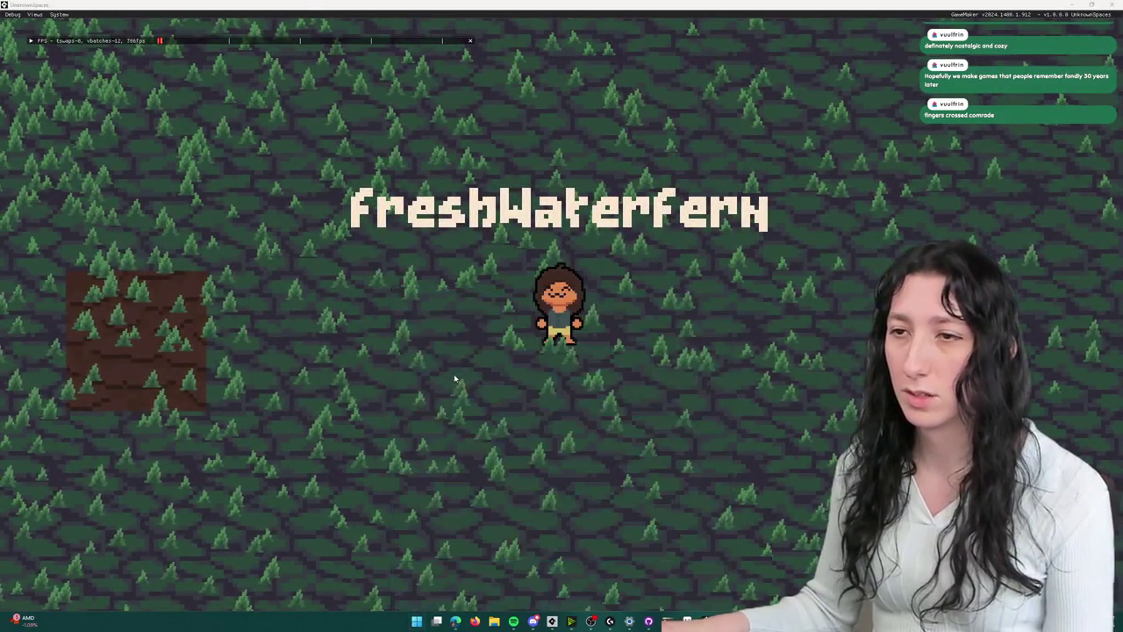
- Snip the whole game view, copy the image, and switch back to Aseprite
{"action": "left_click", "coordinate": [119, 24]}
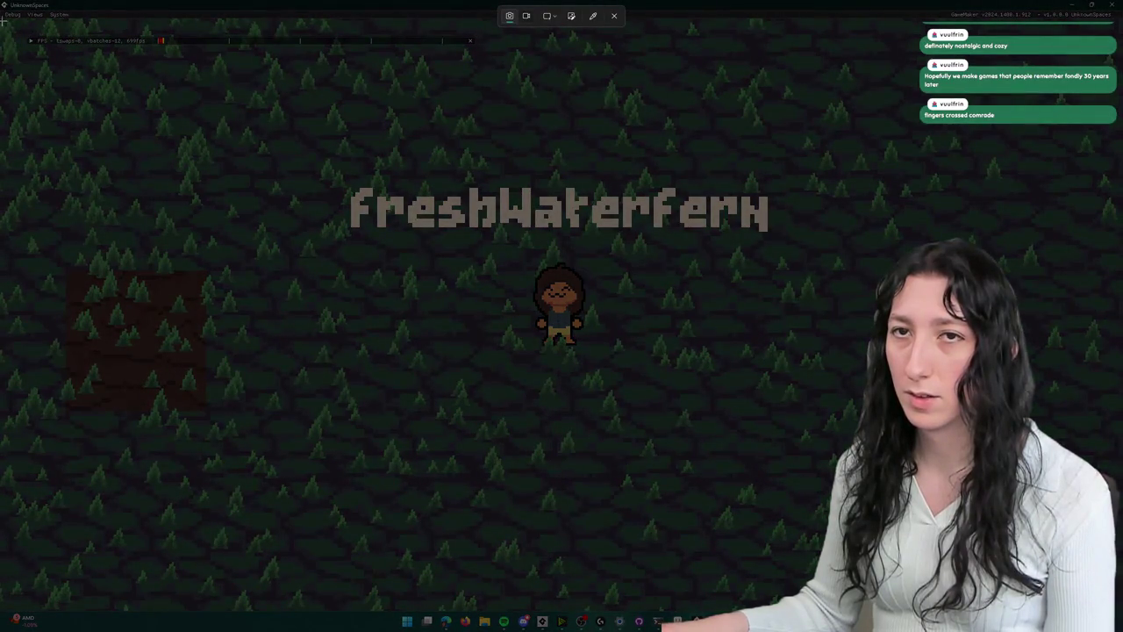
{"action": "left_click_drag", "start_coordinate": [39, 50], "coordinate": [845, 563]}
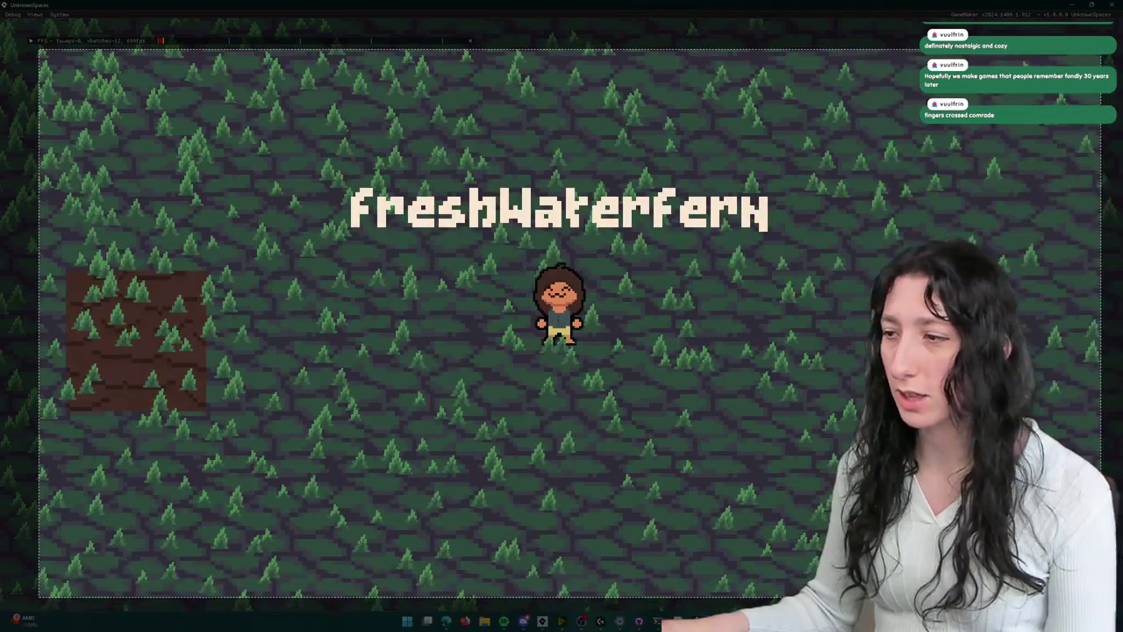
{"action": "right_click", "coordinate": [230, 133]}
{"action": "left_click", "coordinate": [315, 161]}
{"action": "key", "text": "alt+Tab"}
{"action": "key", "text": "alt+Tab"}
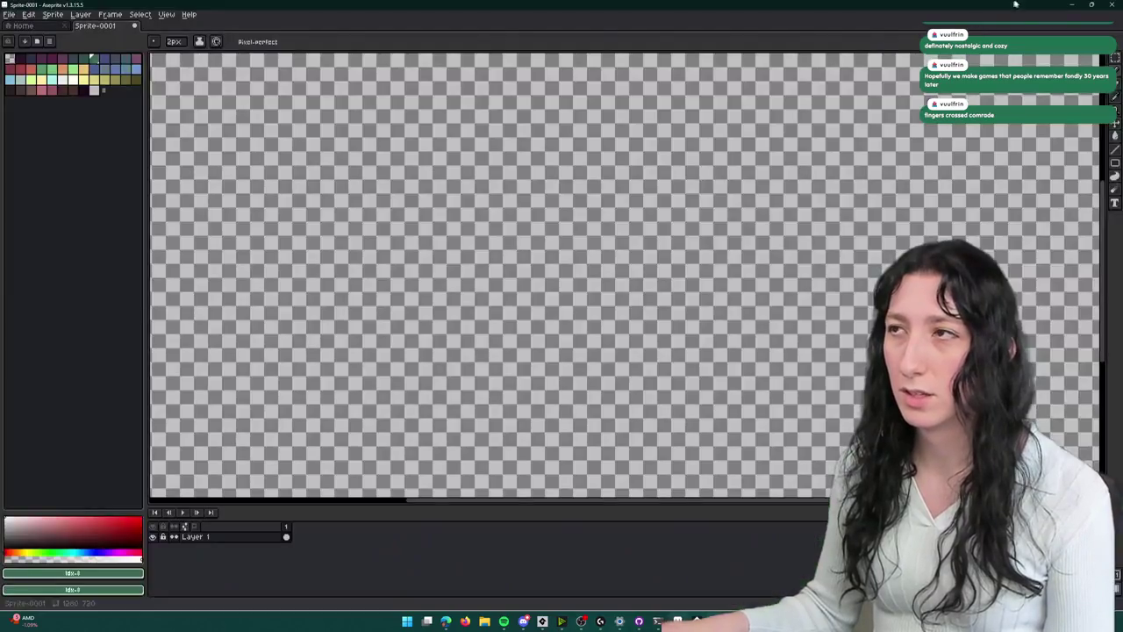
{"action": "key", "text": "alt+Tab"}
{"action": "key", "text": "alt+Tab"}
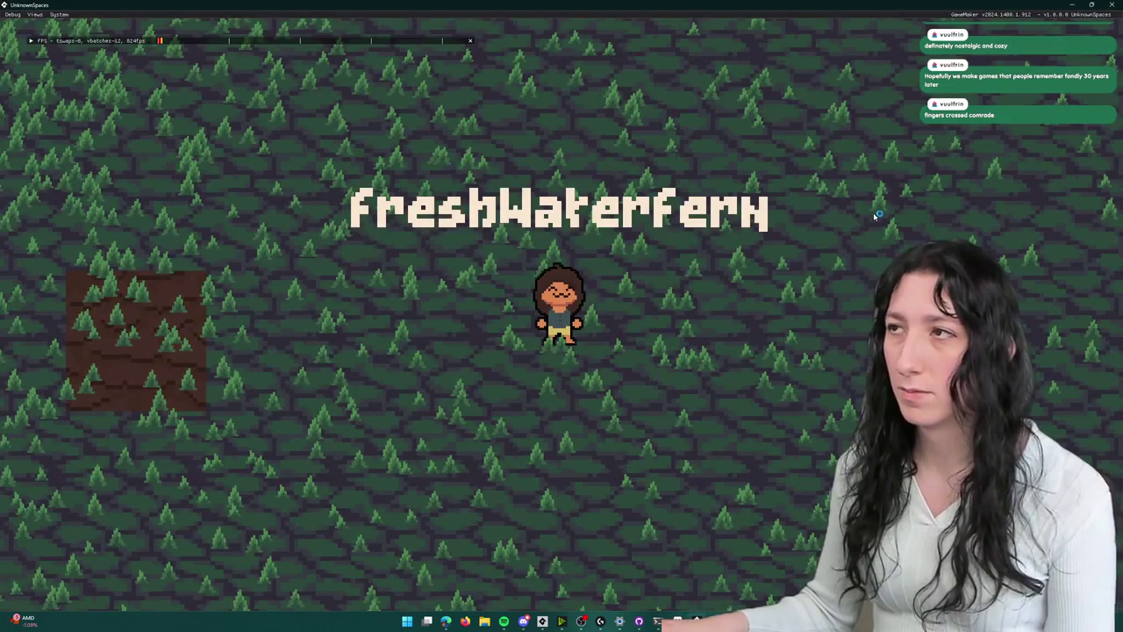
{"action": "key", "text": "alt+Tab"}
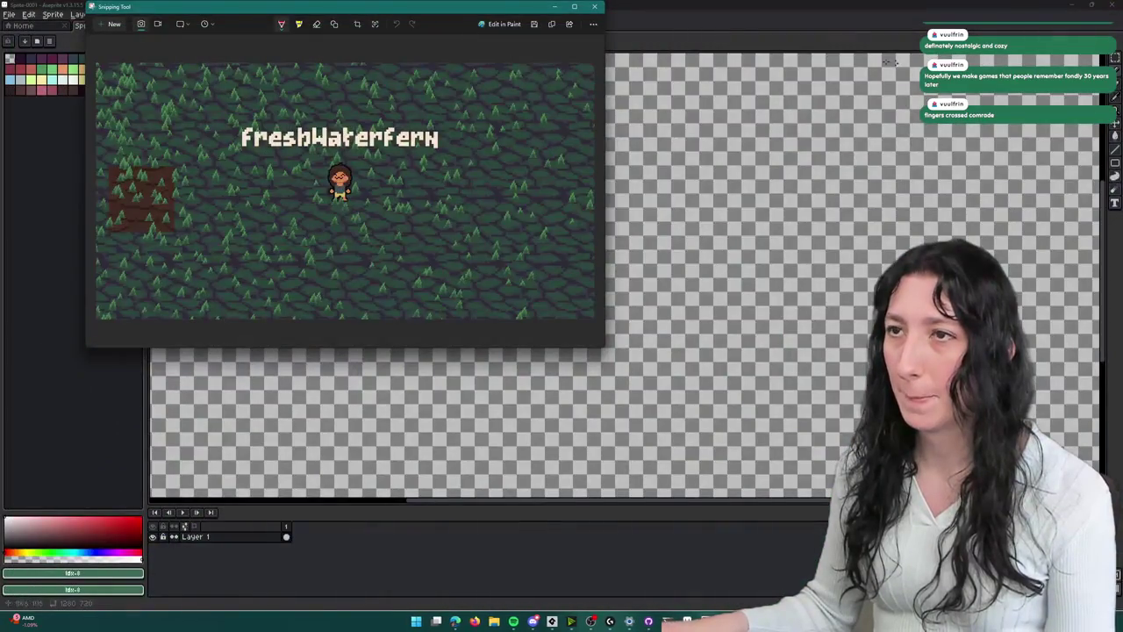
- Paste the game screenshot into the Aseprite sprite and roughly fit it to the canvas
{"action": "left_click", "coordinate": [632, 529]}
{"action": "key", "text": "ctrl+v"}
{"action": "scroll", "coordinate": [676, 401], "scroll_direction": "down", "scroll_amount": 3}
{"action": "left_click_drag", "start_coordinate": [595, 290], "coordinate": [524, 257]}
{"action": "mouse_move", "coordinate": [272, 101]}
{"action": "left_mouse_down"}
{"action": "mouse_move", "coordinate": [343, 161]}
{"action": "mouse_move", "coordinate": [553, 292]}
{"action": "mouse_move", "coordinate": [676, 346]}
{"action": "mouse_move", "coordinate": [462, 228]}
{"action": "left_mouse_up"}
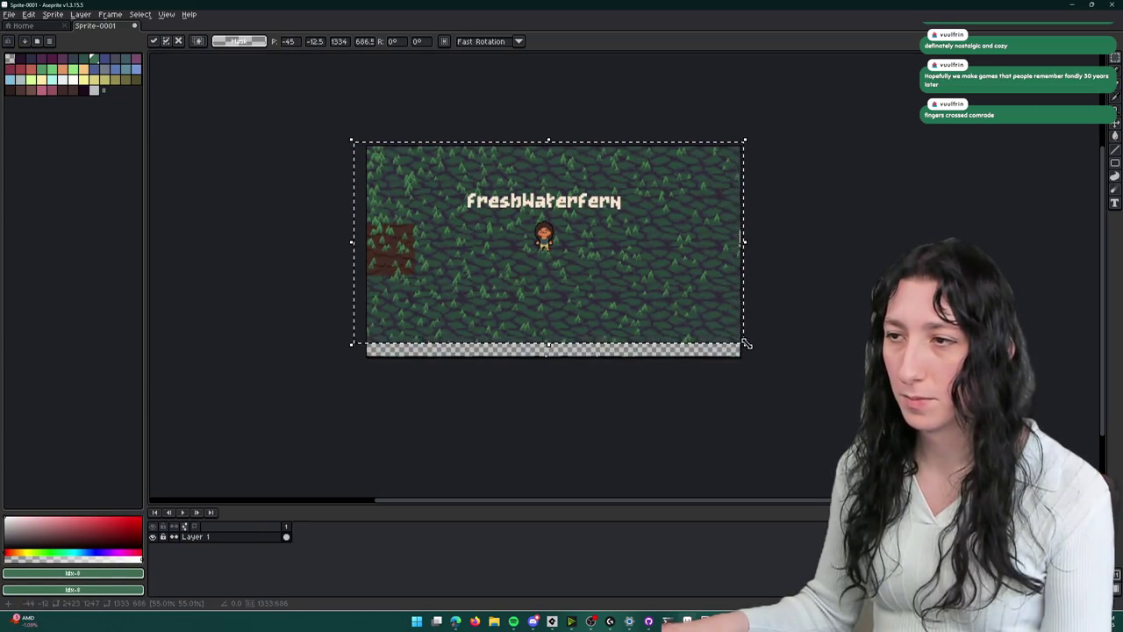
{"action": "left_click", "coordinate": [788, 372]}
- Enlarge the screenshot to cover the full 1280x720 canvas, commit it, and return to GameMaker
{"action": "mouse_move", "coordinate": [752, 352]}
{"action": "left_mouse_down"}
{"action": "mouse_move", "coordinate": [785, 377]}
{"action": "mouse_move", "coordinate": [735, 339]}
{"action": "mouse_move", "coordinate": [691, 327]}
{"action": "left_mouse_up"}
{"action": "left_click_drag", "start_coordinate": [344, 154], "coordinate": [319, 141]}
{"action": "left_click_drag", "start_coordinate": [454, 227], "coordinate": [451, 216]}
{"action": "key", "text": "Return"}
{"action": "scroll", "coordinate": [672, 220], "scroll_direction": "up", "scroll_amount": 5}
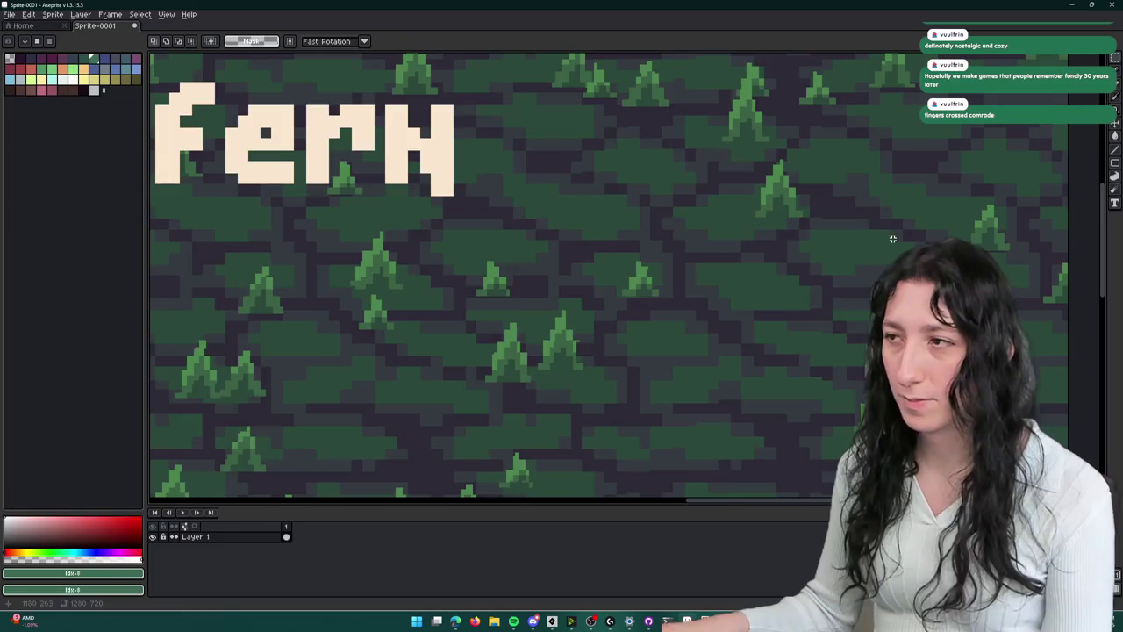
{"action": "scroll", "coordinate": [832, 244], "scroll_direction": "down", "scroll_amount": 3}
{"action": "scroll", "coordinate": [755, 241], "scroll_direction": "up", "scroll_amount": 1}
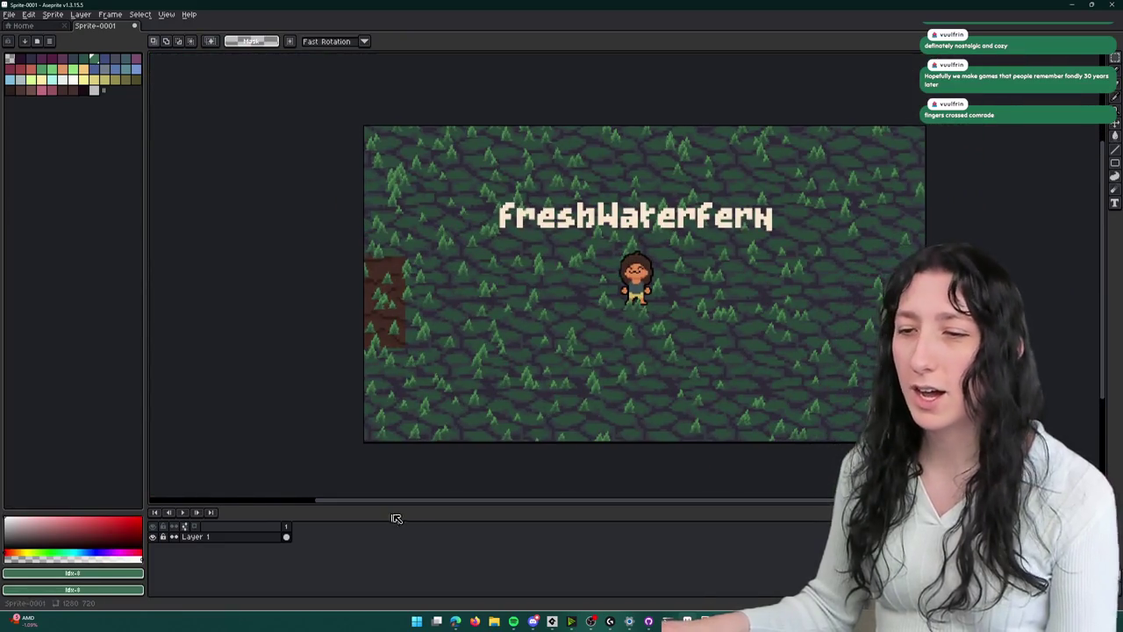
{"action": "mouse_move", "coordinate": [552, 621]}
{"action": "left_click", "coordinate": [562, 599]}
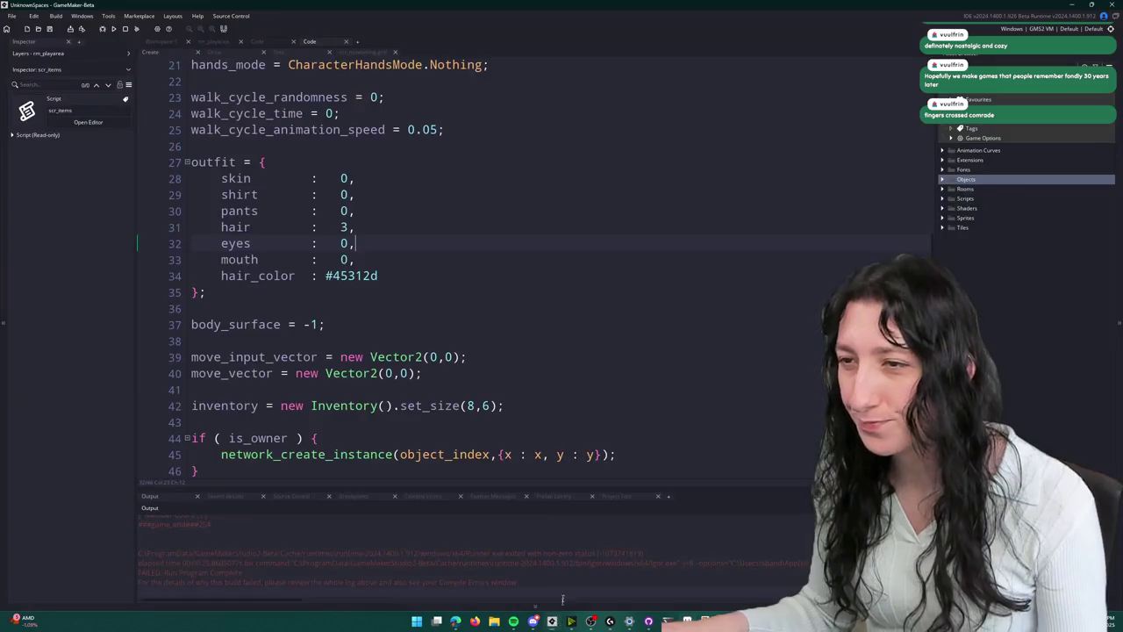
- Look up steam_async_event to open the scr_networking script, then switch back to Aseprite
{"action": "key", "text": "ctrl+t"}
{"action": "type", "text": "build"}
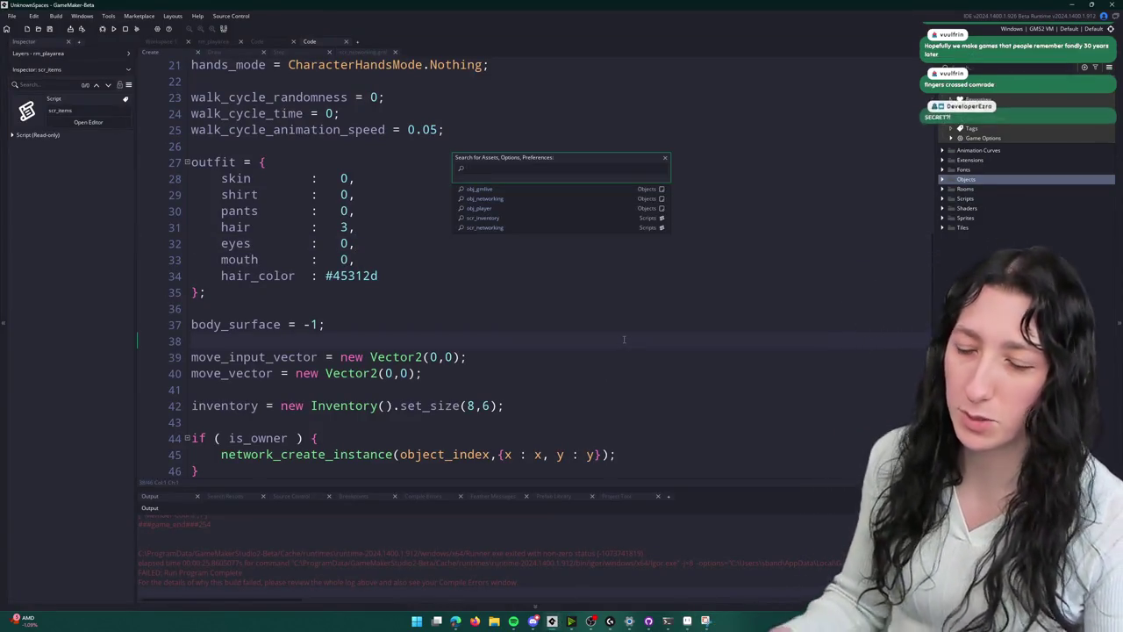
{"action": "type", "text": "steam_async_event"}
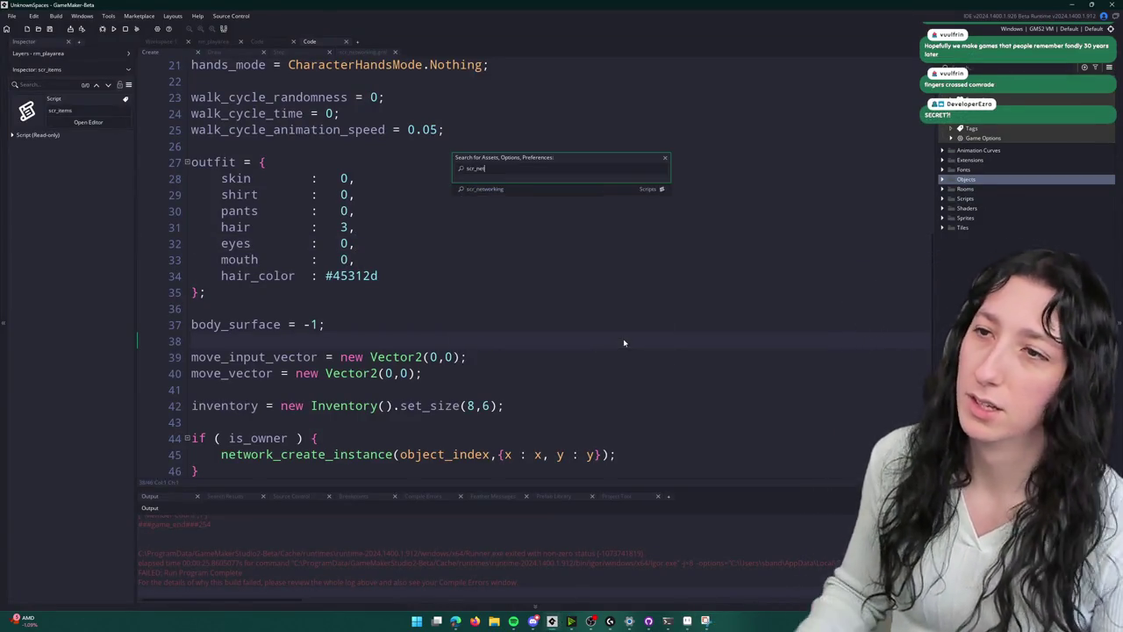
{"action": "key", "text": "Return"}
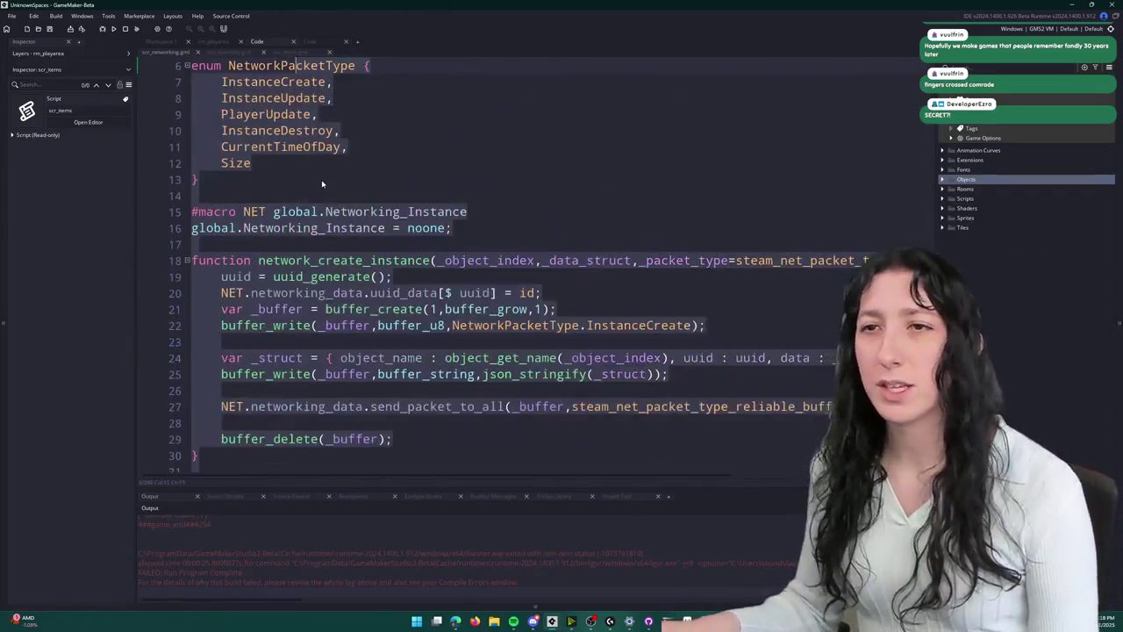
{"action": "scroll", "coordinate": [362, 131], "scroll_direction": "up", "scroll_amount": 2}
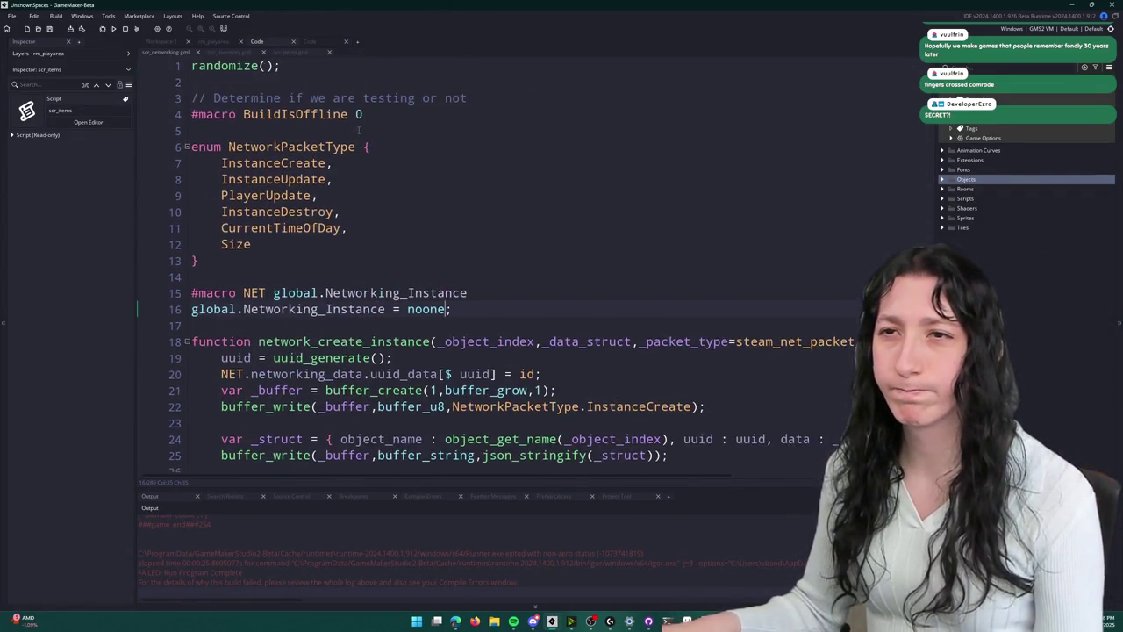
{"action": "key", "text": "alt+Tab"}
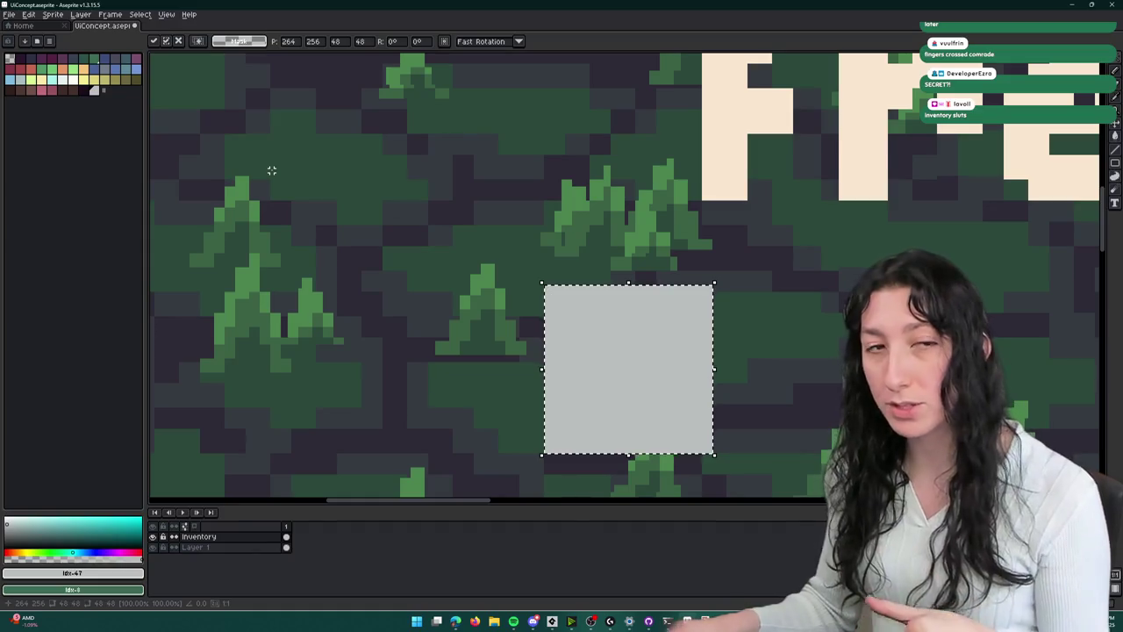
{"action": "scroll", "coordinate": [481, 226], "scroll_direction": "down", "scroll_amount": 3}
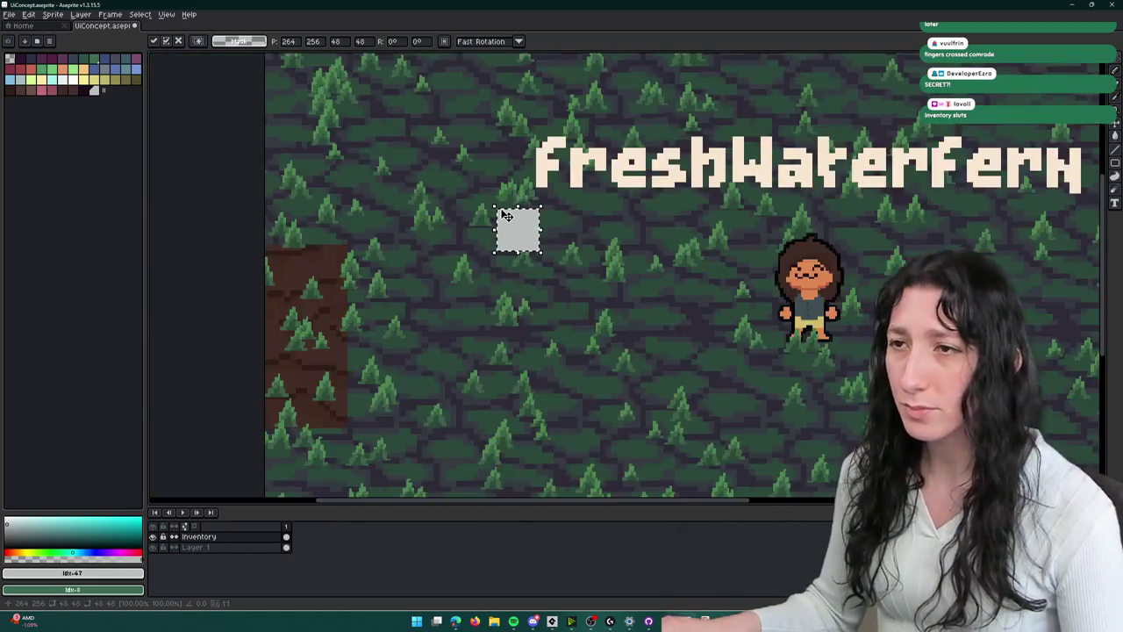
{"action": "scroll", "coordinate": [509, 219], "scroll_direction": "up", "scroll_amount": 2}
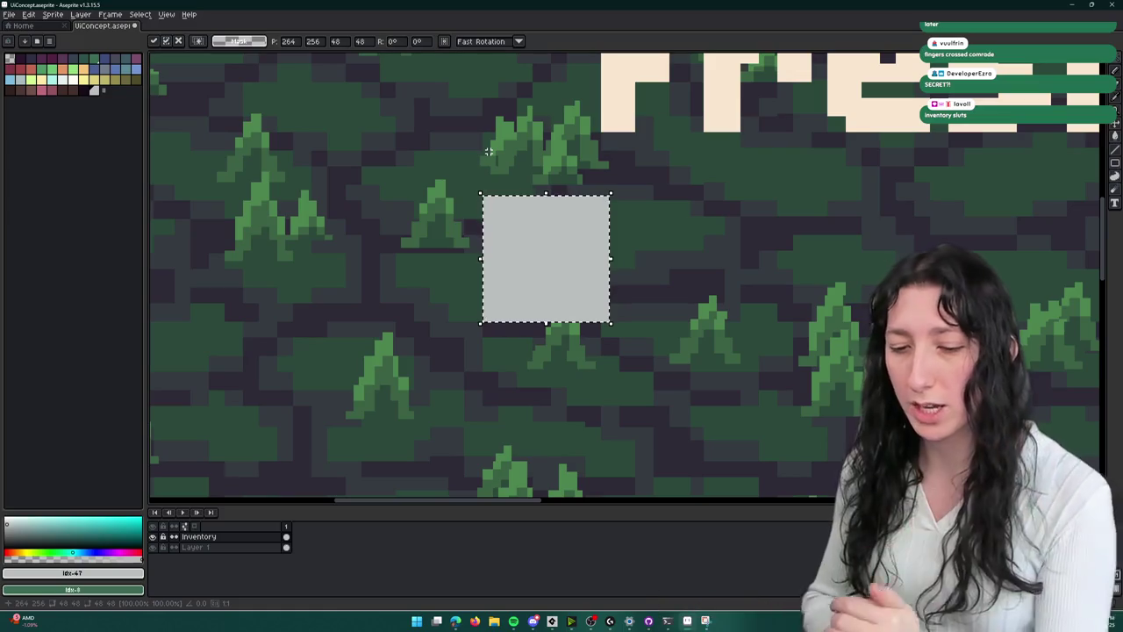
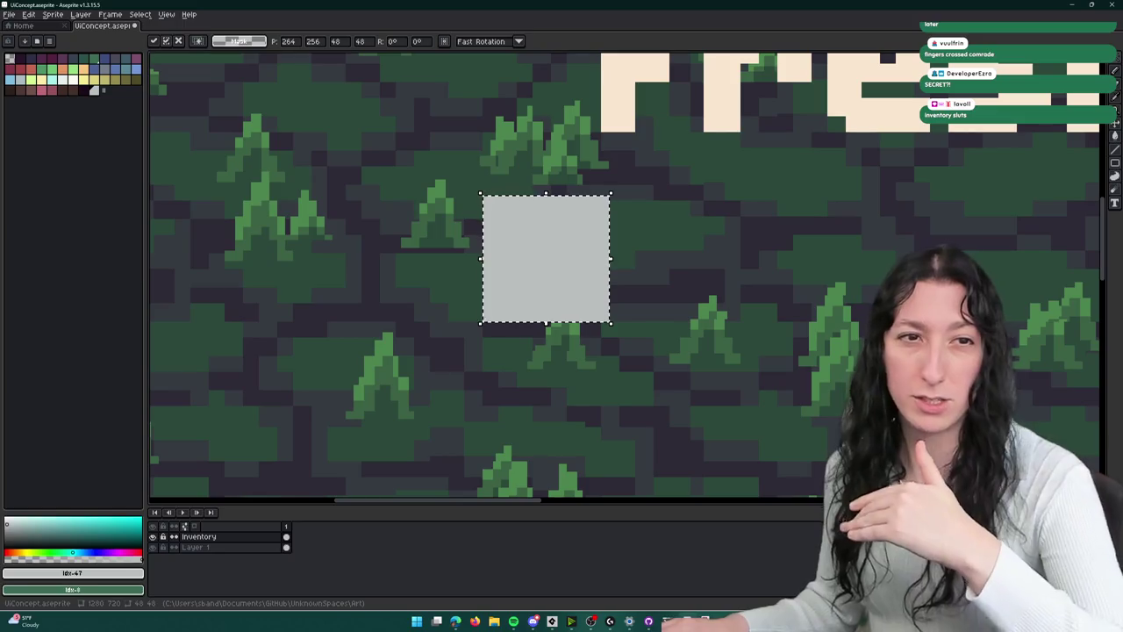
- Bucket-fill the selected slot square near-white, then mid grey, and deselect it
{"action": "scroll", "coordinate": [465, 294], "scroll_direction": "down", "scroll_amount": 1}
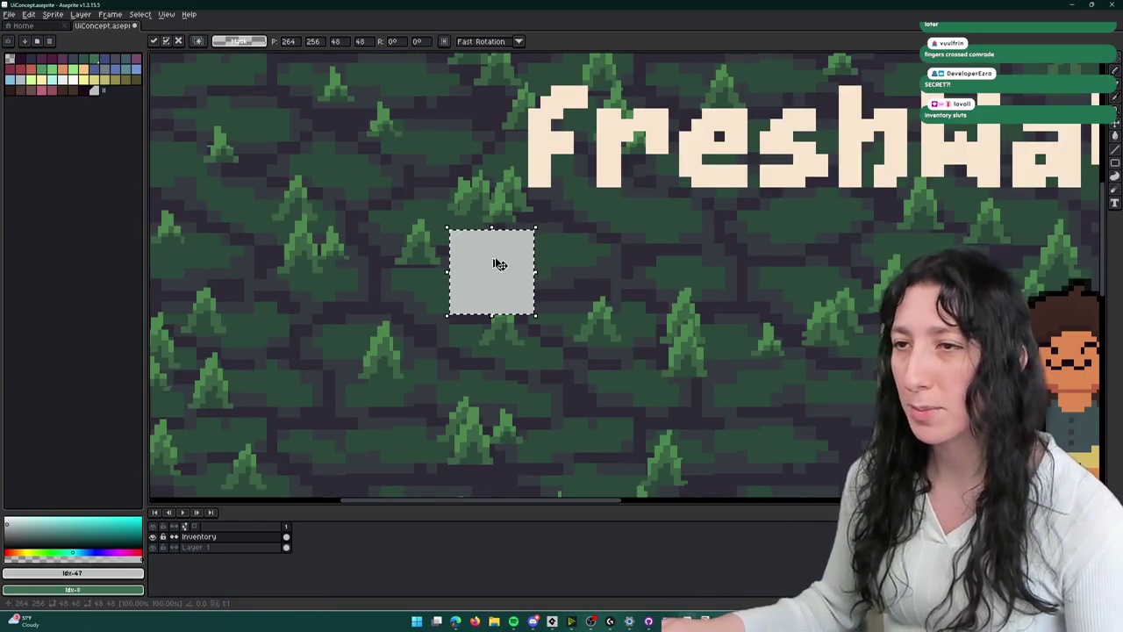
{"action": "scroll", "coordinate": [496, 265], "scroll_direction": "up", "scroll_amount": 1}
{"action": "scroll", "coordinate": [477, 243], "scroll_direction": "up", "scroll_amount": 1}
{"action": "key", "text": "i"}
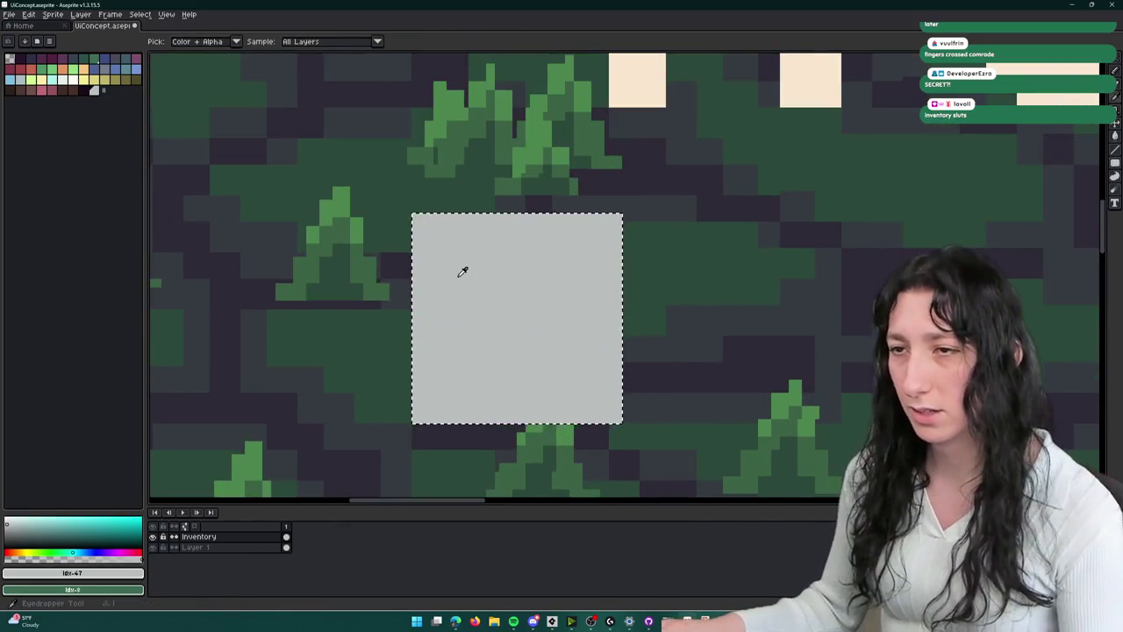
{"action": "scroll", "coordinate": [457, 308], "scroll_direction": "up", "scroll_amount": 1}
{"action": "key", "text": "b"}
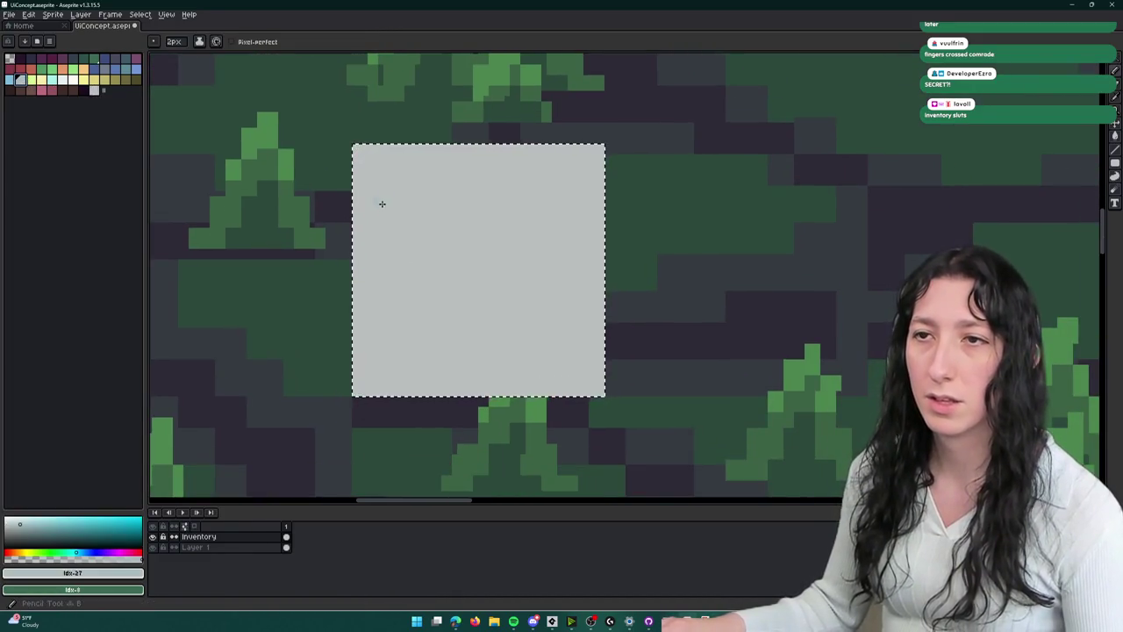
{"action": "scroll", "coordinate": [369, 180], "scroll_direction": "up", "scroll_amount": 1}
{"action": "scroll", "coordinate": [363, 184], "scroll_direction": "up", "scroll_amount": 1}
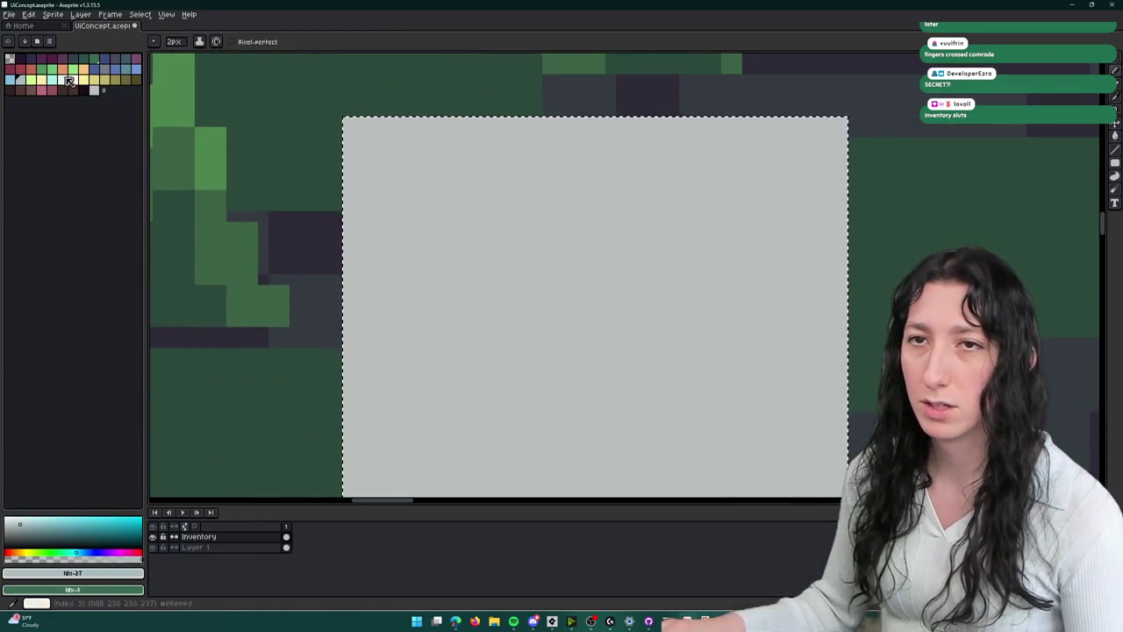
{"action": "left_click", "coordinate": [63, 80]}
{"action": "key", "text": "g"}
{"action": "left_click", "coordinate": [354, 179]}
{"action": "scroll", "coordinate": [417, 241], "scroll_direction": "down", "scroll_amount": 2}
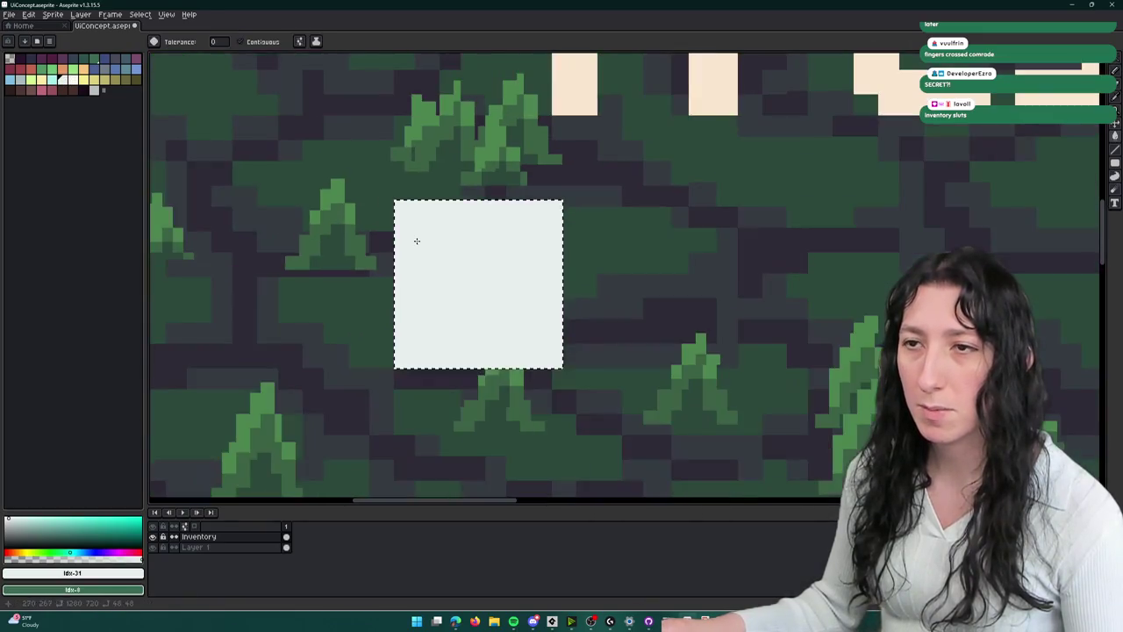
{"action": "left_click", "coordinate": [415, 239]}
{"action": "scroll", "coordinate": [377, 233], "scroll_direction": "up", "scroll_amount": 2}
{"action": "left_click", "coordinate": [95, 92]}
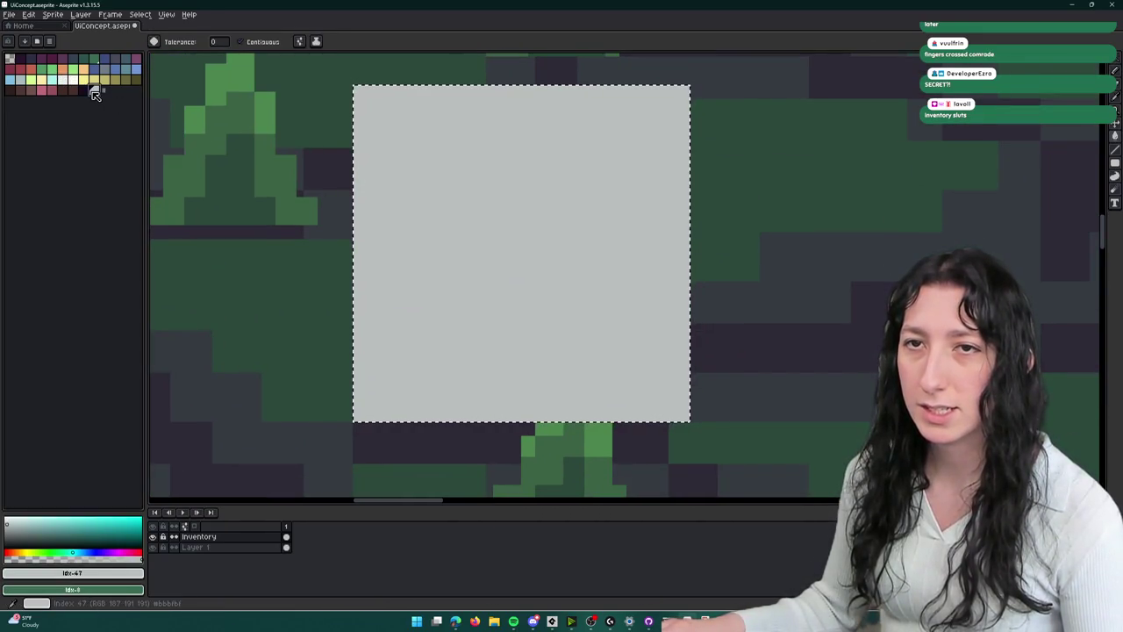
{"action": "key", "text": "ctrl+d"}
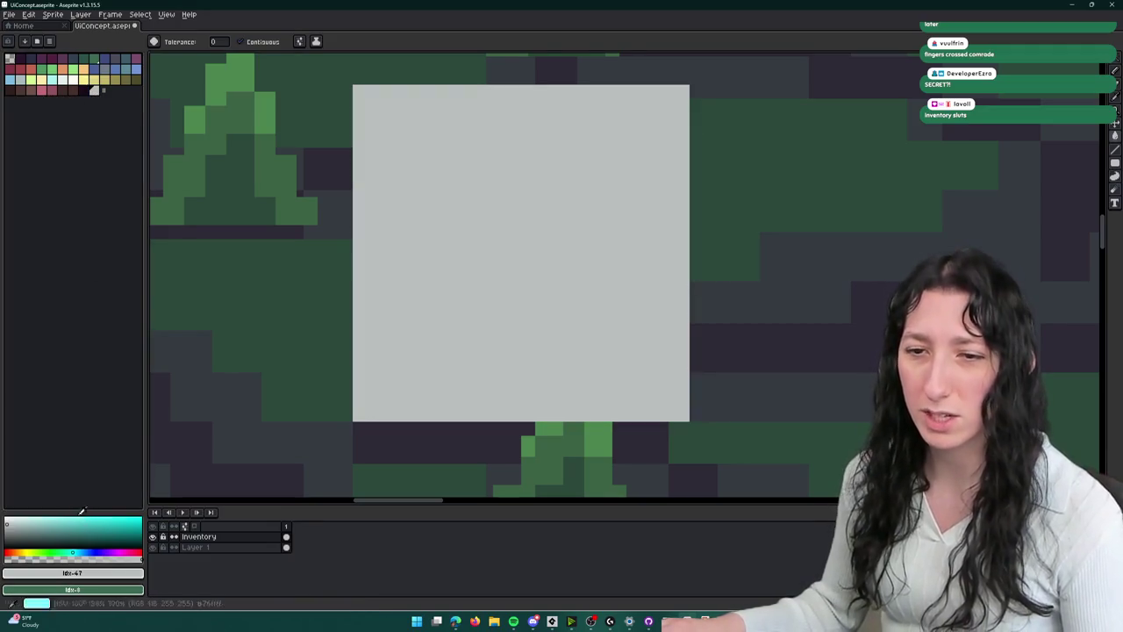
- Check the current grey in the HSV colour editor and the palette options
{"action": "left_click", "coordinate": [71, 572]}
{"action": "left_click", "coordinate": [35, 500]}
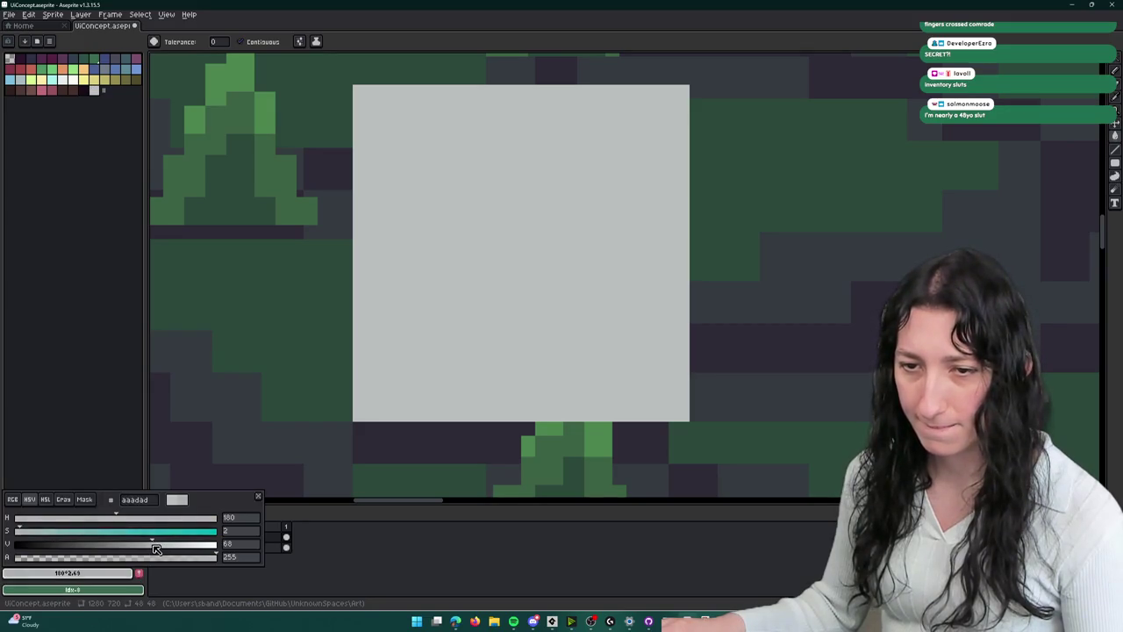
{"action": "left_click", "coordinate": [225, 484]}
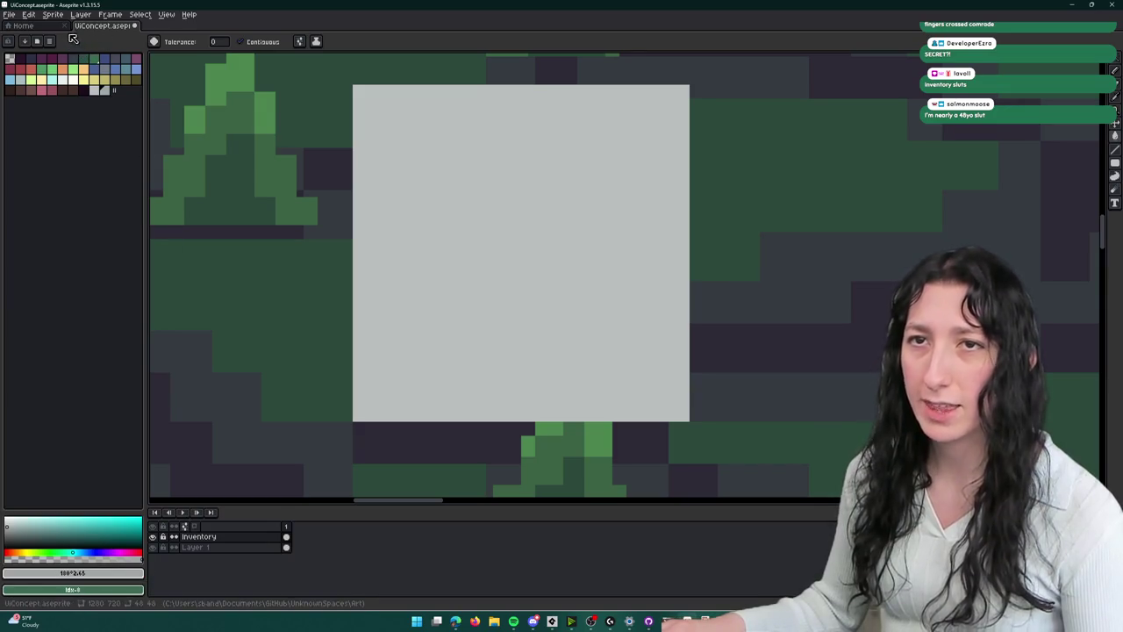
{"action": "left_click", "coordinate": [49, 42]}
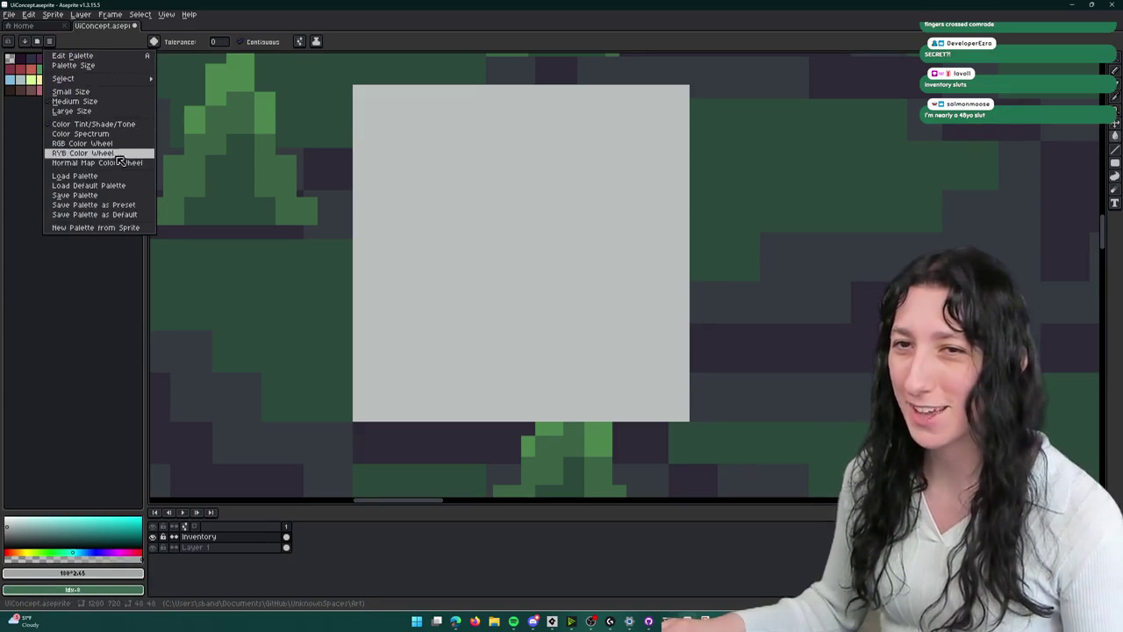
{"action": "left_click", "coordinate": [326, 216]}
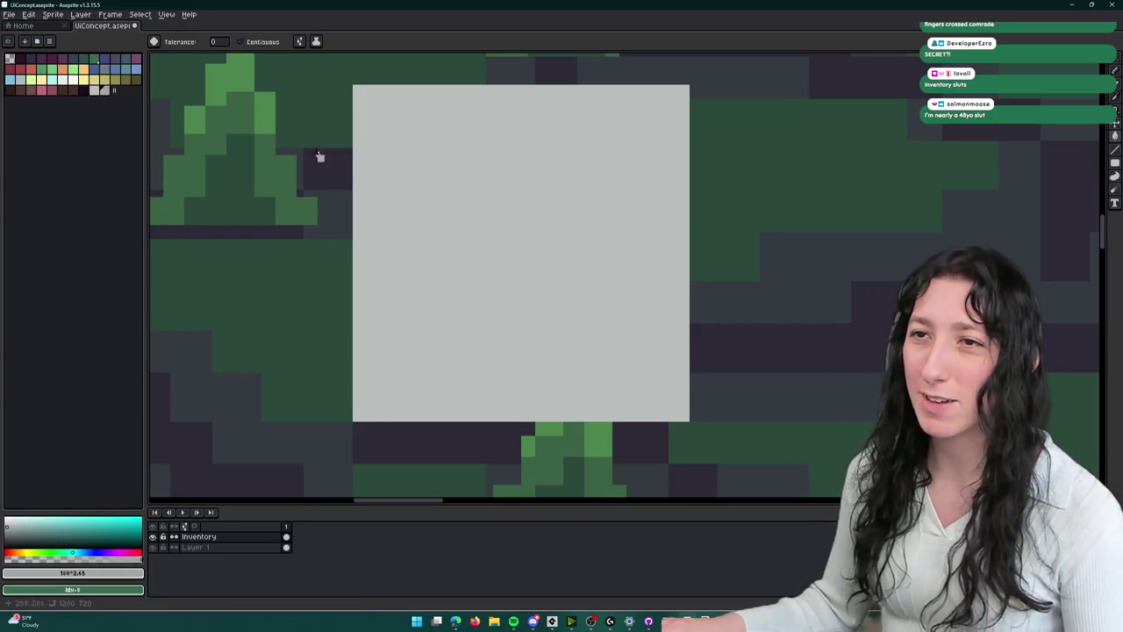
{"action": "key", "text": "v"}
{"action": "scroll", "coordinate": [319, 158], "scroll_direction": "up", "scroll_amount": 1}
{"action": "scroll", "coordinate": [354, 98], "scroll_direction": "down", "scroll_amount": 1}
{"action": "key", "text": "b"}
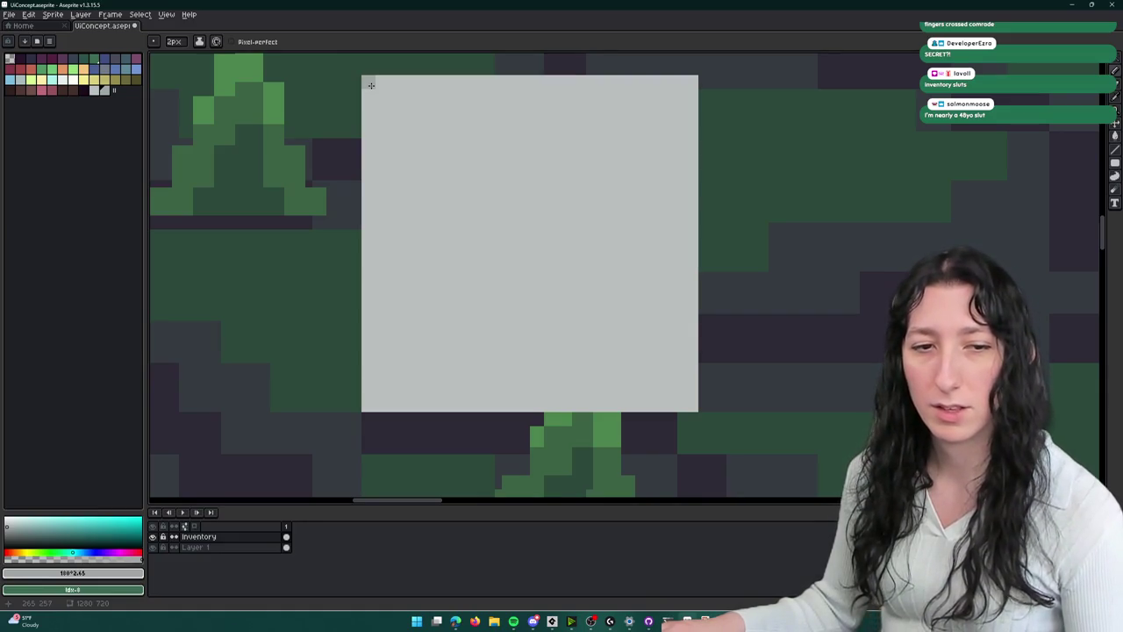
- Pencil a light grey line down the slot's left edge and temporarily fill the interior yellow
{"action": "mouse_move", "coordinate": [370, 85]}
{"action": "left_mouse_down"}
{"action": "mouse_move", "coordinate": [360, 415]}
{"action": "mouse_move", "coordinate": [694, 402]}
{"action": "mouse_move", "coordinate": [693, 94]}
{"action": "mouse_move", "coordinate": [373, 85]}
{"action": "left_mouse_up"}
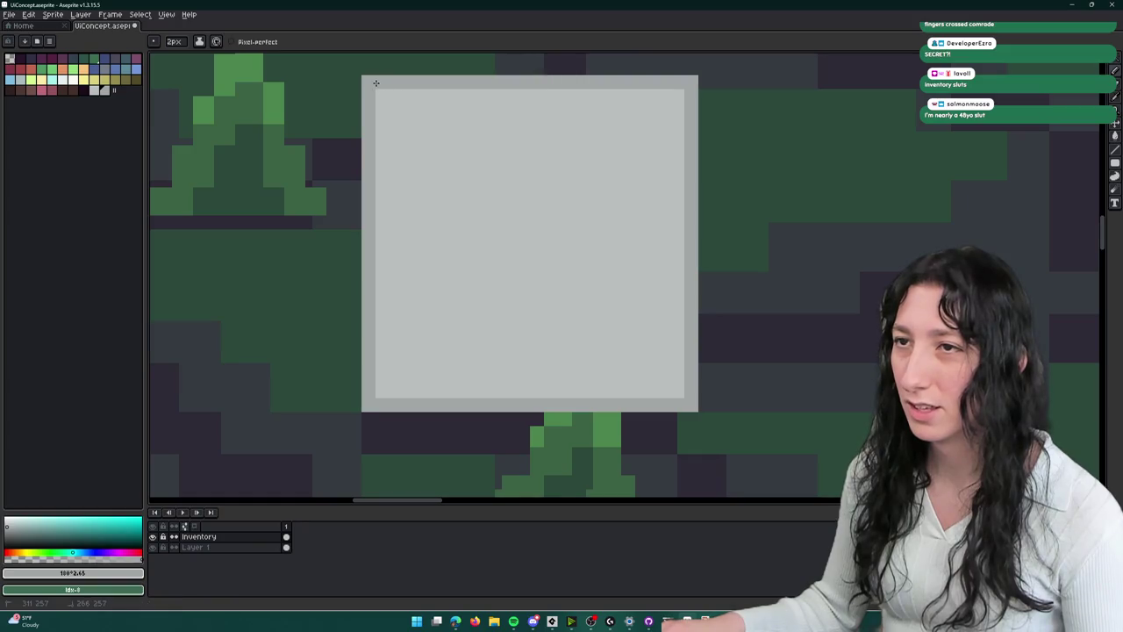
{"action": "scroll", "coordinate": [410, 169], "scroll_direction": "down", "scroll_amount": 4}
{"action": "scroll", "coordinate": [410, 172], "scroll_direction": "up", "scroll_amount": 3}
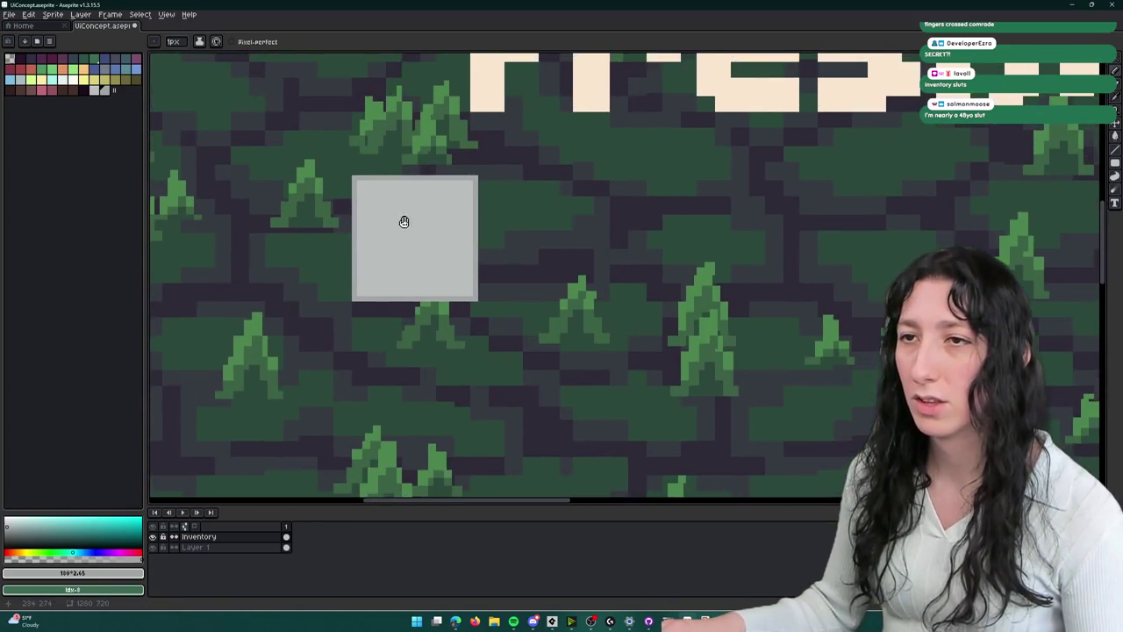
{"action": "scroll", "coordinate": [359, 200], "scroll_direction": "down", "scroll_amount": 2}
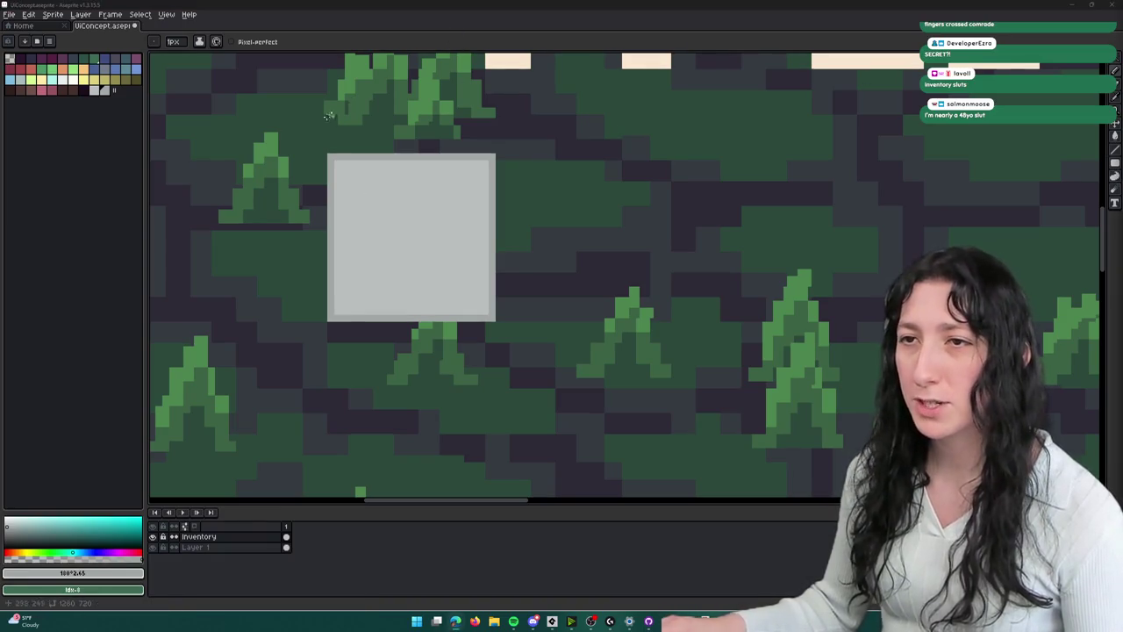
{"action": "scroll", "coordinate": [483, 231], "scroll_direction": "up", "scroll_amount": 2}
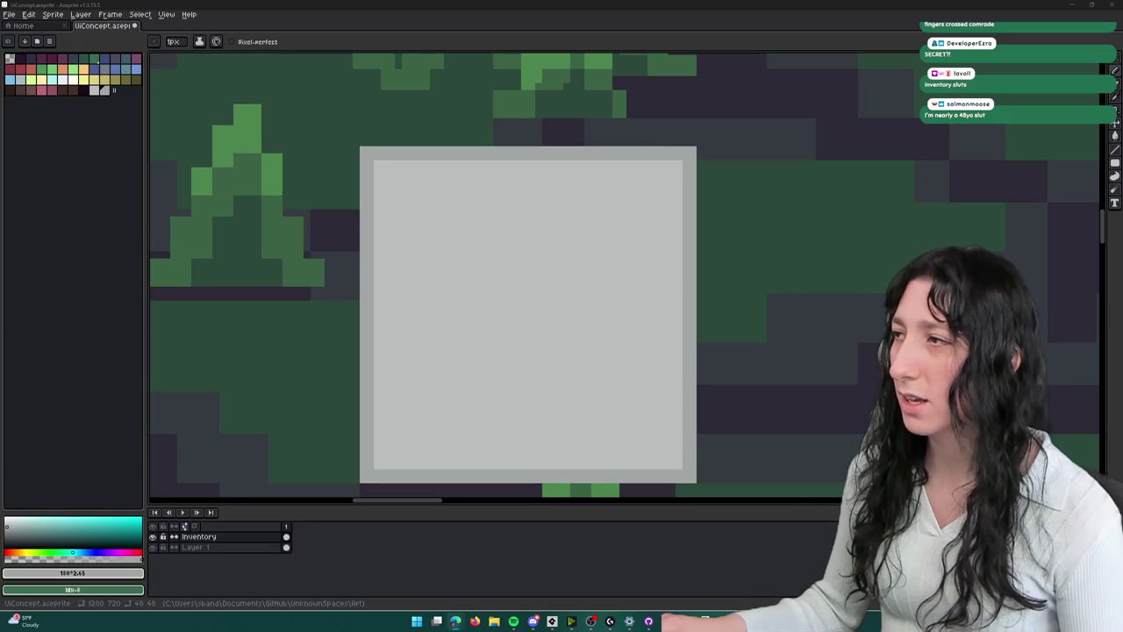
{"action": "scroll", "coordinate": [609, 295], "scroll_direction": "up", "scroll_amount": 2}
{"action": "left_click", "coordinate": [104, 79]}
{"action": "key", "text": "g"}
{"action": "left_click", "coordinate": [369, 140]}
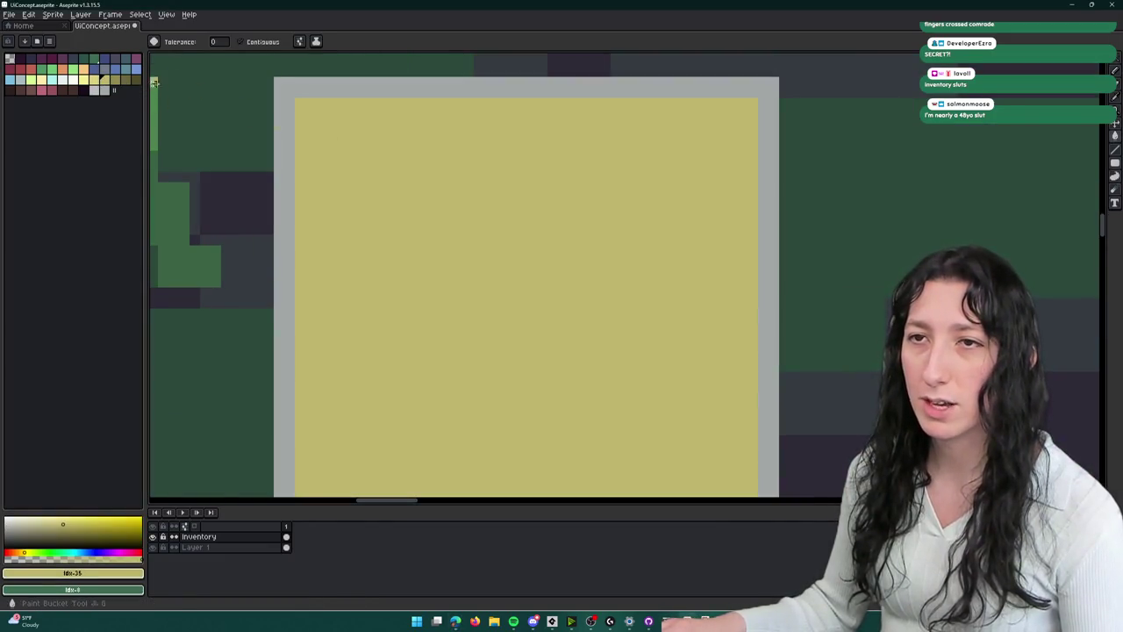
- Fill the slot's border with a lighter grey and refill the interior grey
{"action": "left_click", "coordinate": [104, 89]}
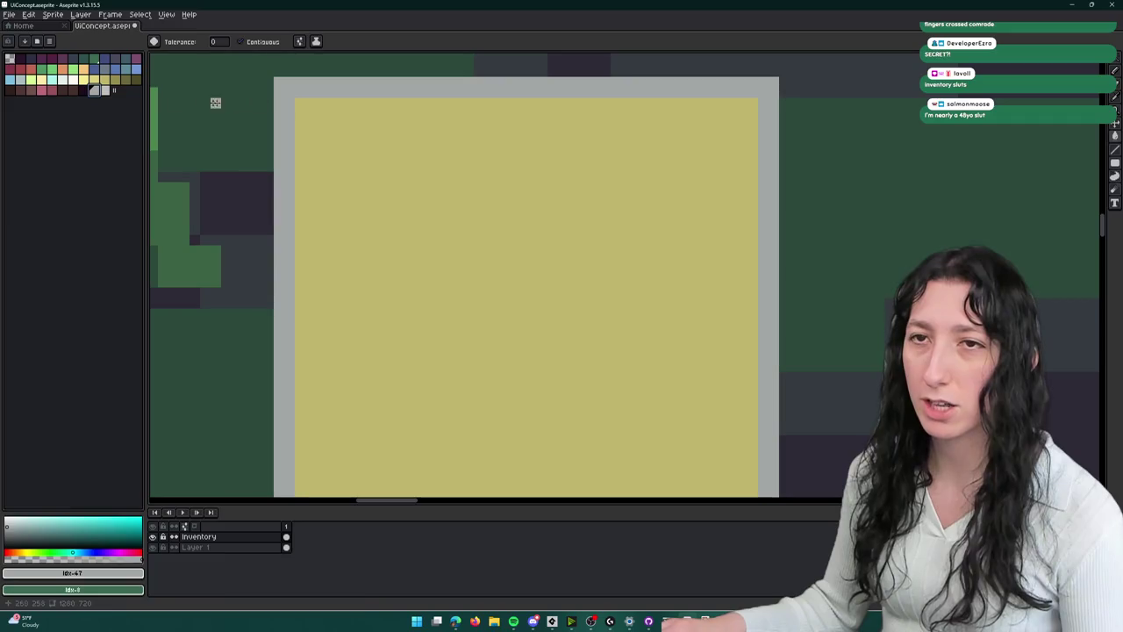
{"action": "left_click", "coordinate": [105, 90]}
{"action": "left_click", "coordinate": [328, 93]}
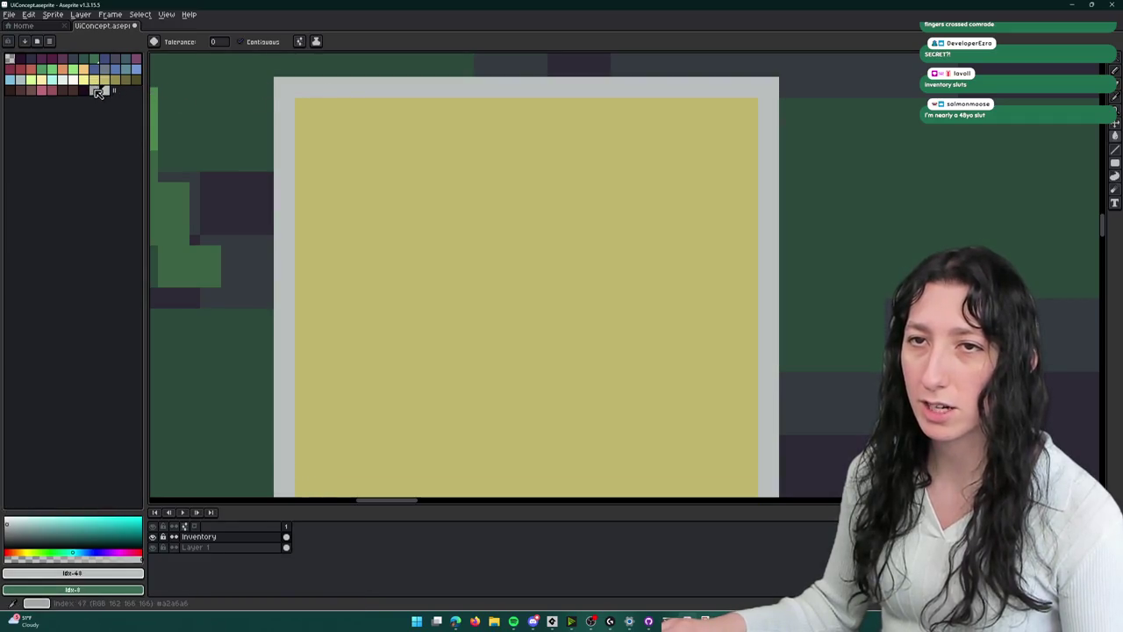
{"action": "left_click", "coordinate": [98, 92]}
{"action": "left_click", "coordinate": [384, 180]}
{"action": "scroll", "coordinate": [384, 193], "scroll_direction": "down", "scroll_amount": 4}
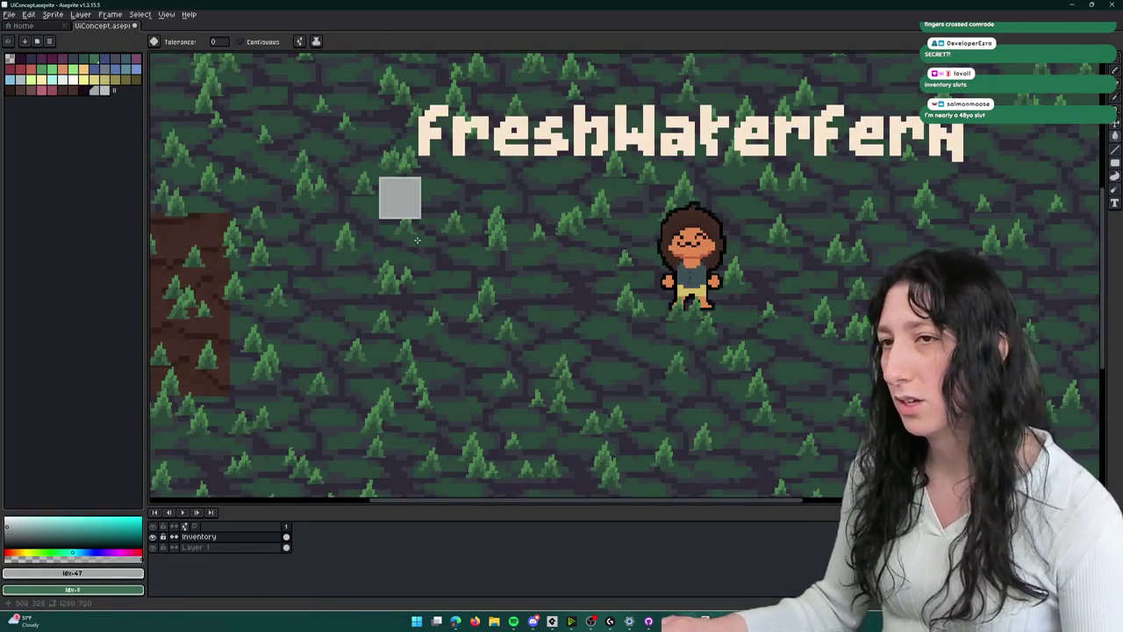
{"action": "scroll", "coordinate": [417, 240], "scroll_direction": "up", "scroll_amount": 4}
{"action": "key", "text": "m"}
{"action": "left_click_drag", "start_coordinate": [359, 115], "coordinate": [611, 366]}
{"action": "mouse_move", "coordinate": [489, 271]}
{"action": "left_mouse_down"}
{"action": "mouse_move", "coordinate": [725, 276]}
{"action": "mouse_move", "coordinate": [722, 253]}
{"action": "left_mouse_up"}
{"action": "scroll", "coordinate": [720, 252], "scroll_direction": "down", "scroll_amount": 2}
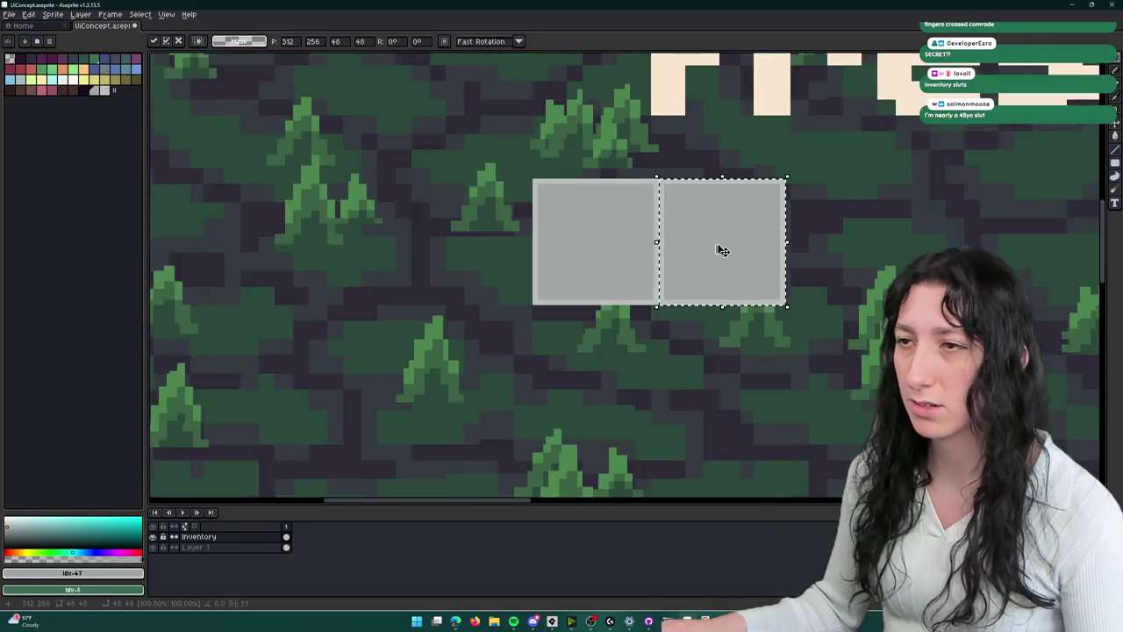
{"action": "scroll", "coordinate": [572, 219], "scroll_direction": "up", "scroll_amount": 1}
{"action": "key", "text": "ctrl+d"}
{"action": "key", "text": "ctrl+shift+d"}
{"action": "mouse_move", "coordinate": [418, 171]}
{"action": "left_mouse_down"}
{"action": "mouse_move", "coordinate": [413, 354]}
{"action": "mouse_move", "coordinate": [426, 335]}
{"action": "left_mouse_up"}
{"action": "key", "text": "ctrl+shift+d"}
{"action": "mouse_move", "coordinate": [422, 185]}
{"action": "left_mouse_down"}
{"action": "mouse_move", "coordinate": [602, 364]}
{"action": "mouse_move", "coordinate": [594, 353]}
{"action": "left_mouse_up"}
{"action": "key", "text": "ctrl+d"}
{"action": "scroll", "coordinate": [742, 274], "scroll_direction": "down", "scroll_amount": 4}
{"action": "scroll", "coordinate": [573, 250], "scroll_direction": "up", "scroll_amount": 3}
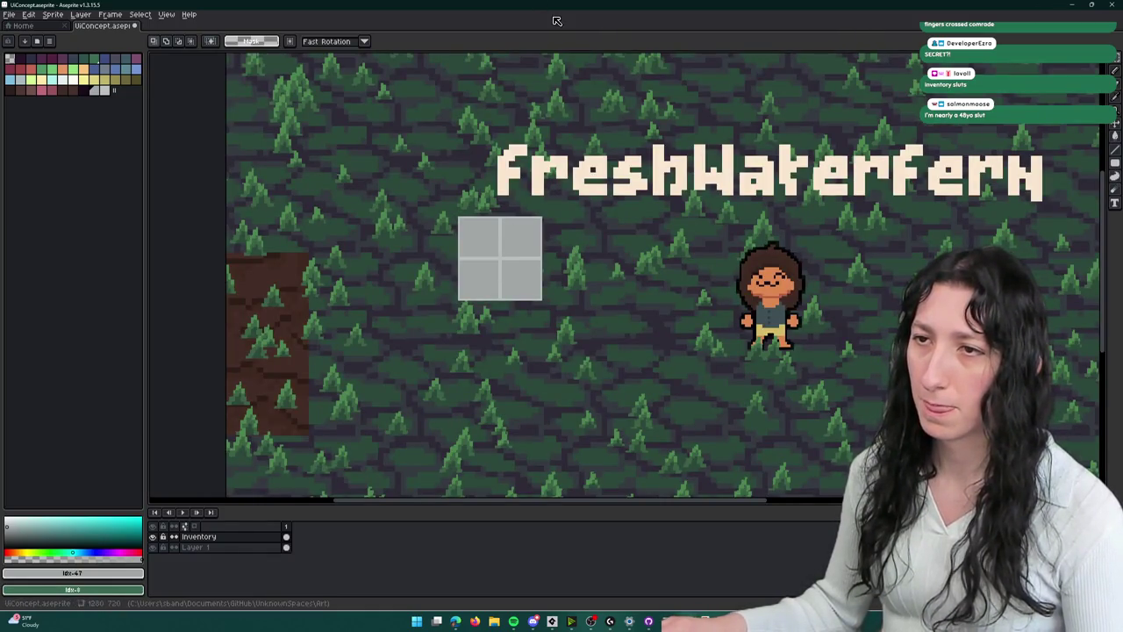
{"action": "scroll", "coordinate": [455, 281], "scroll_direction": "up", "scroll_amount": 3}
{"action": "scroll", "coordinate": [465, 254], "scroll_direction": "down", "scroll_amount": 5}
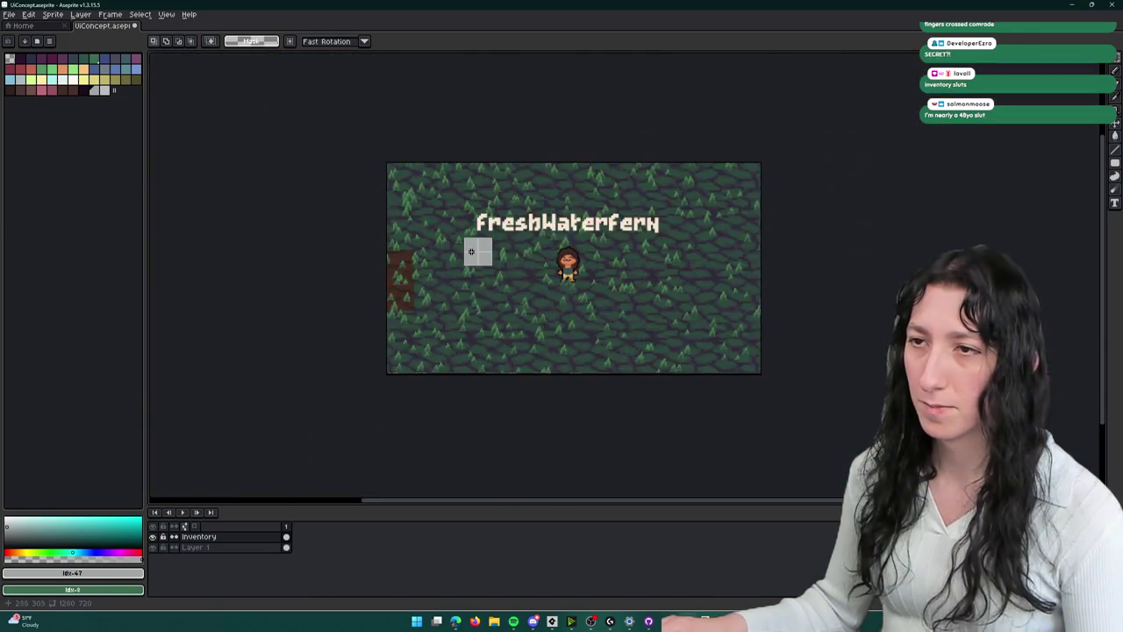
{"action": "scroll", "coordinate": [474, 253], "scroll_direction": "up", "scroll_amount": 3}
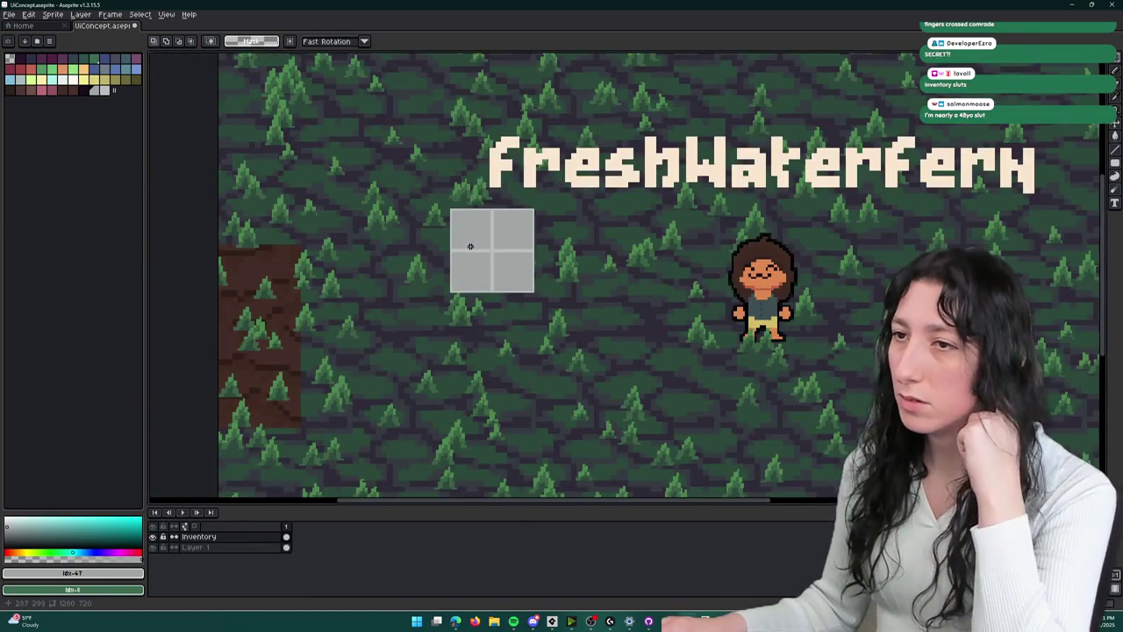
{"action": "scroll", "coordinate": [470, 234], "scroll_direction": "down", "scroll_amount": 3}
{"action": "scroll", "coordinate": [470, 233], "scroll_direction": "up", "scroll_amount": 3}
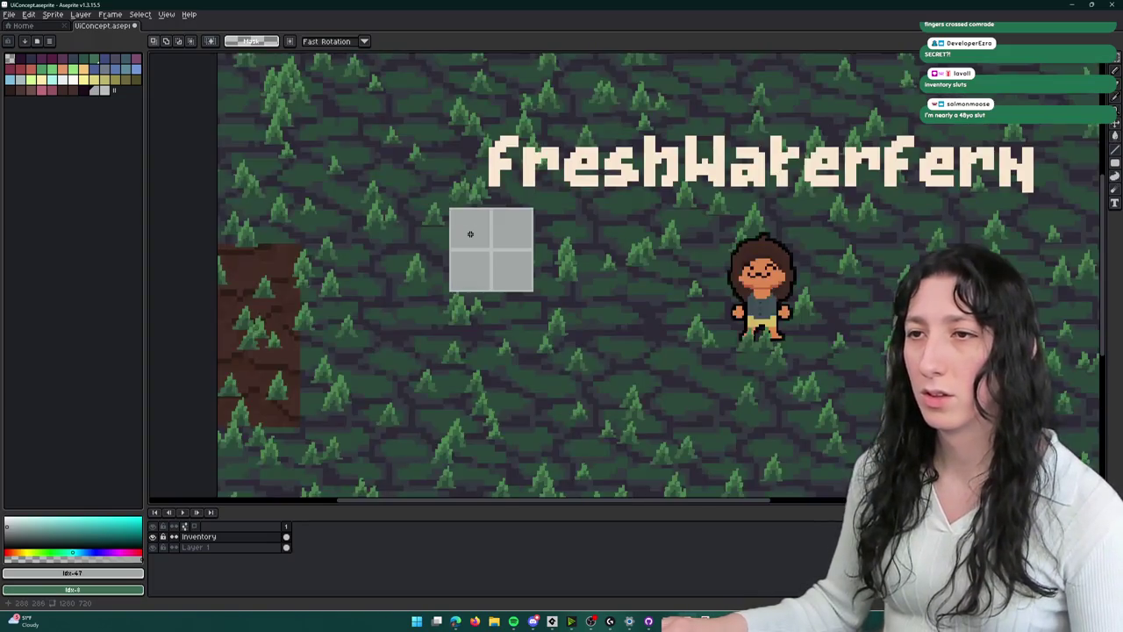
{"action": "key", "text": "ctrl+z"}
{"action": "key", "text": "ctrl+z"}
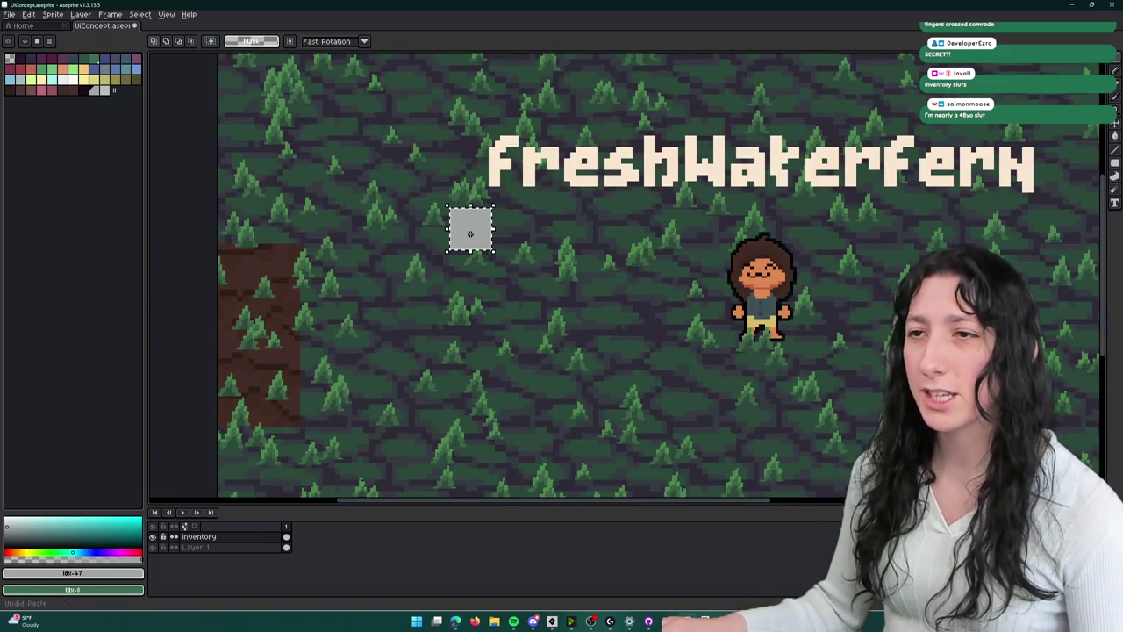
{"action": "scroll", "coordinate": [481, 231], "scroll_direction": "up", "scroll_amount": 4}
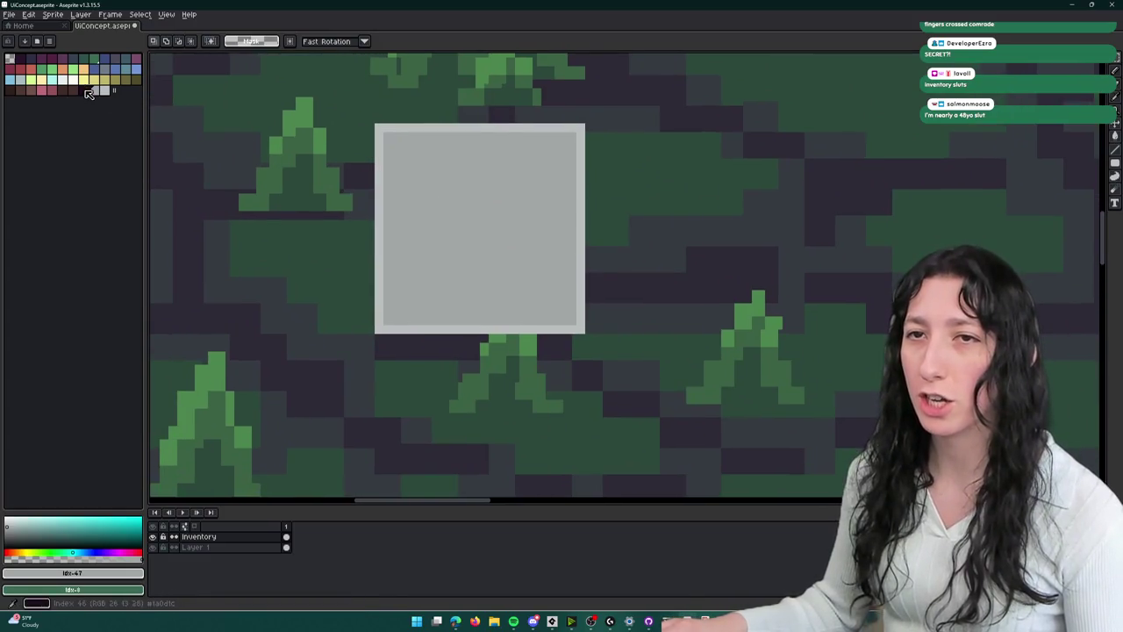
- Darken the grey slightly in the HSV editor and refill the slot interior with it
{"action": "left_click", "coordinate": [73, 573]}
{"action": "left_click", "coordinate": [38, 499]}
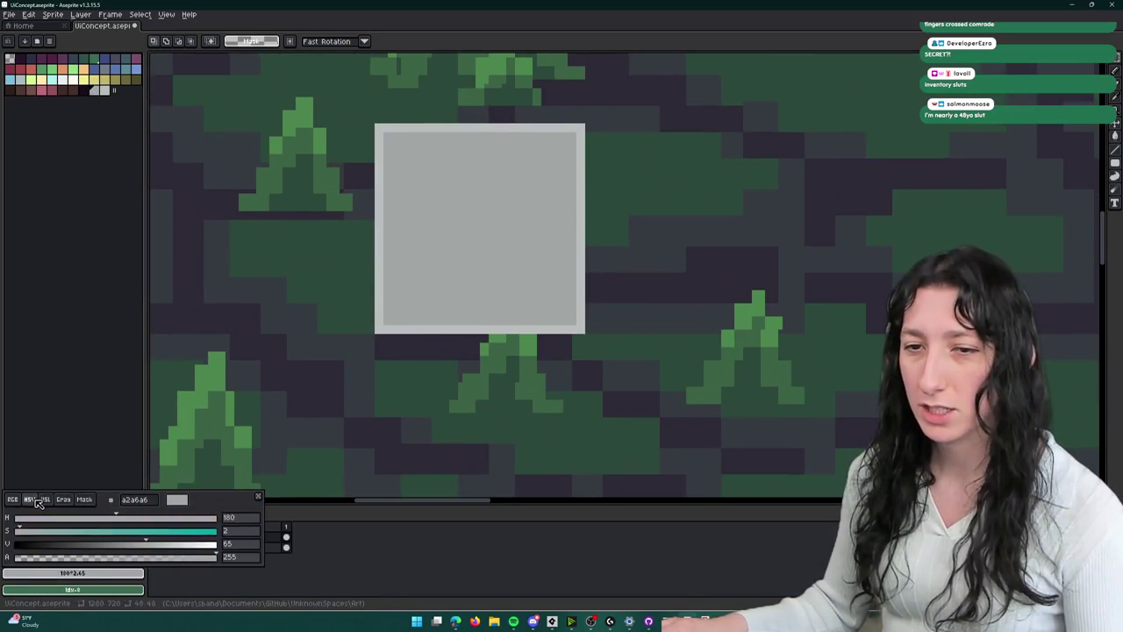
{"action": "left_click", "coordinate": [141, 545]}
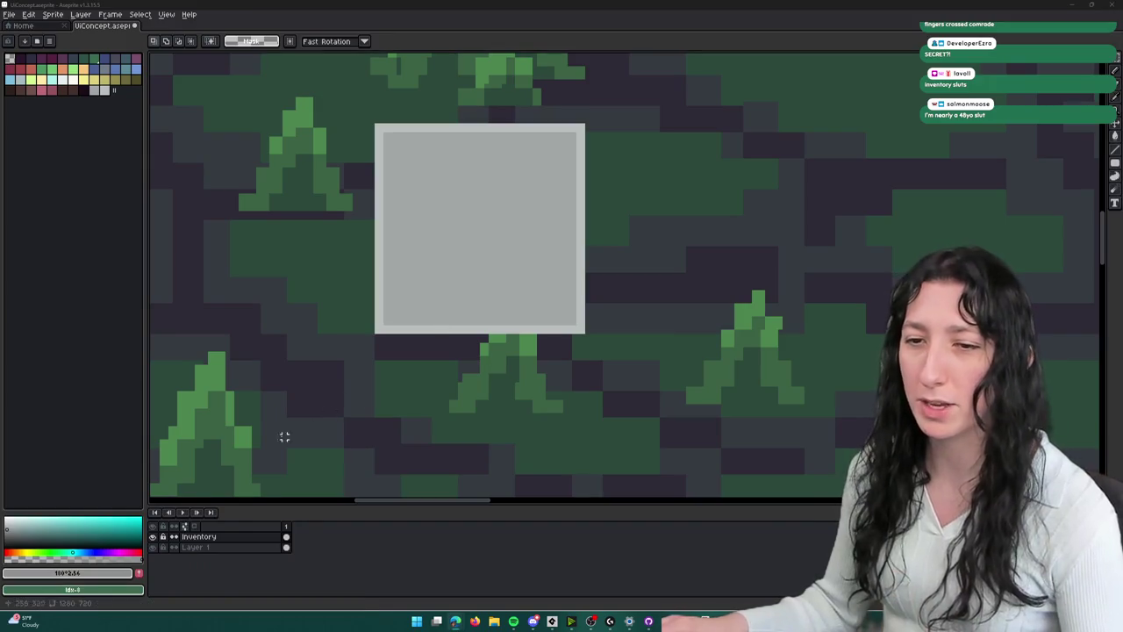
{"action": "key", "text": "g"}
{"action": "left_click", "coordinate": [409, 181]}
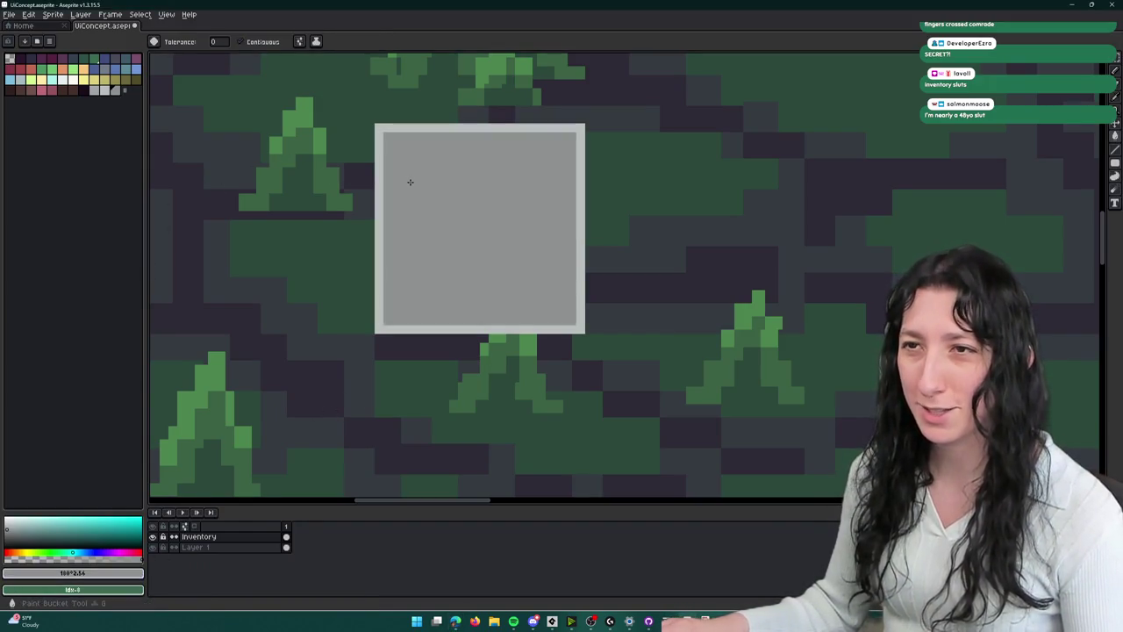
{"action": "scroll", "coordinate": [410, 184], "scroll_direction": "down", "scroll_amount": 3}
- Try several mid-grey palette swatches, settling on a darker one, and zoom out to compare
{"action": "left_click", "coordinate": [92, 91]}
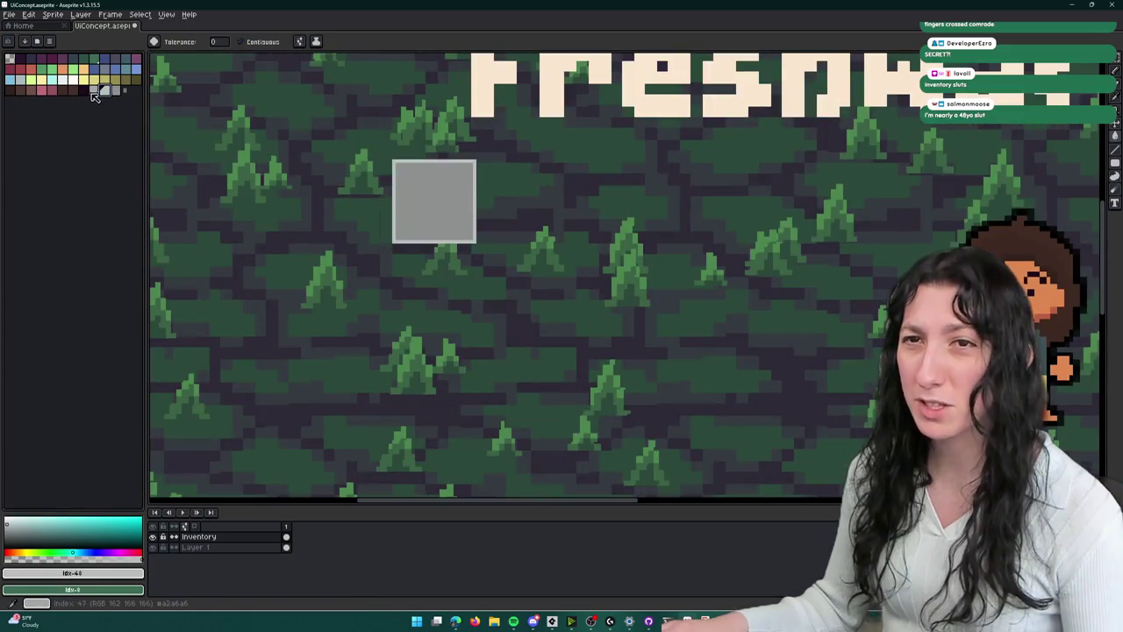
{"action": "key", "text": "plus"}
{"action": "left_click", "coordinate": [117, 90]}
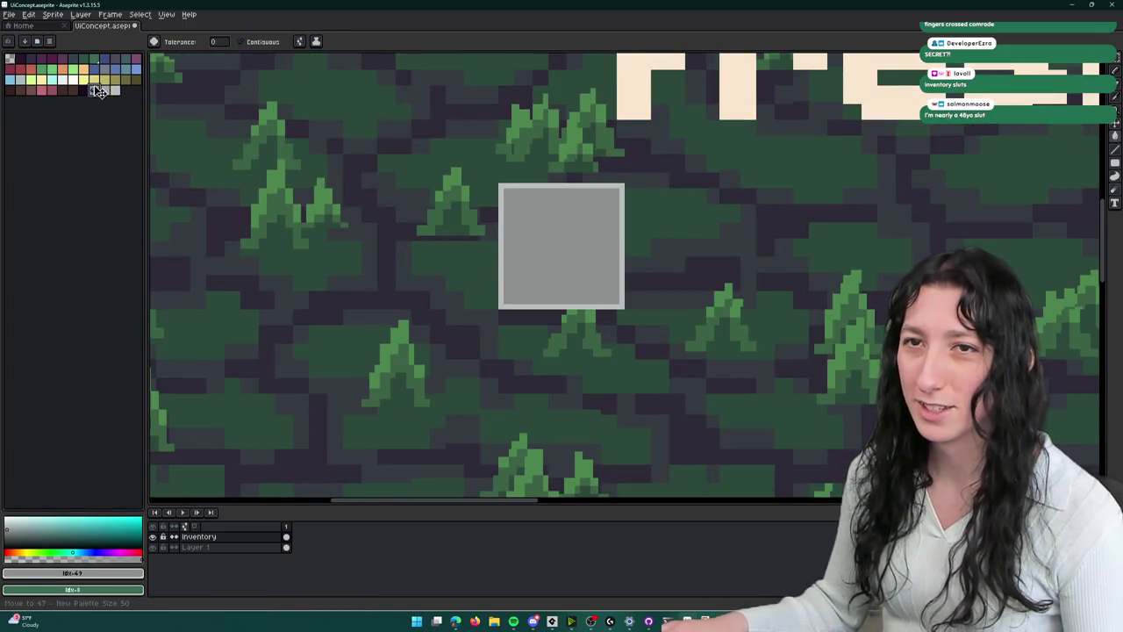
{"action": "left_click", "coordinate": [111, 93]}
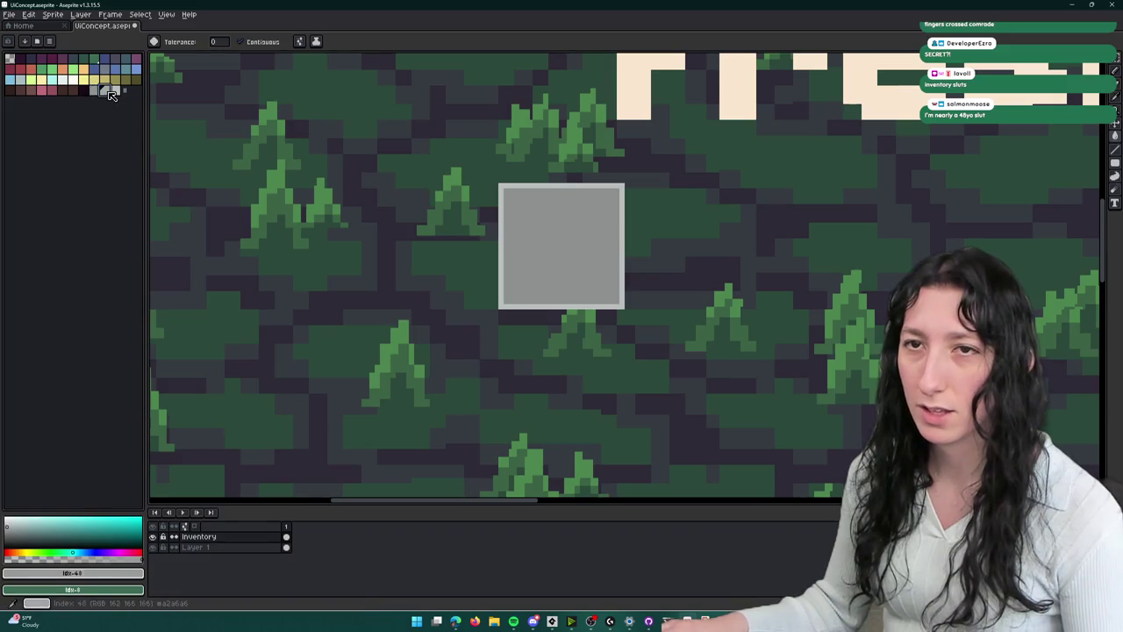
{"action": "left_click", "coordinate": [97, 93]}
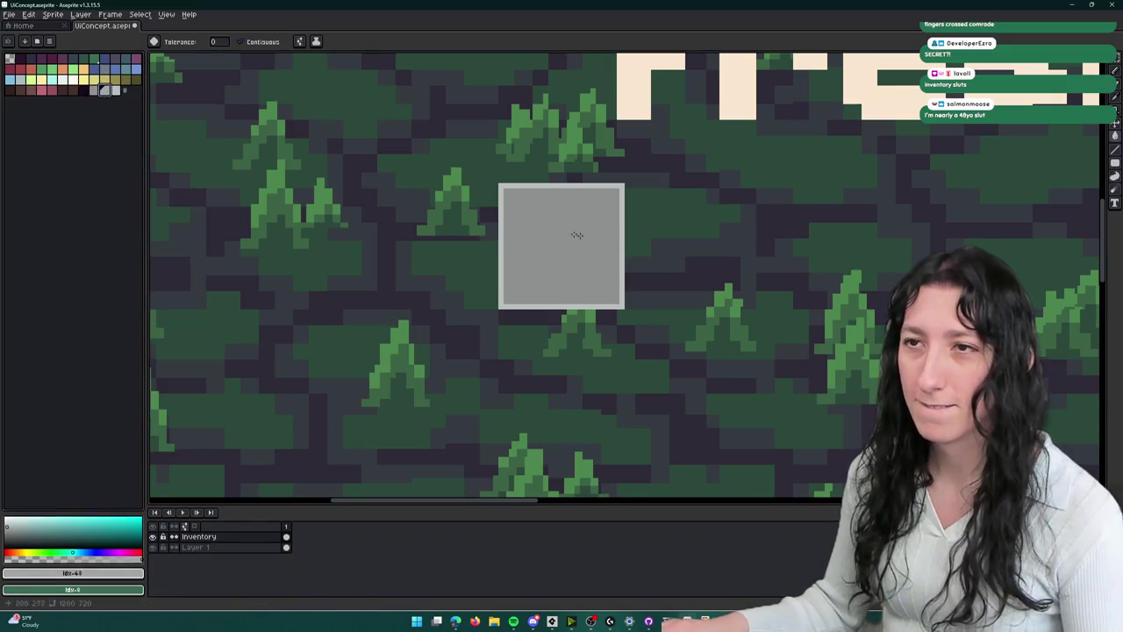
{"action": "scroll", "coordinate": [579, 238], "scroll_direction": "up", "scroll_amount": 2}
{"action": "scroll", "coordinate": [570, 192], "scroll_direction": "down", "scroll_amount": 7}
{"action": "scroll", "coordinate": [571, 191], "scroll_direction": "up", "scroll_amount": 2}
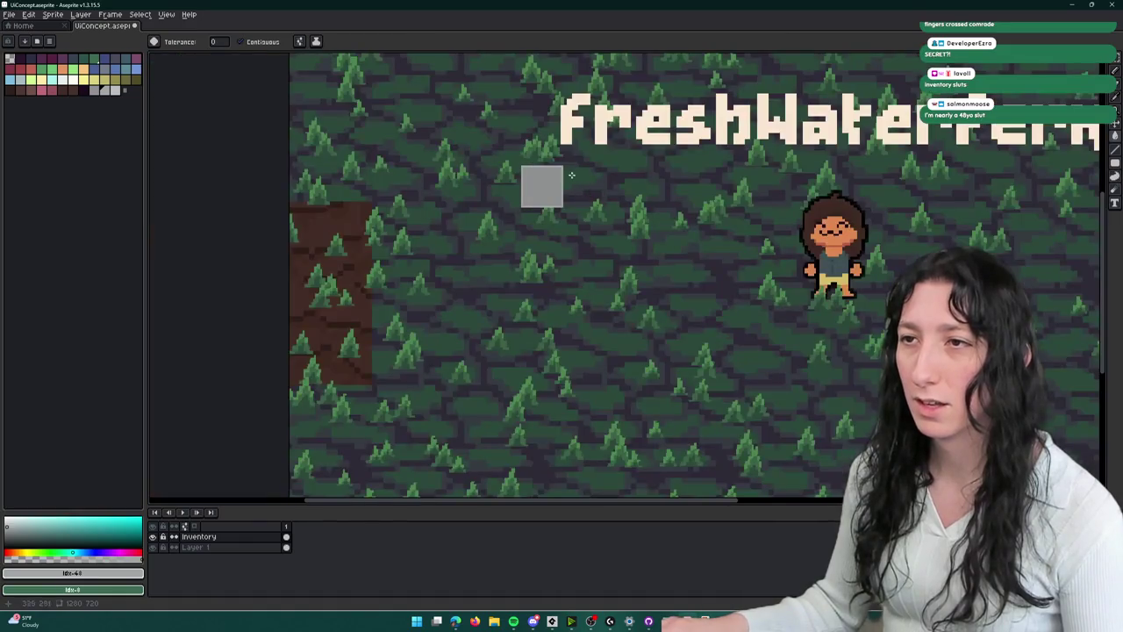
{"action": "key", "text": "m"}
{"action": "scroll", "coordinate": [430, 193], "scroll_direction": "up", "scroll_amount": 2}
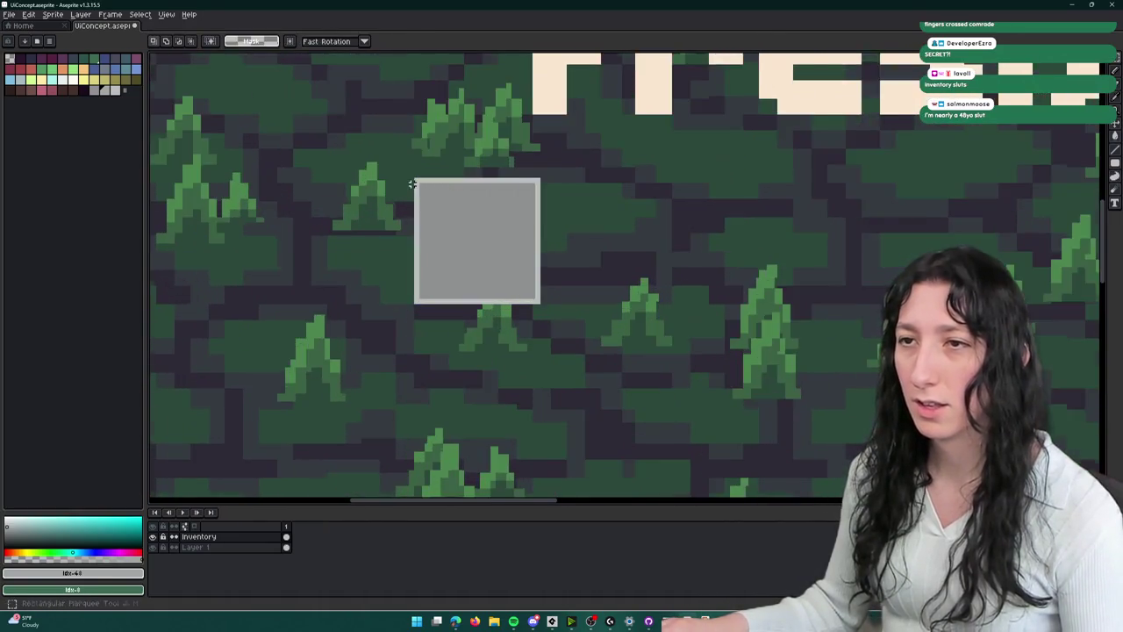
- Select the grey square and nudge it one pixel to the left
{"action": "key", "text": "g"}
{"action": "scroll", "coordinate": [538, 180], "scroll_direction": "down", "scroll_amount": 1}
{"action": "scroll", "coordinate": [538, 180], "scroll_direction": "down", "scroll_amount": 1}
{"action": "key", "text": "m"}
{"action": "scroll", "coordinate": [429, 184], "scroll_direction": "up", "scroll_amount": 3}
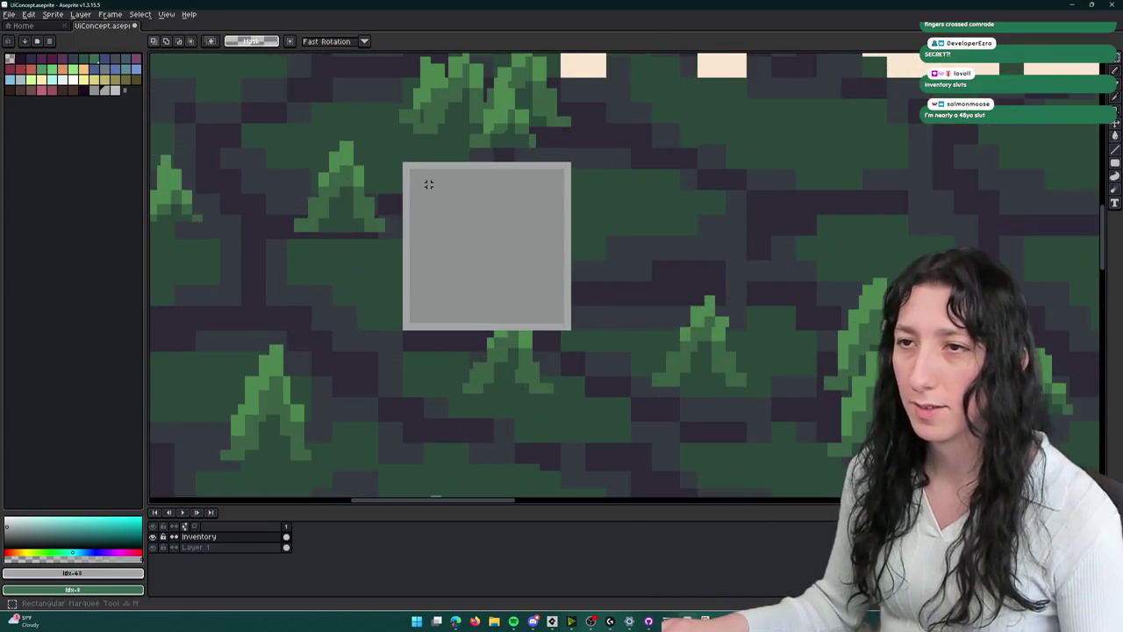
{"action": "left_click_drag", "start_coordinate": [367, 163], "coordinate": [506, 301]}
{"action": "left_click", "coordinate": [601, 342]}
{"action": "left_click_drag", "start_coordinate": [610, 369], "coordinate": [384, 167]}
{"action": "key", "text": "Left"}
{"action": "left_click_drag", "start_coordinate": [504, 163], "coordinate": [372, 231]}
{"action": "left_click", "coordinate": [727, 343]}
{"action": "key", "text": "ctrl+a"}
{"action": "key", "text": "Left"}
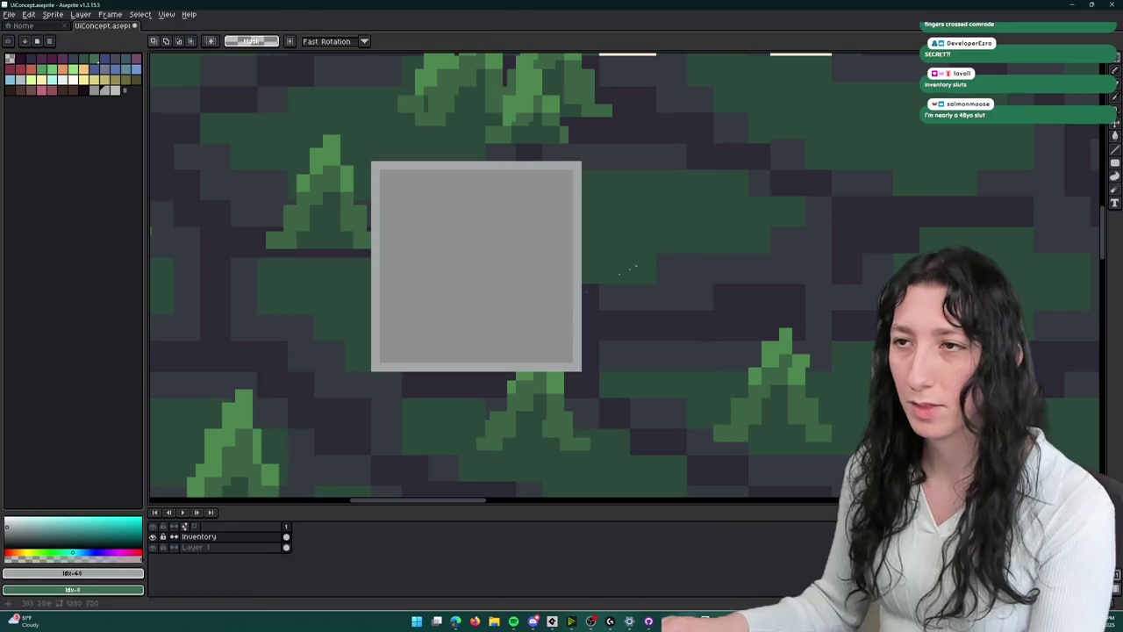
{"action": "left_click", "coordinate": [722, 166]}
- Draw a black rectangle outline around the square, then undo it
{"action": "left_click_drag", "start_coordinate": [614, 263], "coordinate": [606, 290]}
{"action": "left_click_drag", "start_coordinate": [534, 351], "coordinate": [532, 328]}
{"action": "left_click", "coordinate": [619, 214]}
{"action": "left_click_drag", "start_coordinate": [619, 214], "coordinate": [321, 422]}
{"action": "key", "text": "ctrl+d"}
{"action": "key", "text": "u"}
{"action": "mouse_move", "coordinate": [369, 163]}
{"action": "left_mouse_down"}
{"action": "mouse_move", "coordinate": [457, 289]}
{"action": "mouse_move", "coordinate": [527, 335]}
{"action": "left_mouse_up"}
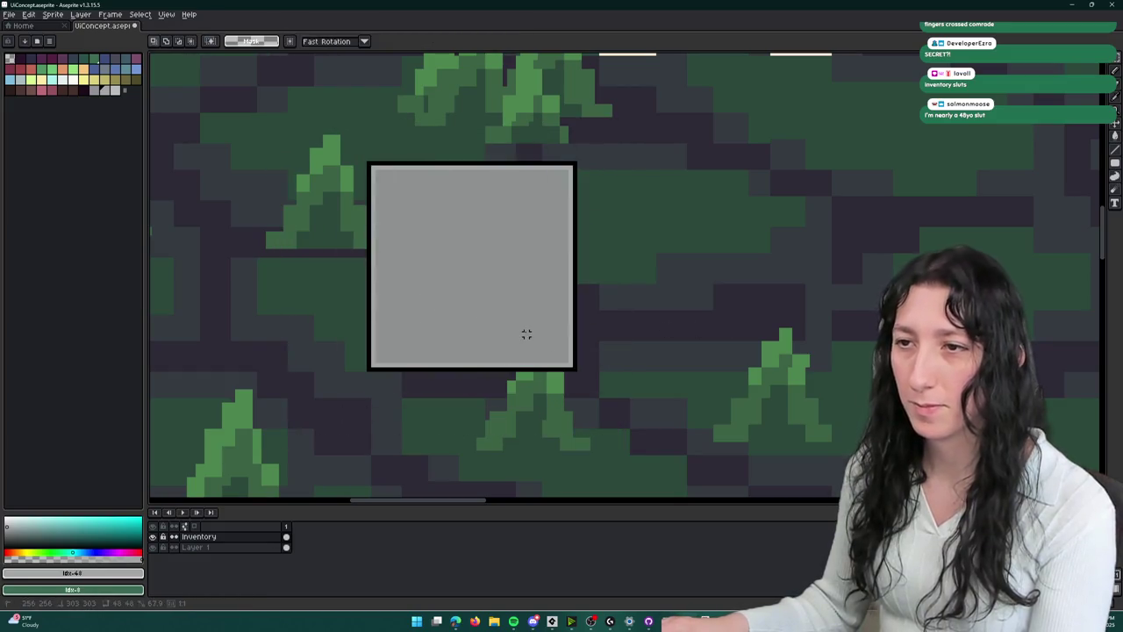
{"action": "key", "text": "ctrl+z"}
{"action": "scroll", "coordinate": [452, 307], "scroll_direction": "up", "scroll_amount": 4}
- Sample the light border grey and step the top-left and top-right inner corners
{"action": "key", "text": "i"}
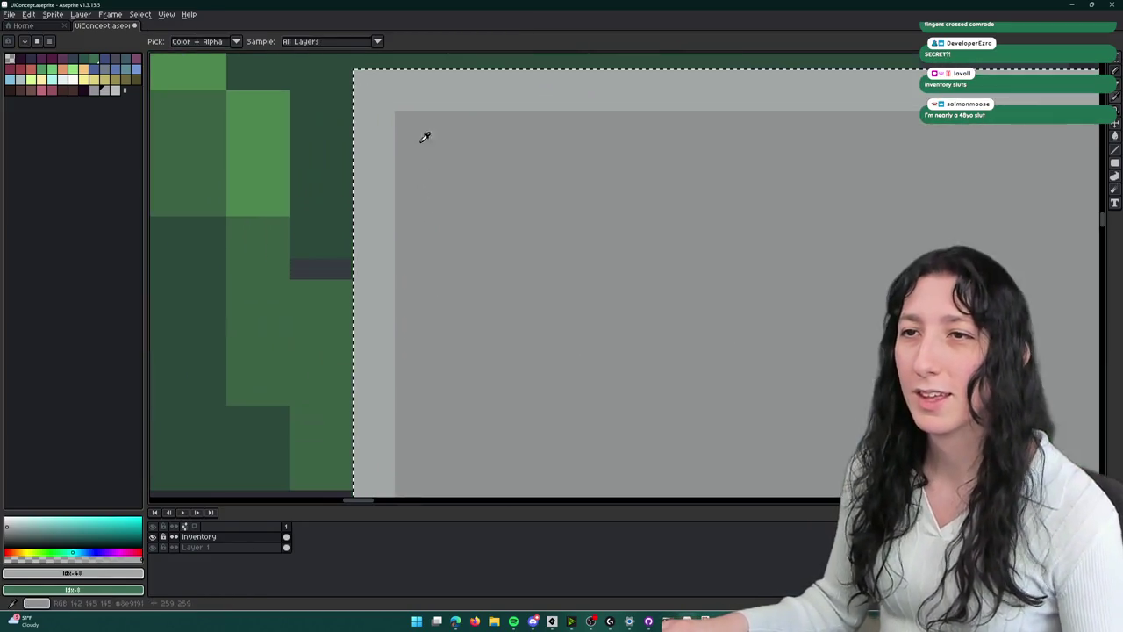
{"action": "left_click", "coordinate": [404, 120]}
{"action": "key", "text": "b"}
{"action": "scroll", "coordinate": [369, 112], "scroll_direction": "down", "scroll_amount": 1}
{"action": "left_click_drag", "start_coordinate": [262, 97], "coordinate": [276, 100]}
{"action": "left_click", "coordinate": [260, 115]}
{"action": "left_click_drag", "start_coordinate": [863, 114], "coordinate": [864, 100]}
{"action": "left_click", "coordinate": [849, 102]}
{"action": "left_click", "coordinate": [864, 107]}
- Round the bottom-right inner corner with stepped pixels, then copy and paste the slot
{"action": "scroll", "coordinate": [869, 121], "scroll_direction": "down", "scroll_amount": 1}
{"action": "scroll", "coordinate": [856, 127], "scroll_direction": "up", "scroll_amount": 1}
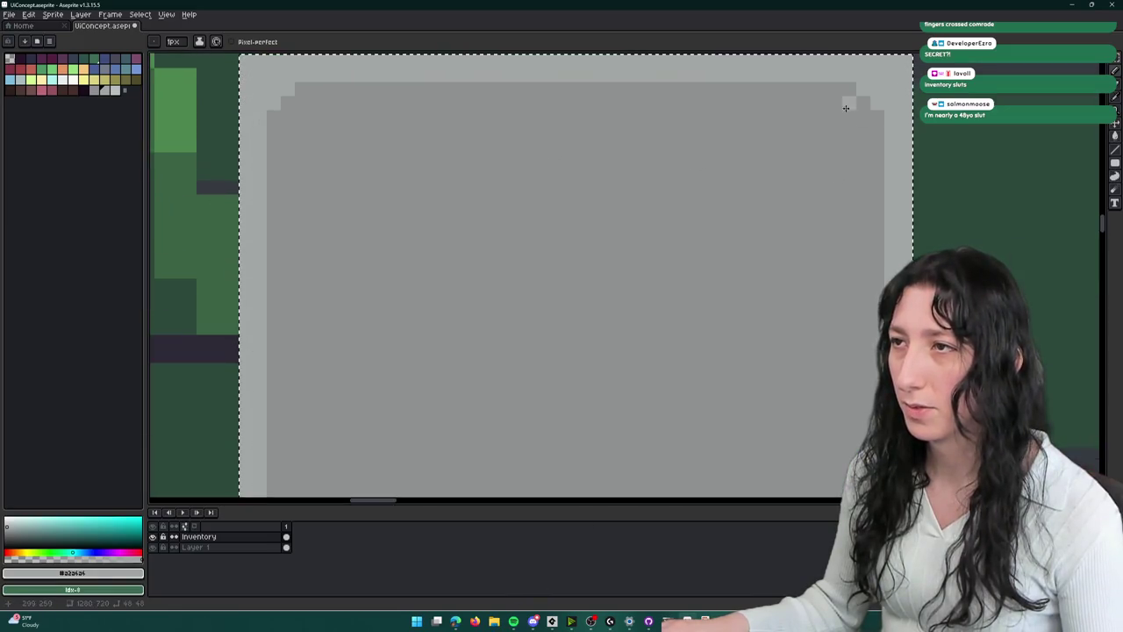
{"action": "left_click_drag", "start_coordinate": [819, 369], "coordinate": [878, 181]}
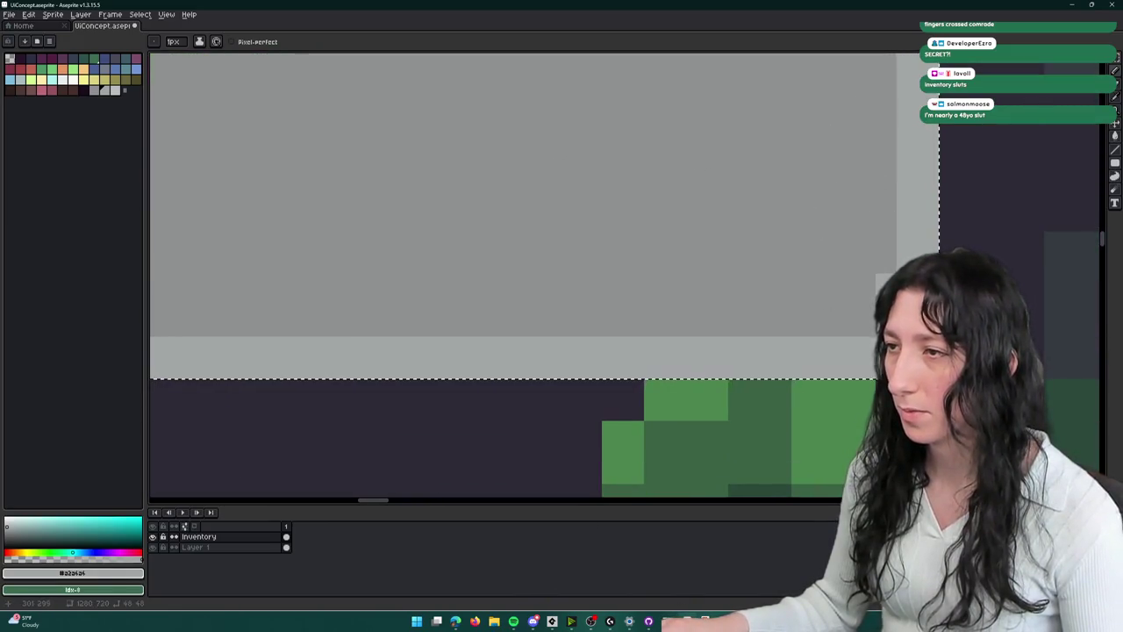
{"action": "left_click", "coordinate": [865, 306]}
{"action": "left_click", "coordinate": [851, 325]}
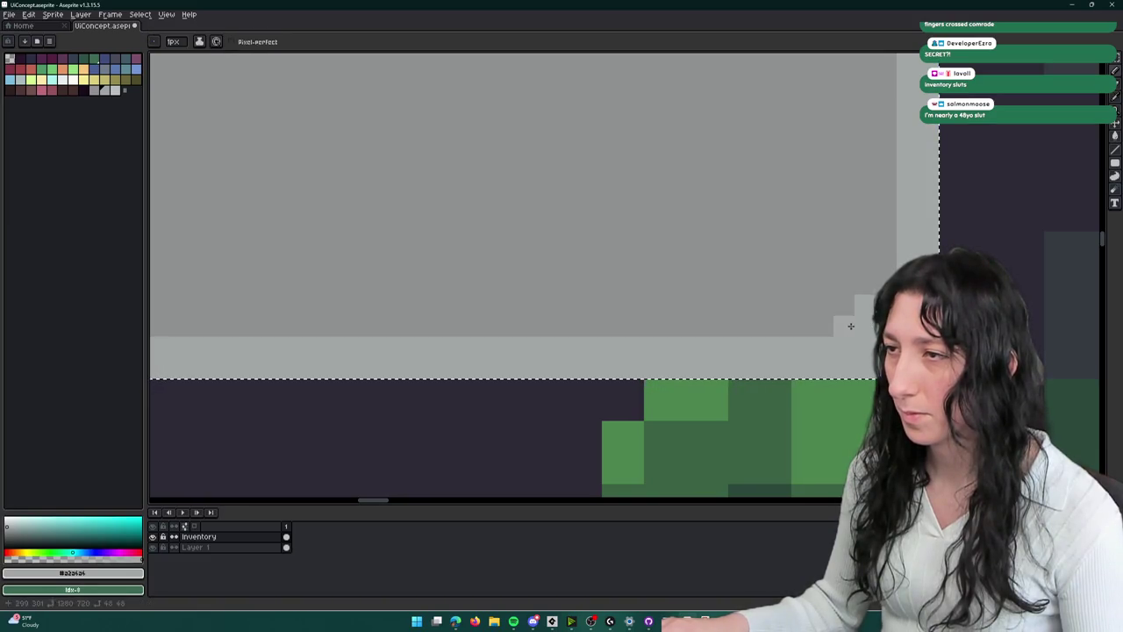
{"action": "scroll", "coordinate": [797, 302], "scroll_direction": "down", "scroll_amount": 3}
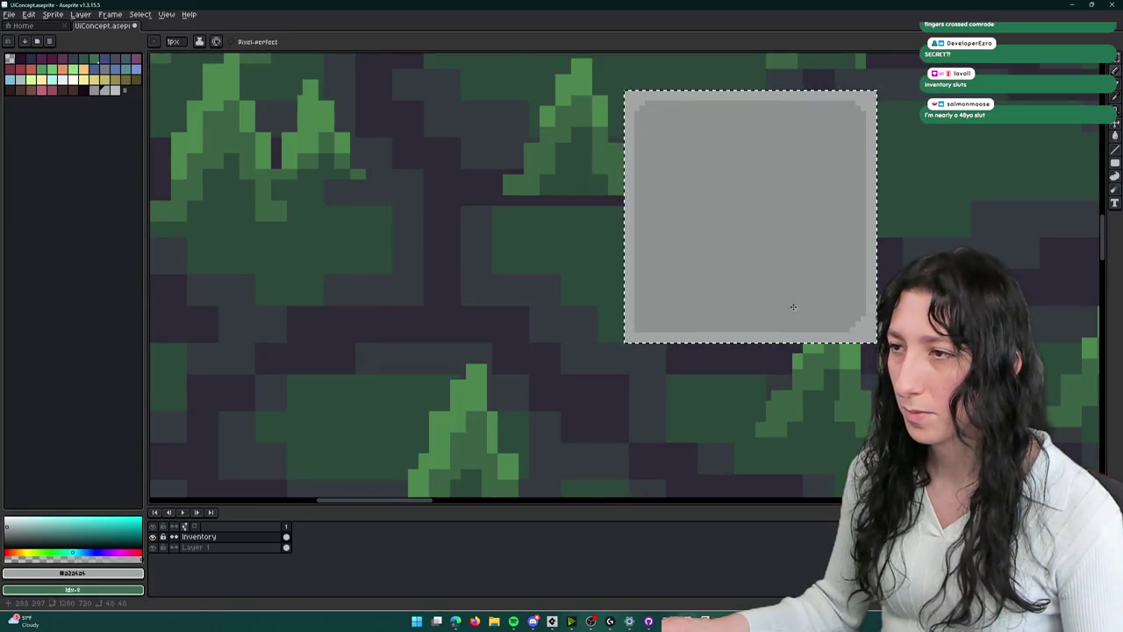
{"action": "scroll", "coordinate": [850, 316], "scroll_direction": "up", "scroll_amount": 2}
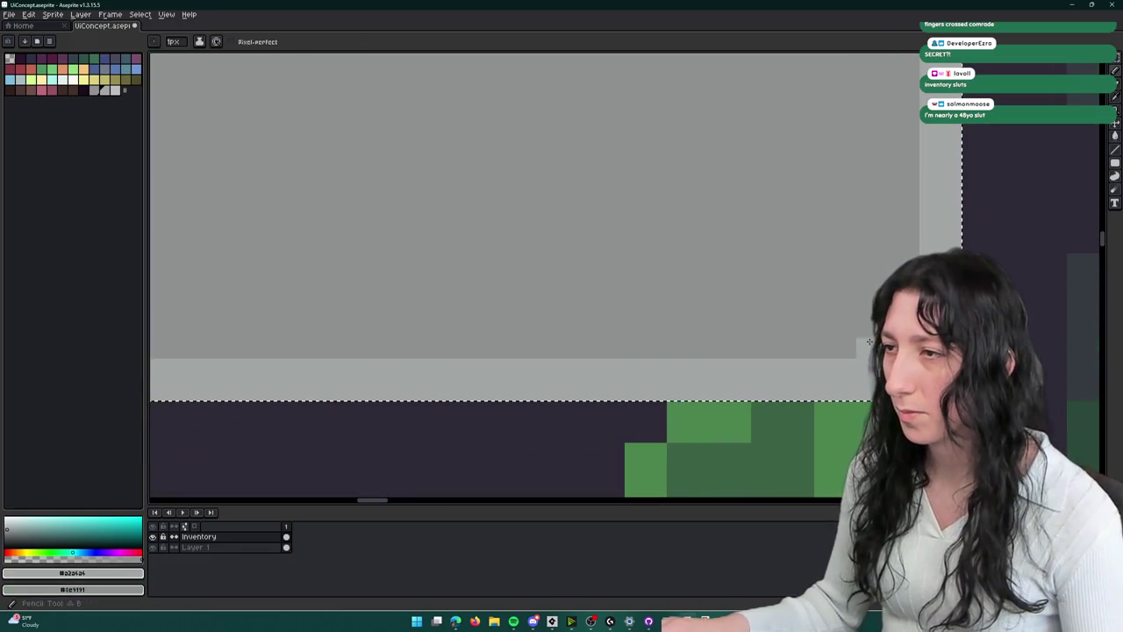
{"action": "scroll", "coordinate": [866, 318], "scroll_direction": "down", "scroll_amount": 2}
{"action": "scroll", "coordinate": [552, 339], "scroll_direction": "up", "scroll_amount": 2}
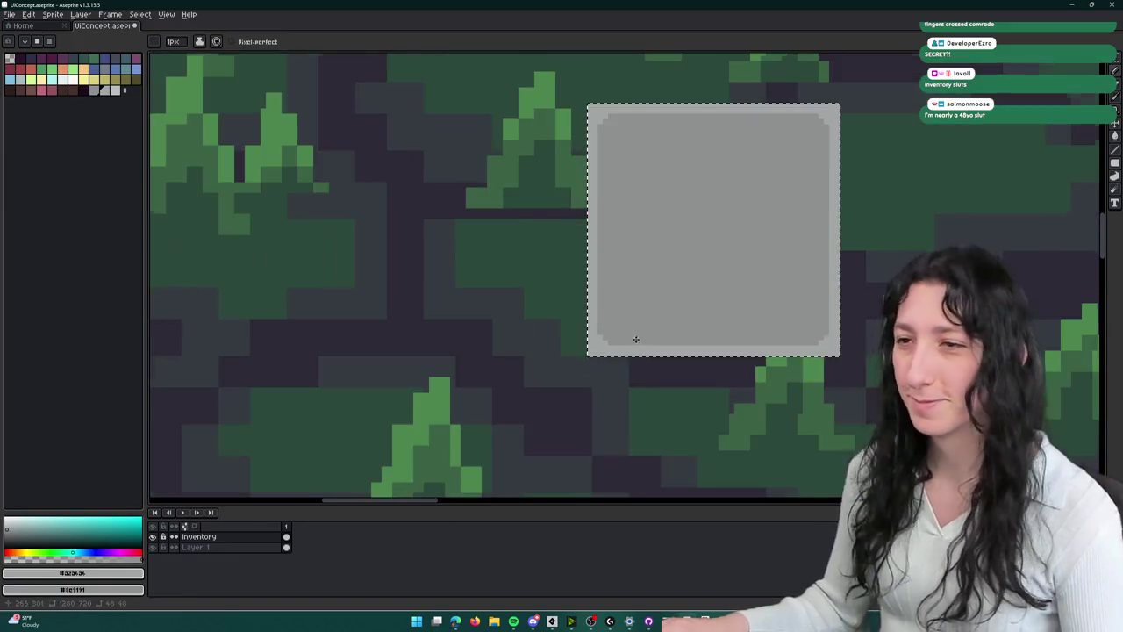
{"action": "scroll", "coordinate": [518, 343], "scroll_direction": "down", "scroll_amount": 2}
{"action": "key", "text": "ctrl+c"}
{"action": "key", "text": "ctrl+v"}
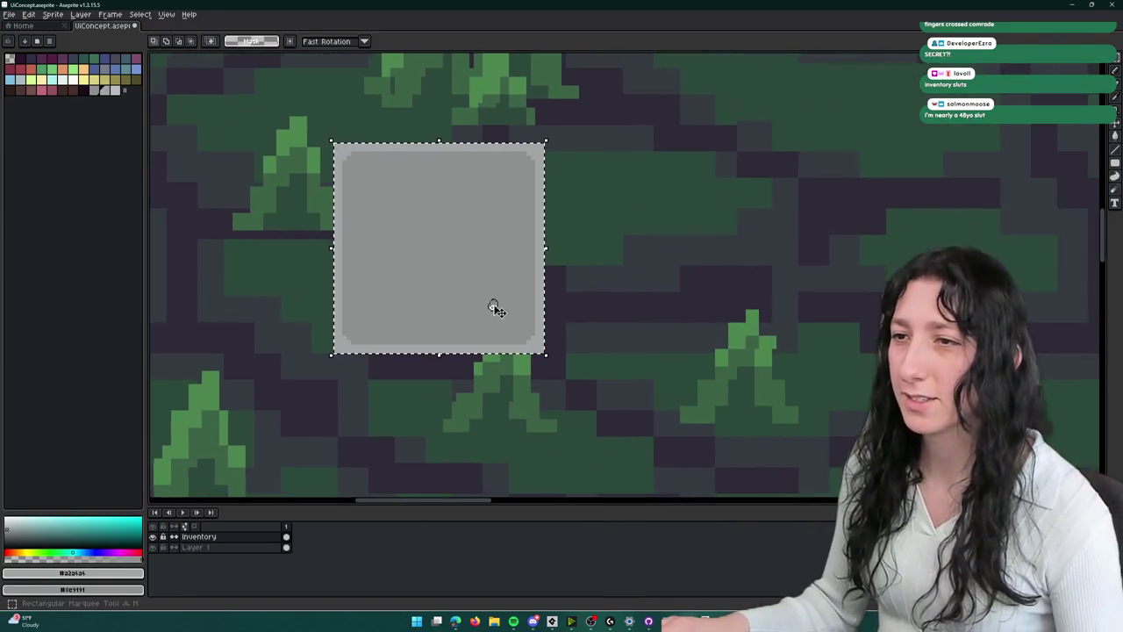
{"action": "left_click_drag", "start_coordinate": [447, 264], "coordinate": [658, 263]}
{"action": "key", "text": "Return"}
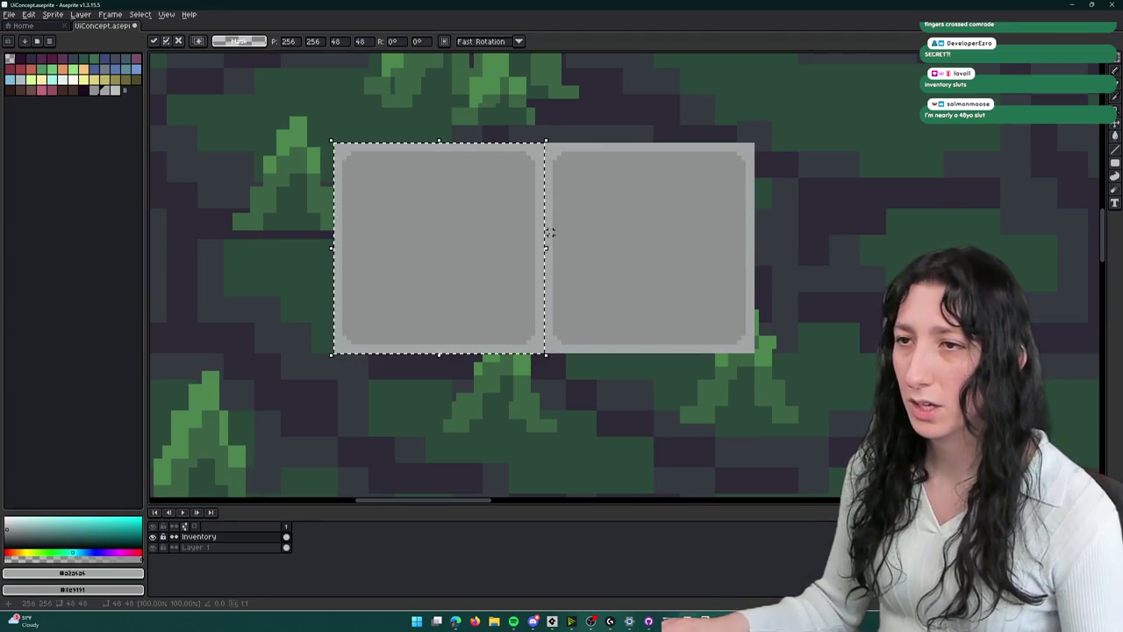
{"action": "key", "text": "ctrl+c"}
{"action": "key", "text": "ctrl+v"}
{"action": "left_click_drag", "start_coordinate": [863, 261], "coordinate": [910, 231]}
{"action": "key", "text": "Return"}
{"action": "scroll", "coordinate": [863, 218], "scroll_direction": "right", "scroll_amount": 5}
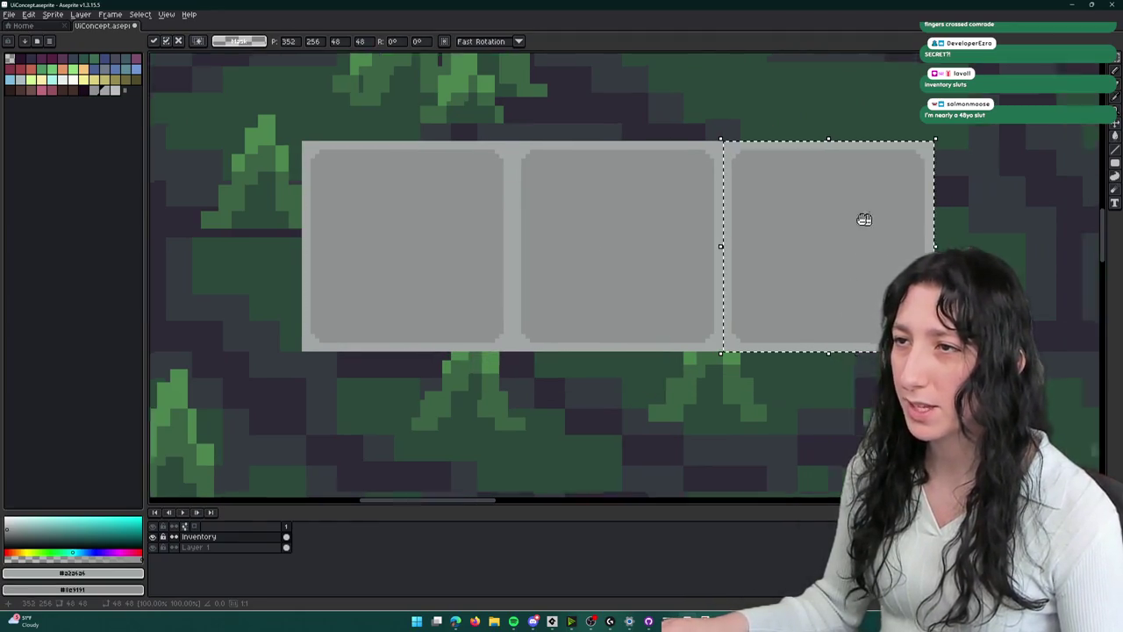
{"action": "key", "text": "ctrl+c"}
{"action": "key", "text": "ctrl+v"}
{"action": "mouse_move", "coordinate": [389, 213]}
{"action": "left_mouse_down"}
{"action": "mouse_move", "coordinate": [897, 233]}
{"action": "mouse_move", "coordinate": [923, 206]}
{"action": "left_mouse_up"}
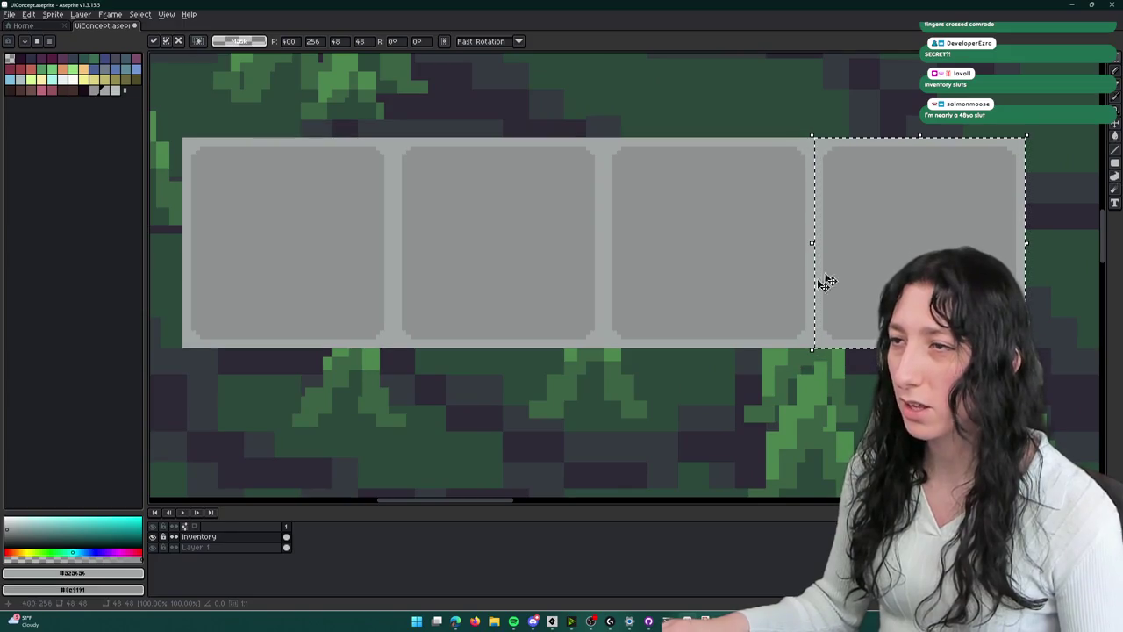
{"action": "key", "text": "Return"}
{"action": "key", "text": "ctrl+c"}
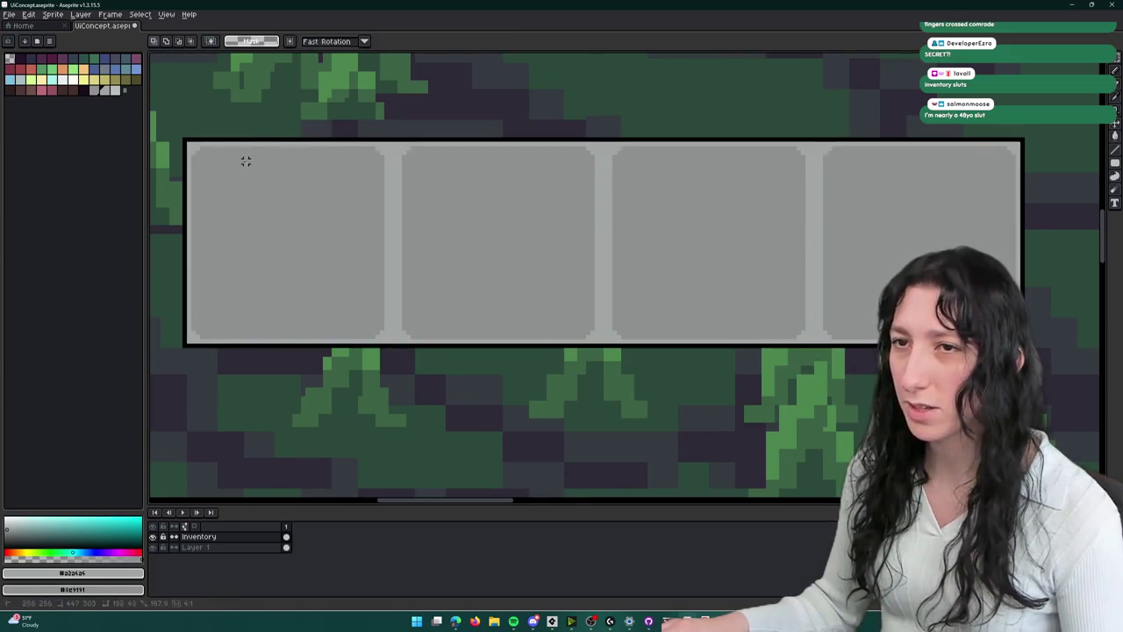
{"action": "scroll", "coordinate": [337, 271], "scroll_direction": "down", "scroll_amount": 2}
{"action": "key", "text": "ctrl+v"}
{"action": "key", "text": "Up"}
{"action": "key", "text": "Down"}
{"action": "key", "text": "Return"}
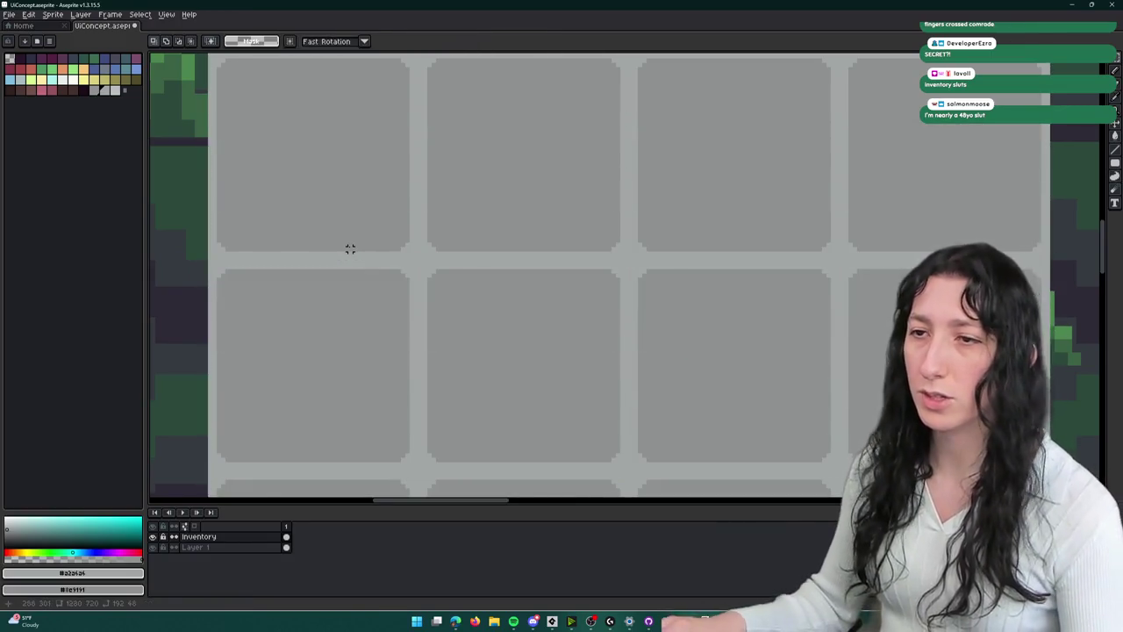
{"action": "scroll", "coordinate": [347, 242], "scroll_direction": "down", "scroll_amount": 3}
{"action": "scroll", "coordinate": [404, 278], "scroll_direction": "up", "scroll_amount": 2}
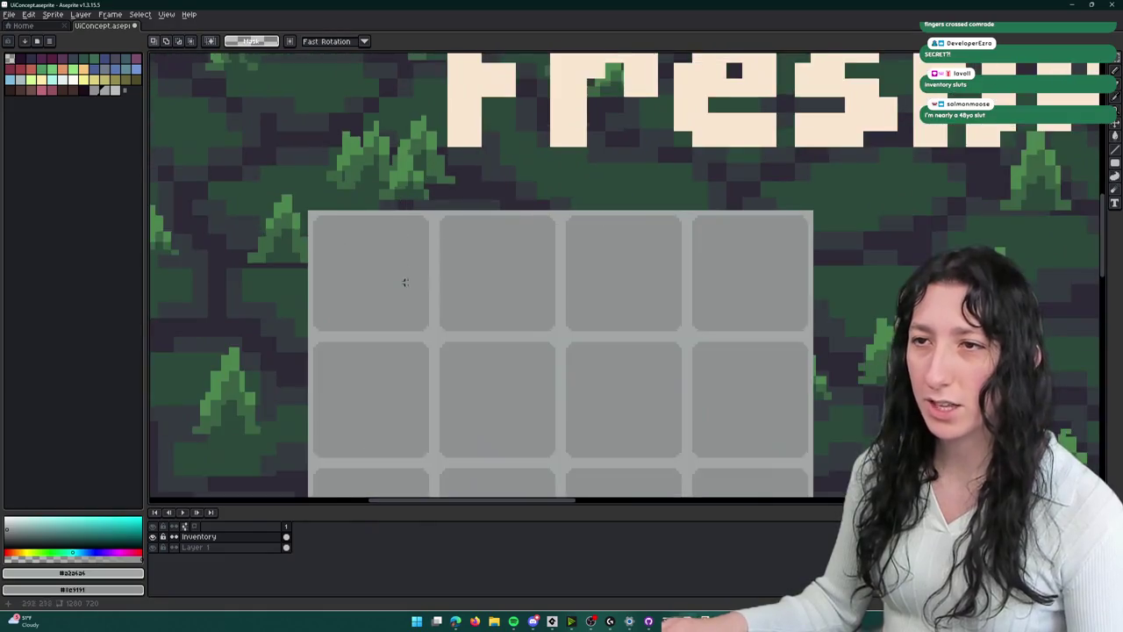
{"action": "scroll", "coordinate": [435, 193], "scroll_direction": "down", "scroll_amount": 1}
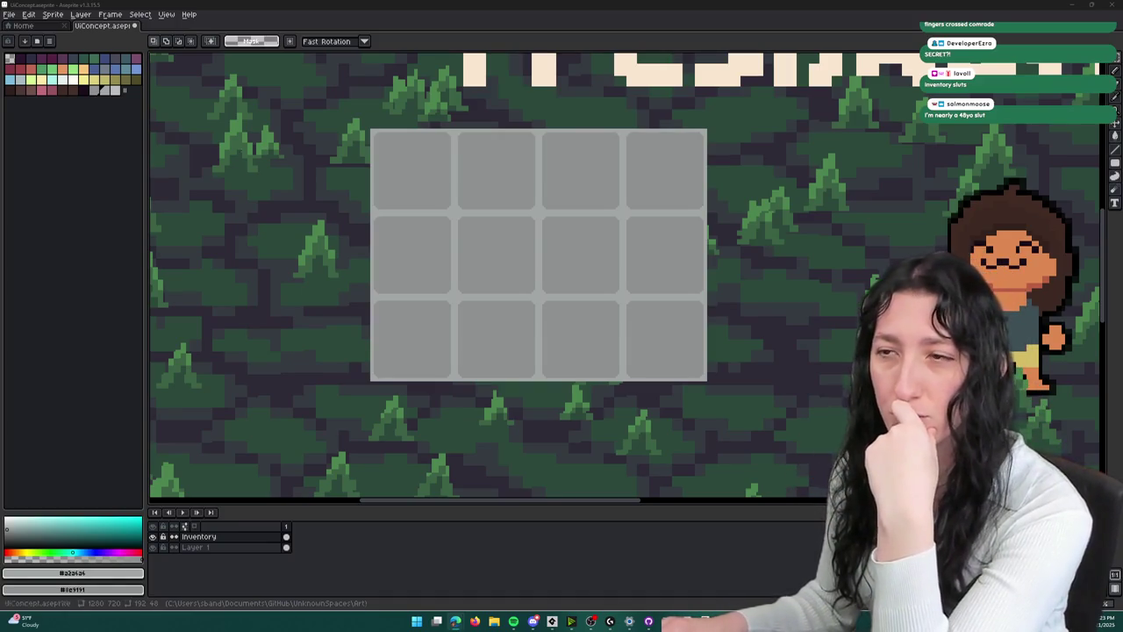
{"action": "scroll", "coordinate": [563, 264], "scroll_direction": "down", "scroll_amount": 1}
{"action": "scroll", "coordinate": [550, 249], "scroll_direction": "down", "scroll_amount": 1}
{"action": "scroll", "coordinate": [546, 259], "scroll_direction": "up", "scroll_amount": 1}
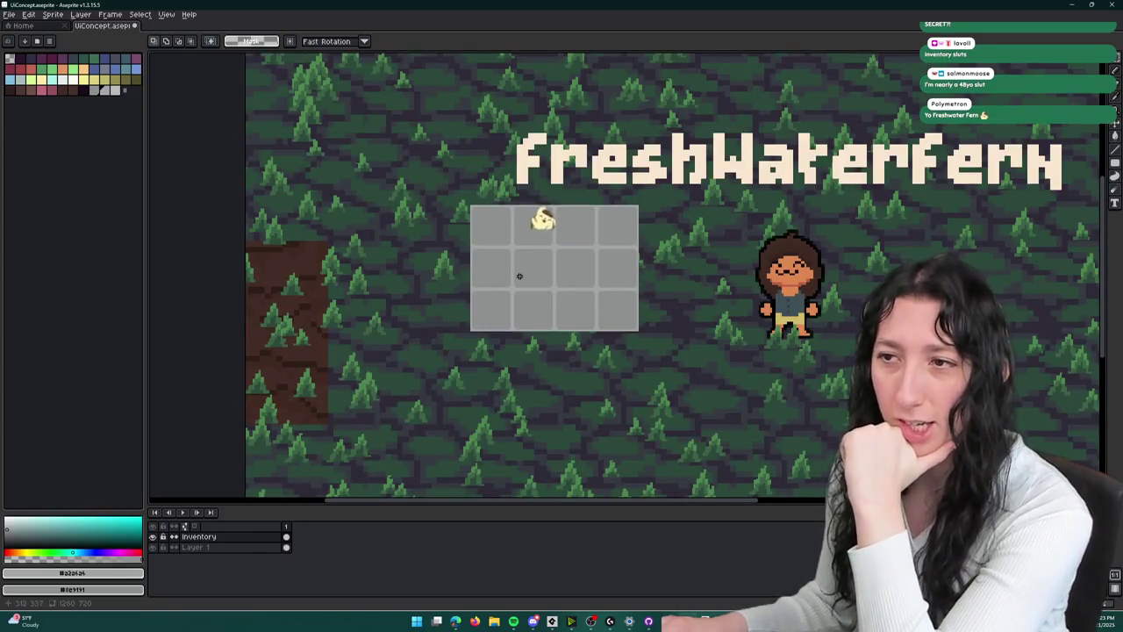
{"action": "scroll", "coordinate": [519, 277], "scroll_direction": "down", "scroll_amount": 1}
{"action": "scroll", "coordinate": [505, 277], "scroll_direction": "up", "scroll_amount": 2}
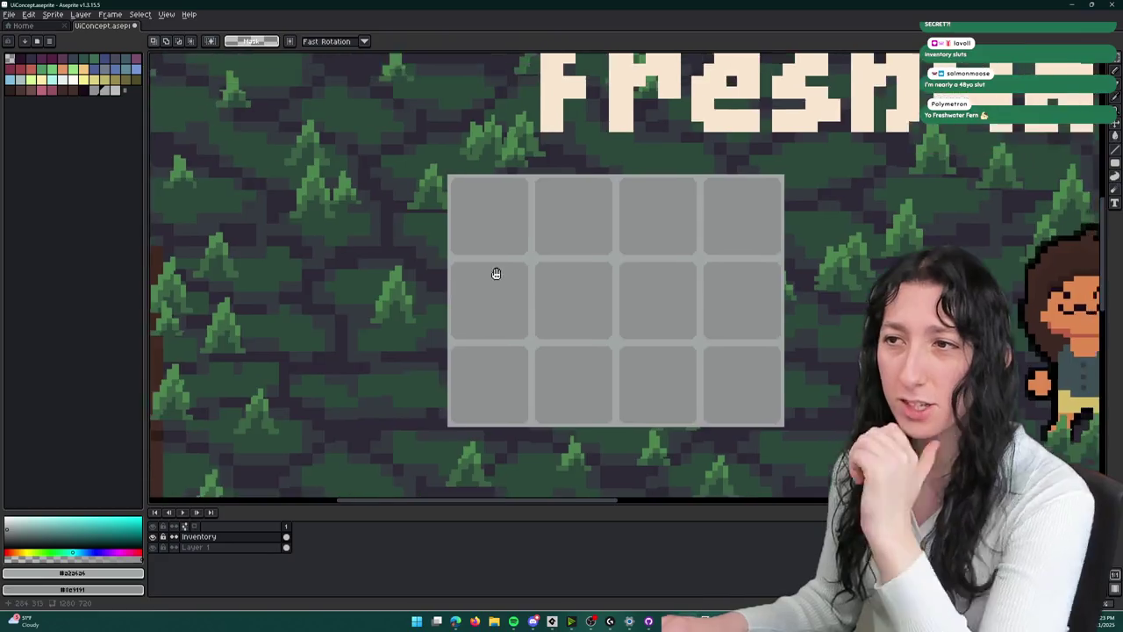
{"action": "scroll", "coordinate": [495, 273], "scroll_direction": "down", "scroll_amount": 1}
{"action": "key", "text": "ctrl+z"}
{"action": "key", "text": "ctrl+z"}
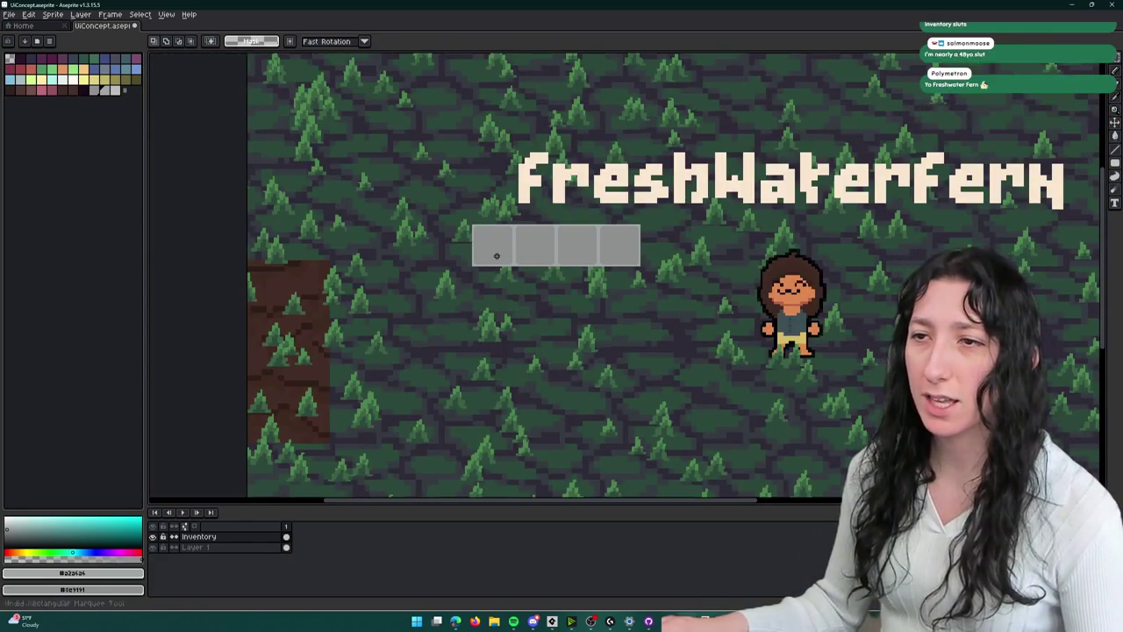
{"action": "scroll", "coordinate": [497, 260], "scroll_direction": "up", "scroll_amount": 2}
{"action": "key", "text": "ctrl+z"}
{"action": "key", "text": "ctrl+z"}
{"action": "key", "text": "ctrl+z"}
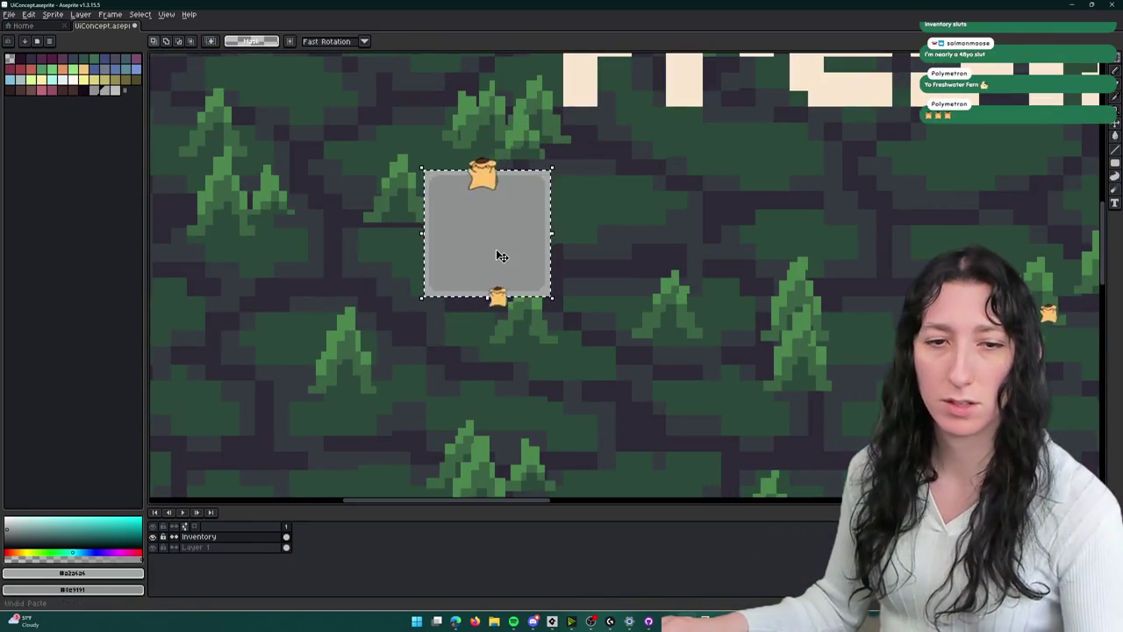
{"action": "scroll", "coordinate": [501, 253], "scroll_direction": "up", "scroll_amount": 1}
- Paint a lighter grey pixel into the slot's bottom-right corner
{"action": "key", "text": "shift+u"}
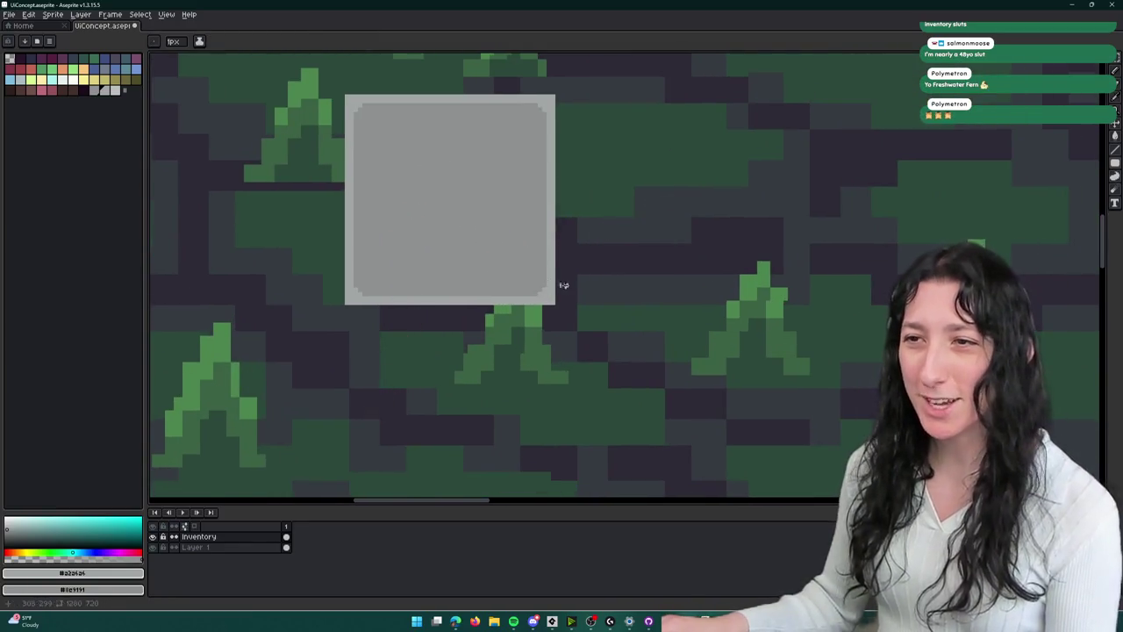
{"action": "scroll", "coordinate": [563, 285], "scroll_direction": "up", "scroll_amount": 2}
{"action": "key", "text": "i"}
{"action": "left_click", "coordinate": [111, 92]}
{"action": "key", "text": "b"}
{"action": "scroll", "coordinate": [558, 308], "scroll_direction": "up", "scroll_amount": 2}
{"action": "left_click", "coordinate": [106, 92]}
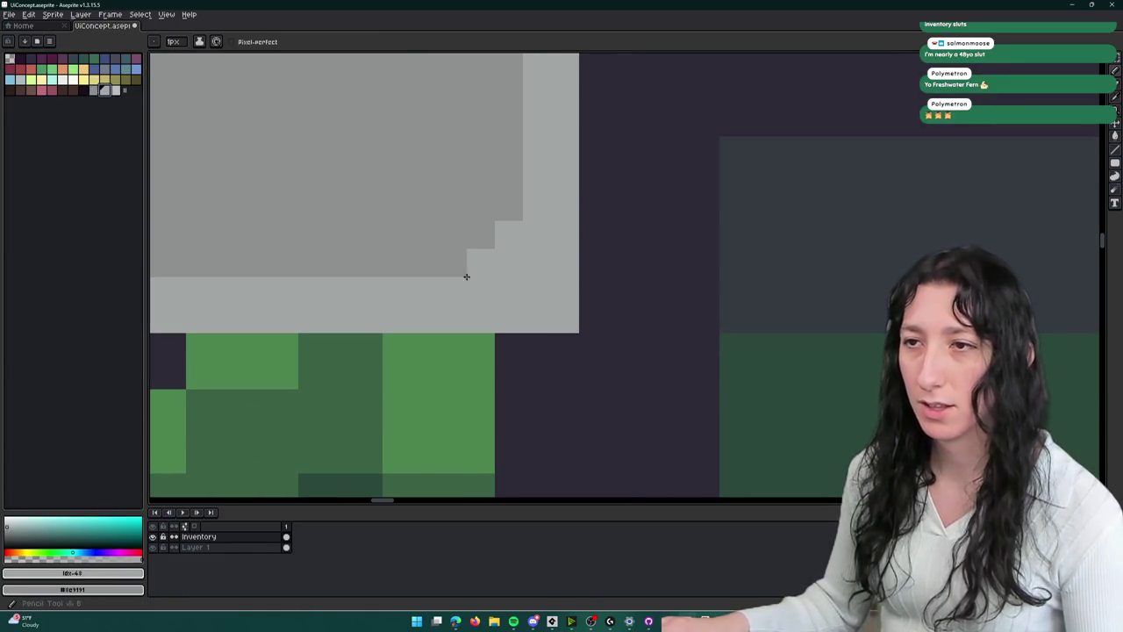
{"action": "left_click", "coordinate": [114, 91]}
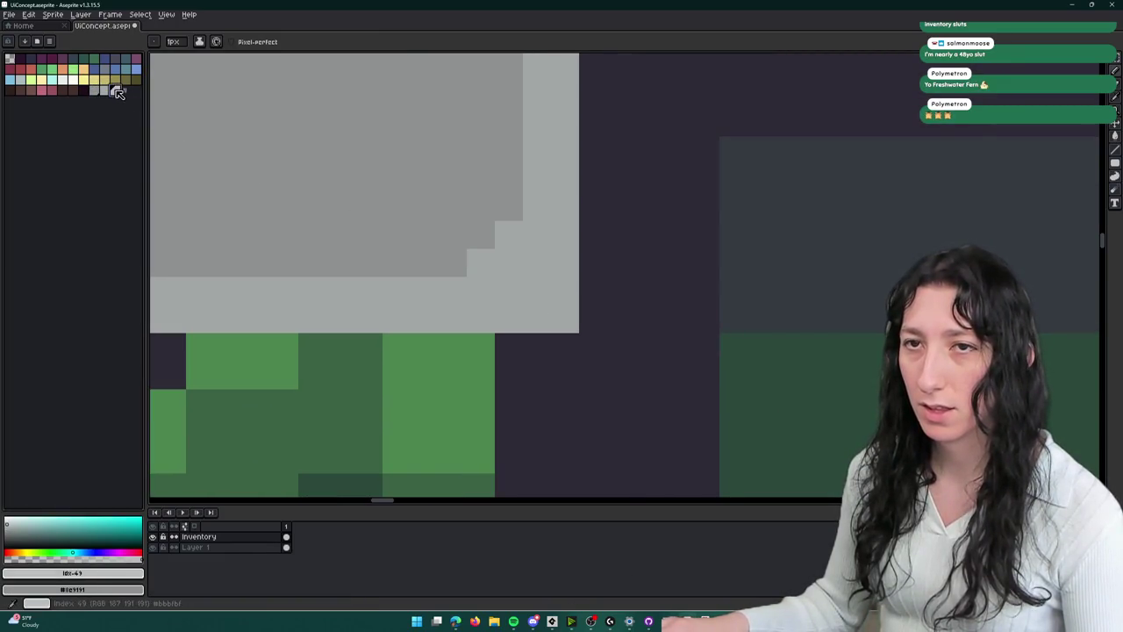
{"action": "left_click", "coordinate": [549, 321]}
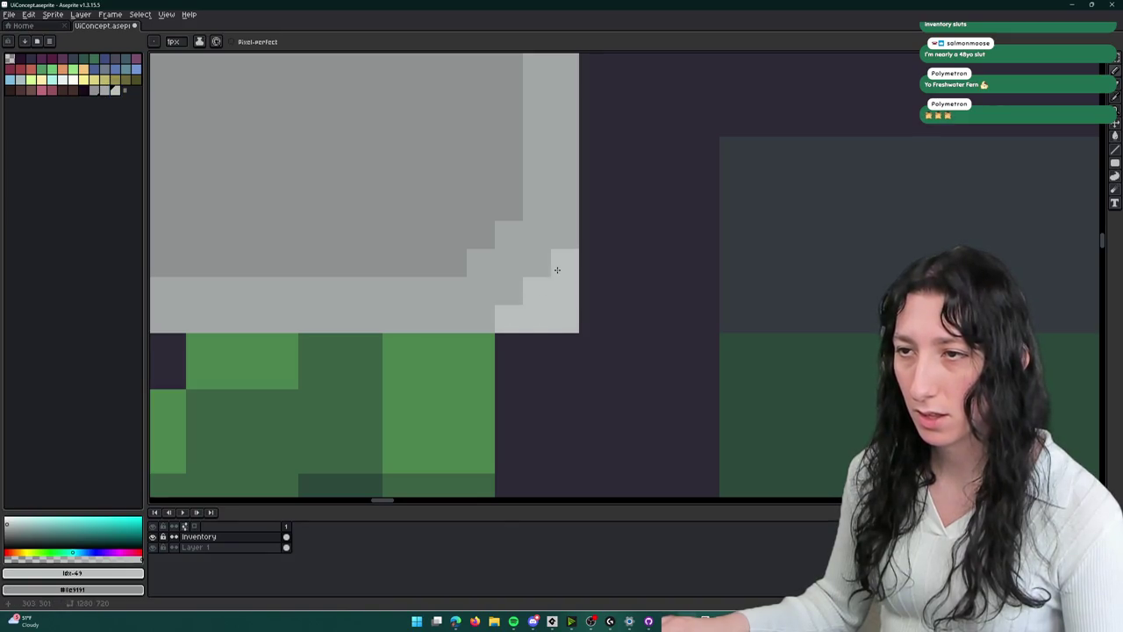
{"action": "scroll", "coordinate": [556, 269], "scroll_direction": "down", "scroll_amount": 3}
{"action": "scroll", "coordinate": [688, 326], "scroll_direction": "up", "scroll_amount": 2}
- Copy the corner piece to the bottom-left, then both bottom pieces to the top corners
{"action": "key", "text": "w"}
{"action": "left_click", "coordinate": [788, 303]}
{"action": "mouse_move", "coordinate": [800, 306]}
{"action": "left_mouse_down"}
{"action": "mouse_move", "coordinate": [278, 296]}
{"action": "mouse_move", "coordinate": [334, 296]}
{"action": "left_mouse_up"}
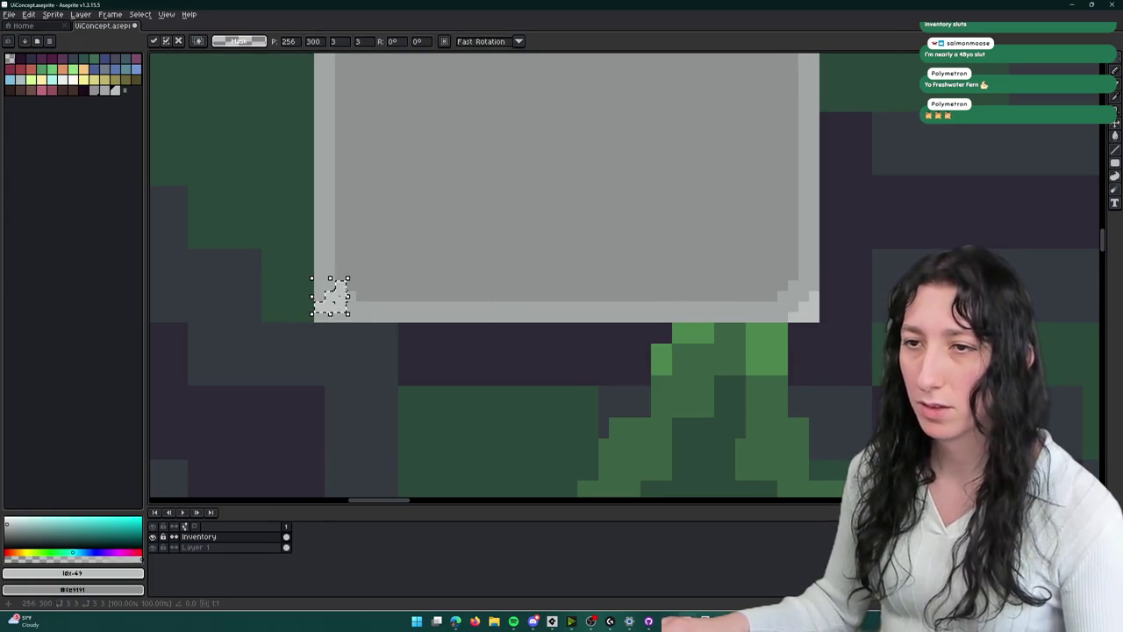
{"action": "scroll", "coordinate": [803, 306], "scroll_direction": "down", "scroll_amount": 1}
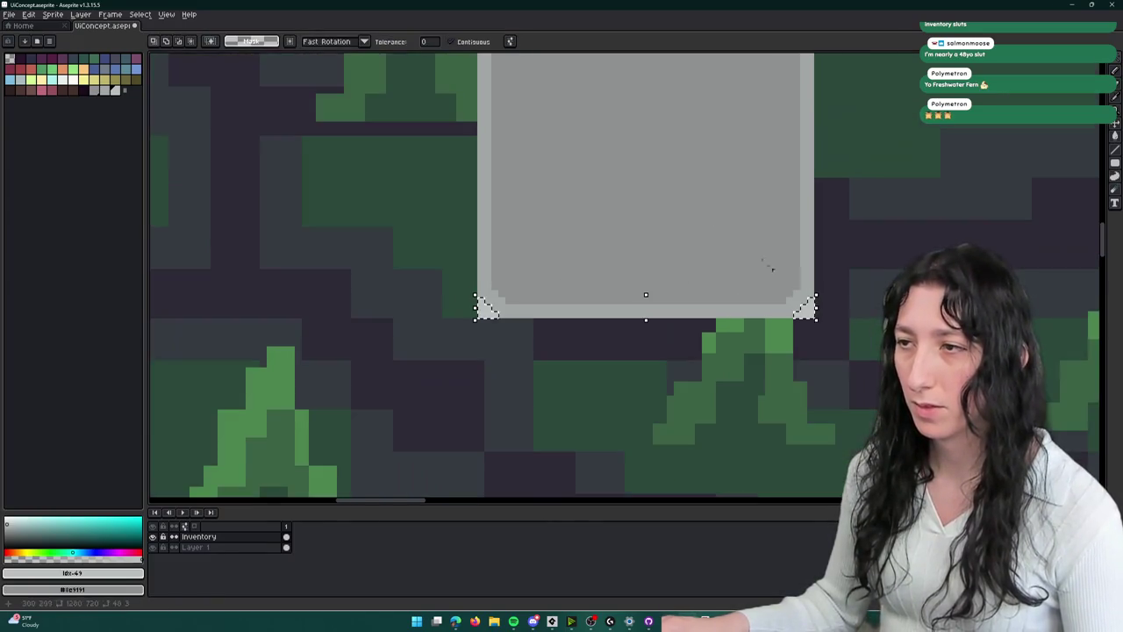
{"action": "left_click_drag", "start_coordinate": [493, 260], "coordinate": [450, 427]}
{"action": "left_click_drag", "start_coordinate": [441, 475], "coordinate": [438, 158]}
- Duplicate the slot, then the pair, to form a row of four slots
{"action": "key", "text": "m"}
{"action": "scroll", "coordinate": [438, 159], "scroll_direction": "down", "scroll_amount": 1}
{"action": "left_click_drag", "start_coordinate": [390, 115], "coordinate": [736, 432]}
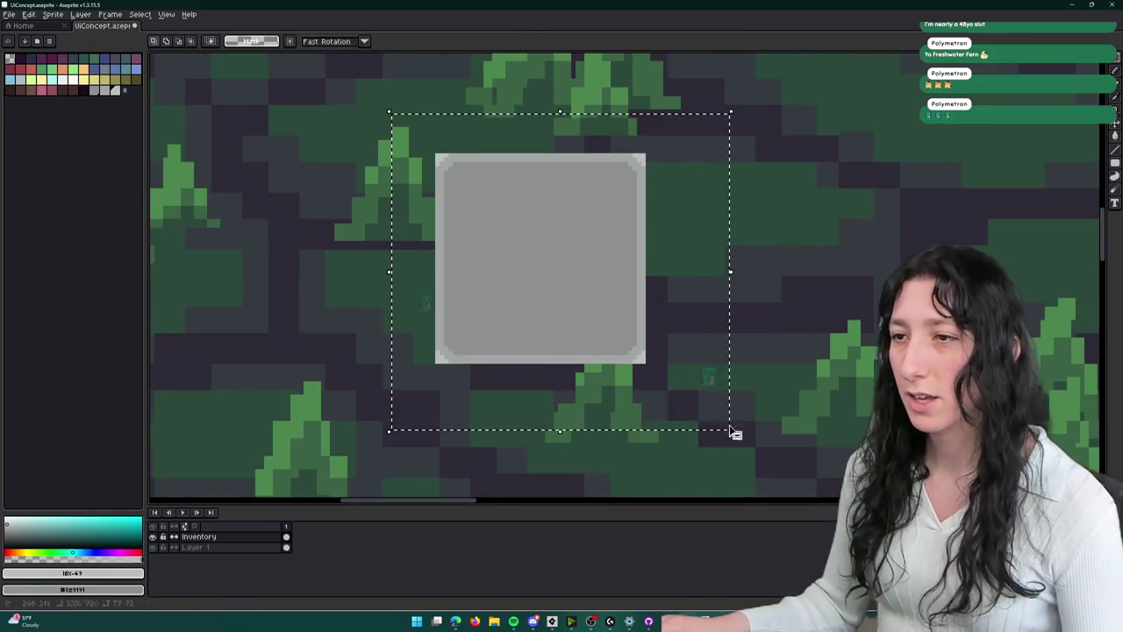
{"action": "scroll", "coordinate": [765, 272], "scroll_direction": "down", "scroll_amount": 1}
{"action": "left_click", "coordinate": [764, 272]}
{"action": "mouse_move", "coordinate": [483, 231]}
{"action": "left_mouse_down"}
{"action": "mouse_move", "coordinate": [669, 226]}
{"action": "mouse_move", "coordinate": [650, 235]}
{"action": "left_mouse_up"}
{"action": "mouse_move", "coordinate": [766, 346]}
{"action": "left_mouse_down"}
{"action": "mouse_move", "coordinate": [599, 238]}
{"action": "mouse_move", "coordinate": [431, 181]}
{"action": "left_mouse_up"}
{"action": "mouse_move", "coordinate": [512, 223]}
{"action": "left_mouse_down"}
{"action": "mouse_move", "coordinate": [843, 251]}
{"action": "mouse_move", "coordinate": [878, 244]}
{"action": "left_mouse_up"}
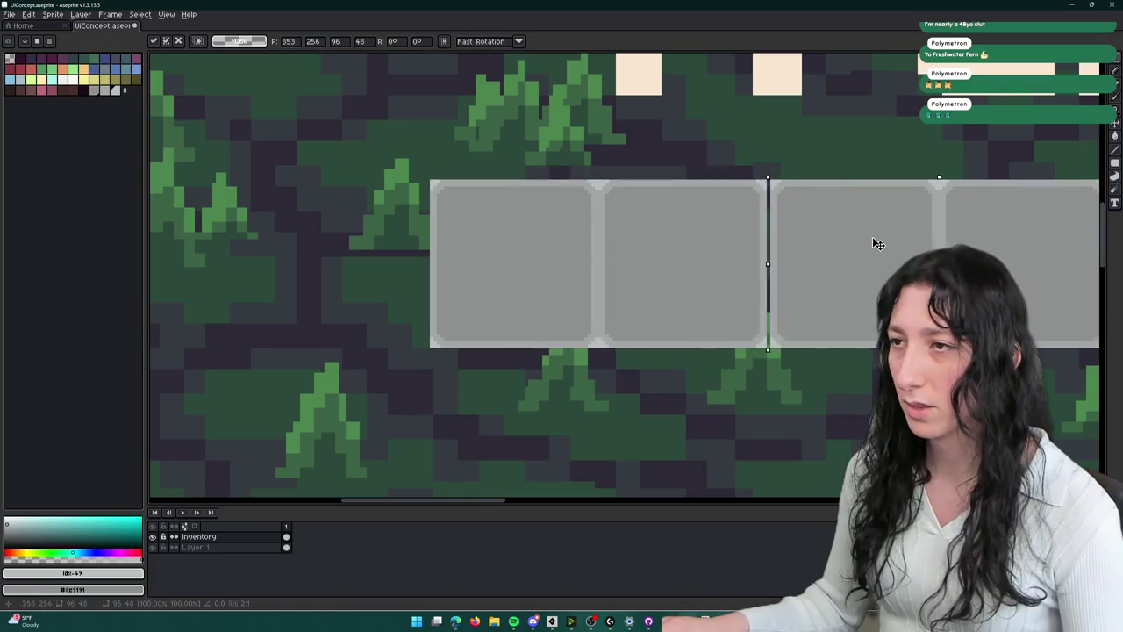
{"action": "scroll", "coordinate": [802, 225], "scroll_direction": "right", "scroll_amount": 3}
{"action": "key", "text": "Return"}
- Copy the four-slot row and paste a duplicate directly beneath it
{"action": "left_click_drag", "start_coordinate": [910, 327], "coordinate": [288, 190]}
{"action": "key", "text": "ctrl+c"}
{"action": "key", "text": "ctrl+v"}
{"action": "key", "text": "shift+Down"}
{"action": "key", "text": "shift+Down"}
{"action": "key", "text": "shift+Down"}
{"action": "key", "text": "shift+Down"}
{"action": "key", "text": "shift+Down"}
{"action": "key", "text": "shift+Down"}
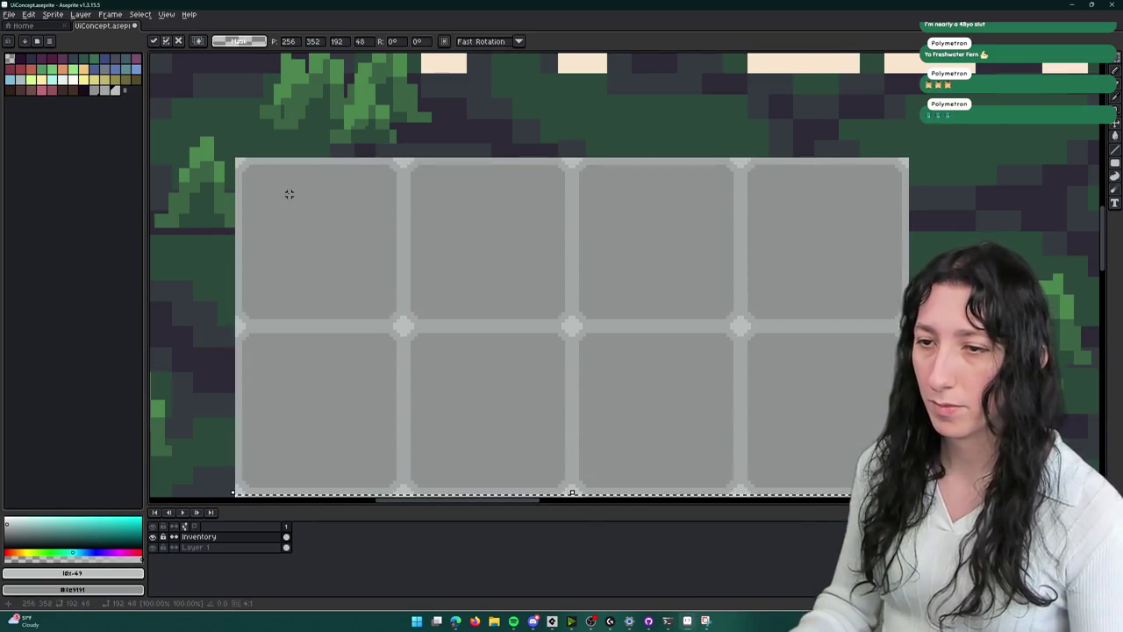
{"action": "key", "text": "Return"}
{"action": "scroll", "coordinate": [448, 210], "scroll_direction": "down", "scroll_amount": 4}
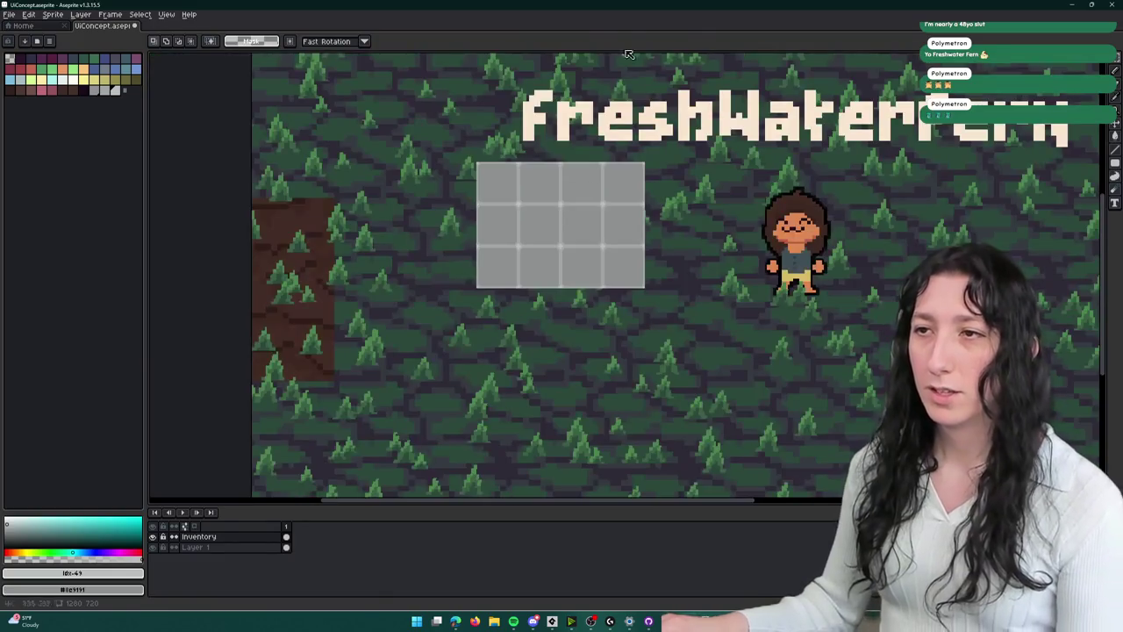
{"action": "left_click_drag", "start_coordinate": [581, 140], "coordinate": [596, 160]}
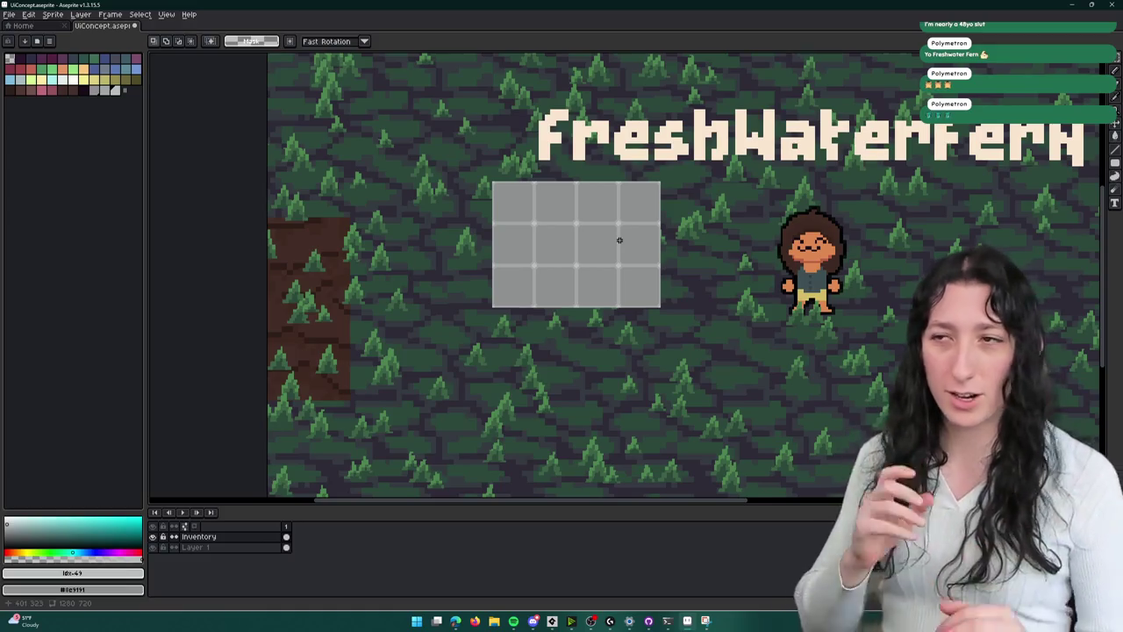
{"action": "mouse_move", "coordinate": [646, 256]}
{"action": "left_mouse_down"}
{"action": "mouse_move", "coordinate": [471, 327]}
{"action": "mouse_move", "coordinate": [499, 205]}
{"action": "mouse_move", "coordinate": [560, 232]}
{"action": "left_mouse_up"}
{"action": "scroll", "coordinate": [472, 326], "scroll_direction": "down", "scroll_amount": 2}
{"action": "scroll", "coordinate": [471, 327], "scroll_direction": "up", "scroll_amount": 2}
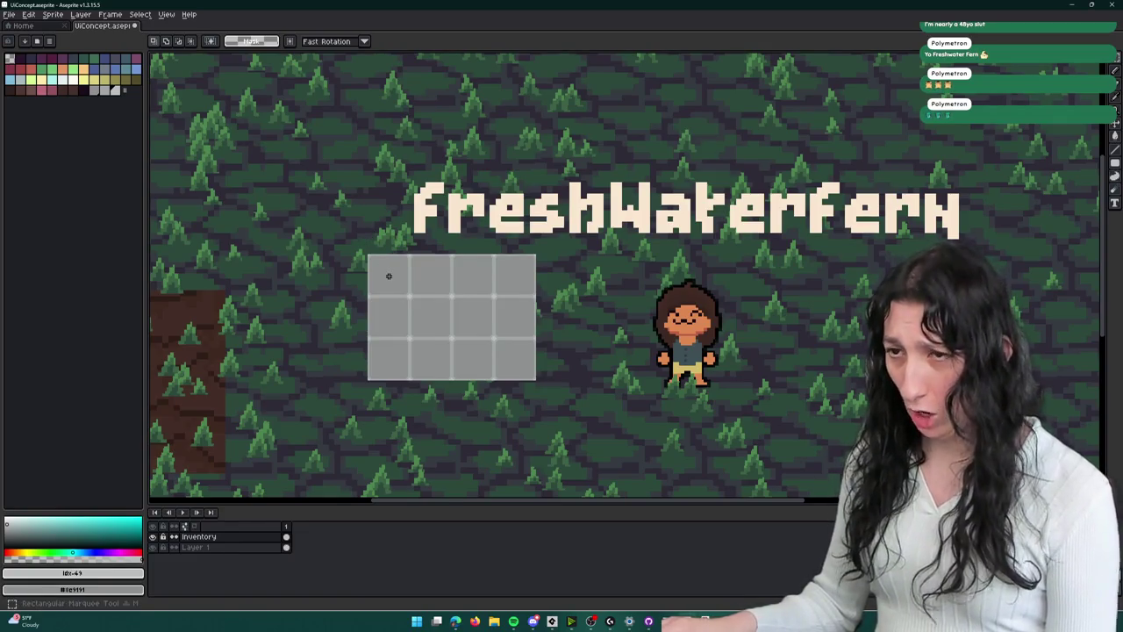
{"action": "scroll", "coordinate": [389, 276], "scroll_direction": "up", "scroll_amount": 2}
{"action": "mouse_move", "coordinate": [386, 275]}
{"action": "left_mouse_down"}
{"action": "mouse_move", "coordinate": [456, 234]}
{"action": "mouse_move", "coordinate": [456, 296]}
{"action": "left_mouse_up"}
{"action": "key", "text": "b"}
{"action": "key", "text": "ctrl+z"}
{"action": "left_click_drag", "start_coordinate": [417, 235], "coordinate": [404, 350]}
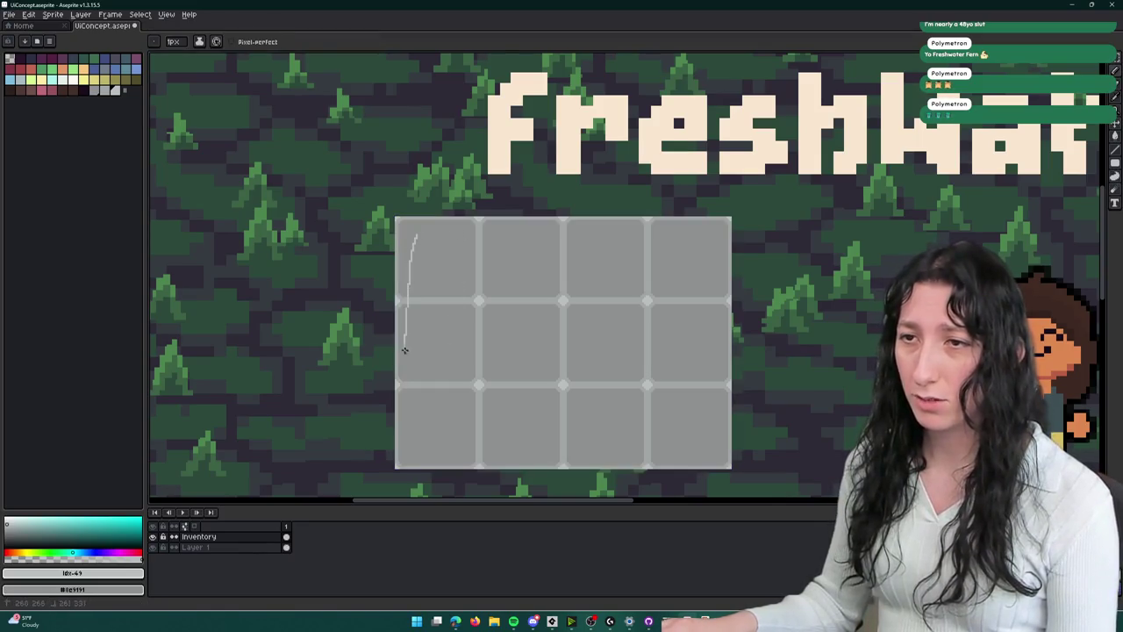
{"action": "key", "text": "g"}
{"action": "left_click", "coordinate": [434, 254]}
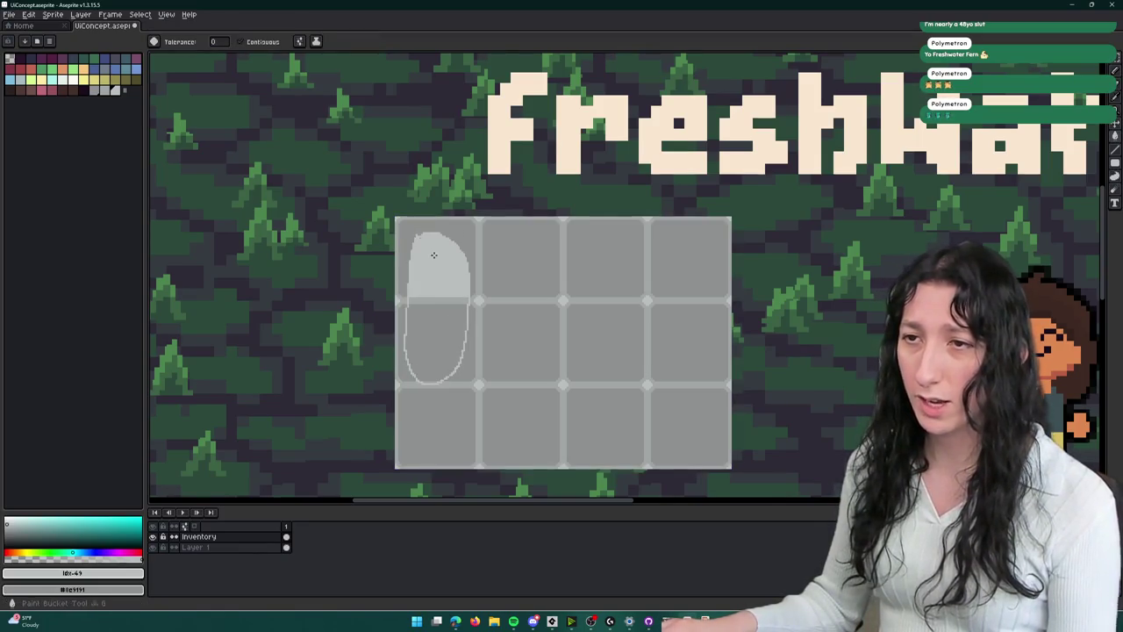
{"action": "left_click", "coordinate": [431, 303]}
{"action": "scroll", "coordinate": [435, 303], "scroll_direction": "down", "scroll_amount": 3}
{"action": "scroll", "coordinate": [446, 307], "scroll_direction": "up", "scroll_amount": 2}
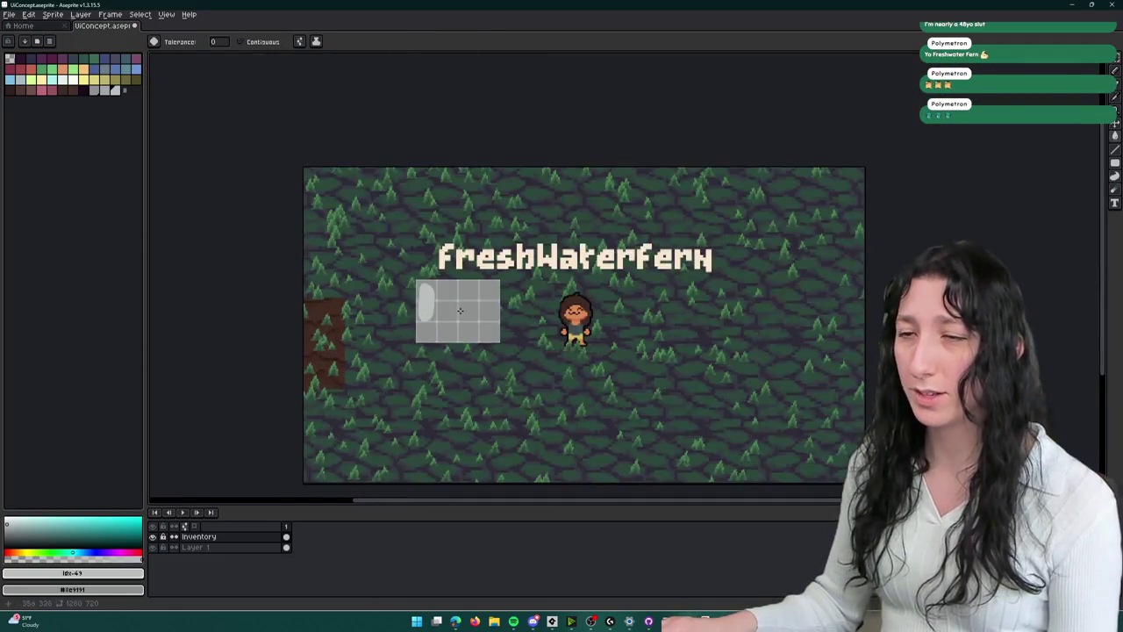
{"action": "key", "text": "g"}
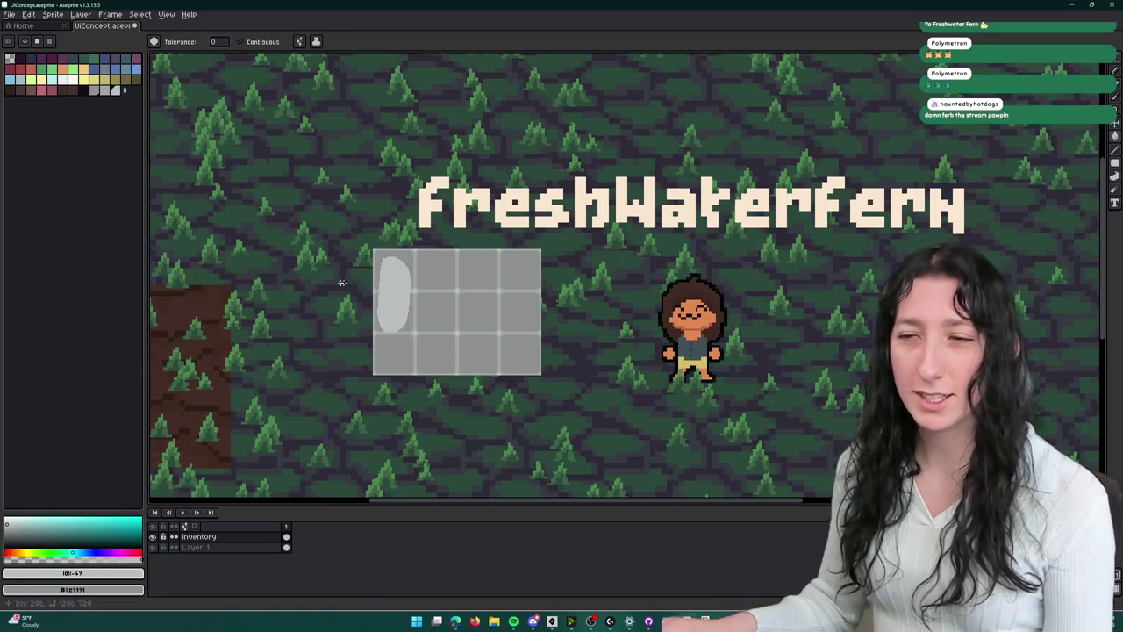
{"action": "key", "text": "v"}
{"action": "key", "text": "ctrl+z"}
{"action": "key", "text": "g"}
{"action": "left_click_drag", "start_coordinate": [444, 269], "coordinate": [509, 263]}
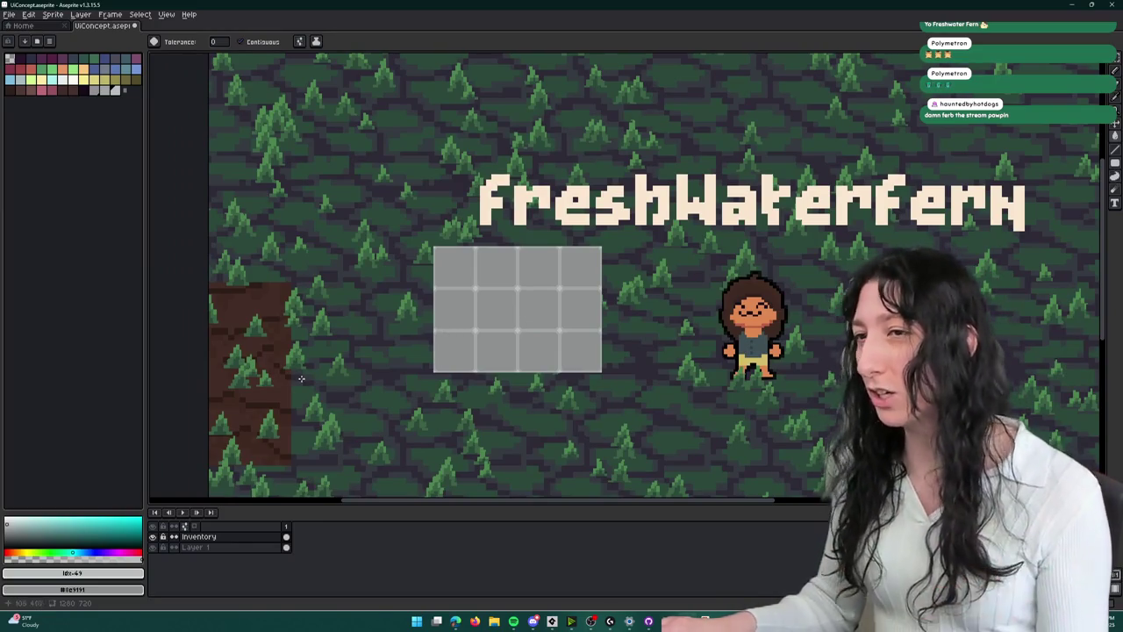
{"action": "key", "text": "ctrl+z"}
{"action": "key", "text": "v"}
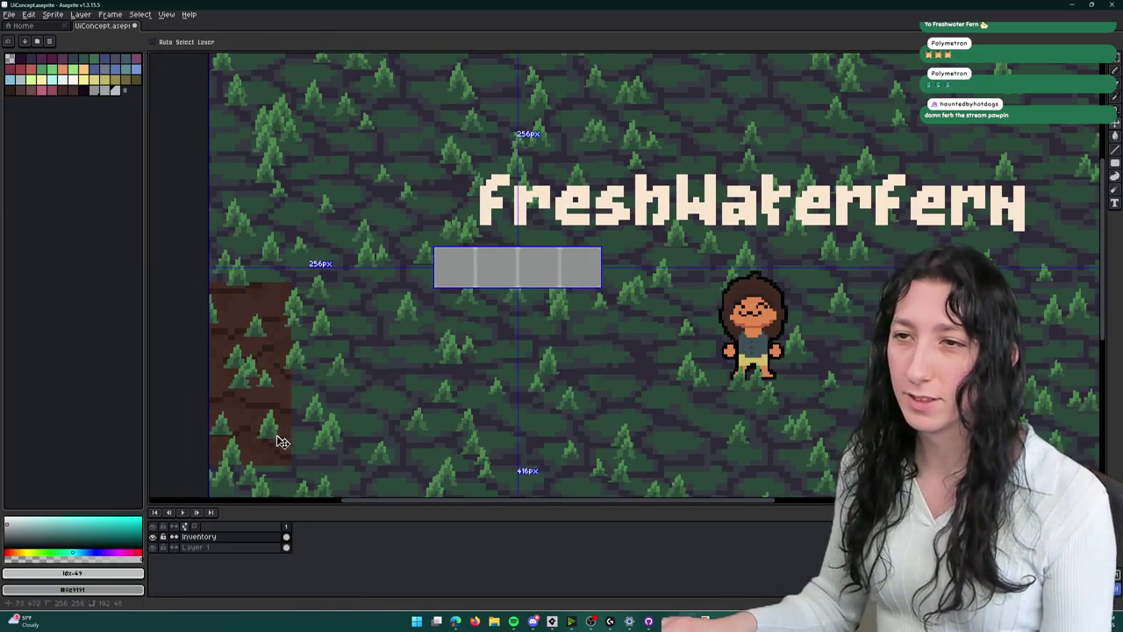
{"action": "key", "text": "ctrl+z"}
{"action": "key", "text": "m"}
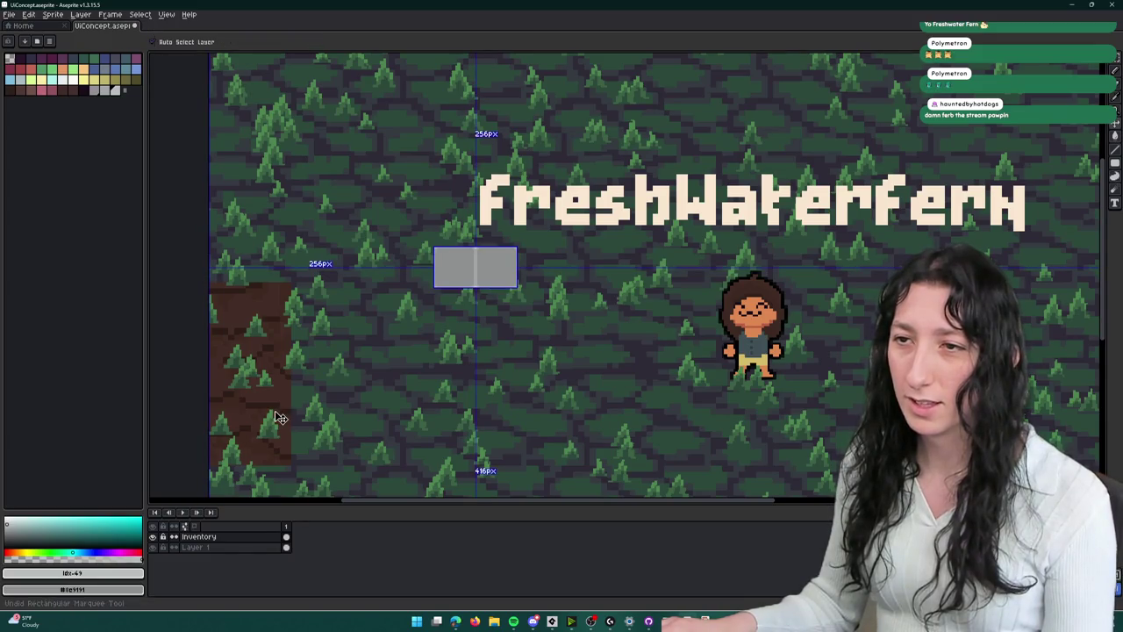
{"action": "key", "text": "ctrl+y"}
{"action": "key", "text": "ctrl+y"}
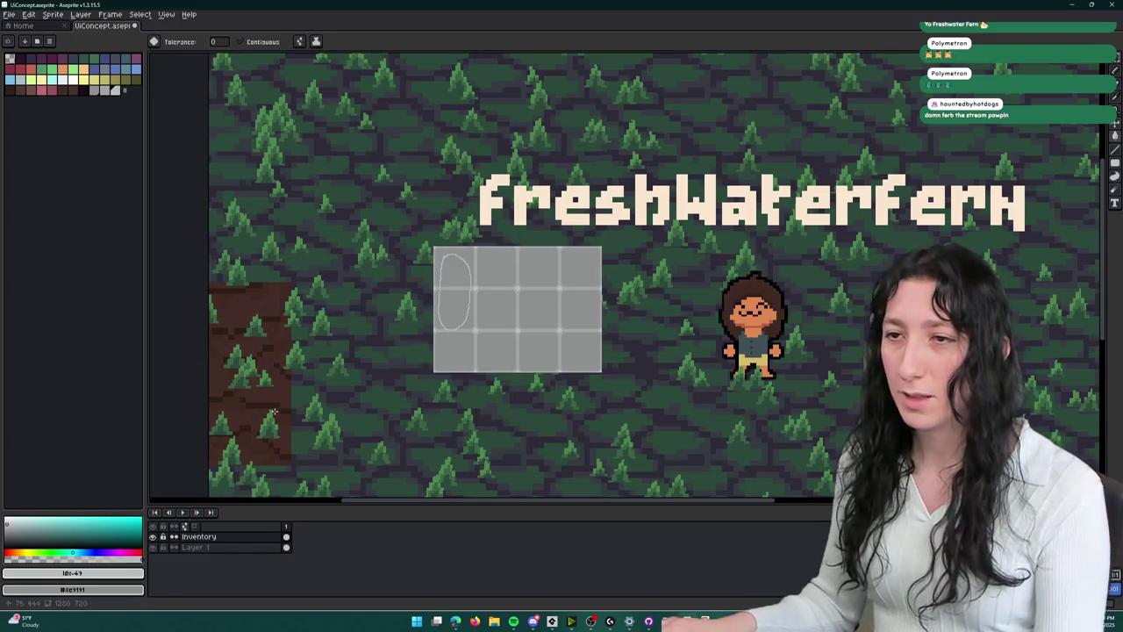
{"action": "scroll", "coordinate": [409, 229], "scroll_direction": "up", "scroll_amount": 2}
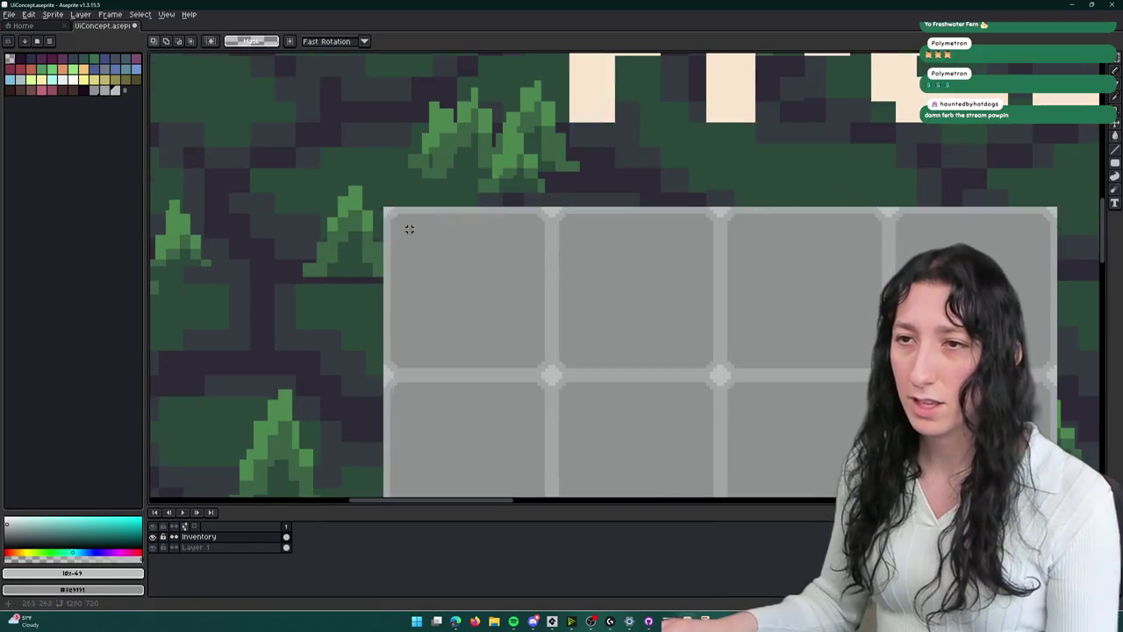
- Copy the 4×3 grid's top-left slot to position 2,0 in the mockup's top-left corner
{"action": "left_click_drag", "start_coordinate": [405, 219], "coordinate": [514, 343]}
{"action": "scroll", "coordinate": [514, 343], "scroll_direction": "down", "scroll_amount": 1}
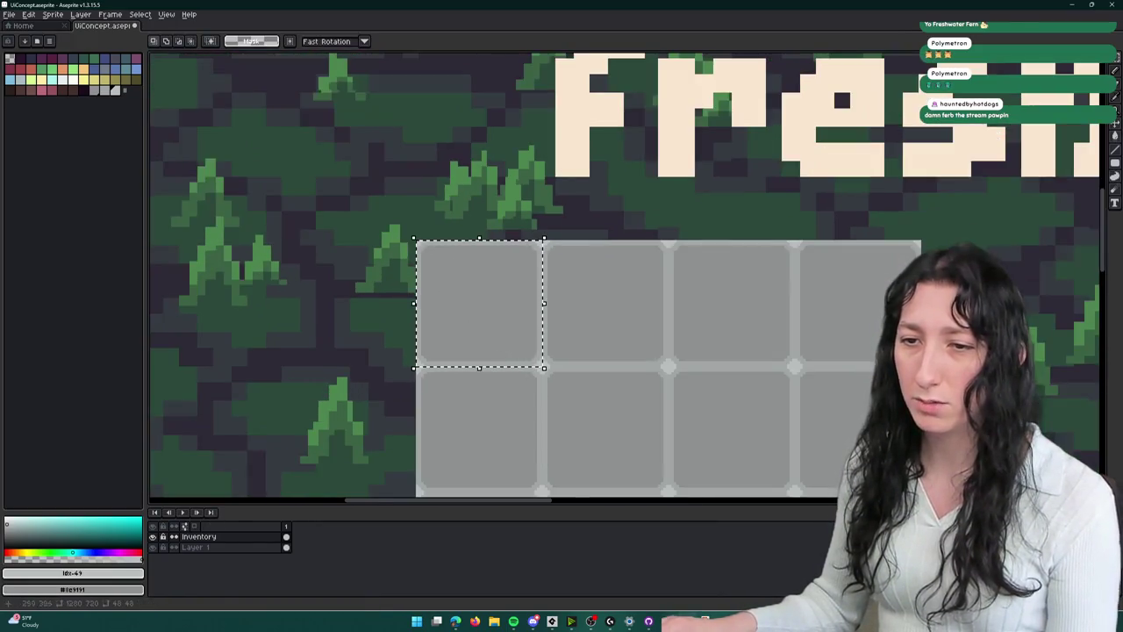
{"action": "left_click_drag", "start_coordinate": [374, 354], "coordinate": [533, 341]}
{"action": "mouse_move", "coordinate": [609, 301]}
{"action": "left_mouse_down"}
{"action": "mouse_move", "coordinate": [649, 143]}
{"action": "mouse_move", "coordinate": [633, 145]}
{"action": "mouse_move", "coordinate": [476, 296]}
{"action": "mouse_move", "coordinate": [483, 303]}
{"action": "mouse_move", "coordinate": [308, 310]}
{"action": "mouse_move", "coordinate": [663, 338]}
{"action": "mouse_move", "coordinate": [567, 321]}
{"action": "mouse_move", "coordinate": [464, 328]}
{"action": "mouse_move", "coordinate": [454, 311]}
{"action": "left_mouse_up"}
{"action": "scroll", "coordinate": [476, 295], "scroll_direction": "up", "scroll_amount": 2}
{"action": "scroll", "coordinate": [308, 310], "scroll_direction": "down", "scroll_amount": 2}
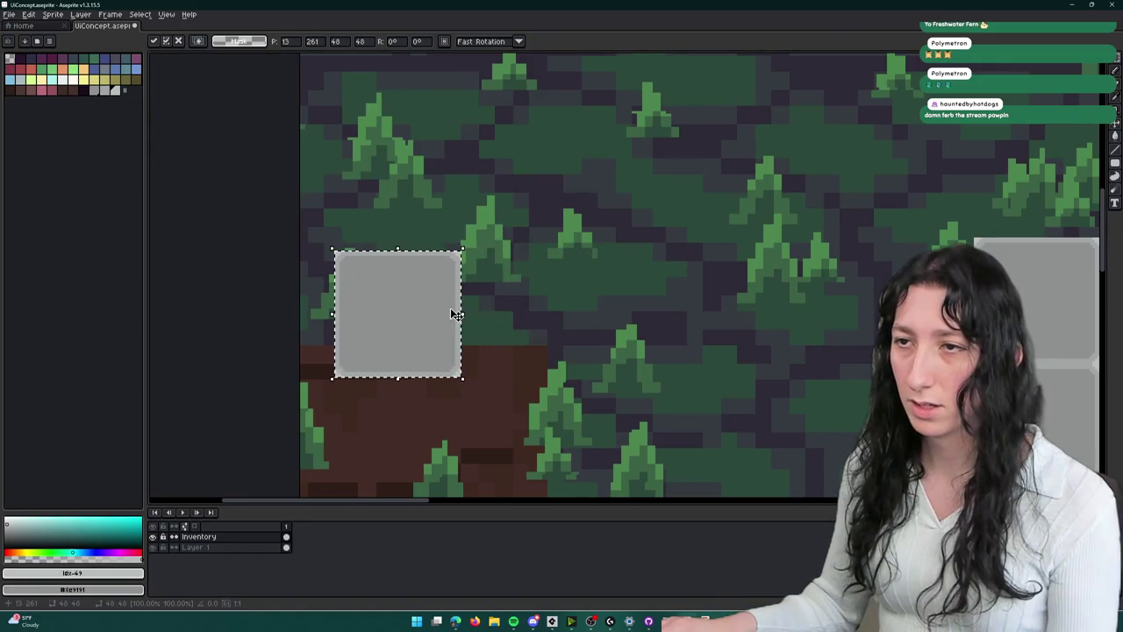
{"action": "scroll", "coordinate": [453, 310], "scroll_direction": "down", "scroll_amount": 3}
{"action": "scroll", "coordinate": [474, 191], "scroll_direction": "up", "scroll_amount": 3}
{"action": "mouse_move", "coordinate": [395, 474]}
{"action": "left_mouse_down"}
{"action": "mouse_move", "coordinate": [421, 175]}
{"action": "mouse_move", "coordinate": [439, 383]}
{"action": "mouse_move", "coordinate": [386, 241]}
{"action": "left_mouse_up"}
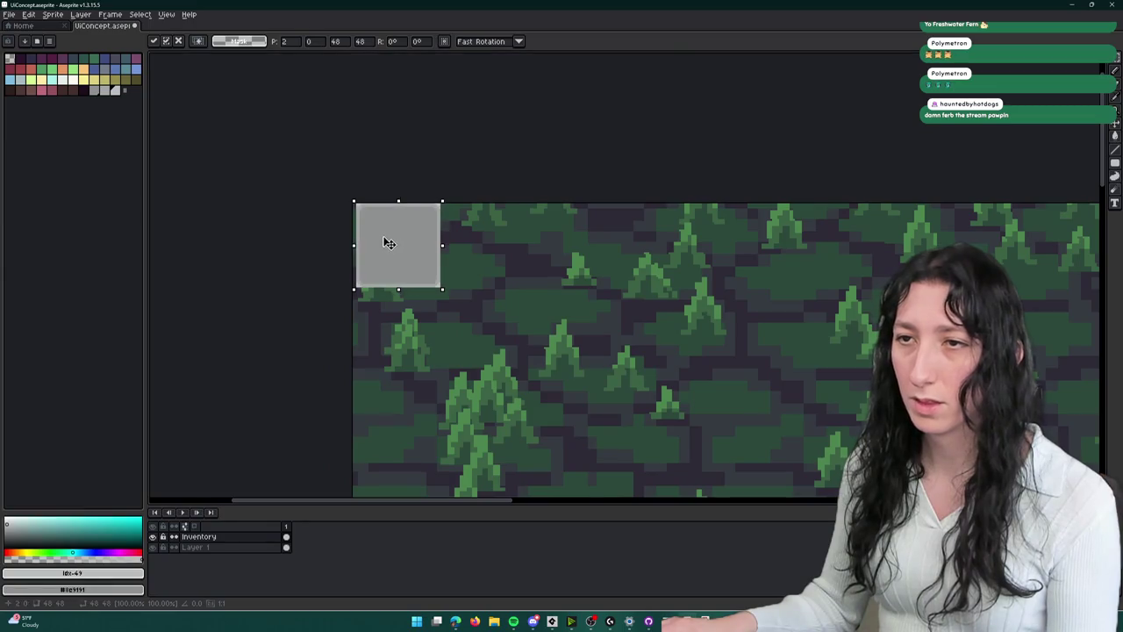
{"action": "scroll", "coordinate": [380, 239], "scroll_direction": "up", "scroll_amount": 3}
{"action": "left_click", "coordinate": [579, 223]}
{"action": "scroll", "coordinate": [526, 263], "scroll_direction": "down", "scroll_amount": 3}
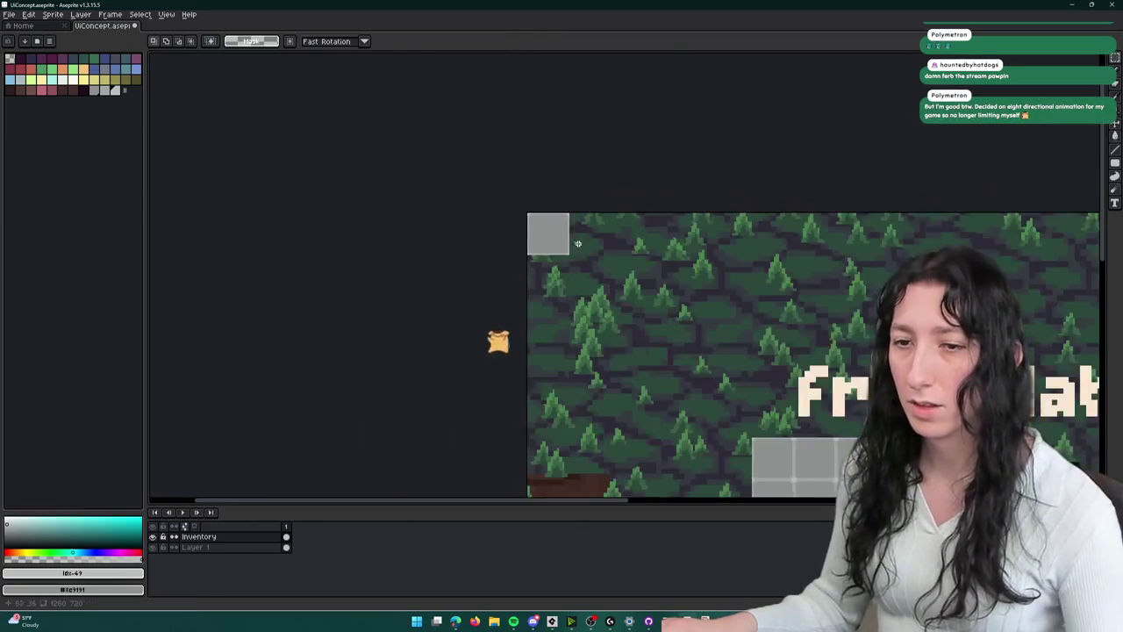
- Rename the Inventory layer to InventorySlots
{"action": "double_click", "coordinate": [226, 536]}
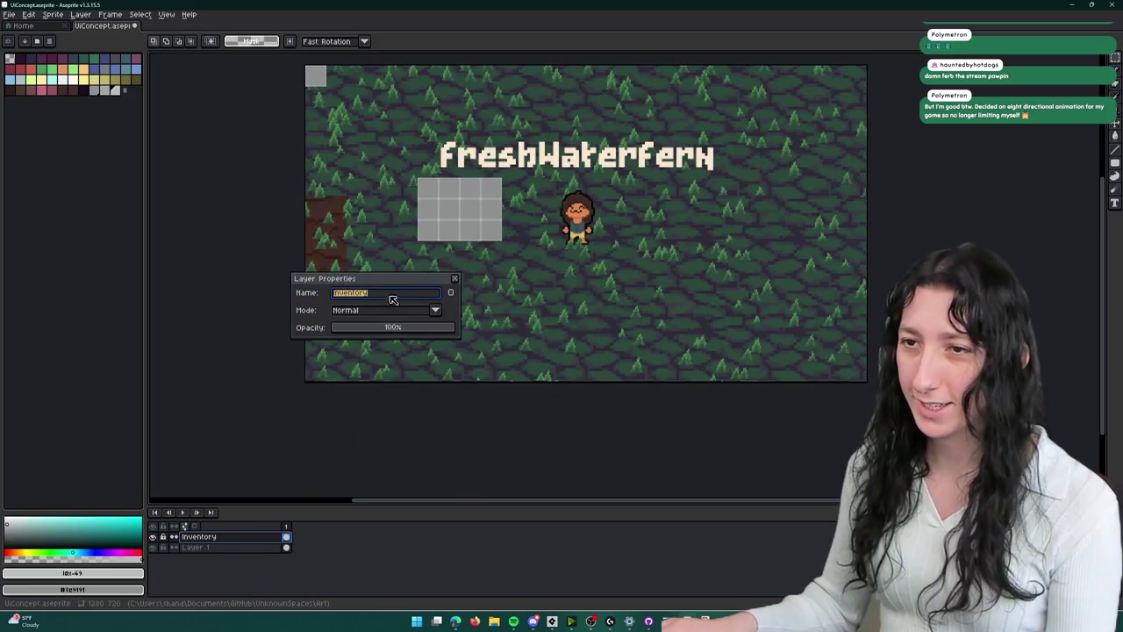
{"action": "type", "text": "s"}
{"action": "key", "text": "Return"}
- Add a new layer named InventoryEdges above InventorySlots
{"action": "key", "text": "shift+n"}
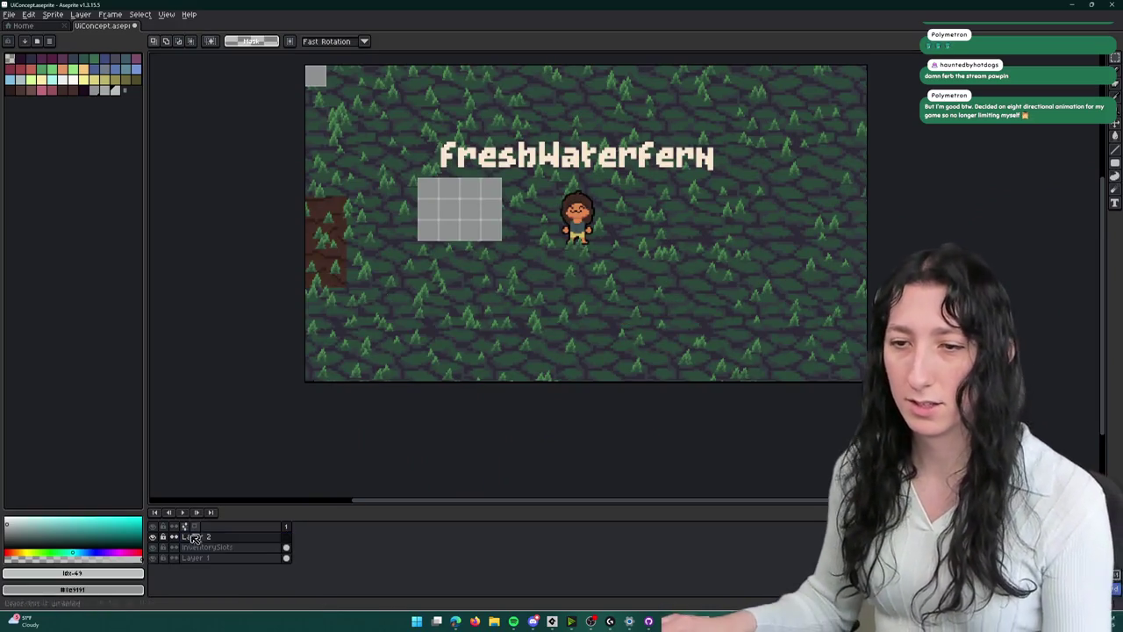
{"action": "double_click", "coordinate": [212, 537]}
{"action": "type", "text": "InventoryEdges"}
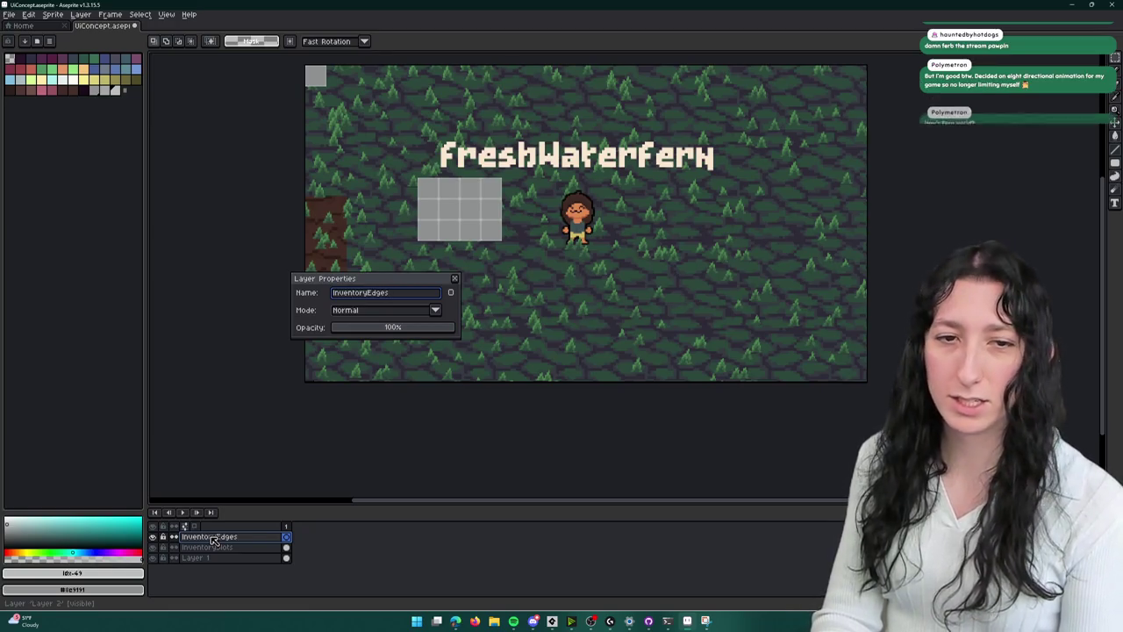
{"action": "key", "text": "Return"}
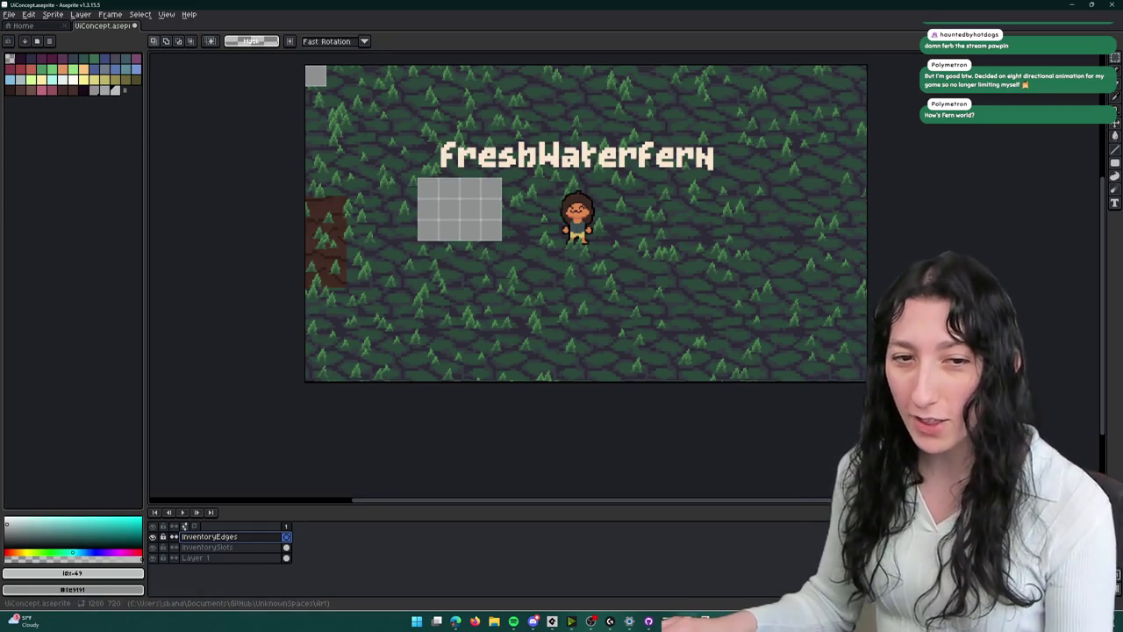
{"action": "left_click_drag", "start_coordinate": [350, 144], "coordinate": [376, 195]}
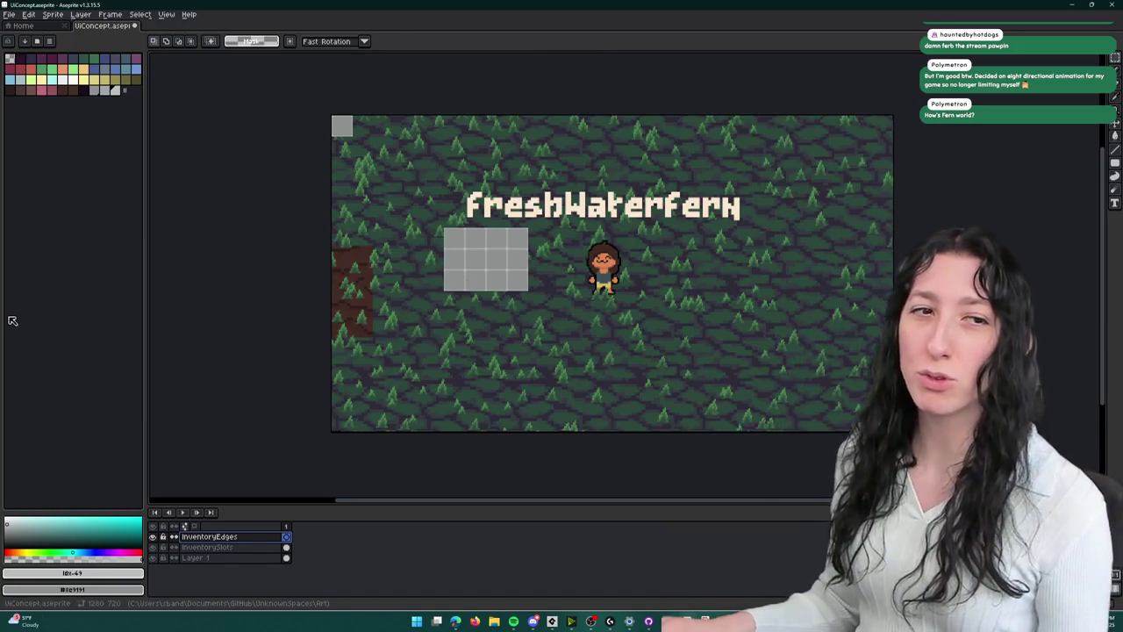
{"action": "left_click_drag", "start_coordinate": [365, 260], "coordinate": [420, 269]}
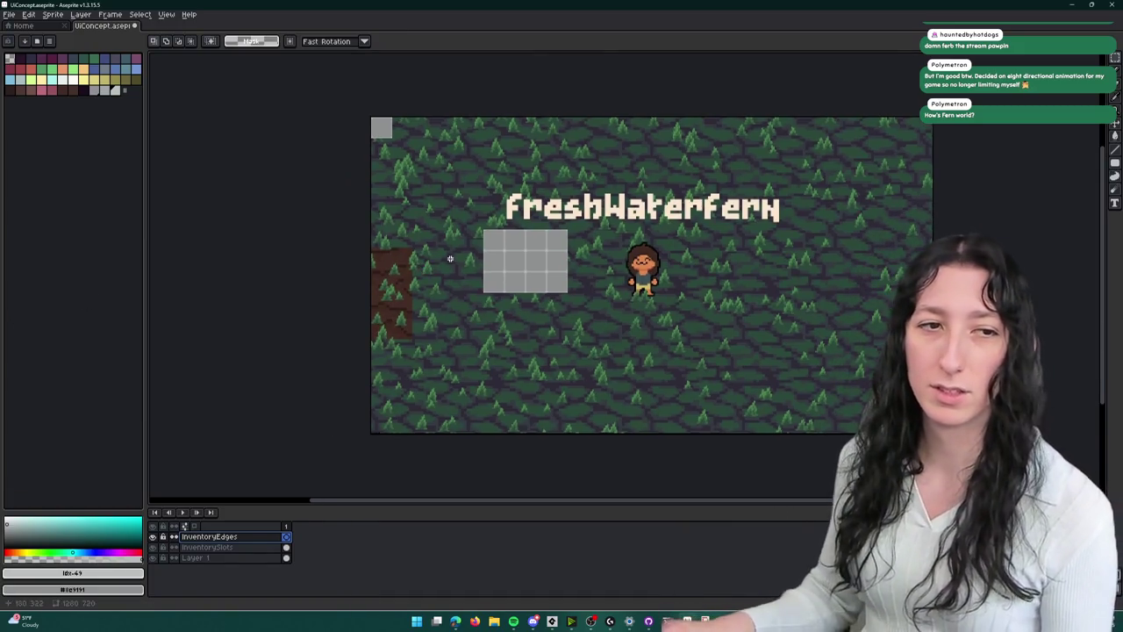
{"action": "scroll", "coordinate": [436, 215], "scroll_direction": "up", "scroll_amount": 5}
{"action": "scroll", "coordinate": [559, 266], "scroll_direction": "down", "scroll_amount": 2}
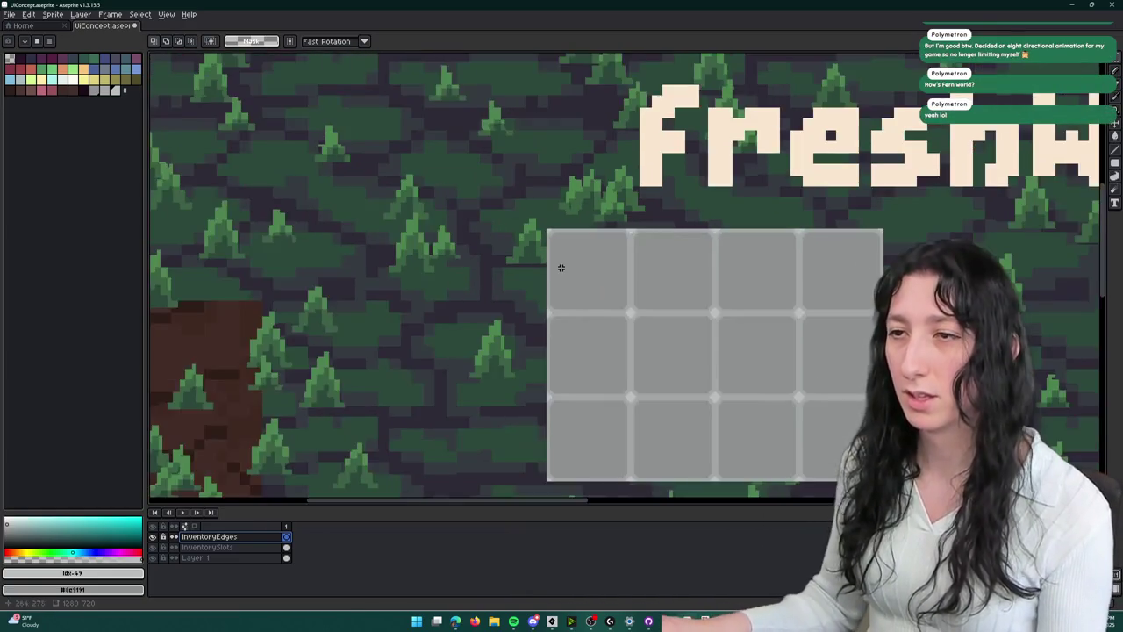
{"action": "left_click_drag", "start_coordinate": [559, 266], "coordinate": [532, 236]}
{"action": "scroll", "coordinate": [532, 236], "scroll_direction": "up", "scroll_amount": 4}
{"action": "left_click_drag", "start_coordinate": [534, 156], "coordinate": [474, 133]}
{"action": "scroll", "coordinate": [471, 113], "scroll_direction": "up", "scroll_amount": 2}
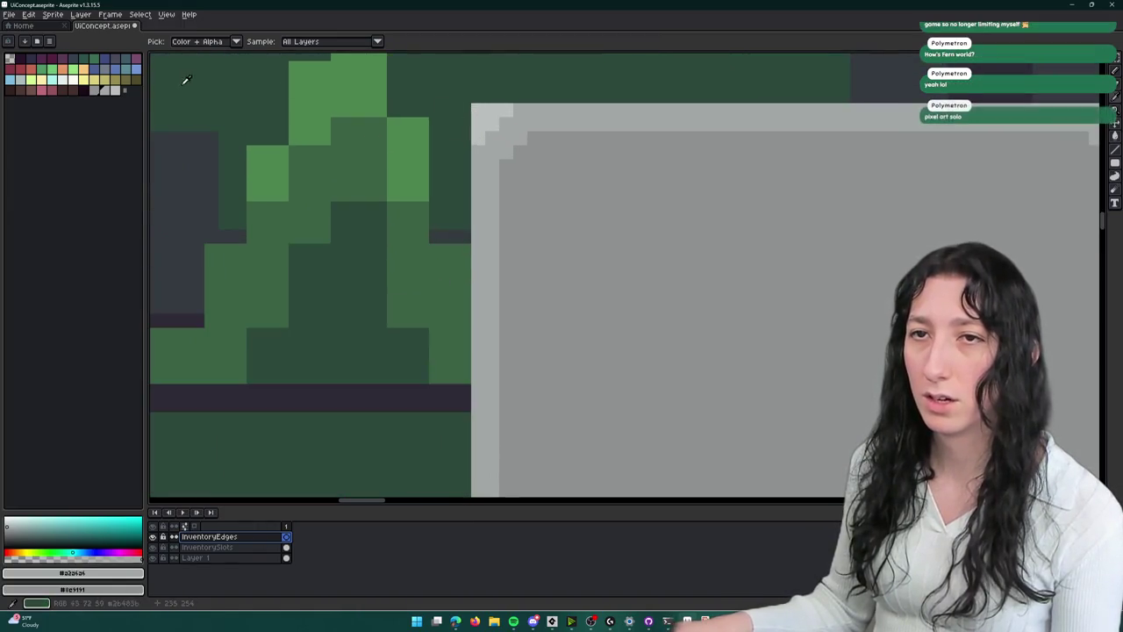
{"action": "left_click", "coordinate": [118, 91]}
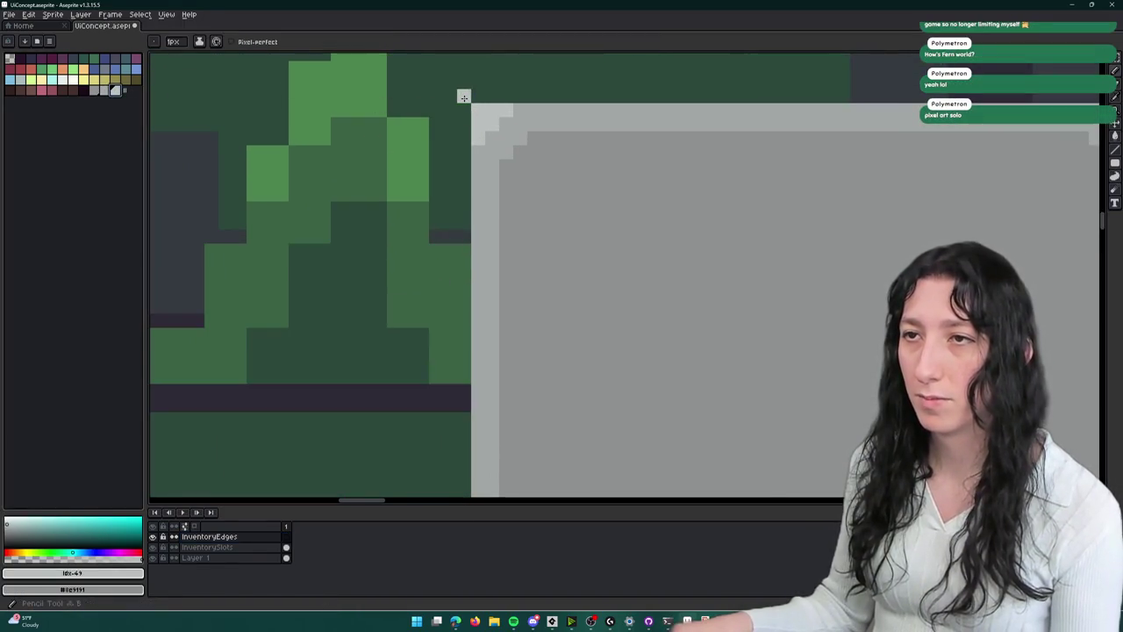
{"action": "scroll", "coordinate": [464, 96], "scroll_direction": "down", "scroll_amount": 3}
{"action": "scroll", "coordinate": [482, 123], "scroll_direction": "down", "scroll_amount": 1}
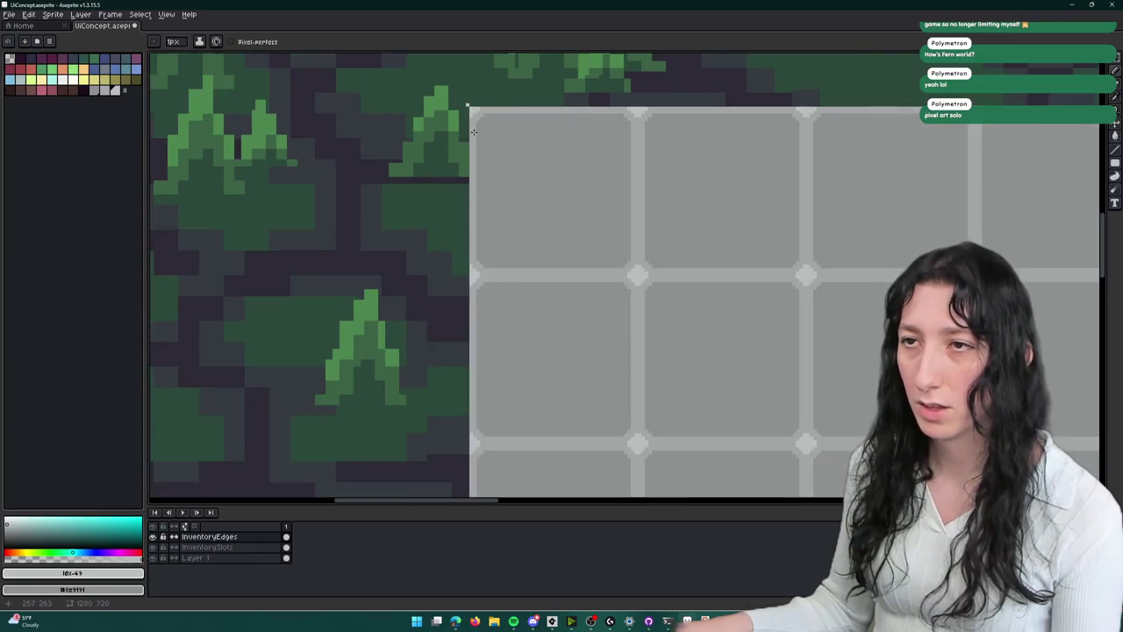
{"action": "scroll", "coordinate": [482, 123], "scroll_direction": "down", "scroll_amount": 2}
{"action": "left_click_drag", "start_coordinate": [354, 91], "coordinate": [455, 194]}
{"action": "key", "text": "m"}
{"action": "scroll", "coordinate": [455, 194], "scroll_direction": "down", "scroll_amount": 3}
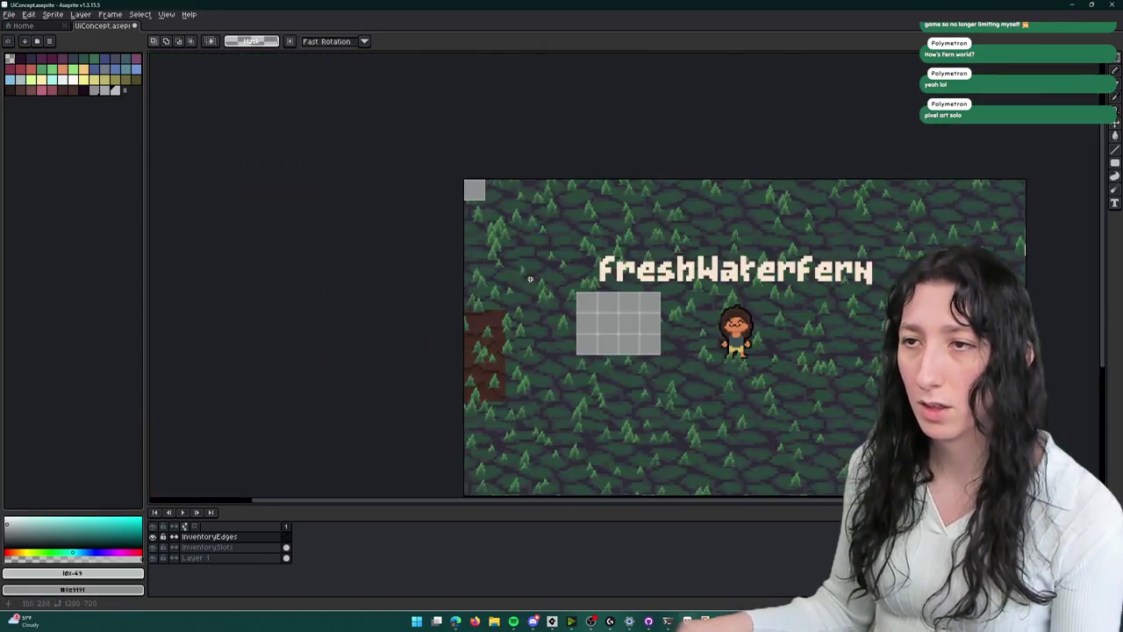
- On InventorySlots, copy the top-left grey square out onto the forest
{"action": "scroll", "coordinate": [491, 212], "scroll_direction": "up", "scroll_amount": 3}
{"action": "left_click_drag", "start_coordinate": [470, 130], "coordinate": [474, 169]}
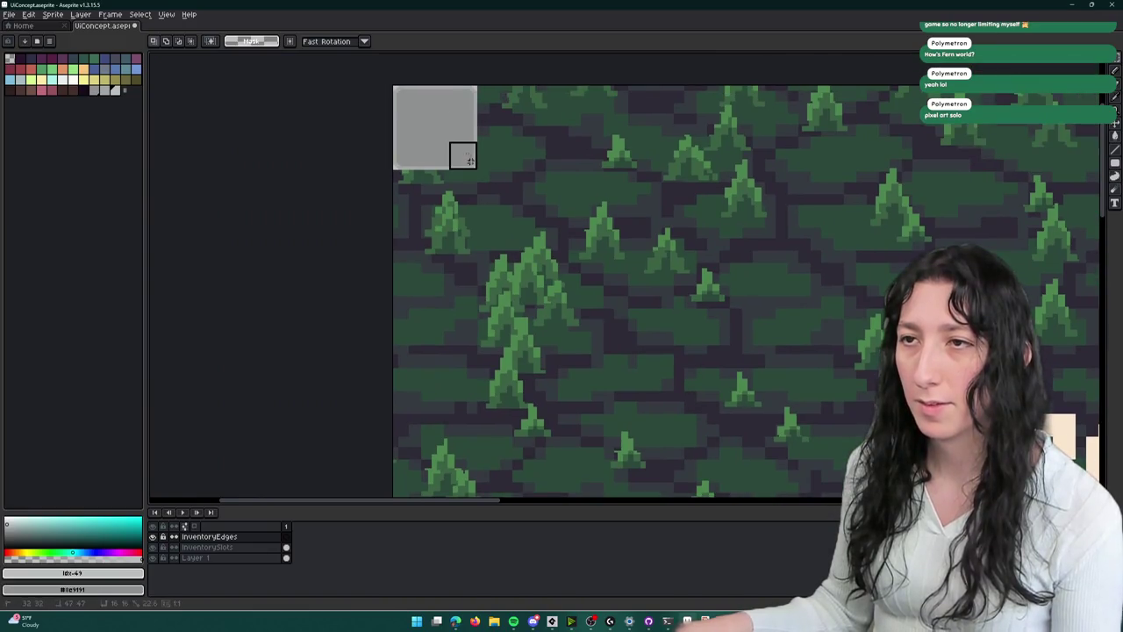
{"action": "left_click", "coordinate": [207, 547]}
{"action": "scroll", "coordinate": [441, 323], "scroll_direction": "down", "scroll_amount": 2}
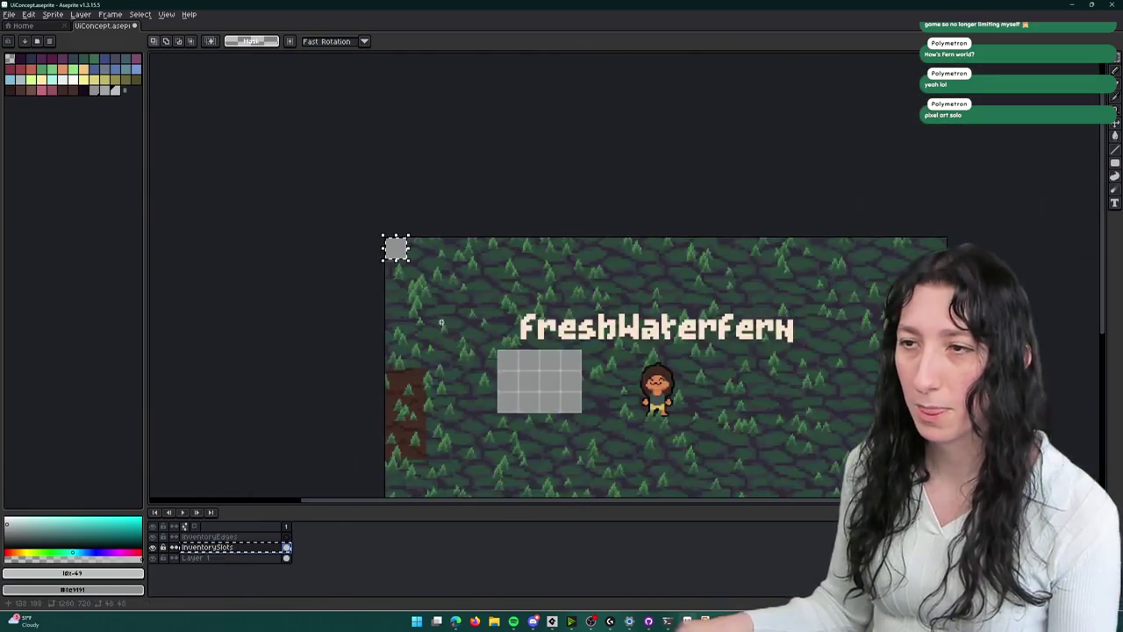
{"action": "scroll", "coordinate": [437, 330], "scroll_direction": "up", "scroll_amount": 2}
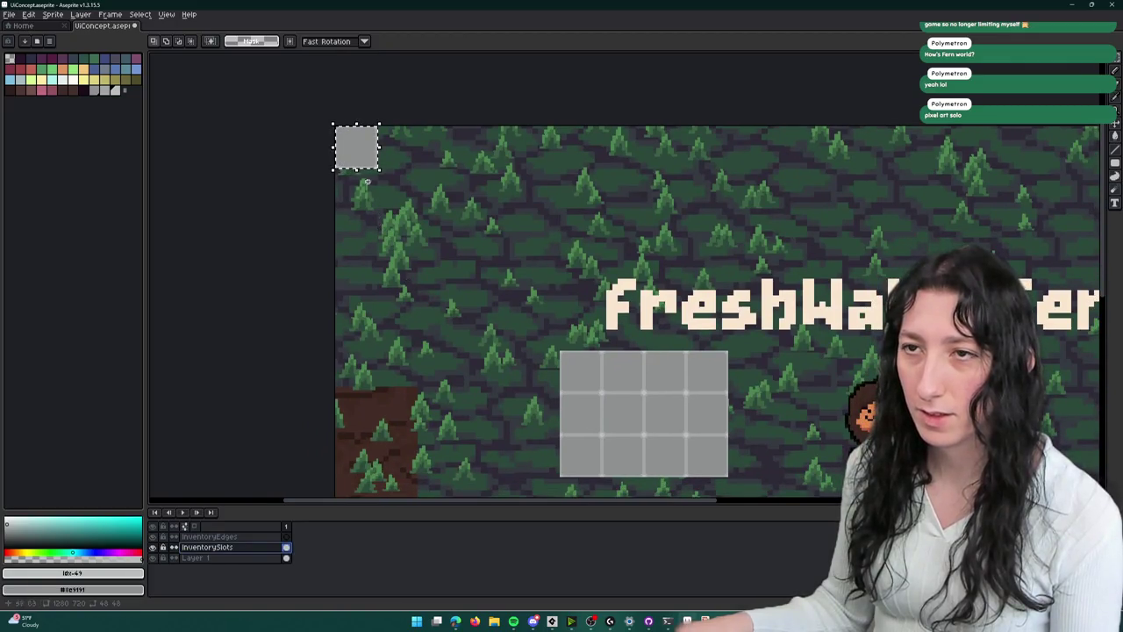
{"action": "left_click_drag", "start_coordinate": [367, 157], "coordinate": [530, 282]}
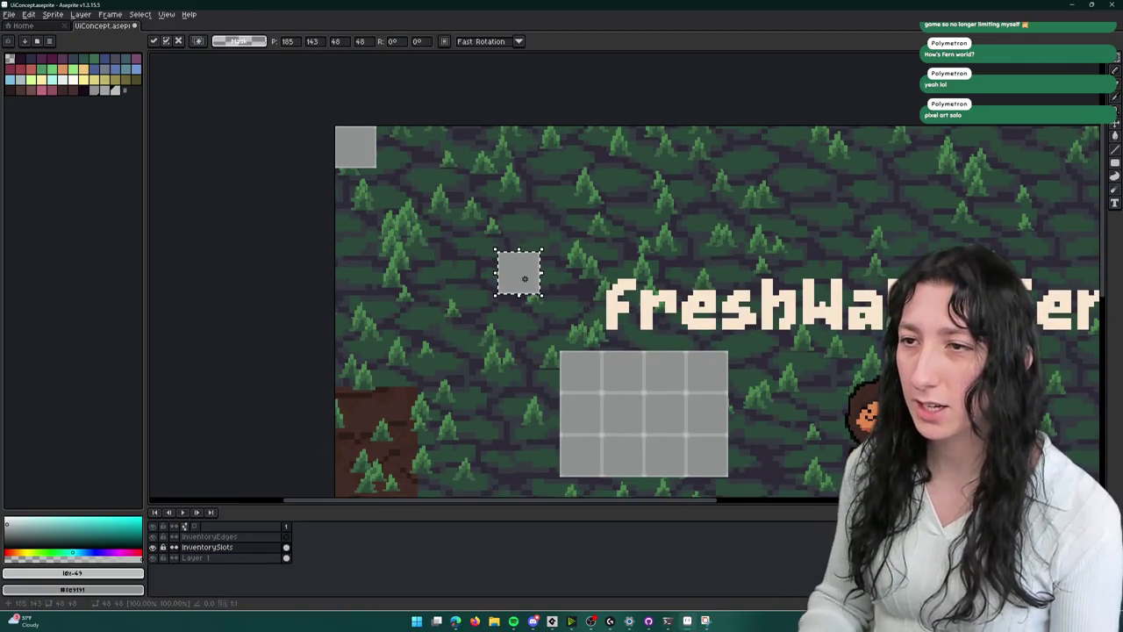
- Nudge the copied square with Shift+arrow keys and move it right toward the slot row
{"action": "key", "text": "shift+Down"}
{"action": "key", "text": "shift+Down"}
{"action": "key", "text": "shift+Down"}
{"action": "key", "text": "shift+Right"}
{"action": "key", "text": "shift+Right"}
{"action": "key", "text": "shift+Right"}
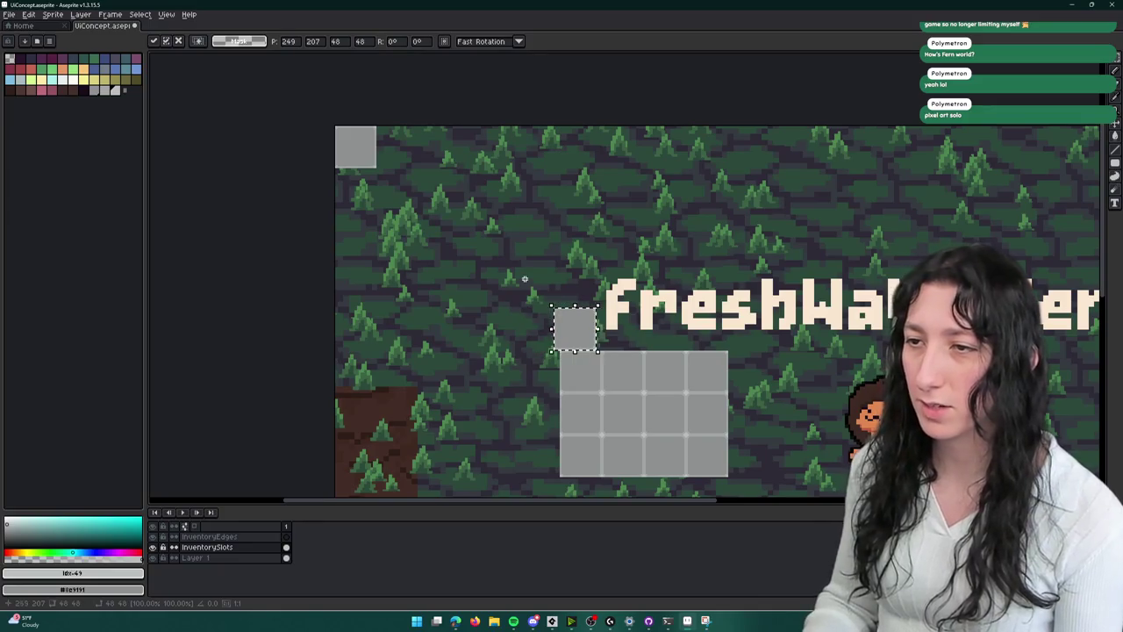
{"action": "key", "text": "shift+Left"}
{"action": "key", "text": "shift+Left"}
{"action": "key", "text": "shift+Left"}
{"action": "key", "text": "shift+Right"}
{"action": "scroll", "coordinate": [527, 290], "scroll_direction": "up", "scroll_amount": 3}
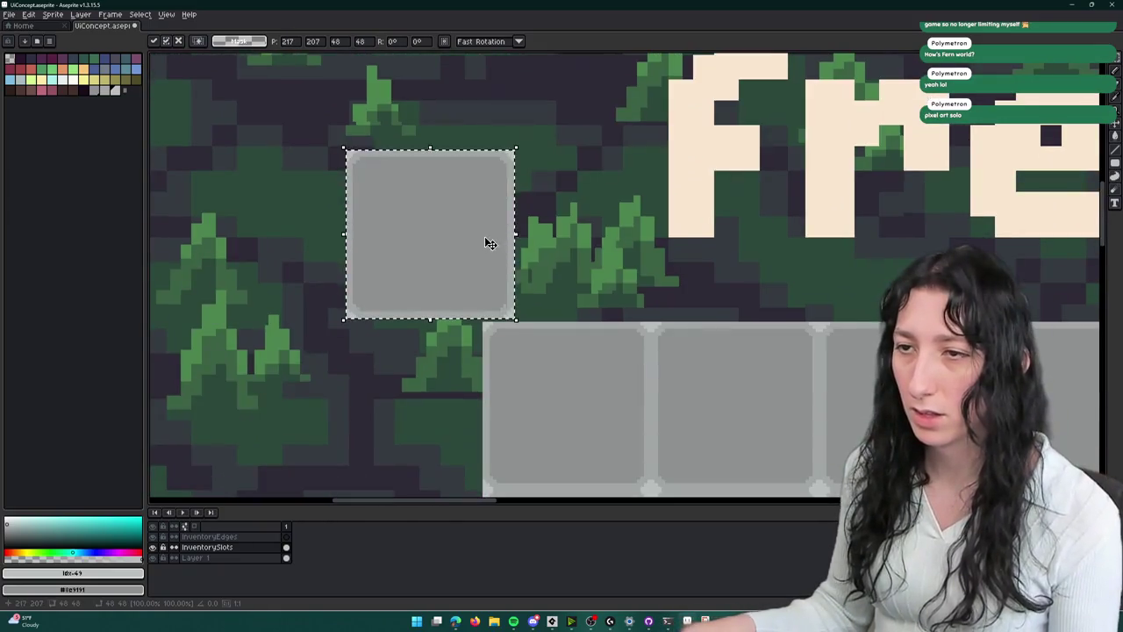
{"action": "left_click_drag", "start_coordinate": [490, 243], "coordinate": [626, 244]}
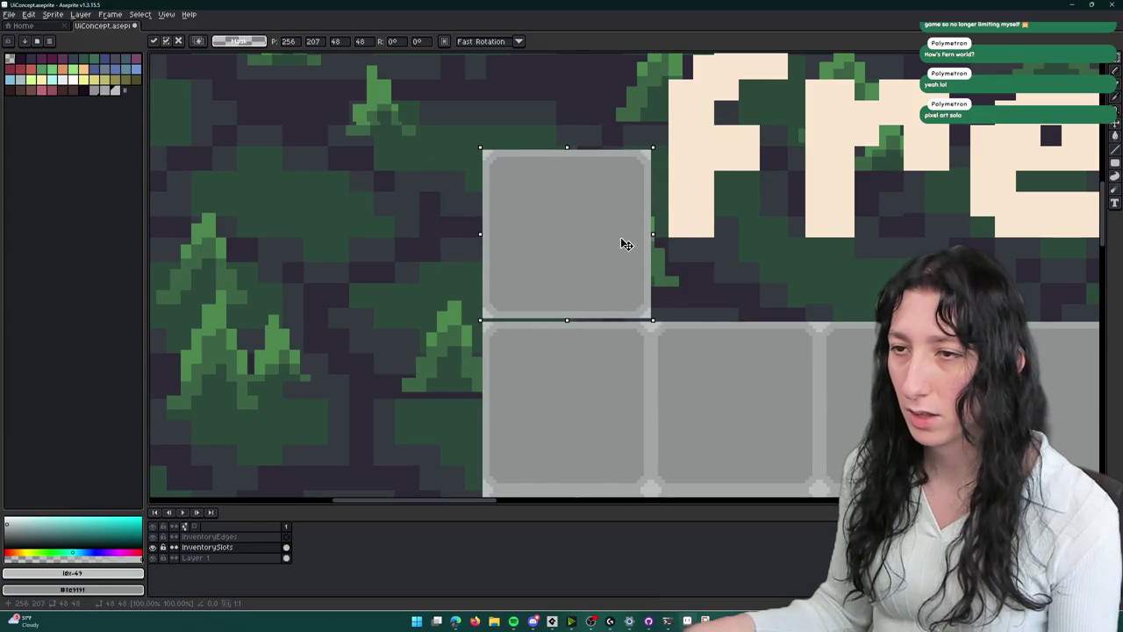
- Fine-tune the square above-left of the grid, commit it, then switch between the two layers
{"action": "key", "text": "Down"}
{"action": "scroll", "coordinate": [621, 247], "scroll_direction": "down", "scroll_amount": 2}
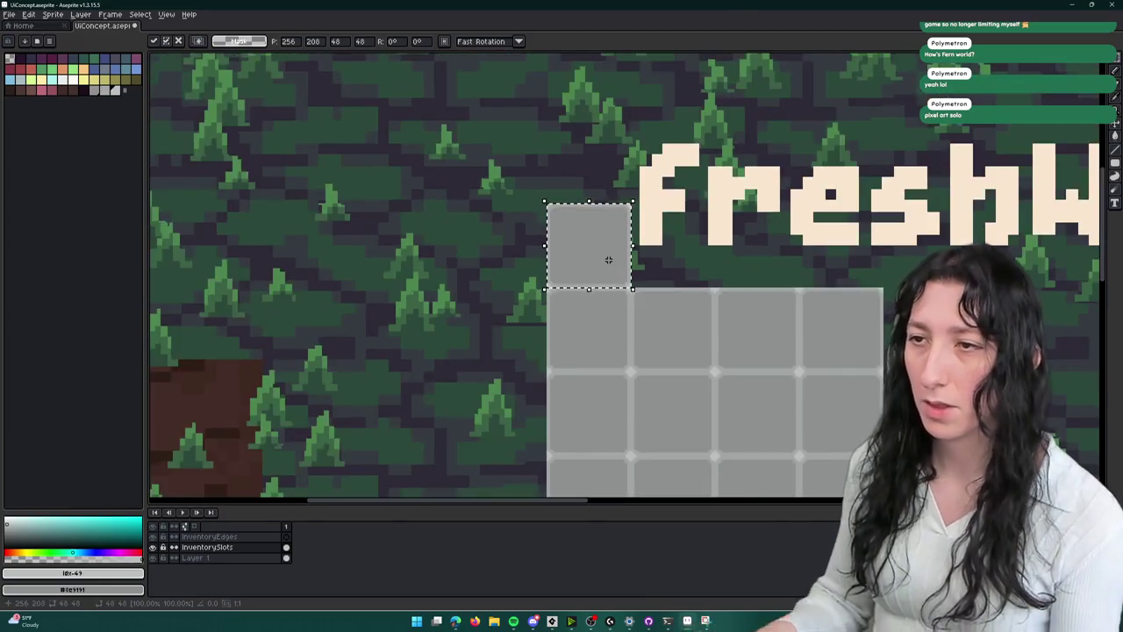
{"action": "key", "text": "shift+Left"}
{"action": "key", "text": "shift+Left"}
{"action": "key", "text": "shift+Left"}
{"action": "key", "text": "shift+Left"}
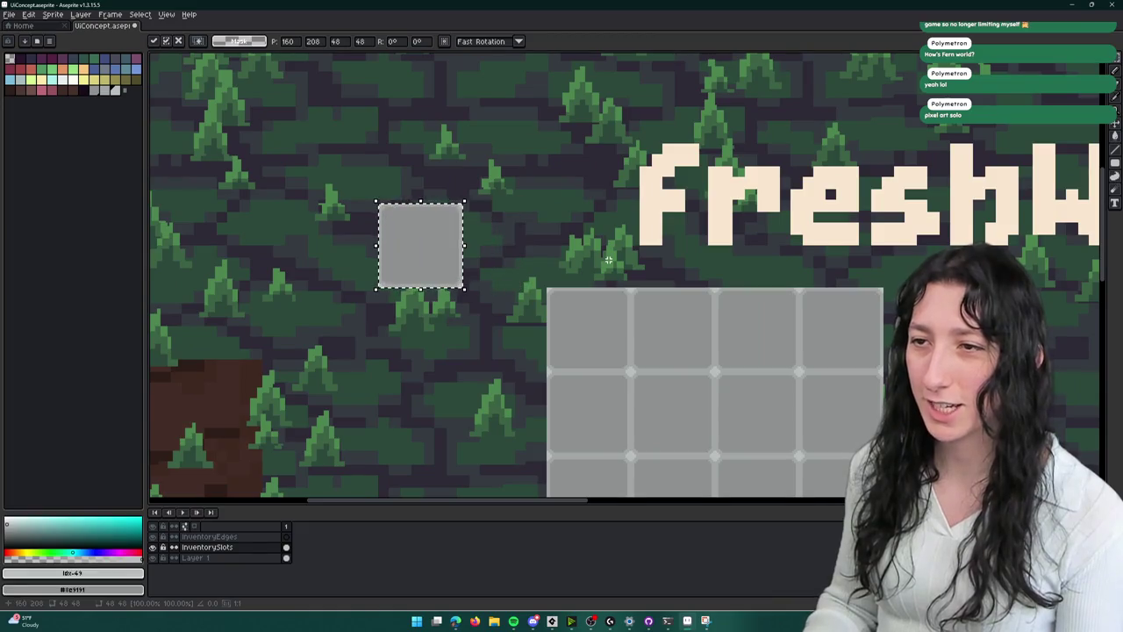
{"action": "key", "text": "shift+Up"}
{"action": "key", "text": "shift+Up"}
{"action": "key", "text": "shift+Up"}
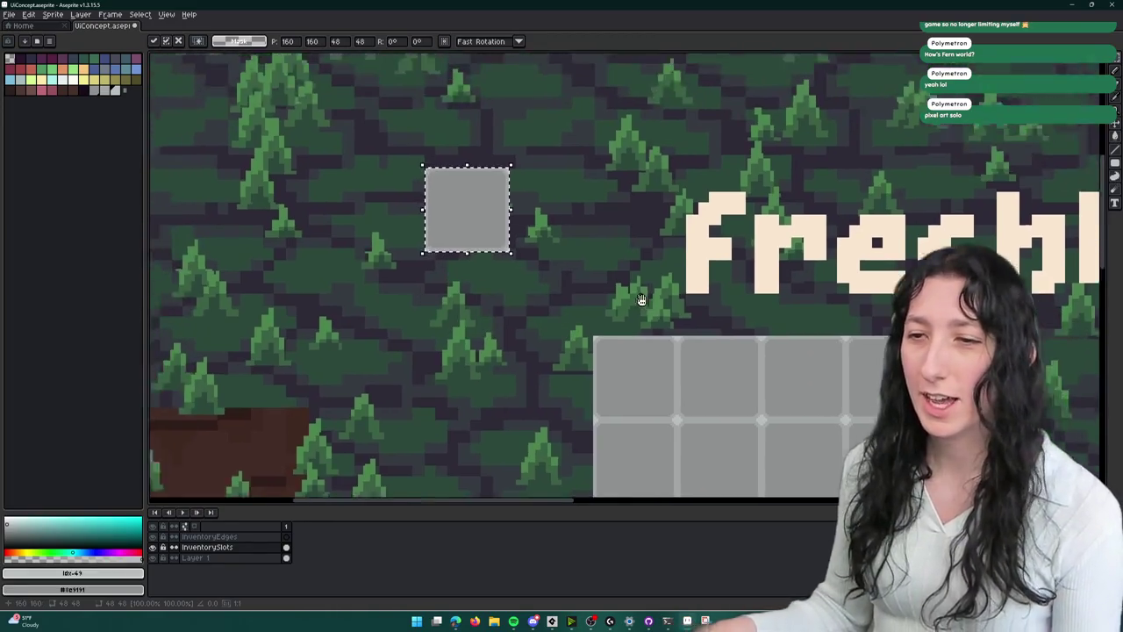
{"action": "scroll", "coordinate": [639, 296], "scroll_direction": "down", "scroll_amount": 2}
{"action": "key", "text": "ctrl+d"}
{"action": "left_click", "coordinate": [258, 536]}
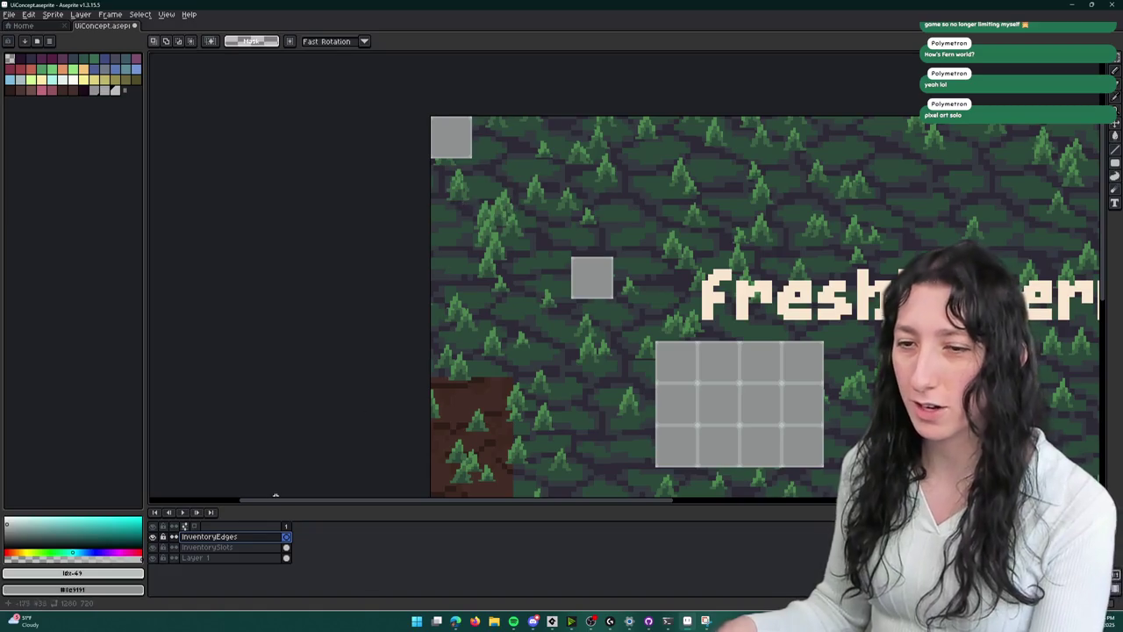
{"action": "left_click", "coordinate": [237, 547]}
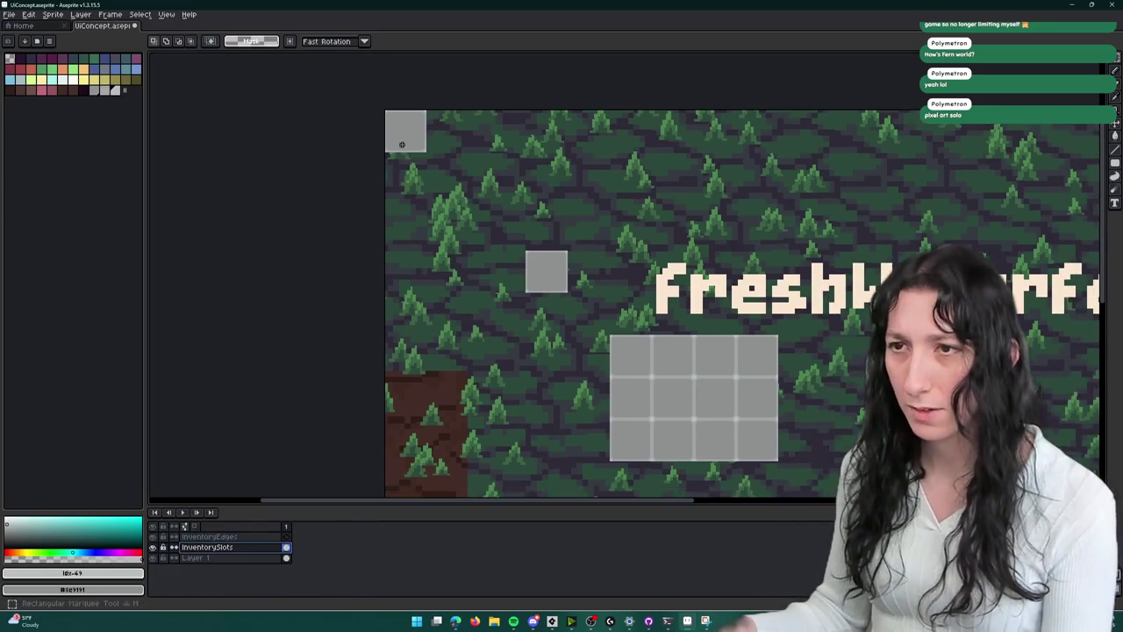
- Shift the single grey square two pixels up and left on InventorySlots
{"action": "key", "text": "ctrl+shift+d"}
{"action": "key", "text": "ctrl+d"}
{"action": "left_click", "coordinate": [254, 536]}
{"action": "scroll", "coordinate": [602, 271], "scroll_direction": "up", "scroll_amount": 3}
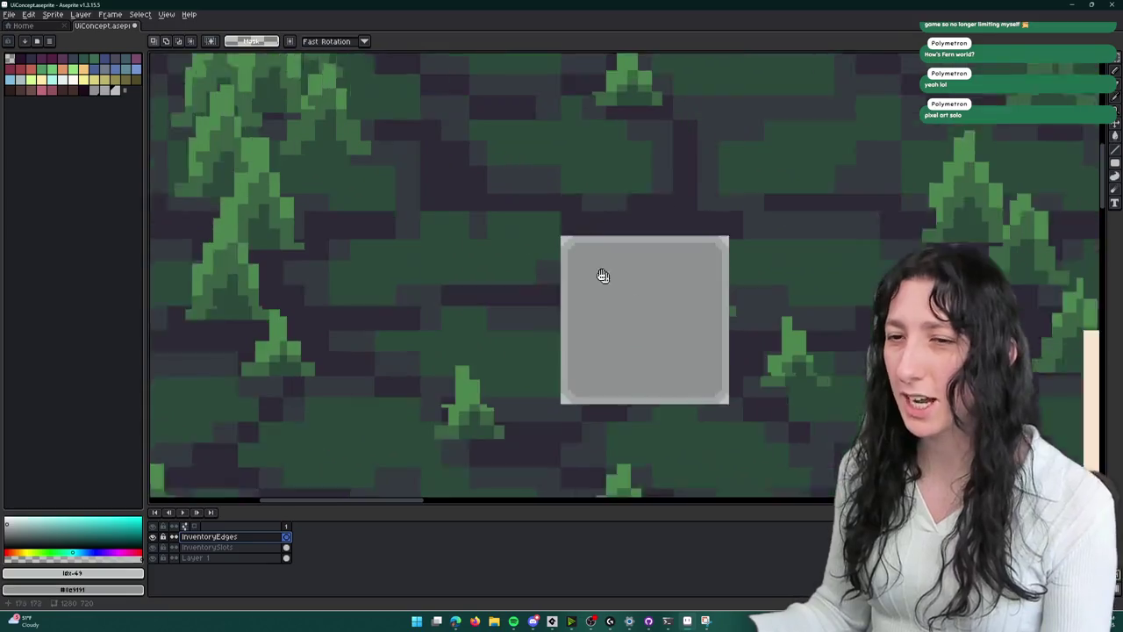
{"action": "left_click", "coordinate": [253, 547]}
{"action": "mouse_move", "coordinate": [505, 210]}
{"action": "left_mouse_down"}
{"action": "mouse_move", "coordinate": [614, 346]}
{"action": "mouse_move", "coordinate": [770, 468]}
{"action": "left_mouse_up"}
{"action": "key", "text": "Left"}
{"action": "key", "text": "Up"}
{"action": "key", "text": "Up"}
{"action": "key", "text": "Left"}
{"action": "key", "text": "Left"}
{"action": "key", "text": "Up"}
{"action": "key", "text": "ctrl+d"}
- On InventoryEdges, pencil light lines along the square's bottom edge and down its bottom-left corner
{"action": "left_click", "coordinate": [251, 538]}
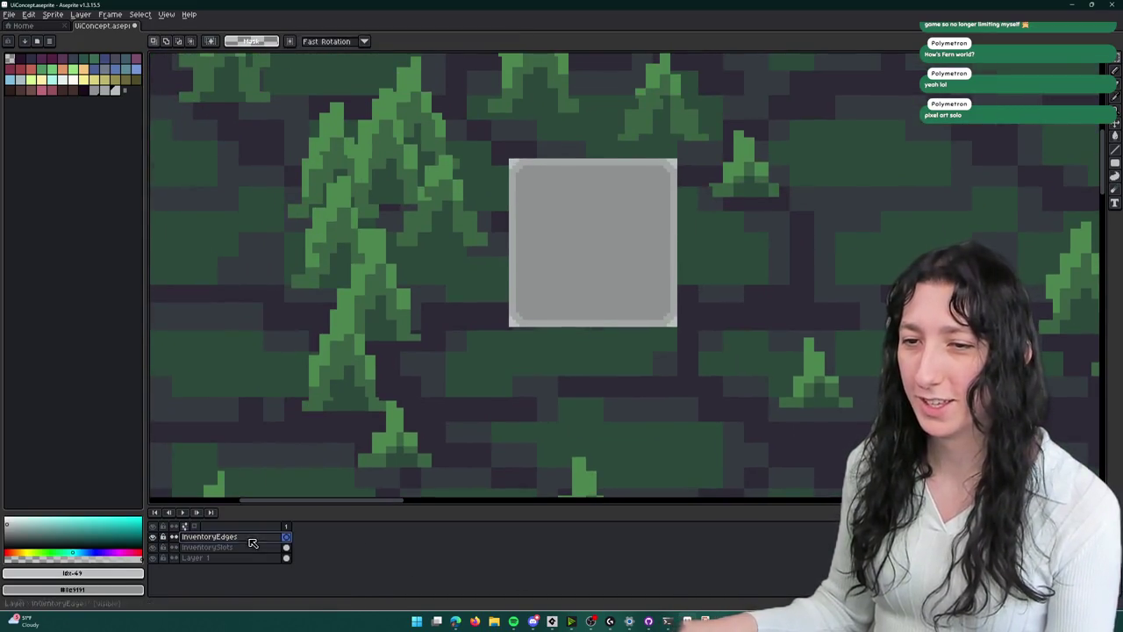
{"action": "scroll", "coordinate": [459, 298], "scroll_direction": "up", "scroll_amount": 5}
{"action": "key", "text": "b"}
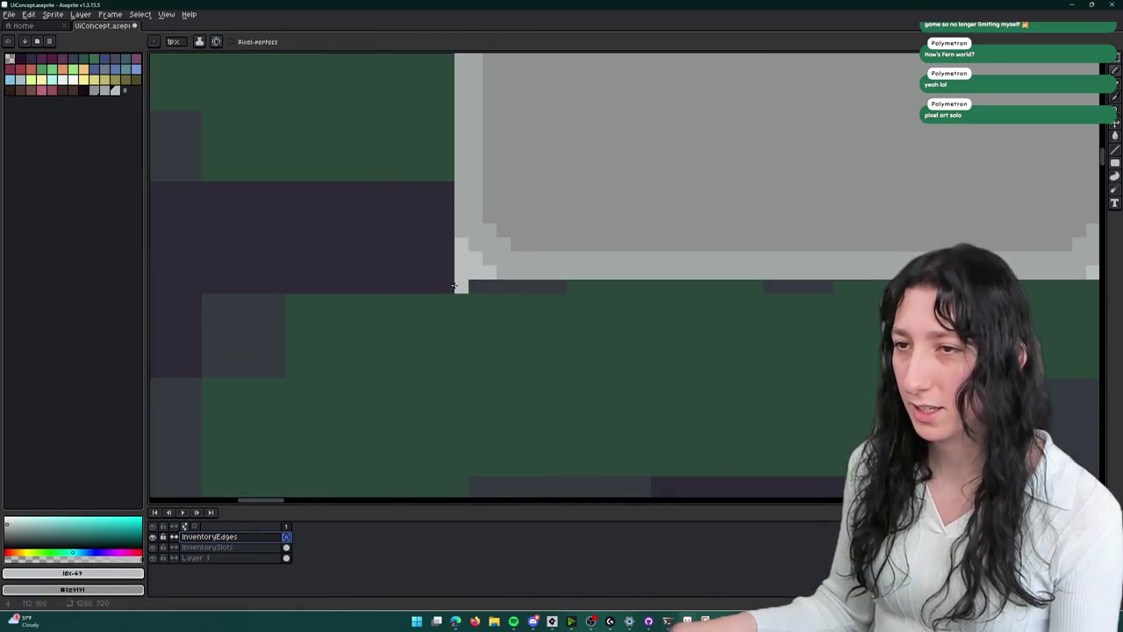
{"action": "scroll", "coordinate": [451, 289], "scroll_direction": "down", "scroll_amount": 2}
{"action": "mouse_move", "coordinate": [448, 283]}
{"action": "left_mouse_down"}
{"action": "mouse_move", "coordinate": [334, 283]}
{"action": "mouse_move", "coordinate": [681, 285]}
{"action": "left_mouse_up"}
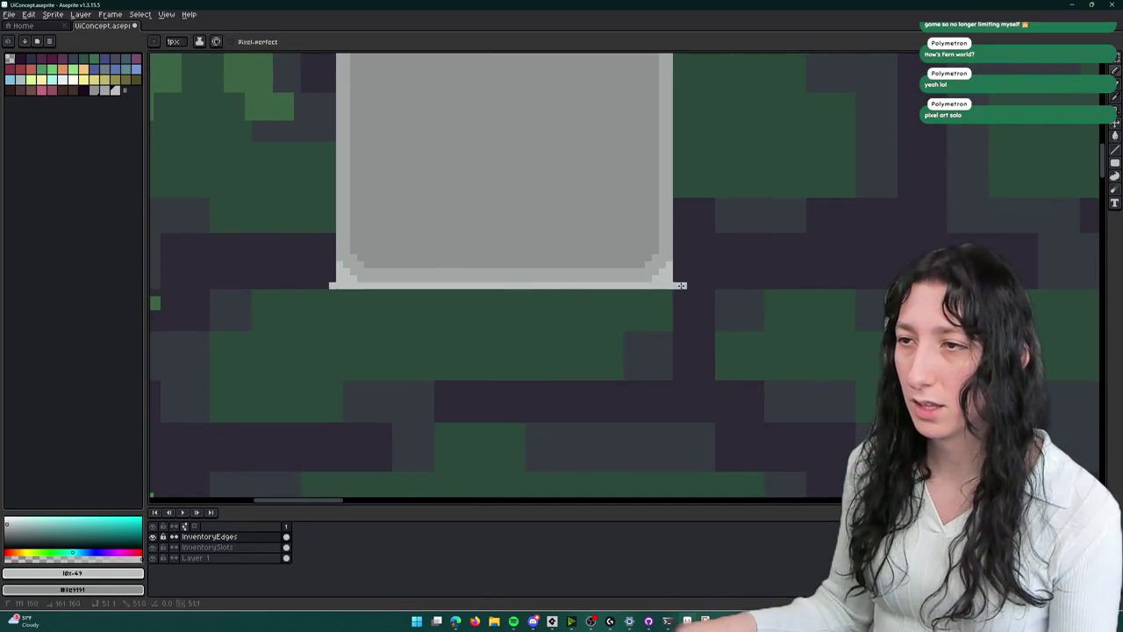
{"action": "mouse_move", "coordinate": [318, 293]}
{"action": "left_mouse_down"}
{"action": "mouse_move", "coordinate": [439, 267]}
{"action": "mouse_move", "coordinate": [449, 383]}
{"action": "left_mouse_up"}
- Draw the bottom-left corner piece: light pixels plus a medium-grey (colour 9) diagonal staircase
{"action": "key", "text": "m"}
{"action": "left_click_drag", "start_coordinate": [451, 264], "coordinate": [346, 371]}
{"action": "scroll", "coordinate": [448, 272], "scroll_direction": "up", "scroll_amount": 2}
{"action": "key", "text": "b"}
{"action": "mouse_move", "coordinate": [448, 271]}
{"action": "left_mouse_down"}
{"action": "mouse_move", "coordinate": [452, 288]}
{"action": "mouse_move", "coordinate": [432, 261]}
{"action": "left_mouse_up"}
{"action": "scroll", "coordinate": [444, 270], "scroll_direction": "down", "scroll_amount": 3}
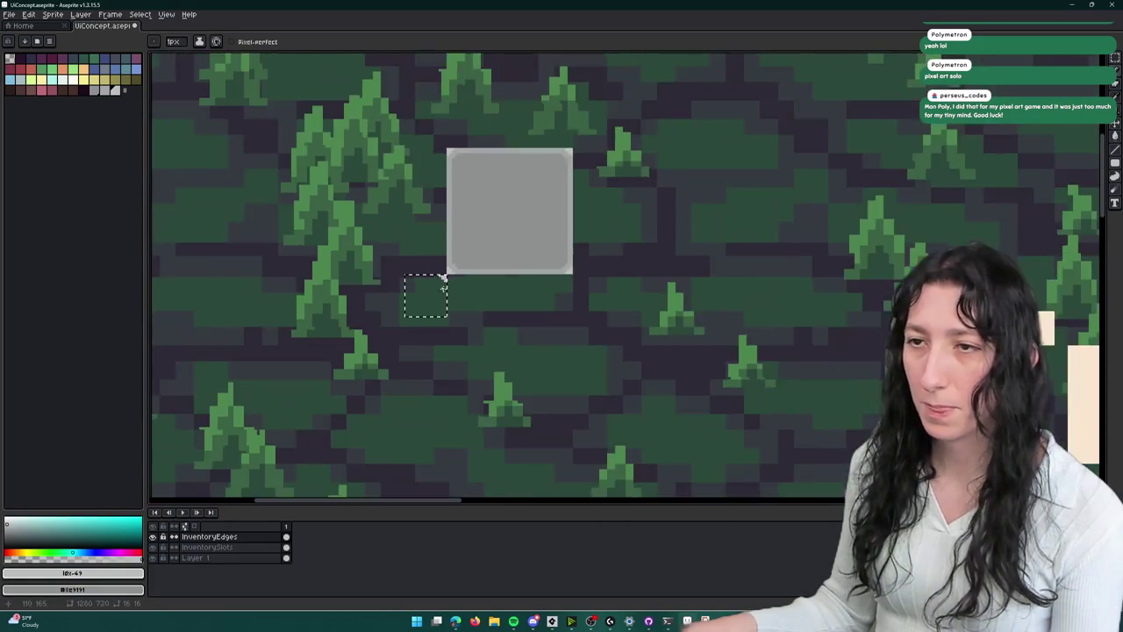
{"action": "scroll", "coordinate": [445, 271], "scroll_direction": "up", "scroll_amount": 2}
{"action": "scroll", "coordinate": [445, 272], "scroll_direction": "down", "scroll_amount": 2}
{"action": "scroll", "coordinate": [443, 274], "scroll_direction": "up", "scroll_amount": 2}
{"action": "scroll", "coordinate": [443, 273], "scroll_direction": "up", "scroll_amount": 2}
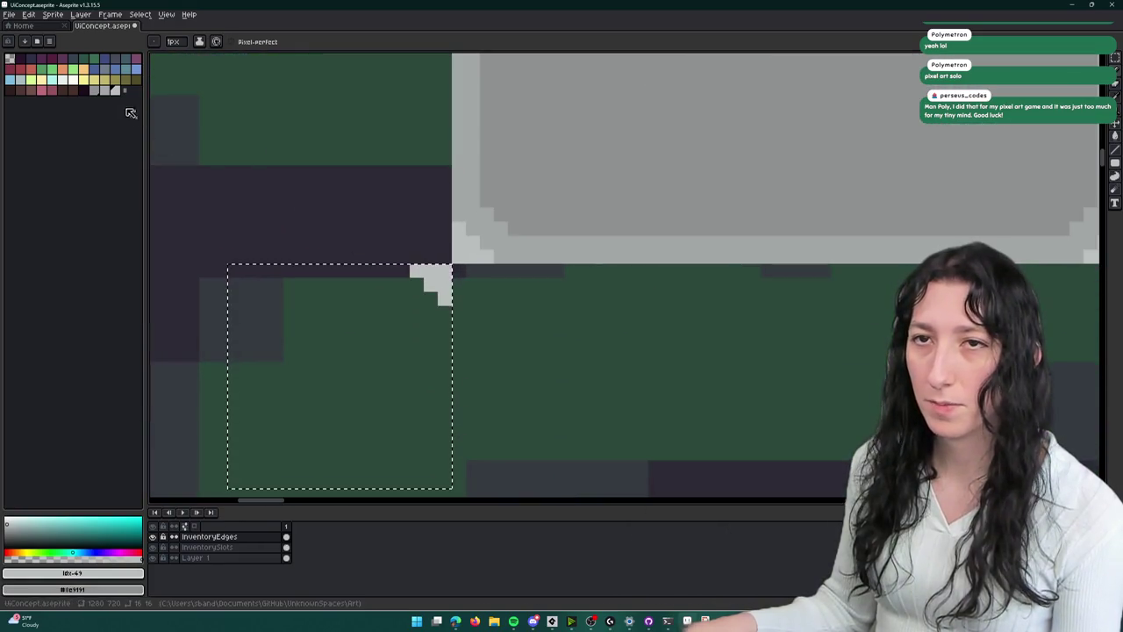
{"action": "scroll", "coordinate": [420, 288], "scroll_direction": "up", "scroll_amount": 1}
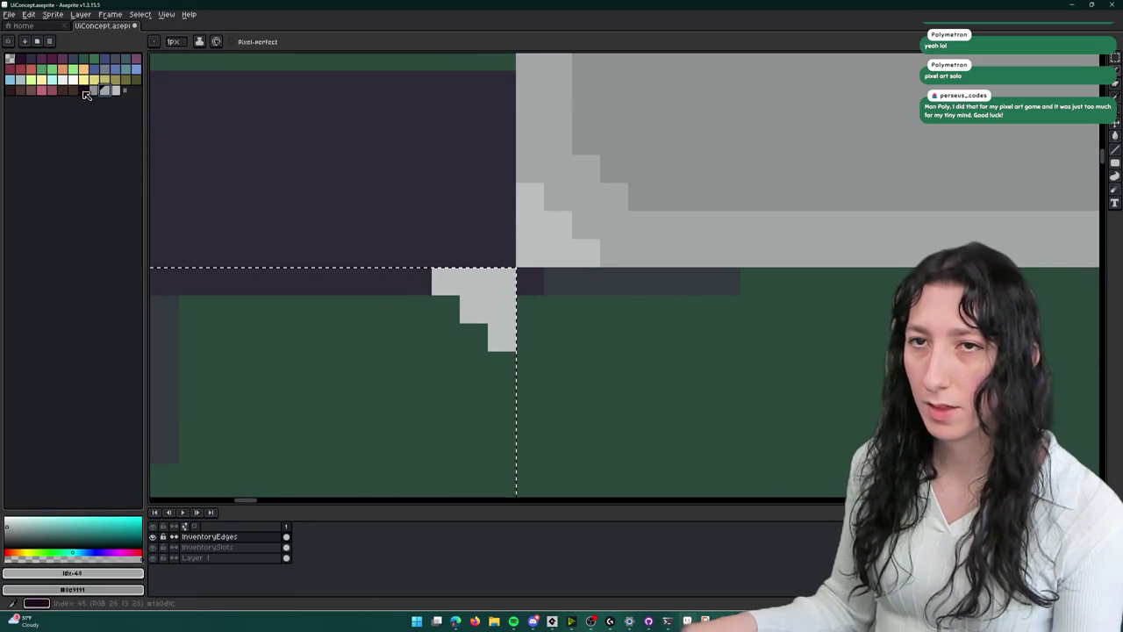
{"action": "key", "text": "9"}
{"action": "mouse_move", "coordinate": [414, 281]}
{"action": "left_mouse_down"}
{"action": "mouse_move", "coordinate": [499, 365]}
{"action": "mouse_move", "coordinate": [380, 283]}
{"action": "left_mouse_up"}
{"action": "scroll", "coordinate": [402, 309], "scroll_direction": "down", "scroll_amount": 2}
{"action": "scroll", "coordinate": [402, 309], "scroll_direction": "down", "scroll_amount": 2}
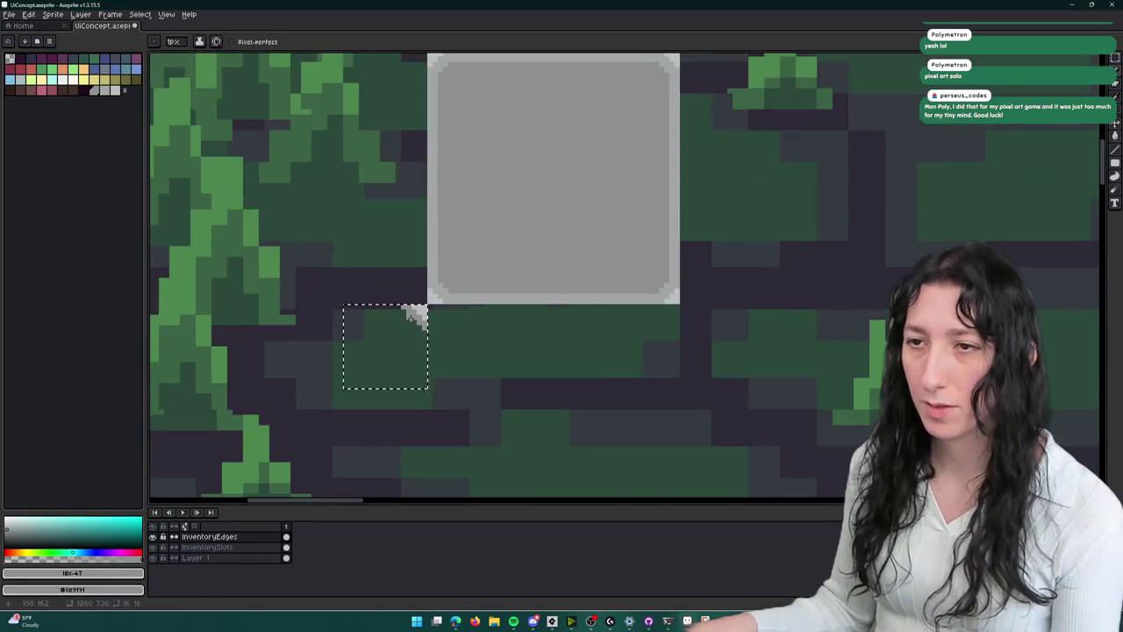
- Copy the corner piece to the bottom-right, then copy the bottom corner strip above the square
{"action": "key", "text": "m"}
{"action": "left_click", "coordinate": [411, 307]}
{"action": "scroll", "coordinate": [411, 308], "scroll_direction": "up", "scroll_amount": 2}
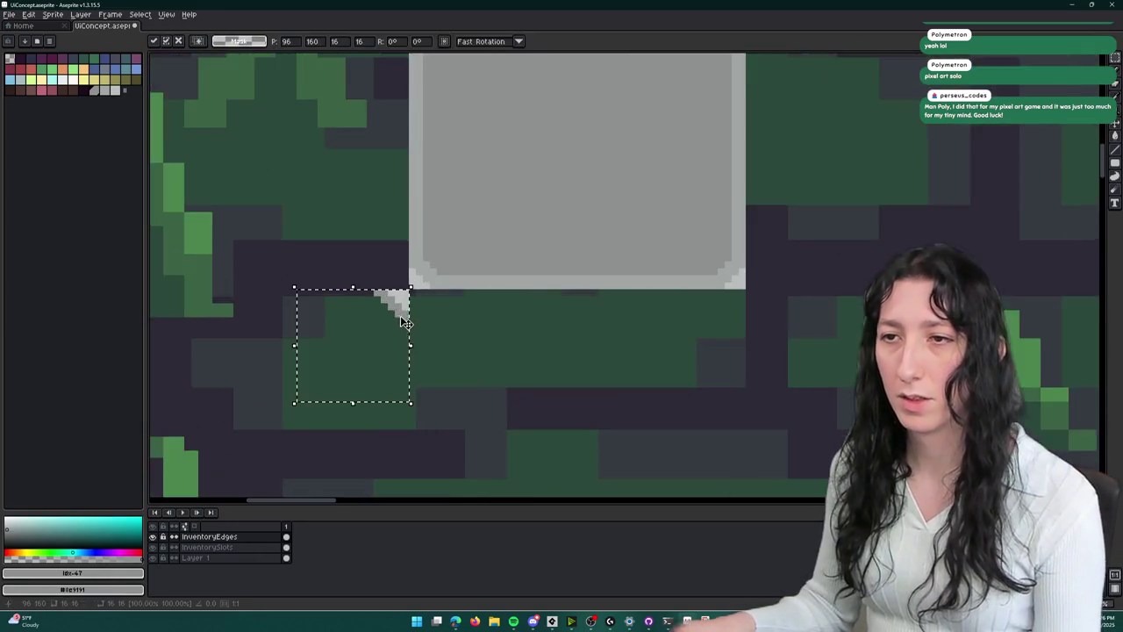
{"action": "left_click_drag", "start_coordinate": [412, 309], "coordinate": [341, 349]}
{"action": "mouse_move", "coordinate": [254, 356]}
{"action": "left_mouse_down"}
{"action": "mouse_move", "coordinate": [717, 356]}
{"action": "mouse_move", "coordinate": [708, 355]}
{"action": "left_mouse_up"}
{"action": "left_click", "coordinate": [250, 326]}
{"action": "left_click_drag", "start_coordinate": [213, 326], "coordinate": [770, 431]}
{"action": "scroll", "coordinate": [652, 431], "scroll_direction": "down", "scroll_amount": 2}
{"action": "mouse_move", "coordinate": [634, 408]}
{"action": "left_mouse_down"}
{"action": "mouse_move", "coordinate": [622, 135]}
{"action": "mouse_move", "coordinate": [607, 145]}
{"action": "left_mouse_up"}
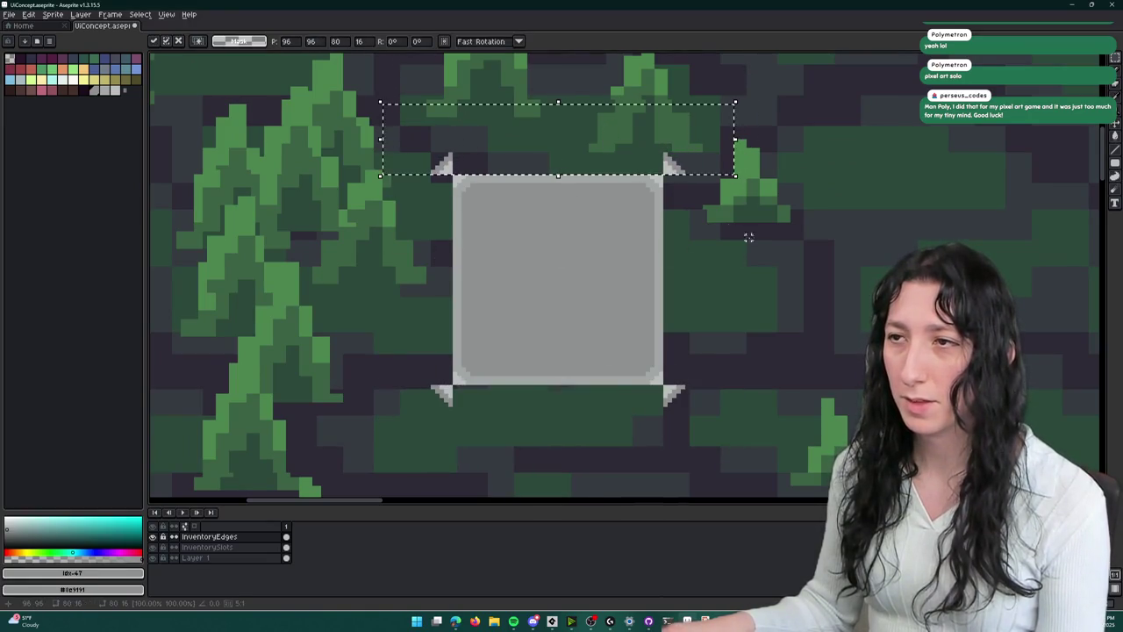
{"action": "left_click", "coordinate": [660, 247]}
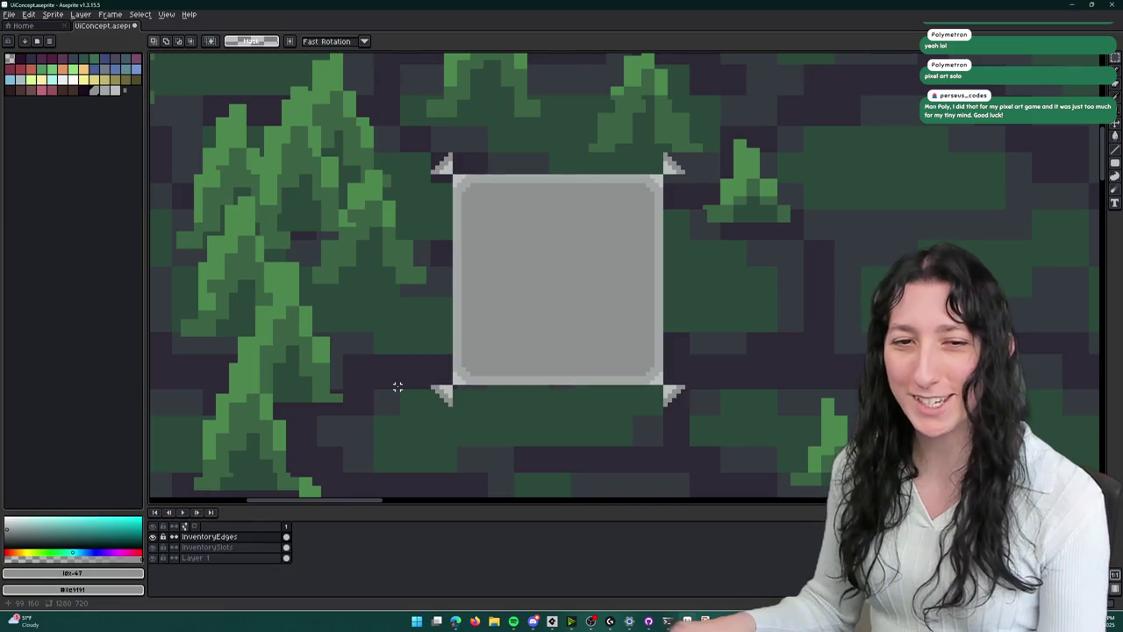
{"action": "scroll", "coordinate": [464, 176], "scroll_direction": "up", "scroll_amount": 2}
- Pick the light edge grey from the border and try fills on the left edge, undoing canvas-wide fills
{"action": "key", "text": "i"}
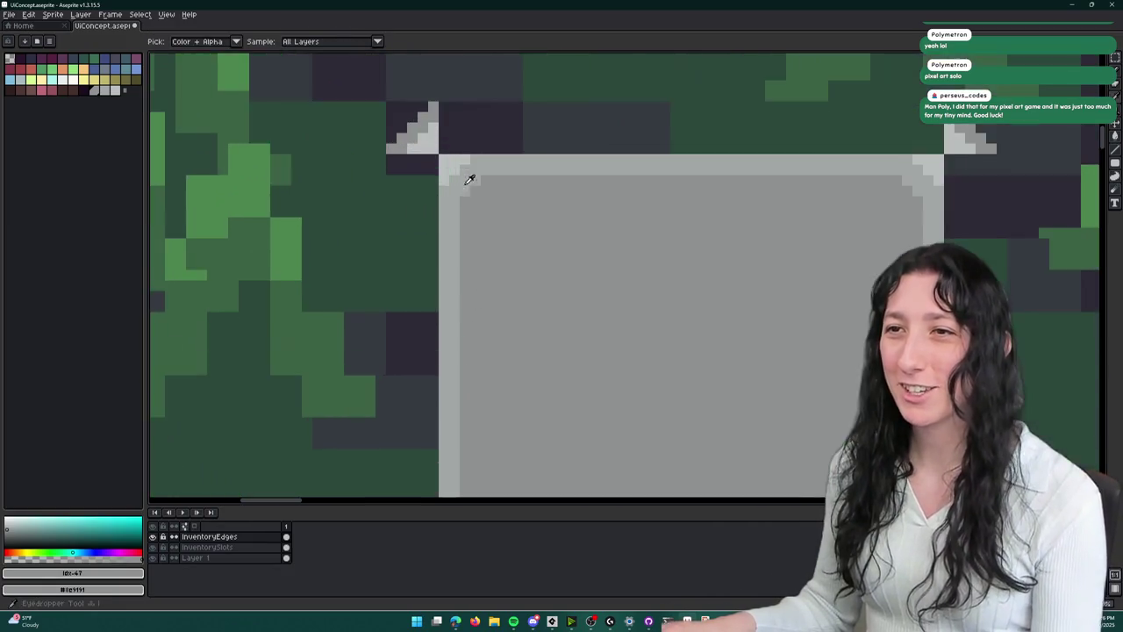
{"action": "left_click", "coordinate": [432, 143]}
{"action": "key", "text": "b"}
{"action": "scroll", "coordinate": [408, 167], "scroll_direction": "down", "scroll_amount": 2}
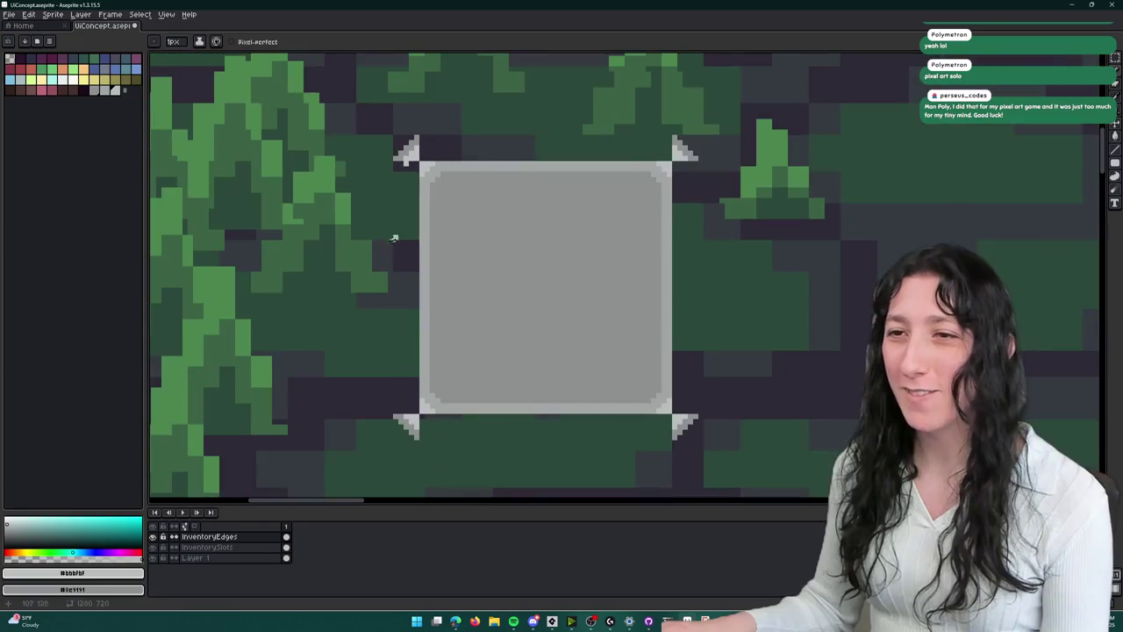
{"action": "scroll", "coordinate": [407, 400], "scroll_direction": "up", "scroll_amount": 2}
{"action": "left_click", "coordinate": [404, 416], "text": "shift"}
{"action": "key", "text": "g"}
{"action": "left_click", "coordinate": [418, 406]}
{"action": "key", "text": "ctrl+z"}
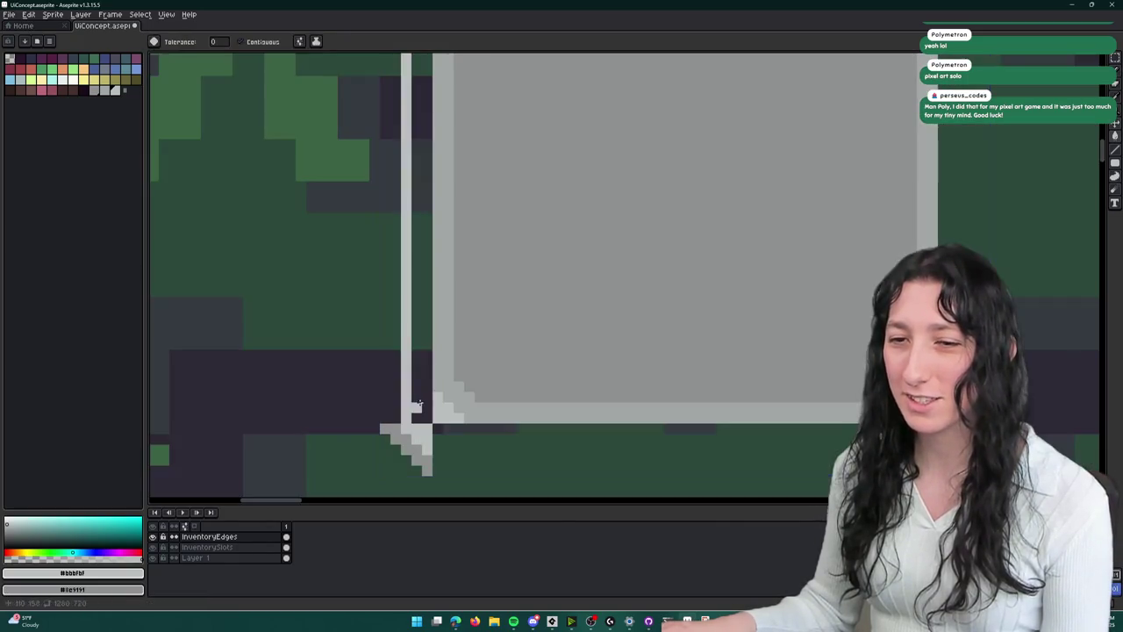
{"action": "left_click", "coordinate": [418, 412]}
{"action": "key", "text": "ctrl+z"}
{"action": "key", "text": "b"}
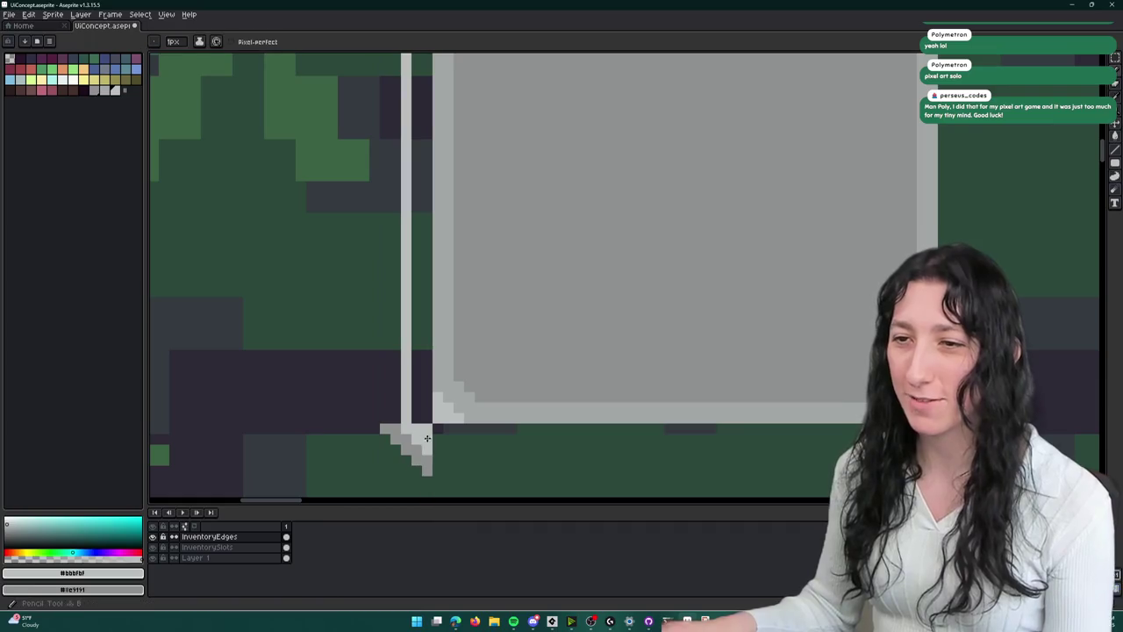
{"action": "scroll", "coordinate": [427, 417], "scroll_direction": "down", "scroll_amount": 2}
{"action": "scroll", "coordinate": [408, 246], "scroll_direction": "up", "scroll_amount": 2}
- Make the slot's dark left edge column light grey with pencil and fill
{"action": "left_click", "coordinate": [411, 243], "text": "shift"}
{"action": "key", "text": "g"}
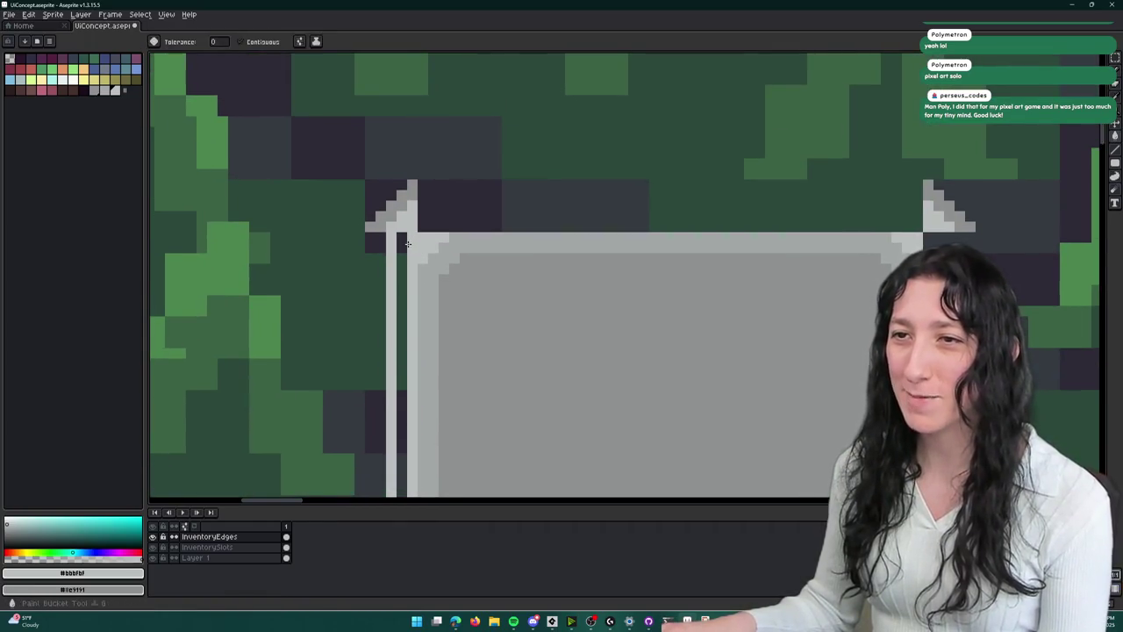
{"action": "left_click", "coordinate": [404, 244]}
{"action": "scroll", "coordinate": [404, 244], "scroll_direction": "down", "scroll_amount": 3}
{"action": "scroll", "coordinate": [386, 439], "scroll_direction": "up", "scroll_amount": 2}
{"action": "key", "text": "b"}
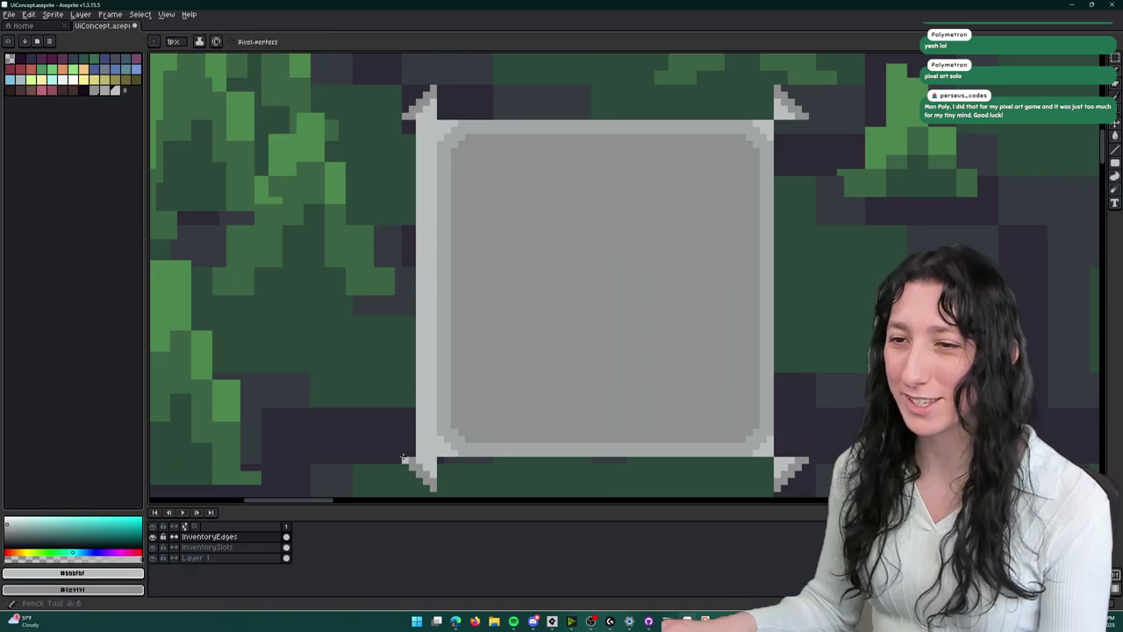
{"action": "left_click", "coordinate": [412, 124], "text": "shift"}
- Copy the left edge column to the slot's right side, mirrored horizontally
{"action": "key", "text": "m"}
{"action": "mouse_move", "coordinate": [432, 123]}
{"action": "left_mouse_down"}
{"action": "mouse_move", "coordinate": [401, 338]}
{"action": "mouse_move", "coordinate": [401, 462]}
{"action": "mouse_move", "coordinate": [401, 452]}
{"action": "left_mouse_up"}
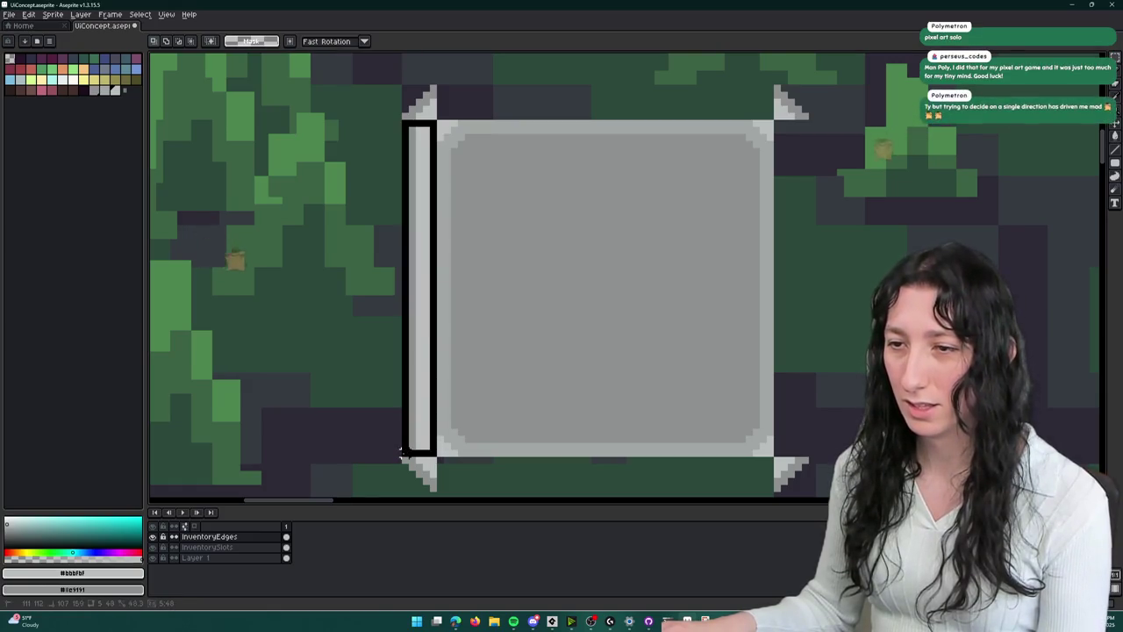
{"action": "scroll", "coordinate": [512, 406], "scroll_direction": "right", "scroll_amount": 2}
{"action": "key", "text": "ctrl+t"}
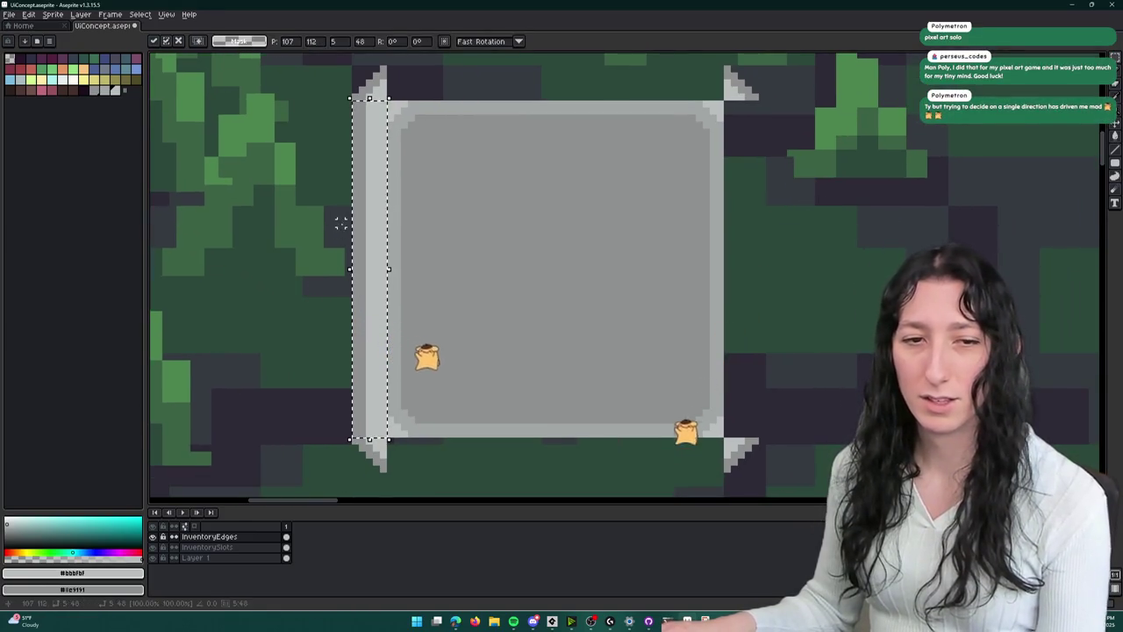
{"action": "mouse_move", "coordinate": [363, 203]}
{"action": "left_mouse_down"}
{"action": "mouse_move", "coordinate": [808, 203]}
{"action": "mouse_move", "coordinate": [714, 203]}
{"action": "left_mouse_up"}
{"action": "key", "text": "shift+h"}
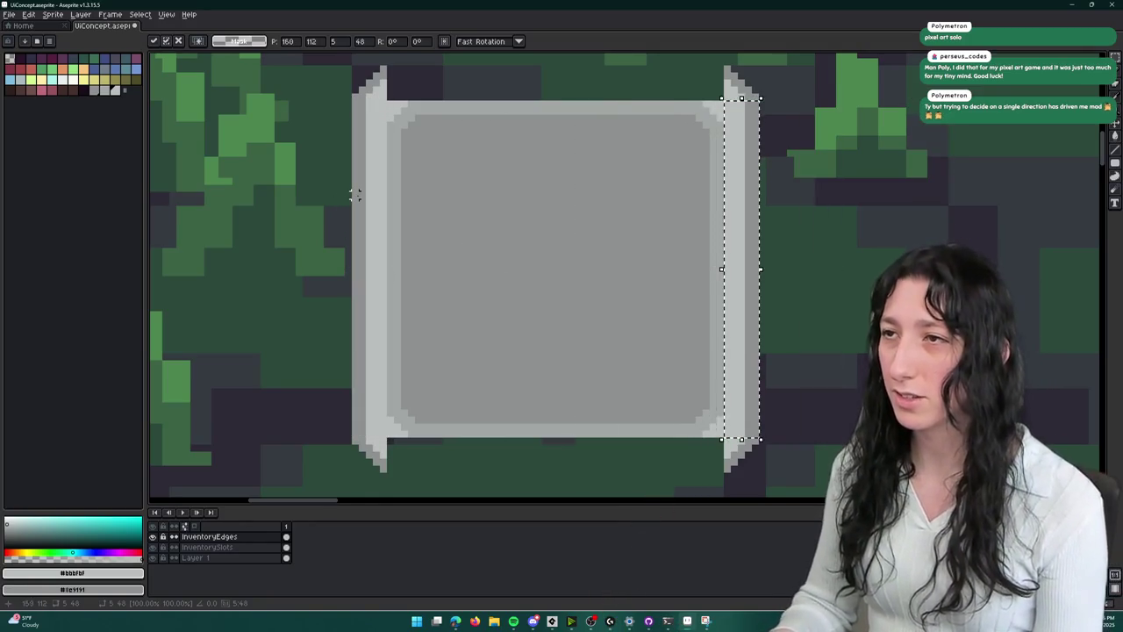
{"action": "key", "text": "Return"}
- Rotate the left edge strip into a horizontal bar and fit it along the slot's bottom edge
{"action": "scroll", "coordinate": [468, 193], "scroll_direction": "down", "scroll_amount": 1}
{"action": "scroll", "coordinate": [469, 194], "scroll_direction": "down", "scroll_amount": 1}
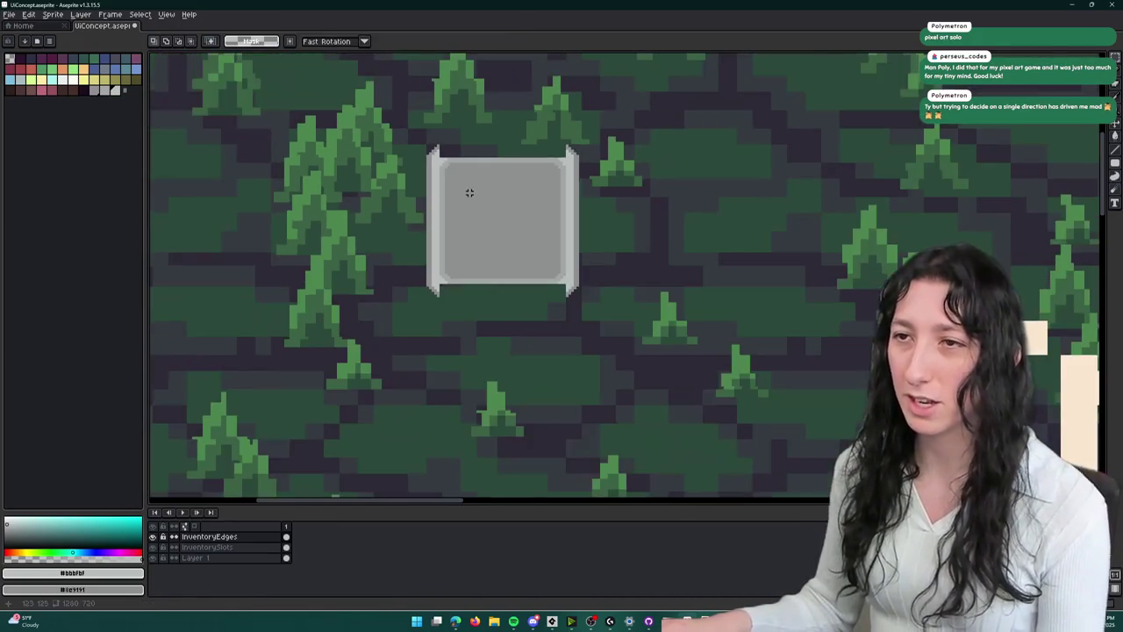
{"action": "scroll", "coordinate": [467, 188], "scroll_direction": "down", "scroll_amount": 1}
{"action": "scroll", "coordinate": [466, 188], "scroll_direction": "up", "scroll_amount": 2}
{"action": "key", "text": "ctrl+v"}
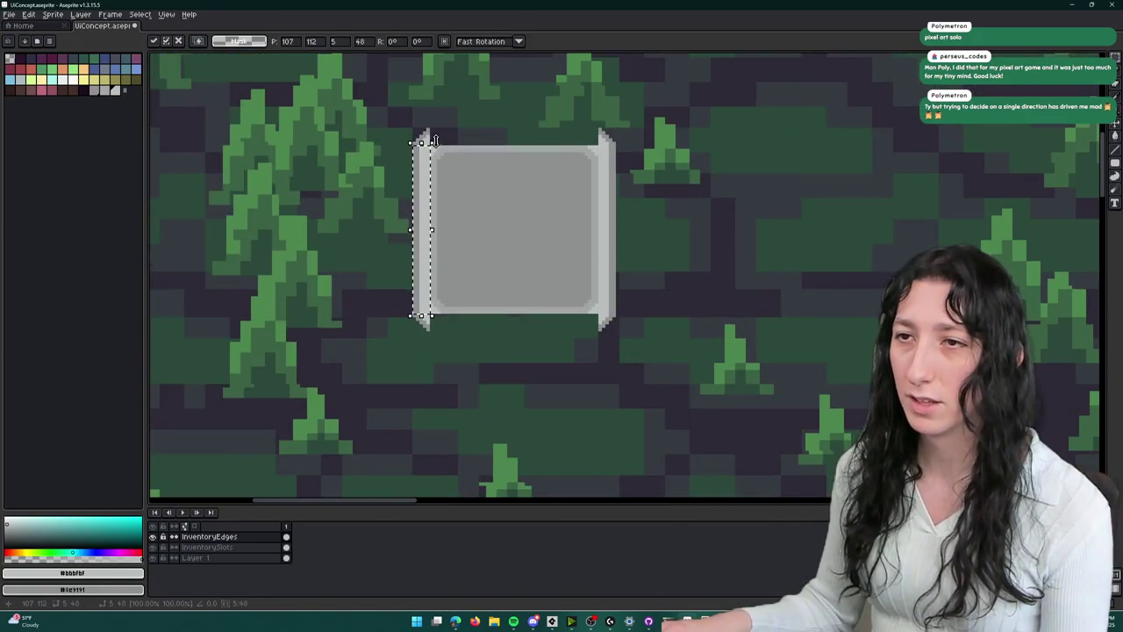
{"action": "mouse_move", "coordinate": [446, 142]}
{"action": "left_mouse_down"}
{"action": "mouse_move", "coordinate": [500, 239]}
{"action": "mouse_move", "coordinate": [567, 143]}
{"action": "mouse_move", "coordinate": [603, 144]}
{"action": "left_mouse_up"}
{"action": "scroll", "coordinate": [594, 128], "scroll_direction": "up", "scroll_amount": 2}
{"action": "scroll", "coordinate": [587, 172], "scroll_direction": "down", "scroll_amount": 2}
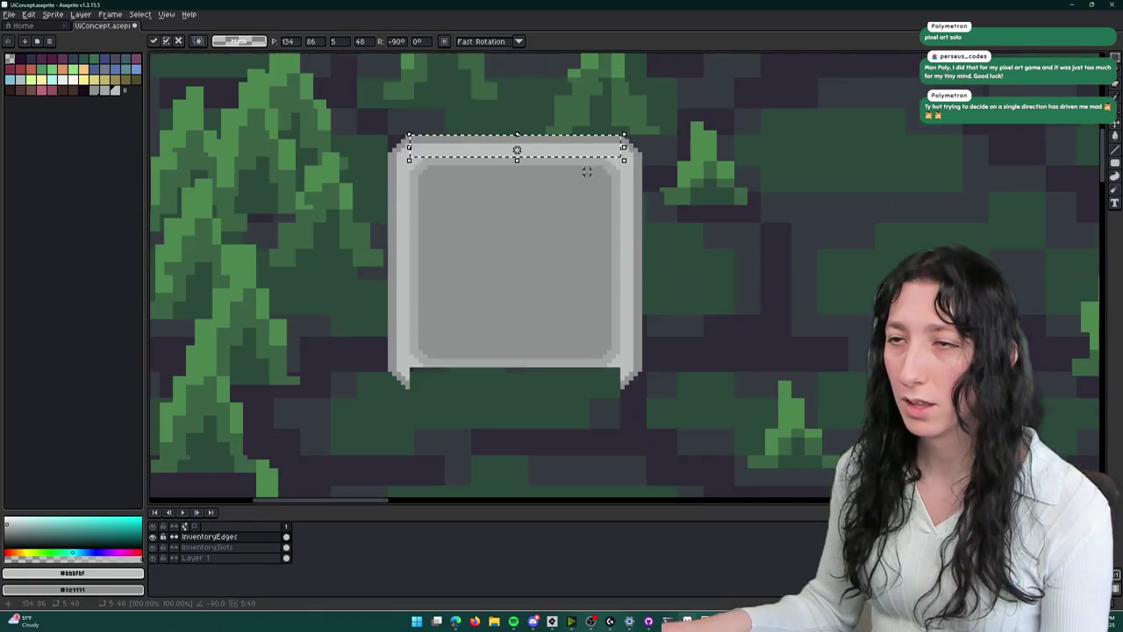
{"action": "key", "text": "ctrl+z"}
{"action": "mouse_move", "coordinate": [438, 287]}
{"action": "left_mouse_down"}
{"action": "mouse_move", "coordinate": [518, 172]}
{"action": "mouse_move", "coordinate": [544, 296]}
{"action": "mouse_move", "coordinate": [579, 299]}
{"action": "left_mouse_up"}
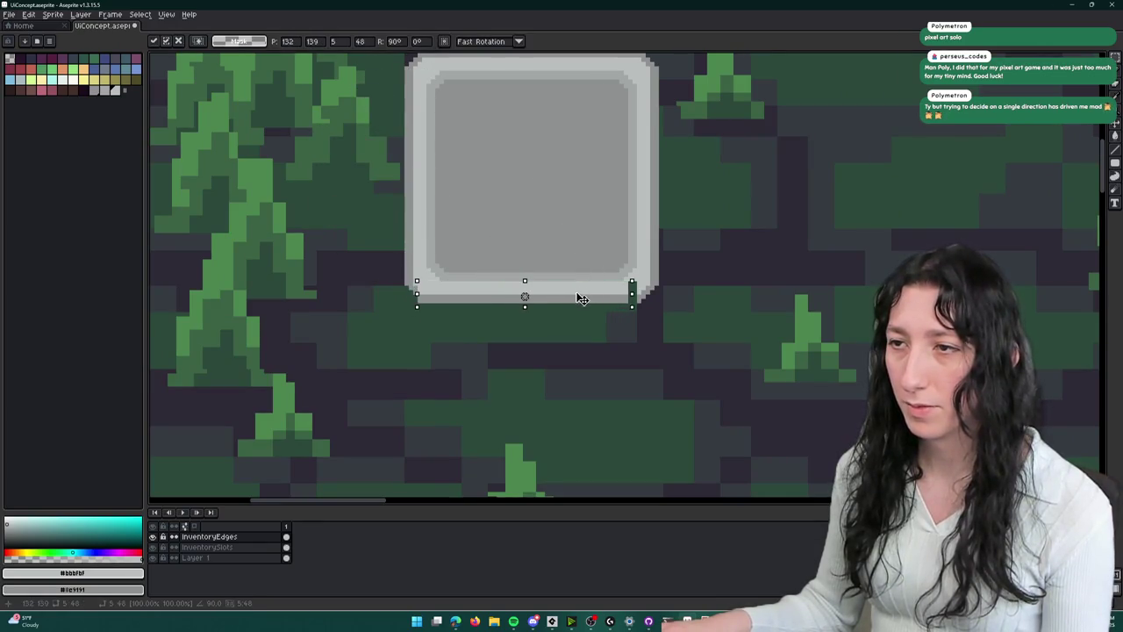
{"action": "key", "text": "Return"}
{"action": "scroll", "coordinate": [762, 252], "scroll_direction": "down", "scroll_amount": 5}
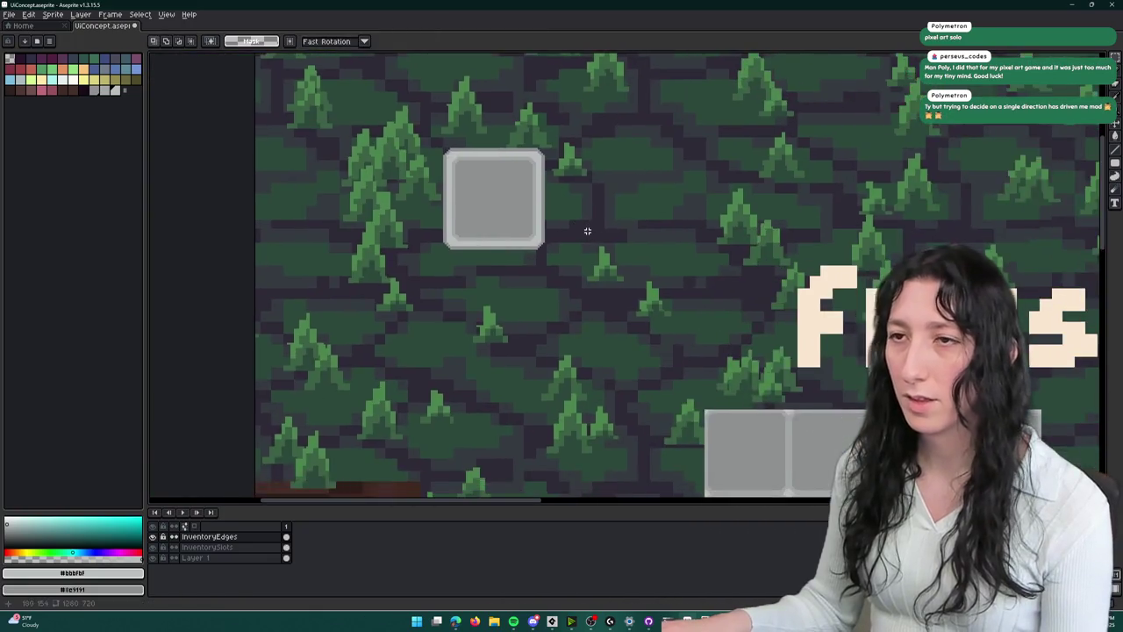
- Move the edge bar to the 4×3 grid's left edge, nudged one pixel down and right
{"action": "scroll", "coordinate": [399, 163], "scroll_direction": "up", "scroll_amount": 3}
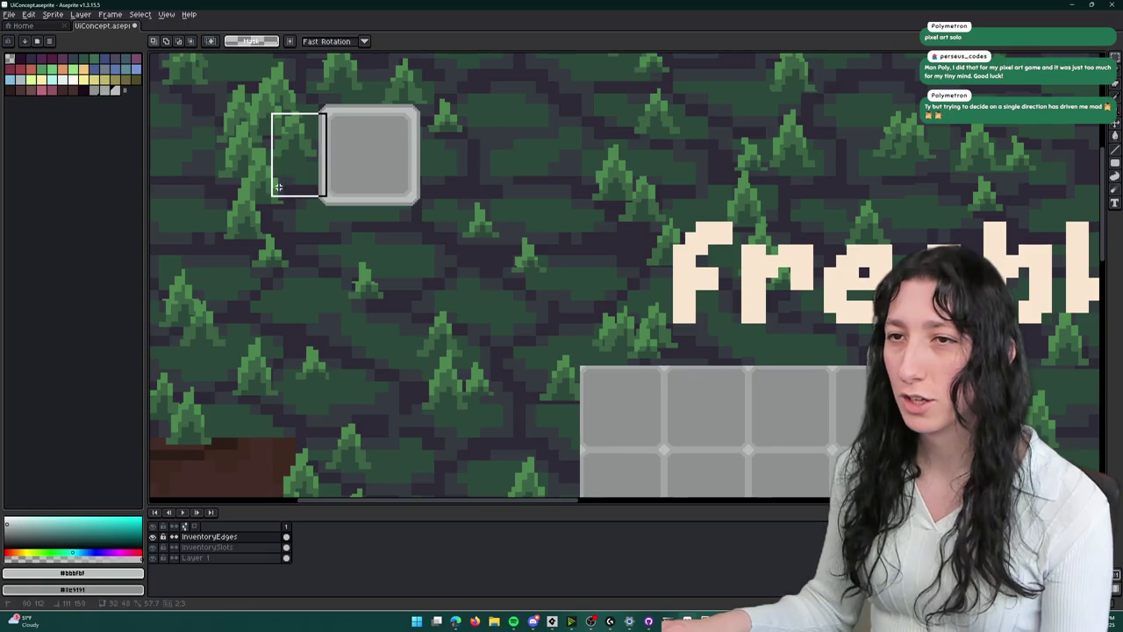
{"action": "scroll", "coordinate": [335, 215], "scroll_direction": "down", "scroll_amount": 2}
{"action": "mouse_move", "coordinate": [304, 122]}
{"action": "left_mouse_down"}
{"action": "mouse_move", "coordinate": [389, 362]}
{"action": "mouse_move", "coordinate": [558, 373]}
{"action": "left_mouse_up"}
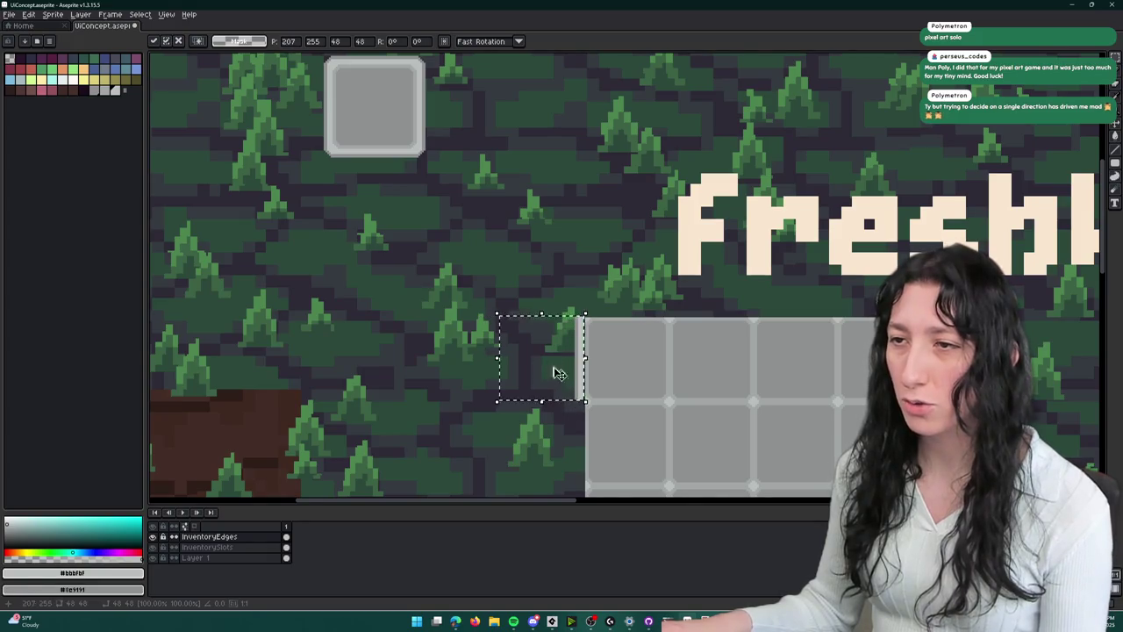
{"action": "scroll", "coordinate": [557, 373], "scroll_direction": "up", "scroll_amount": 4}
{"action": "key", "text": "Down"}
{"action": "key", "text": "Right"}
- Reposition the edge bar against the grid's right side and commit it
{"action": "scroll", "coordinate": [549, 338], "scroll_direction": "down", "scroll_amount": 3}
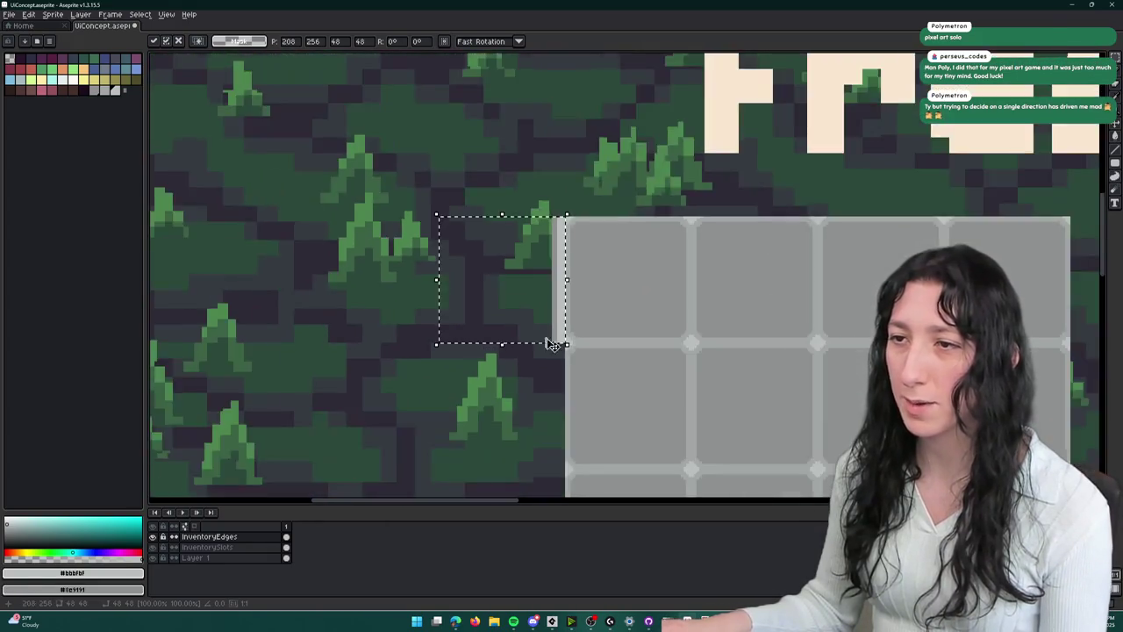
{"action": "scroll", "coordinate": [515, 234], "scroll_direction": "down", "scroll_amount": 3}
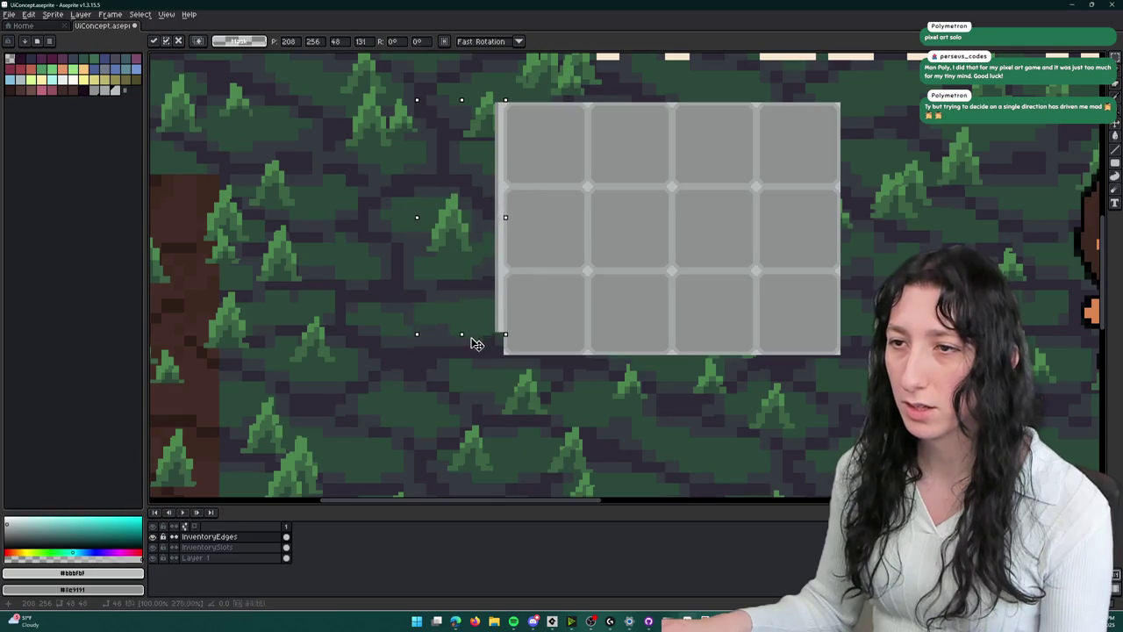
{"action": "scroll", "coordinate": [509, 377], "scroll_direction": "up", "scroll_amount": 3}
{"action": "scroll", "coordinate": [511, 384], "scroll_direction": "down", "scroll_amount": 5}
{"action": "left_click_drag", "start_coordinate": [507, 373], "coordinate": [591, 394]}
{"action": "mouse_move", "coordinate": [497, 310]}
{"action": "left_mouse_down"}
{"action": "mouse_move", "coordinate": [615, 321]}
{"action": "mouse_move", "coordinate": [640, 313]}
{"action": "left_mouse_up"}
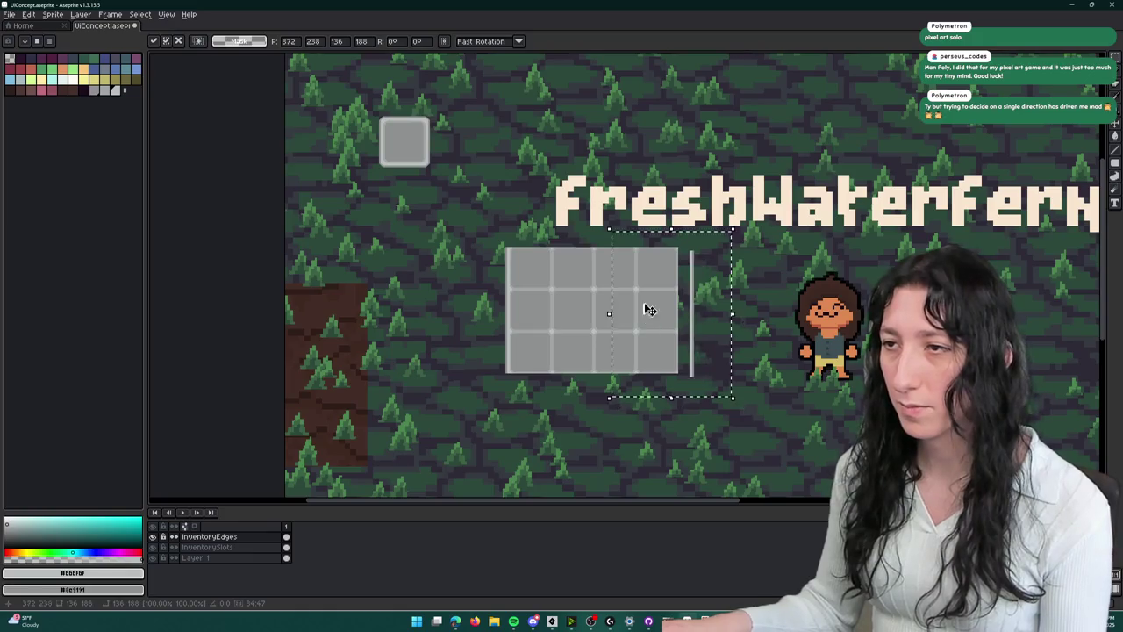
{"action": "scroll", "coordinate": [688, 281], "scroll_direction": "up", "scroll_amount": 4}
{"action": "left_click_drag", "start_coordinate": [789, 266], "coordinate": [743, 251]}
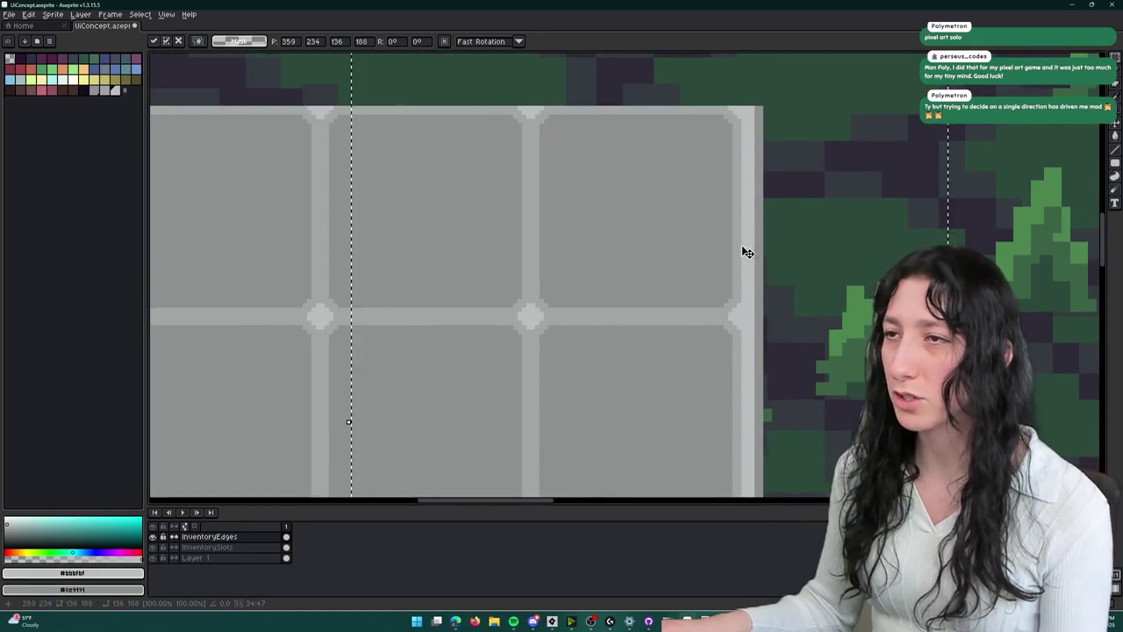
{"action": "scroll", "coordinate": [742, 251], "scroll_direction": "down", "scroll_amount": 5}
{"action": "key", "text": "Return"}
{"action": "scroll", "coordinate": [416, 185], "scroll_direction": "up", "scroll_amount": 3}
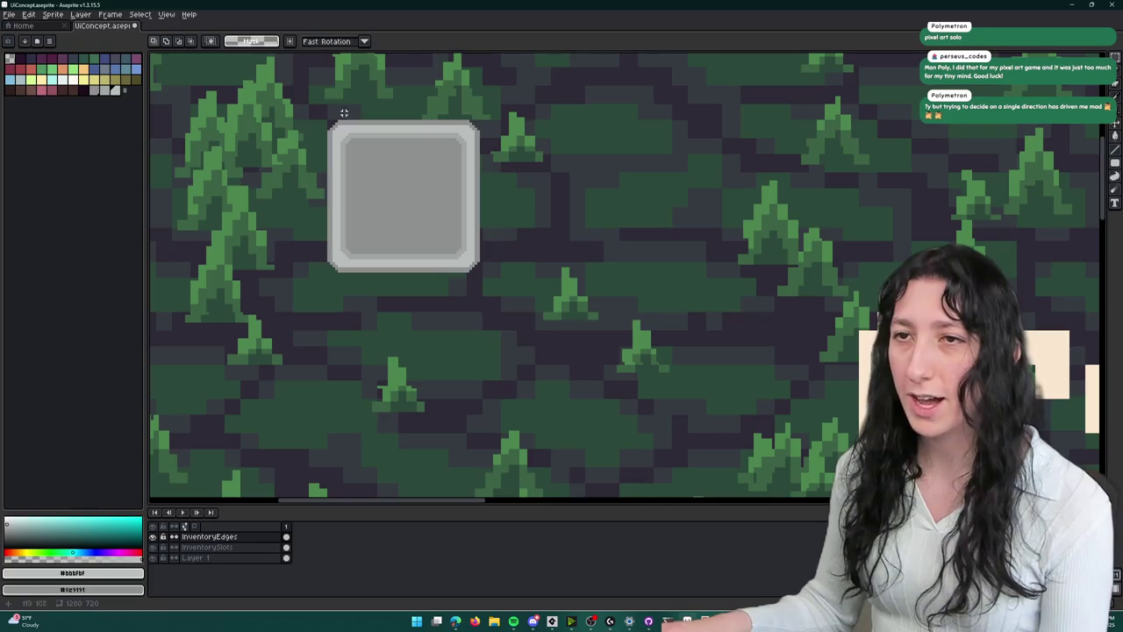
- Select and move the slot's top edge strip, then undo the misplaced move
{"action": "left_click_drag", "start_coordinate": [288, 79], "coordinate": [526, 145]}
{"action": "left_click_drag", "start_coordinate": [370, 133], "coordinate": [399, 213]}
{"action": "mouse_move", "coordinate": [286, 85]}
{"action": "left_mouse_down"}
{"action": "mouse_move", "coordinate": [327, 127]}
{"action": "mouse_move", "coordinate": [479, 194]}
{"action": "mouse_move", "coordinate": [537, 251]}
{"action": "mouse_move", "coordinate": [537, 208]}
{"action": "left_mouse_up"}
{"action": "left_click", "coordinate": [434, 227]}
{"action": "left_click_drag", "start_coordinate": [332, 279], "coordinate": [283, 340]}
{"action": "left_click_drag", "start_coordinate": [412, 211], "coordinate": [286, 341]}
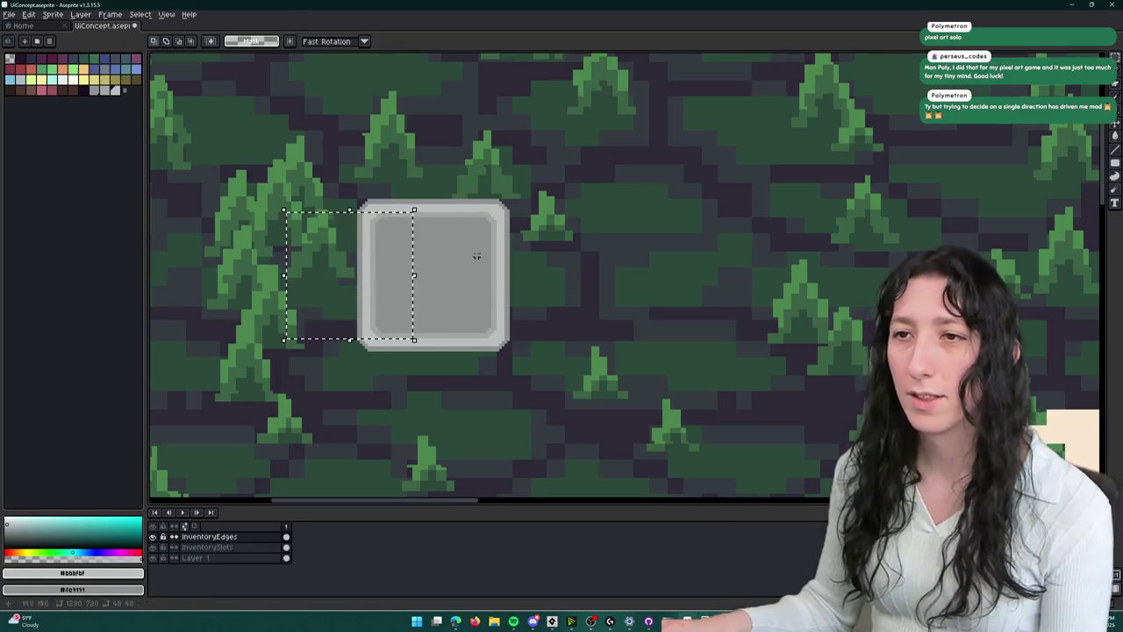
{"action": "scroll", "coordinate": [383, 210], "scroll_direction": "up", "scroll_amount": 2}
{"action": "mouse_move", "coordinate": [348, 221]}
{"action": "left_mouse_down"}
{"action": "mouse_move", "coordinate": [693, 233]}
{"action": "mouse_move", "coordinate": [735, 246]}
{"action": "mouse_move", "coordinate": [369, 100]}
{"action": "mouse_move", "coordinate": [531, 349]}
{"action": "left_mouse_up"}
{"action": "scroll", "coordinate": [732, 243], "scroll_direction": "down", "scroll_amount": 3}
{"action": "scroll", "coordinate": [532, 347], "scroll_direction": "up", "scroll_amount": 2}
{"action": "left_click", "coordinate": [562, 255]}
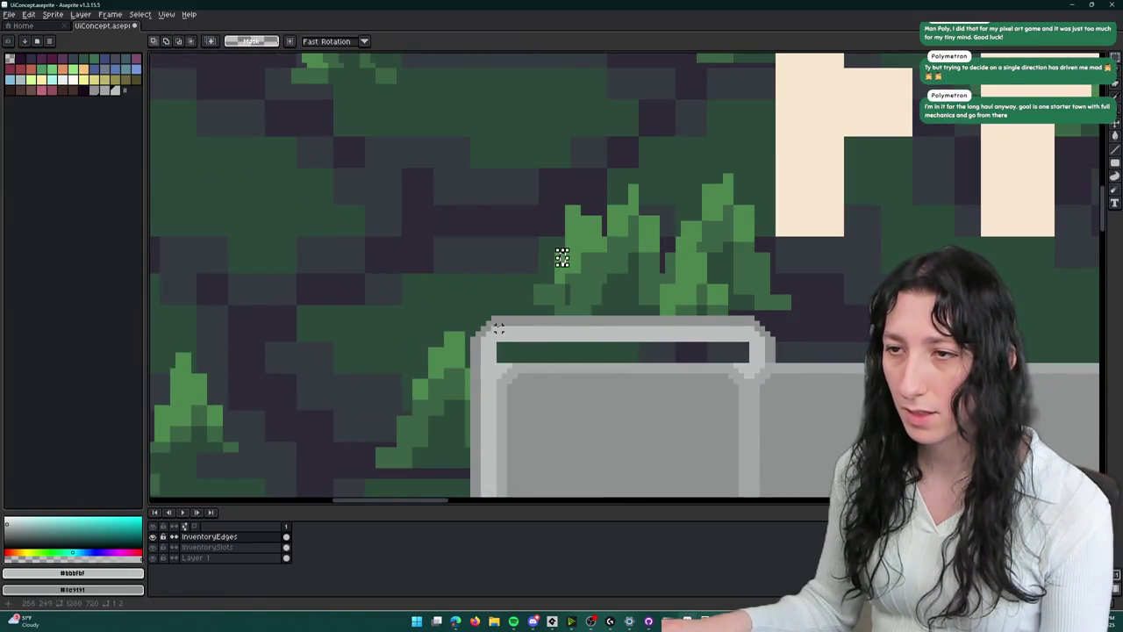
{"action": "key", "text": "ctrl+z"}
{"action": "key", "text": "ctrl+z"}
- Nudge the grid's top edge bar down a pixel and shift its corner piece right
{"action": "left_click_drag", "start_coordinate": [796, 275], "coordinate": [466, 341]}
{"action": "key", "text": "Down"}
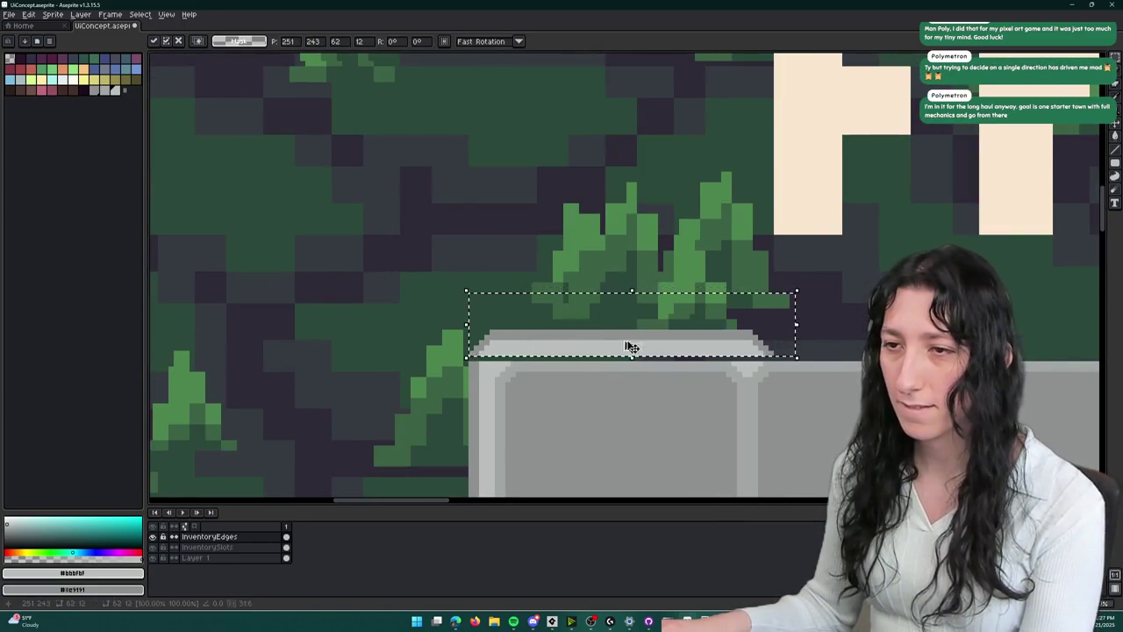
{"action": "scroll", "coordinate": [649, 298], "scroll_direction": "right", "scroll_amount": 3}
{"action": "scroll", "coordinate": [649, 299], "scroll_direction": "down", "scroll_amount": 1}
{"action": "key", "text": "ctrl+d"}
{"action": "mouse_move", "coordinate": [554, 254]}
{"action": "left_mouse_down"}
{"action": "mouse_move", "coordinate": [457, 295]}
{"action": "mouse_move", "coordinate": [469, 293]}
{"action": "left_mouse_up"}
{"action": "scroll", "coordinate": [469, 293], "scroll_direction": "down", "scroll_amount": 1}
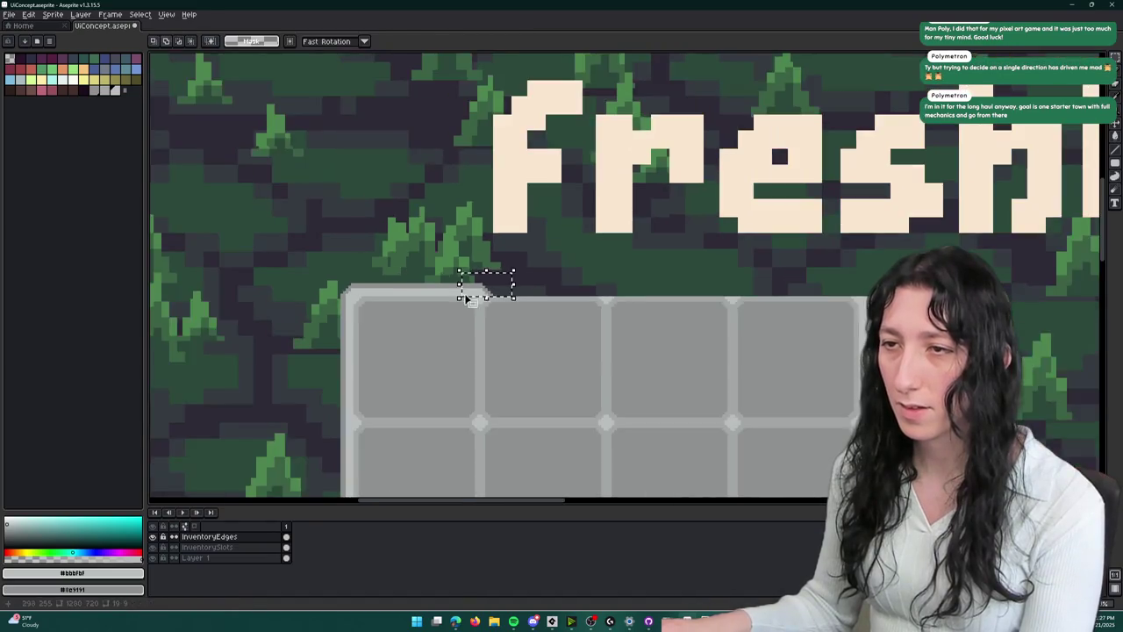
{"action": "key", "text": "shift+Right"}
{"action": "key", "text": "shift+Right"}
{"action": "key", "text": "shift+Right"}
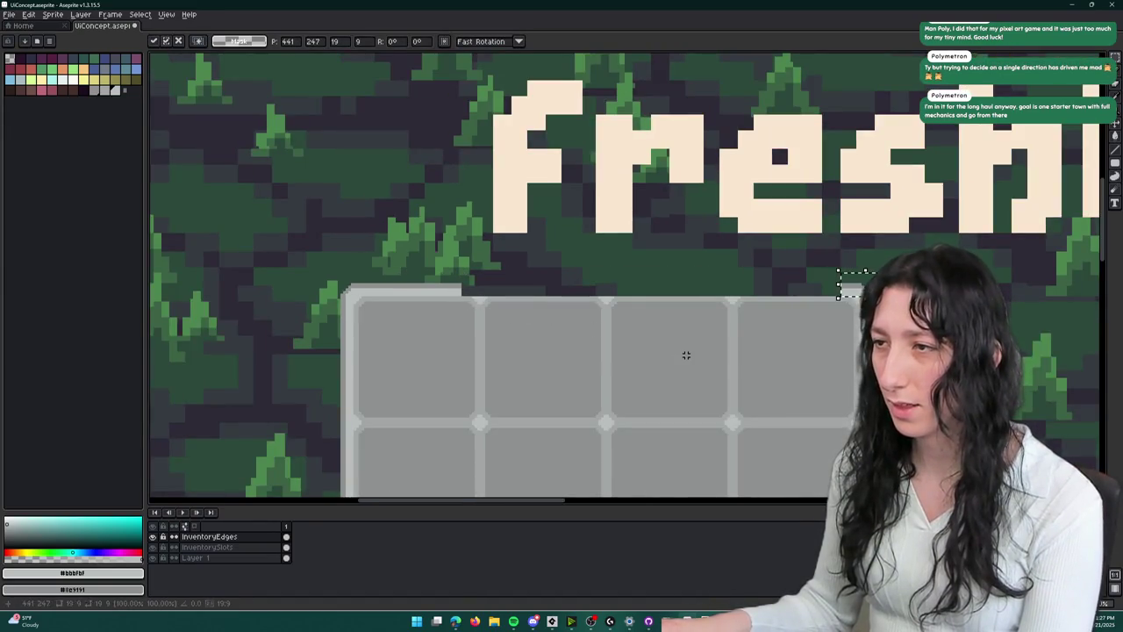
{"action": "key", "text": "ctrl+d"}
- Drag the full top edge strip down to the grid's bottom edge and commit it
{"action": "left_click_drag", "start_coordinate": [544, 238], "coordinate": [431, 297]}
{"action": "scroll", "coordinate": [465, 298], "scroll_direction": "up", "scroll_amount": 1}
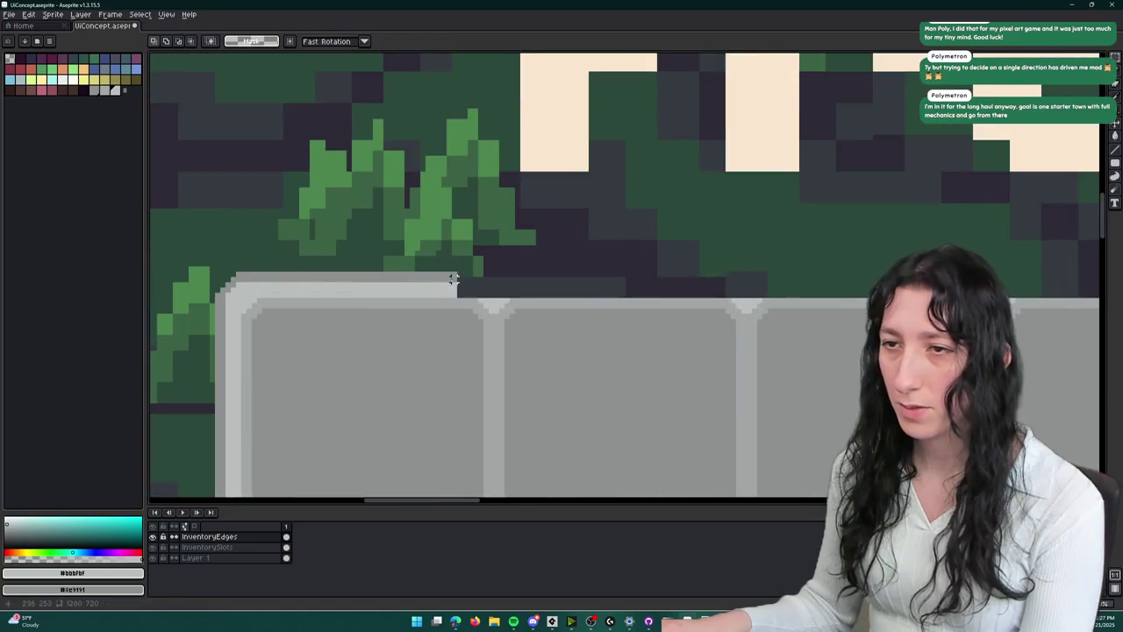
{"action": "scroll", "coordinate": [454, 298], "scroll_direction": "down", "scroll_amount": 2}
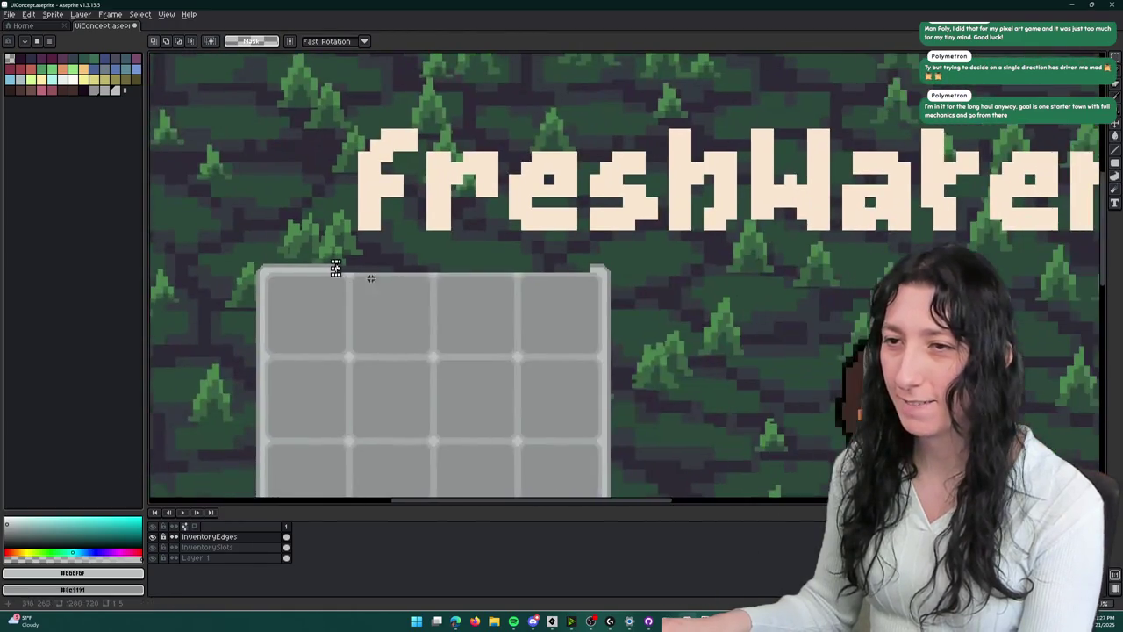
{"action": "left_click_drag", "start_coordinate": [333, 262], "coordinate": [605, 275]}
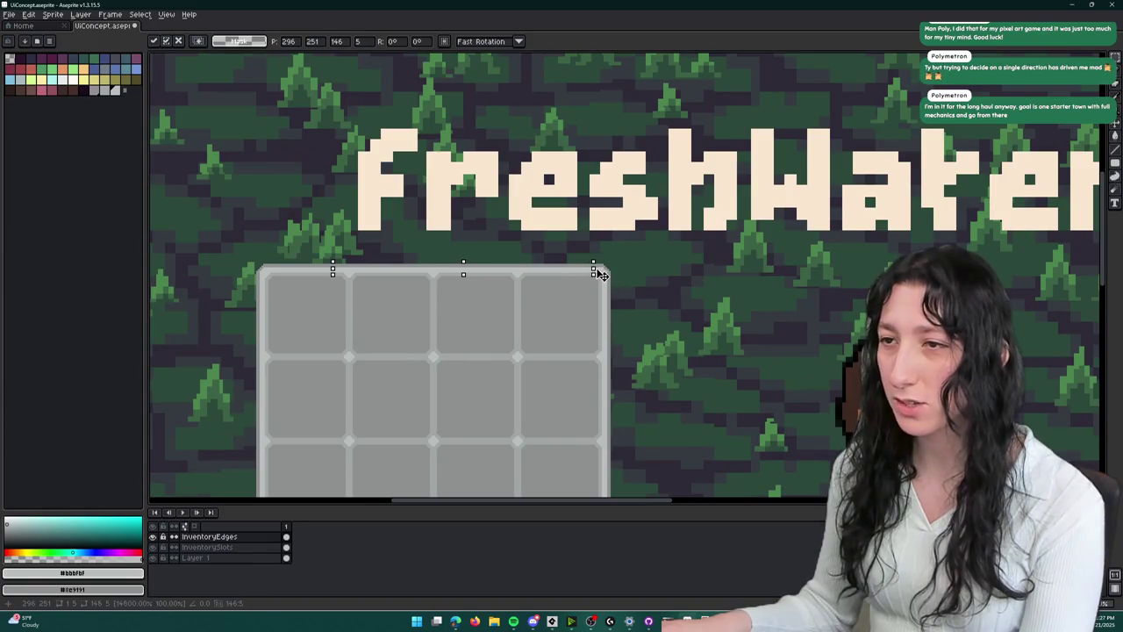
{"action": "key", "text": "ctrl+d"}
{"action": "left_click_drag", "start_coordinate": [563, 310], "coordinate": [637, 255]}
{"action": "mouse_move", "coordinate": [715, 178]}
{"action": "left_mouse_down"}
{"action": "mouse_move", "coordinate": [299, 263]}
{"action": "mouse_move", "coordinate": [296, 230]}
{"action": "left_mouse_up"}
{"action": "scroll", "coordinate": [372, 263], "scroll_direction": "down", "scroll_amount": 1}
{"action": "mouse_move", "coordinate": [401, 176]}
{"action": "left_mouse_down"}
{"action": "mouse_move", "coordinate": [431, 333]}
{"action": "mouse_move", "coordinate": [426, 458]}
{"action": "mouse_move", "coordinate": [371, 389]}
{"action": "left_mouse_up"}
{"action": "scroll", "coordinate": [426, 458], "scroll_direction": "up", "scroll_amount": 2}
{"action": "scroll", "coordinate": [371, 389], "scroll_direction": "down", "scroll_amount": 2}
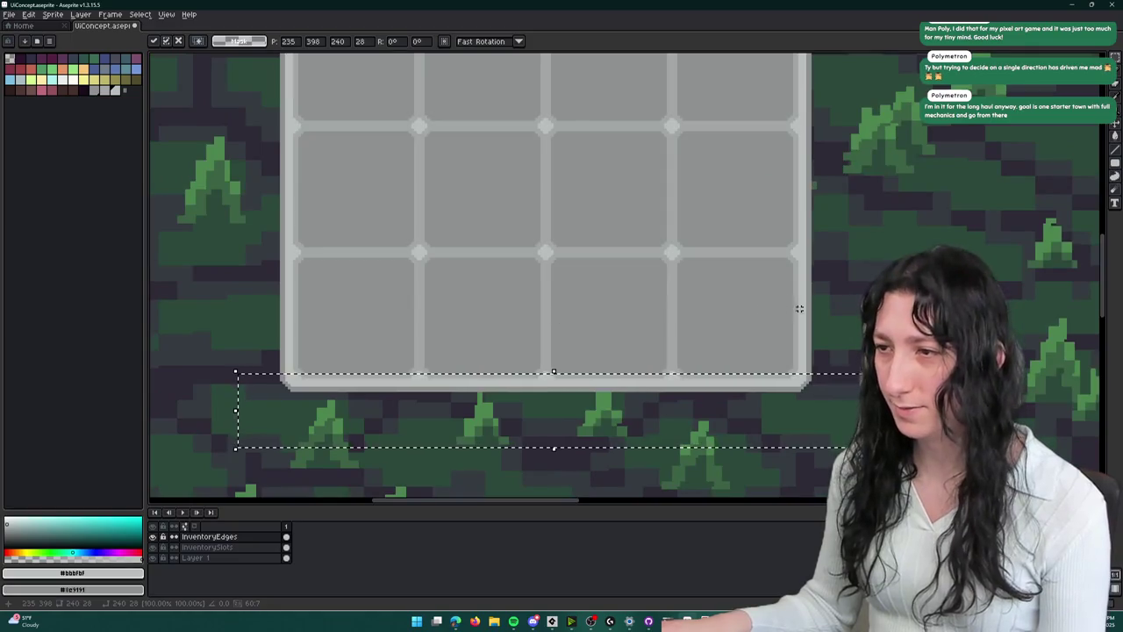
{"action": "left_click", "coordinate": [836, 313]}
{"action": "scroll", "coordinate": [836, 314], "scroll_direction": "down", "scroll_amount": 3}
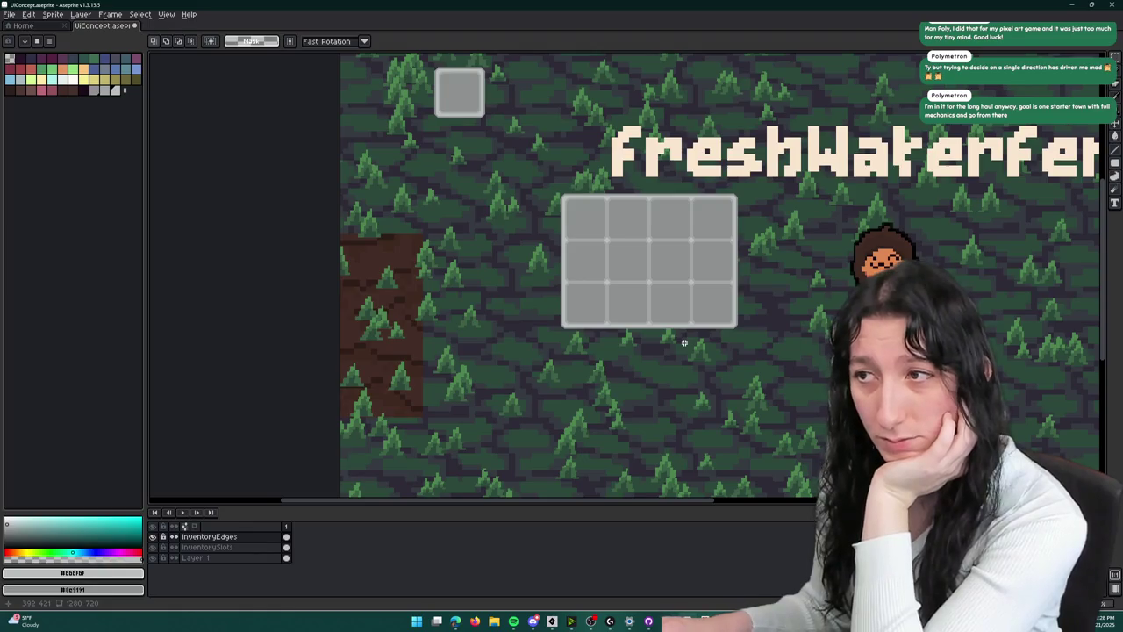
- On InventoryEdges, move a copy of the grid's frame down below the original grid
{"action": "left_click", "coordinate": [207, 547]}
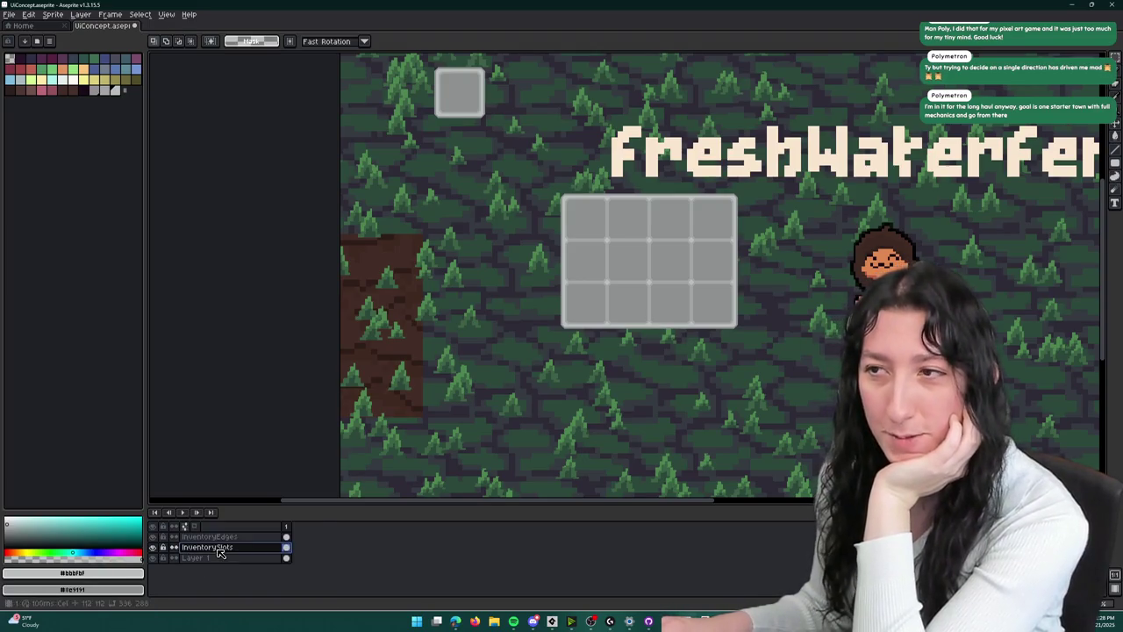
{"action": "scroll", "coordinate": [395, 332], "scroll_direction": "down", "scroll_amount": 2}
{"action": "scroll", "coordinate": [395, 331], "scroll_direction": "up", "scroll_amount": 2}
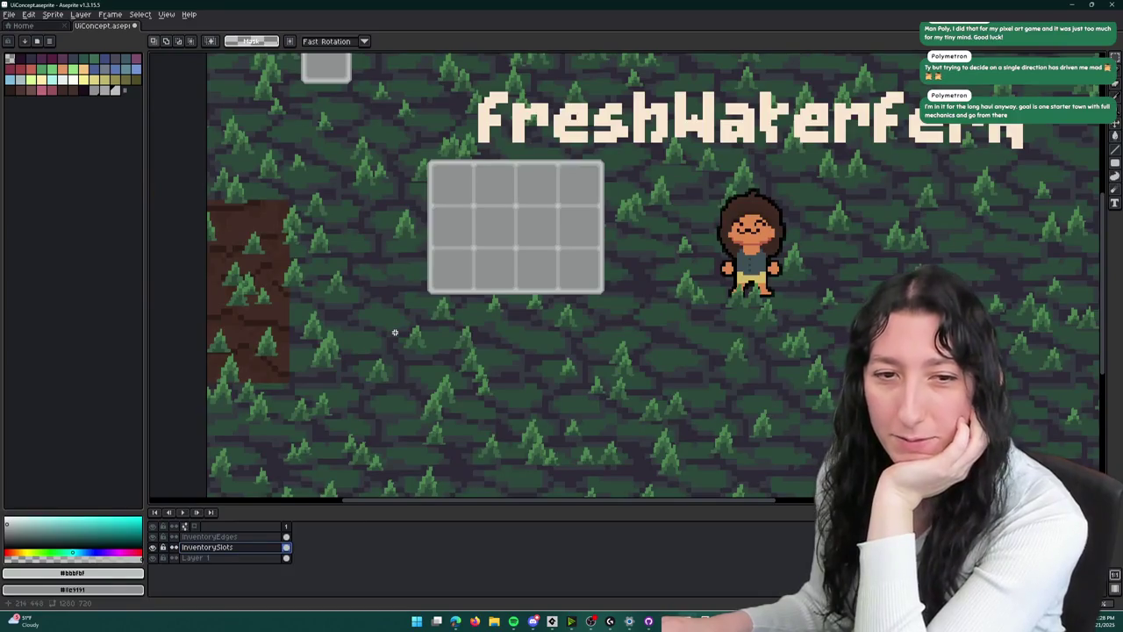
{"action": "left_click", "coordinate": [244, 538]}
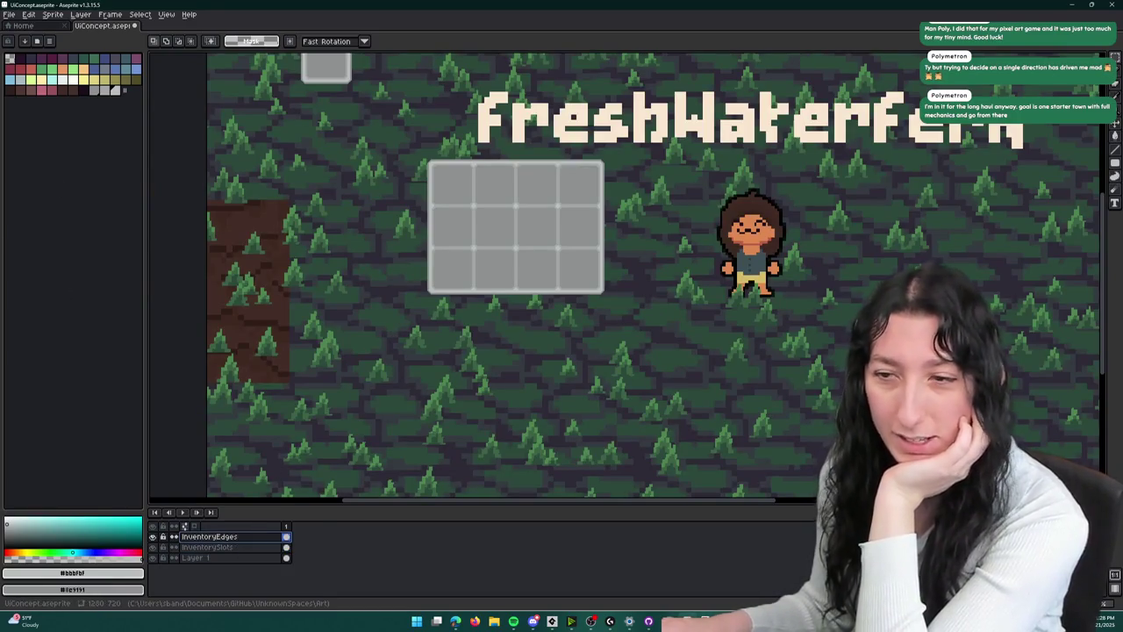
{"action": "scroll", "coordinate": [527, 214], "scroll_direction": "up", "scroll_amount": 2}
{"action": "left_click_drag", "start_coordinate": [474, 287], "coordinate": [615, 356]}
{"action": "left_click_drag", "start_coordinate": [547, 357], "coordinate": [616, 357]}
{"action": "key", "text": "shift+Right"}
{"action": "key", "text": "shift+Down"}
{"action": "key", "text": "shift+Down"}
{"action": "key", "text": "shift+Down"}
{"action": "key", "text": "shift+Left"}
{"action": "key", "text": "shift+Left"}
{"action": "key", "text": "shift+Left"}
{"action": "key", "text": "shift+Up"}
{"action": "key", "text": "shift+Right"}
{"action": "scroll", "coordinate": [628, 287], "scroll_direction": "down", "scroll_amount": 5}
{"action": "left_click", "coordinate": [207, 547]}
- On InventorySlots, move a copy of the slot cells down into the new frame
{"action": "key", "text": "ctrl+d"}
{"action": "mouse_move", "coordinate": [372, 91]}
{"action": "left_mouse_down"}
{"action": "mouse_move", "coordinate": [555, 179]}
{"action": "mouse_move", "coordinate": [641, 250]}
{"action": "left_mouse_up"}
{"action": "key", "text": "shift+Down"}
{"action": "key", "text": "shift+Down"}
{"action": "key", "text": "shift+Down"}
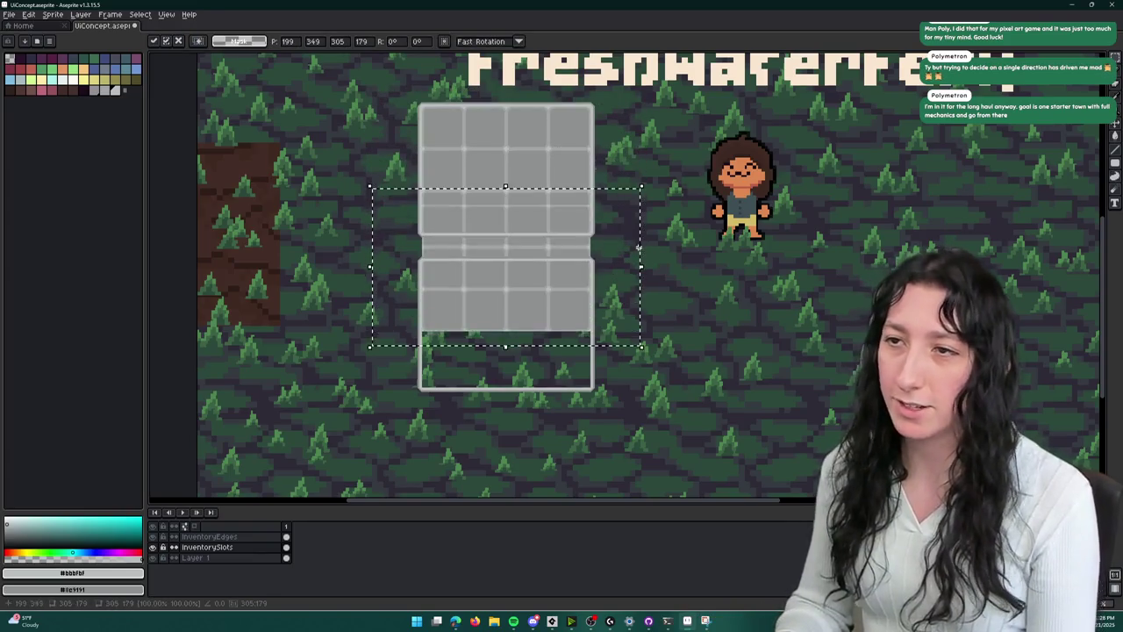
{"action": "key", "text": "shift+Down"}
{"action": "key", "text": "shift+Down"}
{"action": "key", "text": "shift+Down"}
{"action": "key", "text": "shift+Down"}
{"action": "key", "text": "ctrl+d"}
{"action": "scroll", "coordinate": [557, 358], "scroll_direction": "up", "scroll_amount": 3}
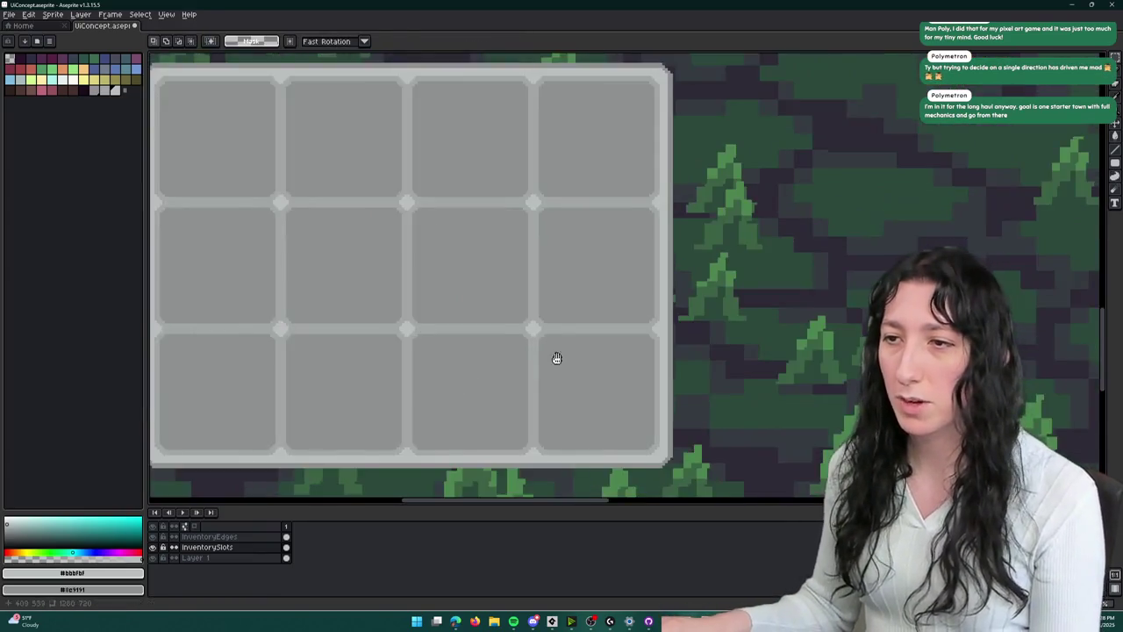
{"action": "scroll", "coordinate": [557, 358], "scroll_direction": "up", "scroll_amount": 2}
- Delete the copied grid's two bottom-right slots to form an L-shape
{"action": "mouse_move", "coordinate": [800, 491]}
{"action": "left_mouse_down"}
{"action": "mouse_move", "coordinate": [604, 336]}
{"action": "mouse_move", "coordinate": [517, 228]}
{"action": "left_mouse_up"}
{"action": "key", "text": "Delete"}
{"action": "scroll", "coordinate": [605, 303], "scroll_direction": "down", "scroll_amount": 3}
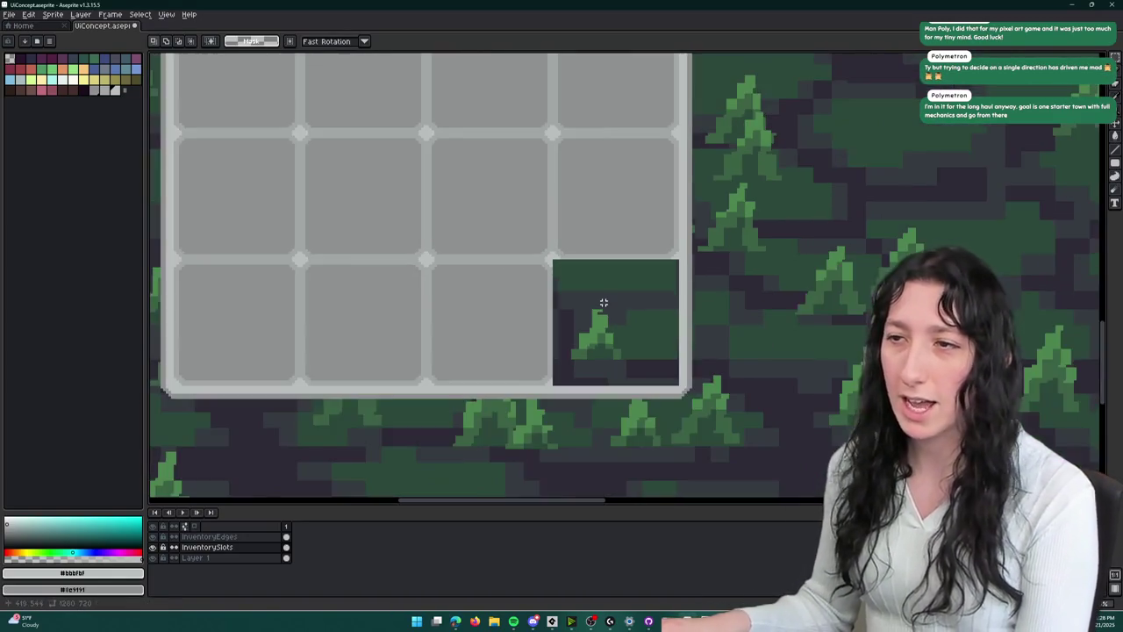
{"action": "scroll", "coordinate": [588, 316], "scroll_direction": "up", "scroll_amount": 2}
{"action": "mouse_move", "coordinate": [593, 363]}
{"action": "left_mouse_down"}
{"action": "mouse_move", "coordinate": [647, 389]}
{"action": "mouse_move", "coordinate": [517, 264]}
{"action": "left_mouse_up"}
{"action": "key", "text": "Delete"}
{"action": "scroll", "coordinate": [767, 309], "scroll_direction": "down", "scroll_amount": 3}
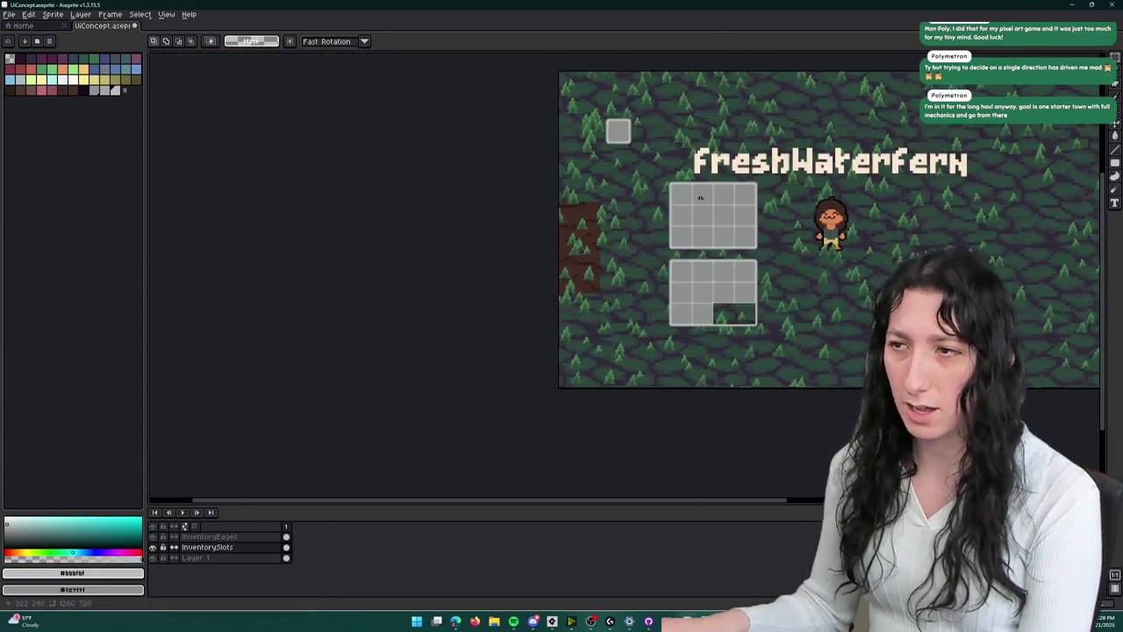
{"action": "scroll", "coordinate": [709, 261], "scroll_direction": "up", "scroll_amount": 1}
{"action": "left_click", "coordinate": [274, 536]}
{"action": "scroll", "coordinate": [552, 304], "scroll_direction": "up", "scroll_amount": 4}
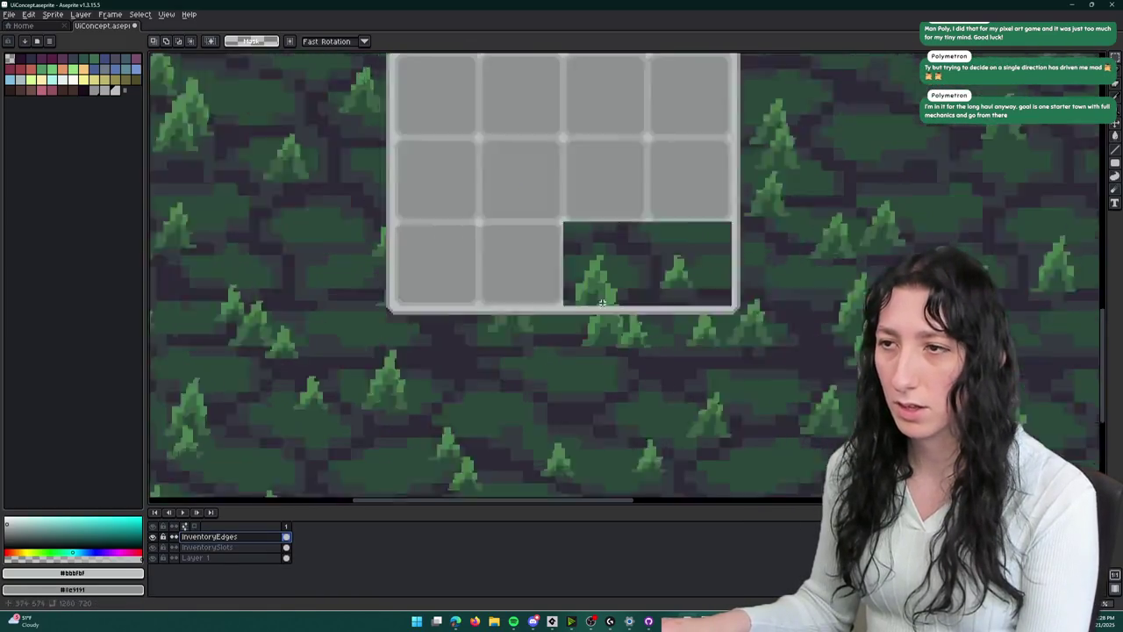
{"action": "scroll", "coordinate": [529, 301], "scroll_direction": "down", "scroll_amount": 4}
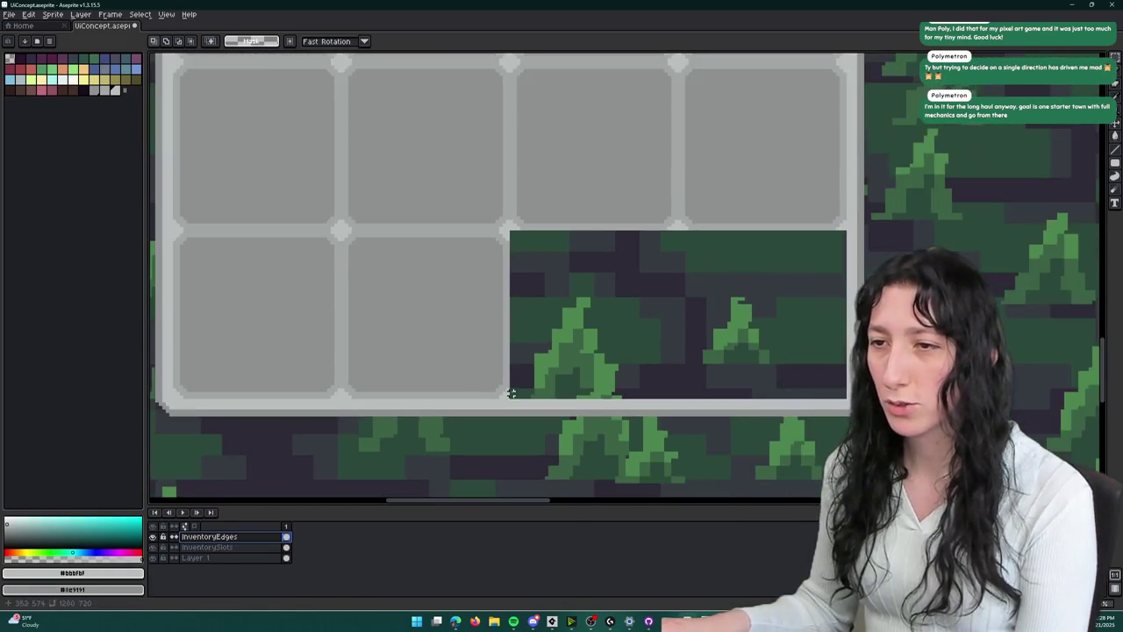
{"action": "scroll", "coordinate": [513, 392], "scroll_direction": "down", "scroll_amount": 2}
{"action": "scroll", "coordinate": [500, 385], "scroll_direction": "up", "scroll_amount": 2}
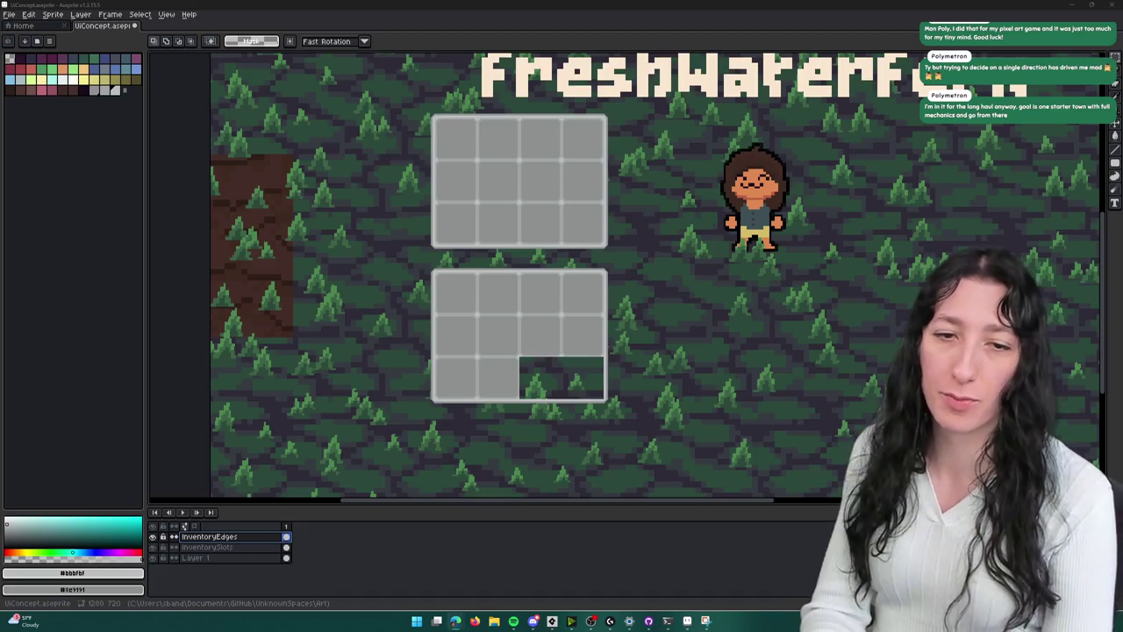
- Shift the lower grid's bottom-right region out to the right, leaving an L-shaped grid
{"action": "scroll", "coordinate": [553, 391], "scroll_direction": "up", "scroll_amount": 3}
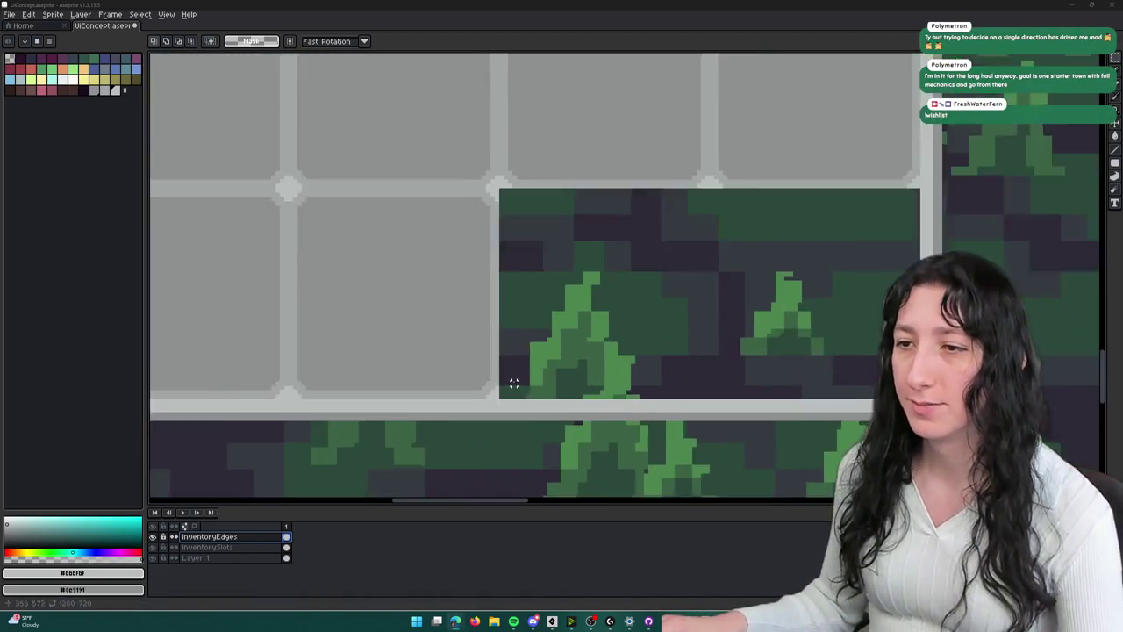
{"action": "left_click_drag", "start_coordinate": [499, 392], "coordinate": [869, 439]}
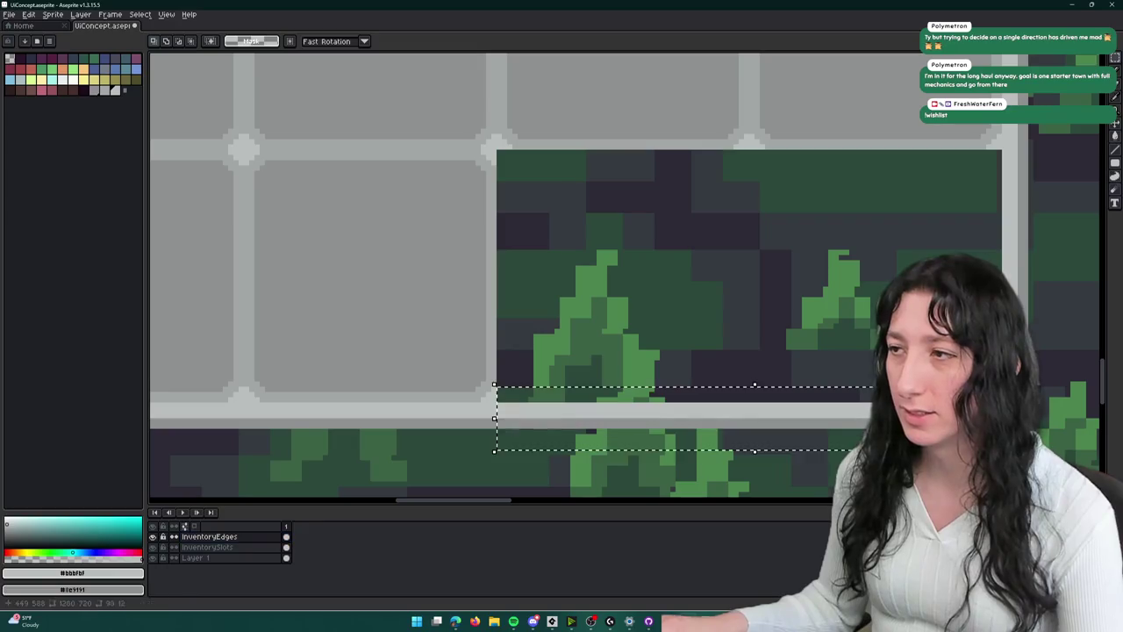
{"action": "scroll", "coordinate": [403, 439], "scroll_direction": "down", "scroll_amount": 2}
{"action": "scroll", "coordinate": [709, 233], "scroll_direction": "down", "scroll_amount": 1}
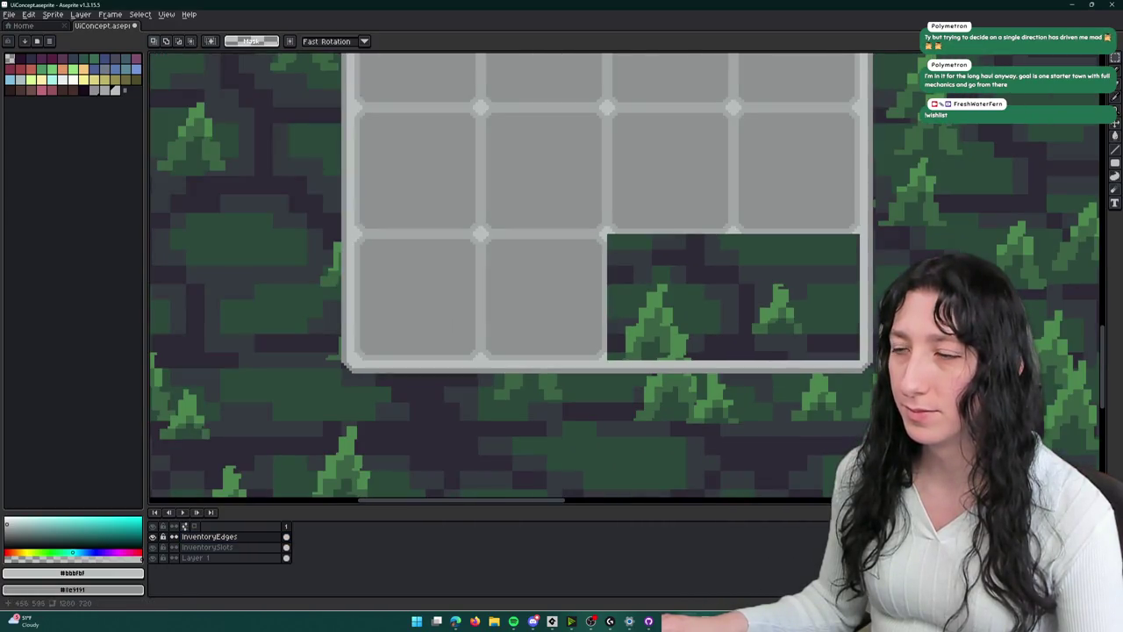
{"action": "left_click_drag", "start_coordinate": [610, 237], "coordinate": [927, 427]}
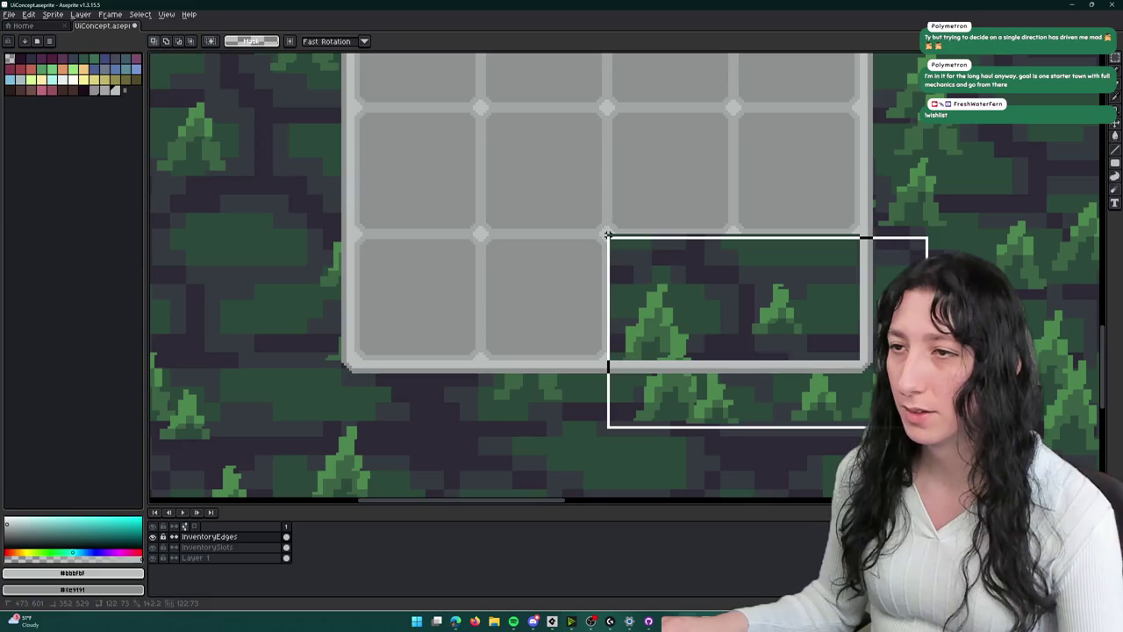
{"action": "left_click_drag", "start_coordinate": [607, 235], "coordinate": [607, 234]}
{"action": "key", "text": "shift+Right"}
{"action": "key", "text": "shift+Right"}
{"action": "key", "text": "shift+Right"}
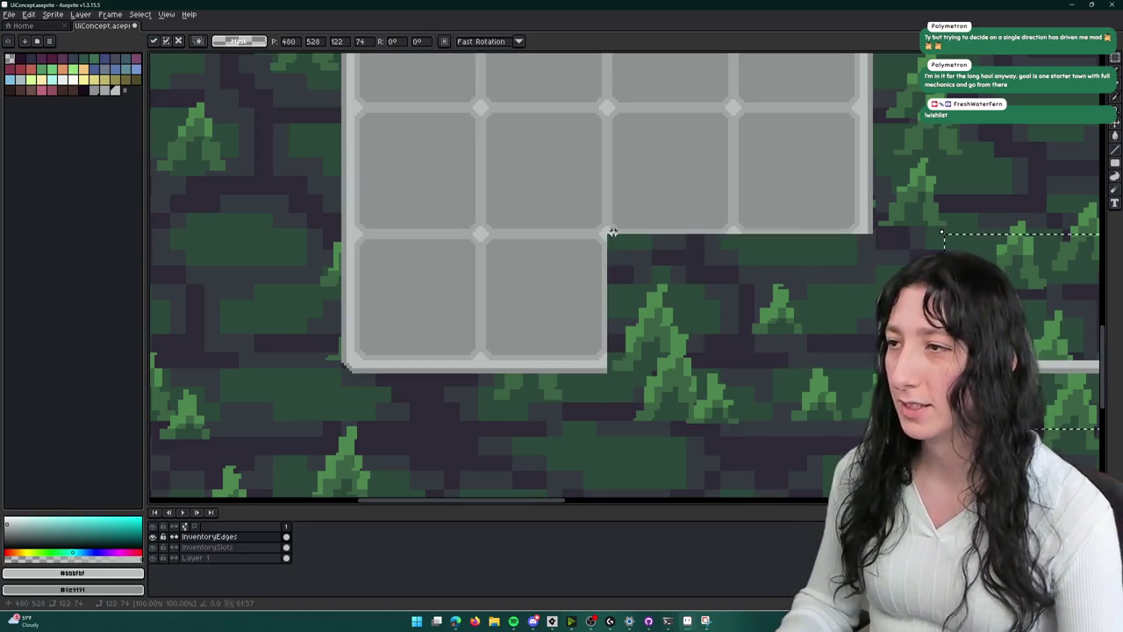
{"action": "key", "text": "Return"}
{"action": "scroll", "coordinate": [611, 237], "scroll_direction": "down", "scroll_amount": 3}
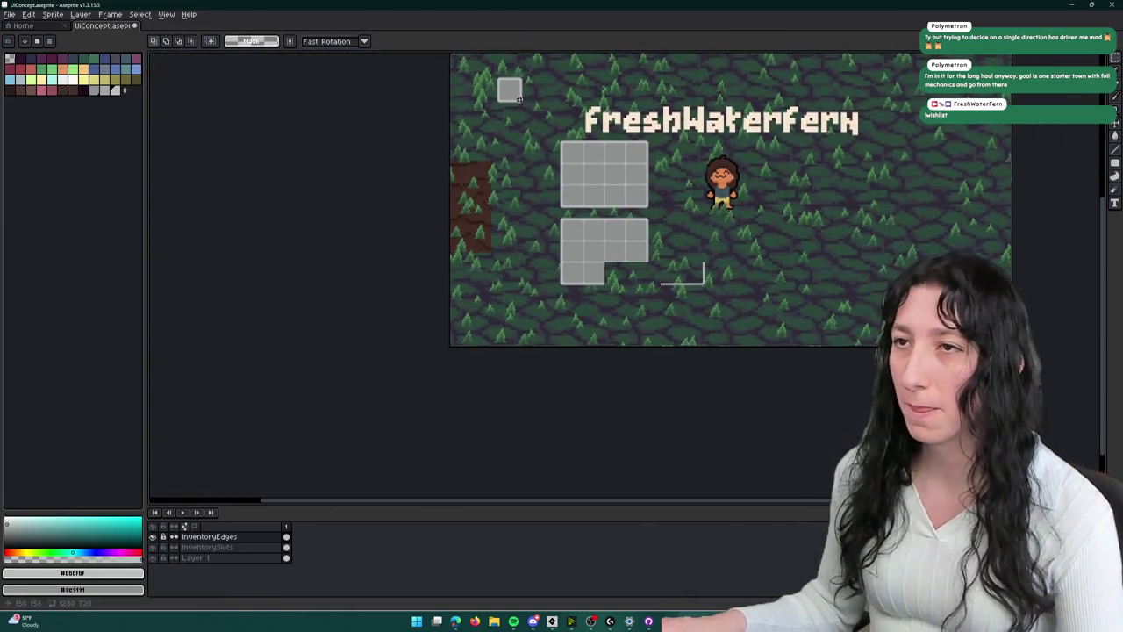
{"action": "scroll", "coordinate": [608, 249], "scroll_direction": "up", "scroll_amount": 3}
{"action": "left_click_drag", "start_coordinate": [589, 354], "coordinate": [551, 184]}
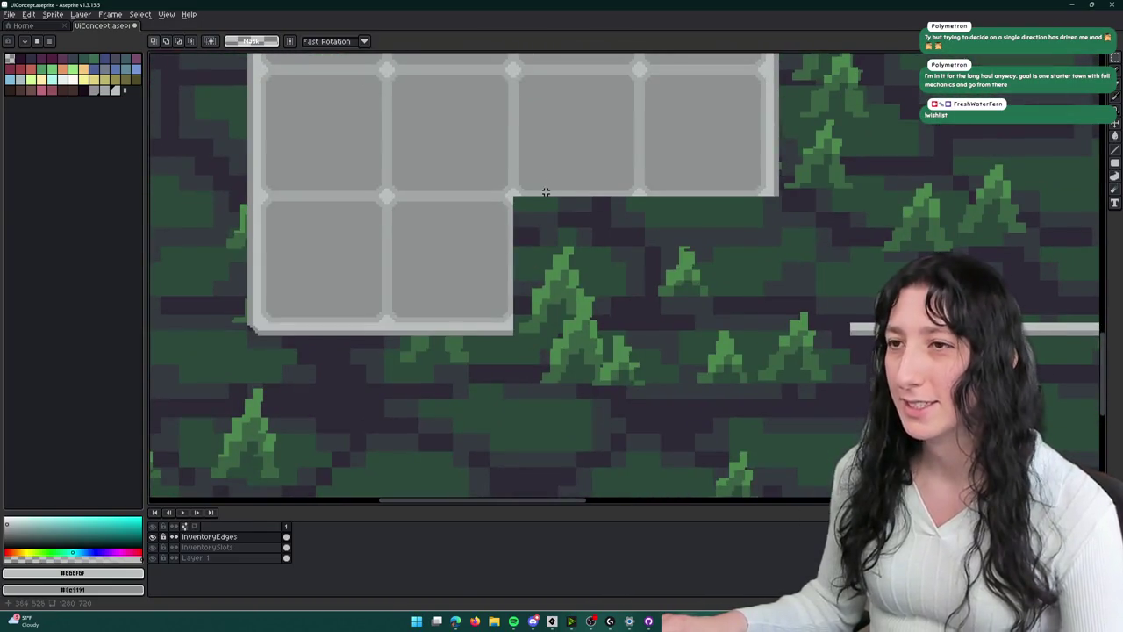
- Clear the stray pixels at the L-shaped grid's new inner corner
{"action": "key", "text": "b"}
{"action": "scroll", "coordinate": [515, 381], "scroll_direction": "up", "scroll_amount": 2}
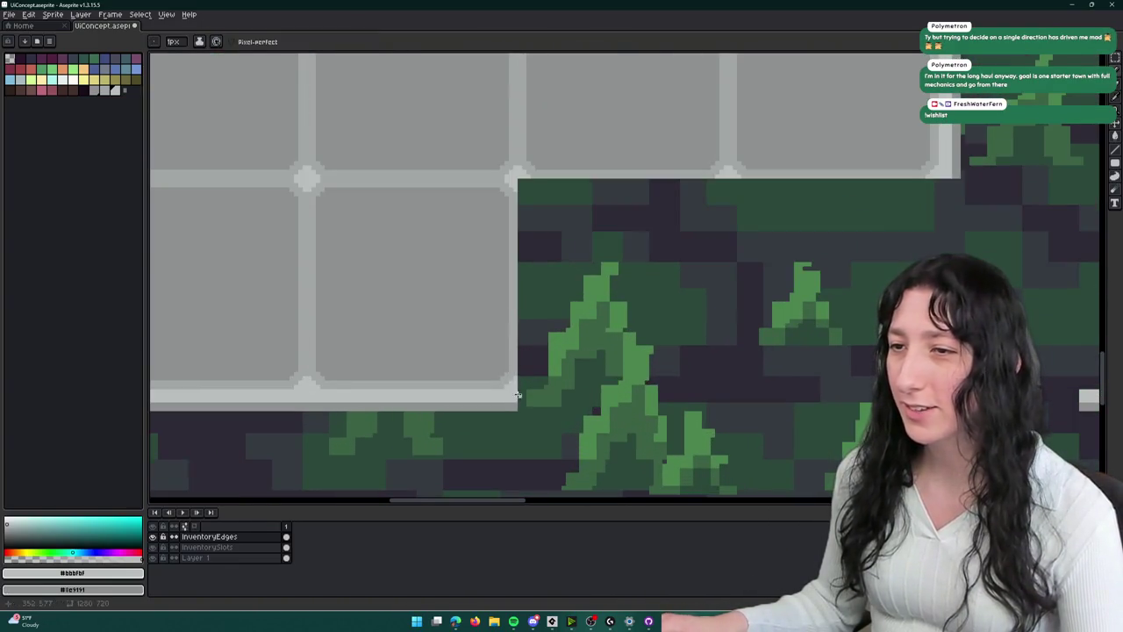
{"action": "scroll", "coordinate": [518, 395], "scroll_direction": "up", "scroll_amount": 1}
{"action": "key", "text": "m"}
{"action": "left_click_drag", "start_coordinate": [517, 387], "coordinate": [601, 470]}
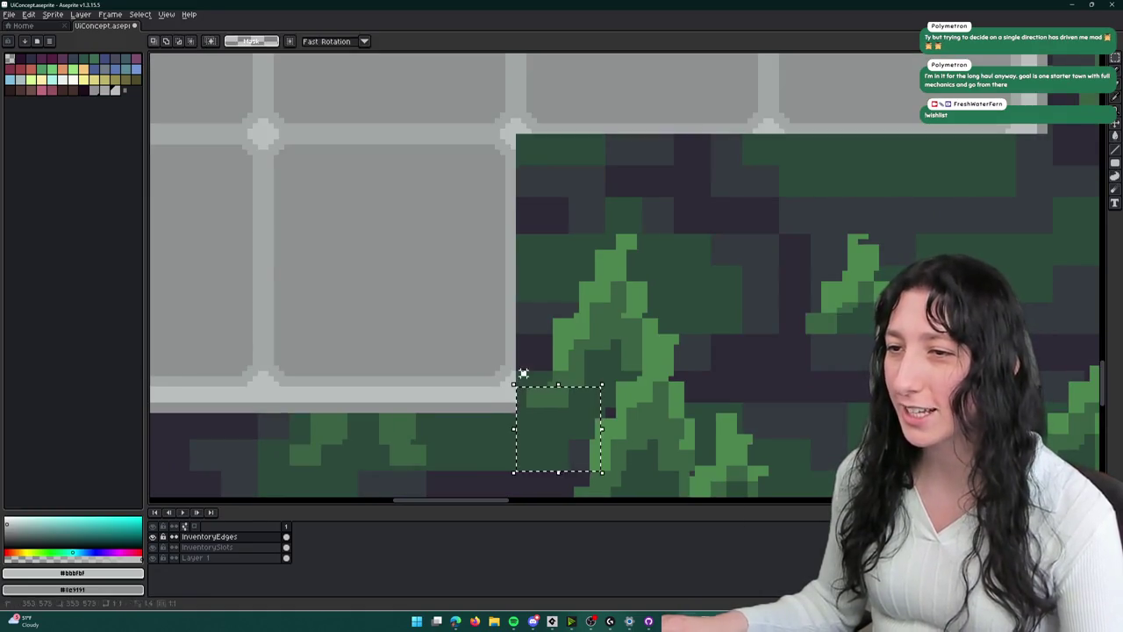
{"action": "key", "text": "ctrl+d"}
{"action": "scroll", "coordinate": [521, 377], "scroll_direction": "down", "scroll_amount": 3}
{"action": "scroll", "coordinate": [517, 391], "scroll_direction": "up", "scroll_amount": 3}
{"action": "scroll", "coordinate": [519, 395], "scroll_direction": "down", "scroll_amount": 1}
{"action": "scroll", "coordinate": [521, 399], "scroll_direction": "up", "scroll_amount": 2}
{"action": "scroll", "coordinate": [523, 403], "scroll_direction": "down", "scroll_amount": 1}
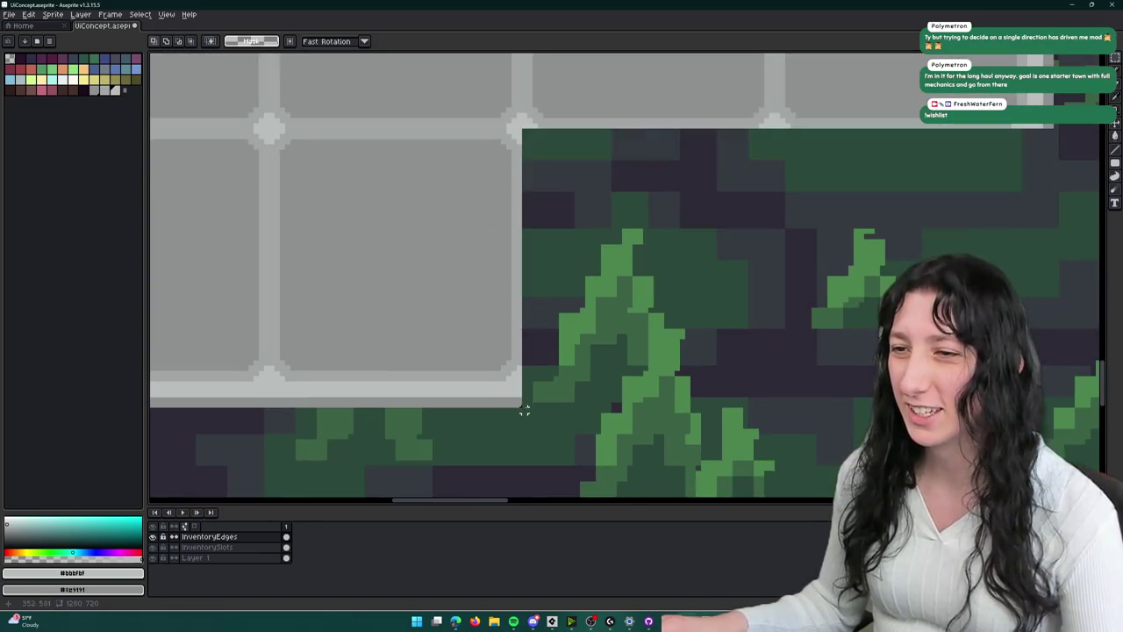
{"action": "scroll", "coordinate": [523, 400], "scroll_direction": "down", "scroll_amount": 6}
{"action": "key", "text": "b"}
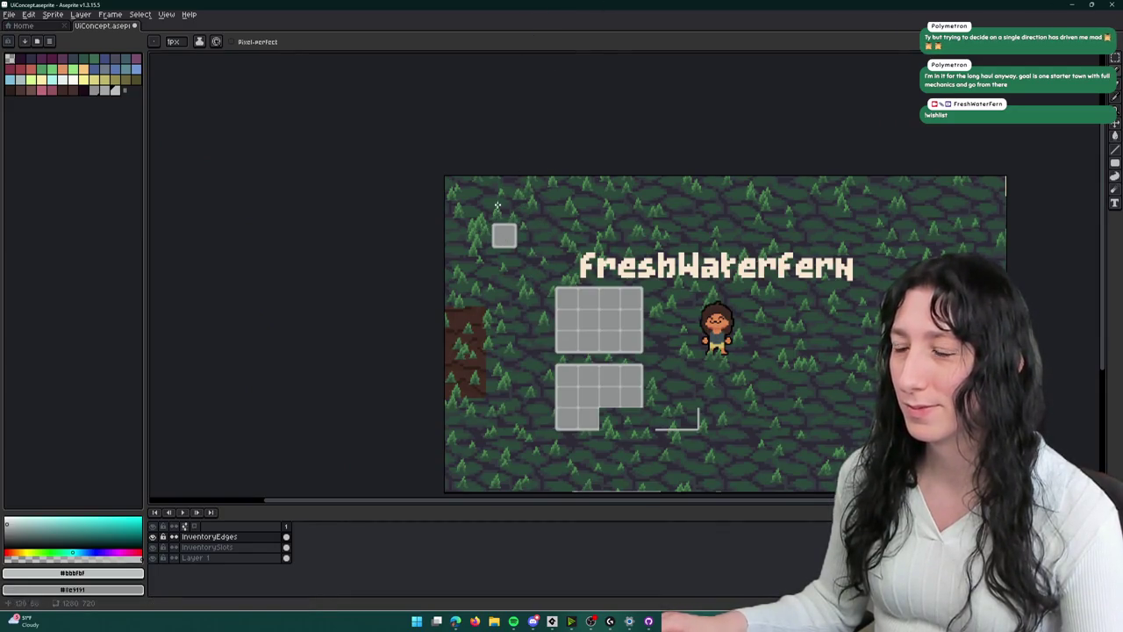
- On InventorySlots, select the plain grey slot and nudge it right
{"action": "scroll", "coordinate": [535, 250], "scroll_direction": "up", "scroll_amount": 4}
{"action": "scroll", "coordinate": [501, 227], "scroll_direction": "down", "scroll_amount": 1}
{"action": "left_click", "coordinate": [208, 547]}
{"action": "scroll", "coordinate": [488, 321], "scroll_direction": "right", "scroll_amount": 1}
{"action": "key", "text": "m"}
{"action": "left_click_drag", "start_coordinate": [588, 359], "coordinate": [359, 131]}
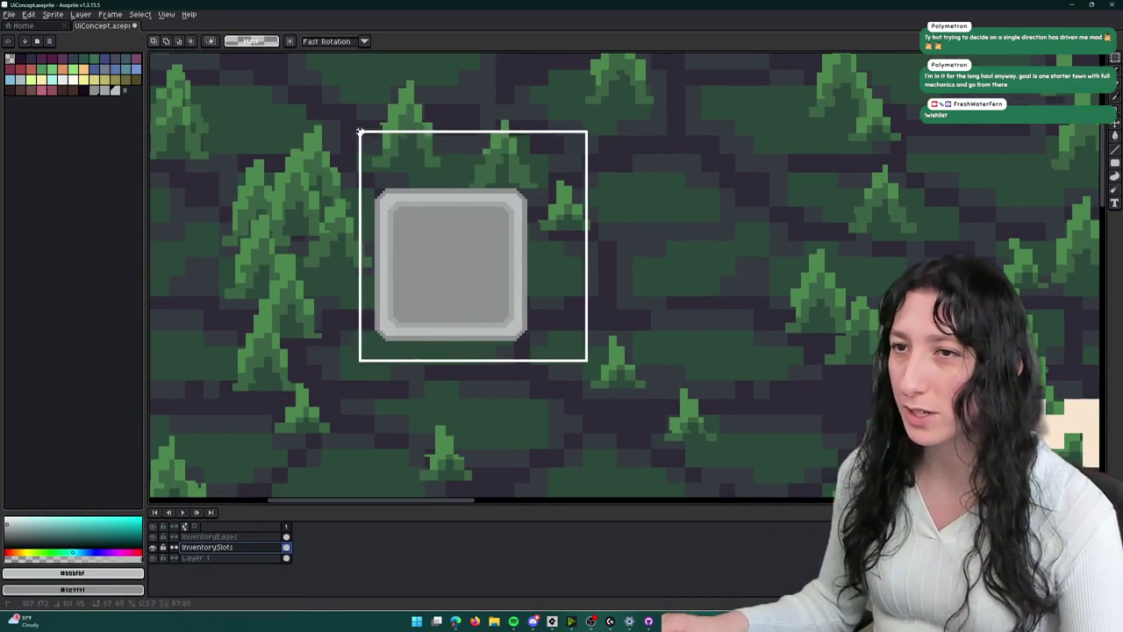
{"action": "scroll", "coordinate": [359, 131], "scroll_direction": "right", "scroll_amount": 3}
{"action": "key", "text": "Right"}
{"action": "key", "text": "Right"}
{"action": "key", "text": "Right"}
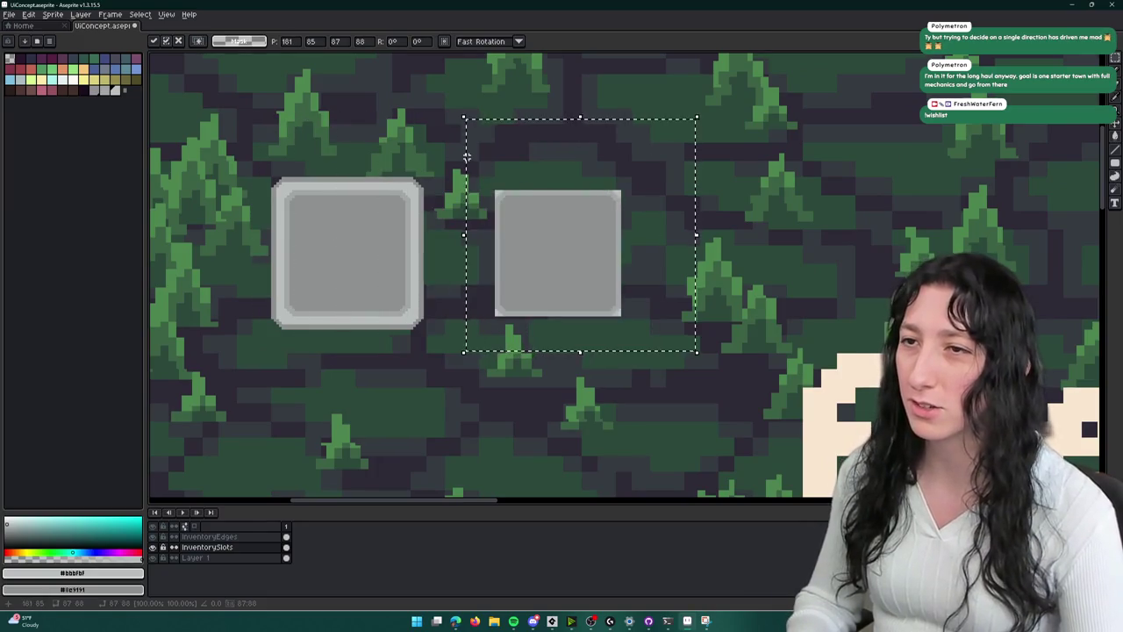
{"action": "key", "text": "Return"}
- Copy the grey slot and place a pasted copy beside it
{"action": "key", "text": "ctrl+c"}
{"action": "key", "text": "ctrl+v"}
{"action": "key", "text": "Right"}
{"action": "key", "text": "Right"}
{"action": "key", "text": "Right"}
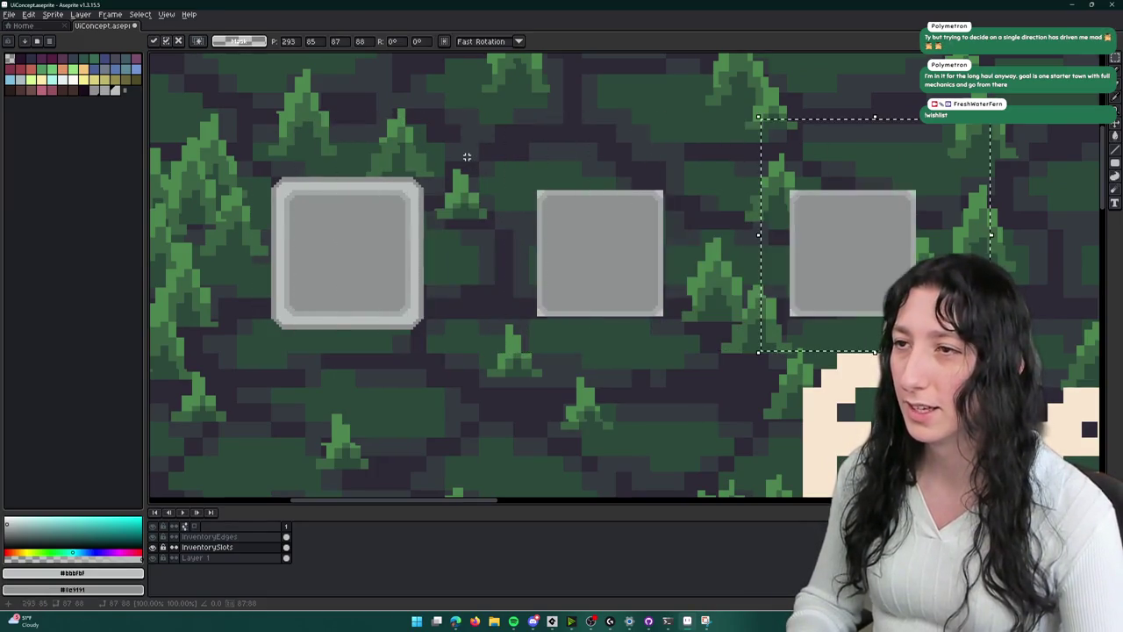
{"action": "key", "text": "Left"}
{"action": "key", "text": "Left"}
{"action": "key", "text": "Left"}
{"action": "key", "text": "Right"}
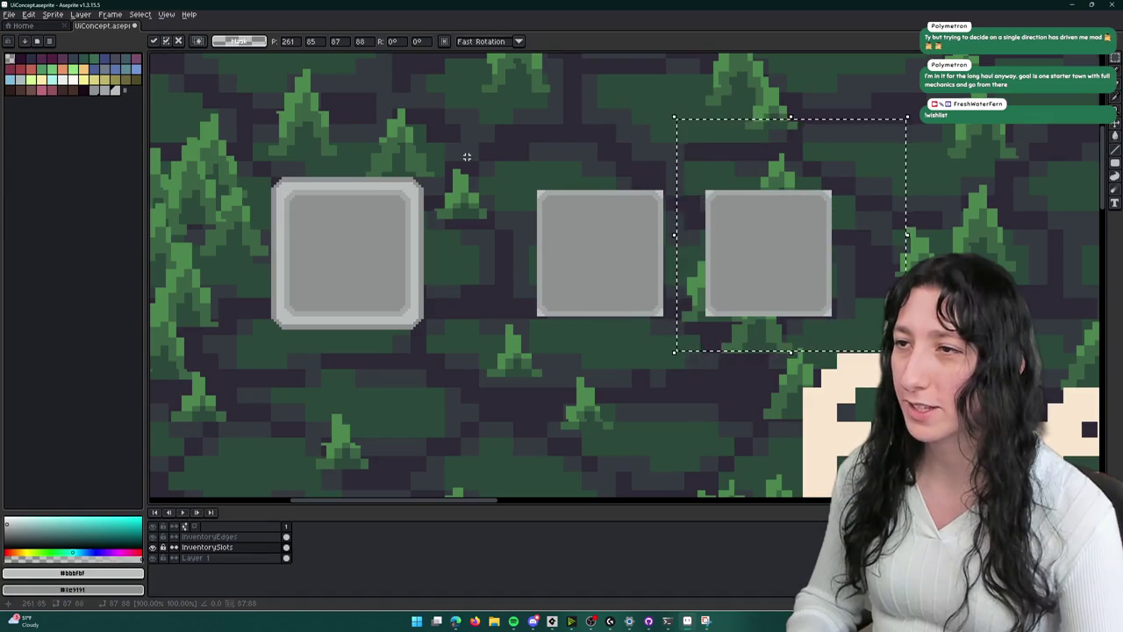
{"action": "key", "text": "Right"}
{"action": "key", "text": "Right"}
{"action": "key", "text": "Return"}
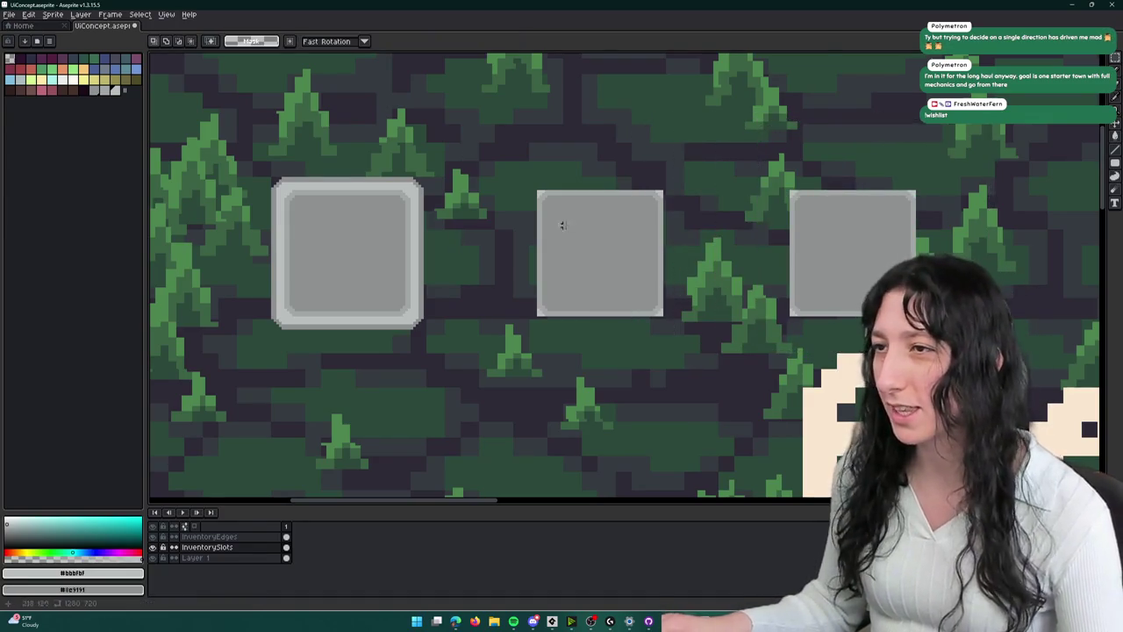
- Paste two more grey slot copies as the cross's top and bottom arms
{"action": "key", "text": "ctrl+v"}
{"action": "key", "text": "Up"}
{"action": "key", "text": "Right"}
{"action": "key", "text": "Up"}
{"action": "key", "text": "Right"}
{"action": "key", "text": "Up"}
{"action": "key", "text": "Right"}
{"action": "key", "text": "Up"}
{"action": "key", "text": "Right"}
{"action": "key", "text": "Right"}
{"action": "key", "text": "Right"}
{"action": "key", "text": "Right"}
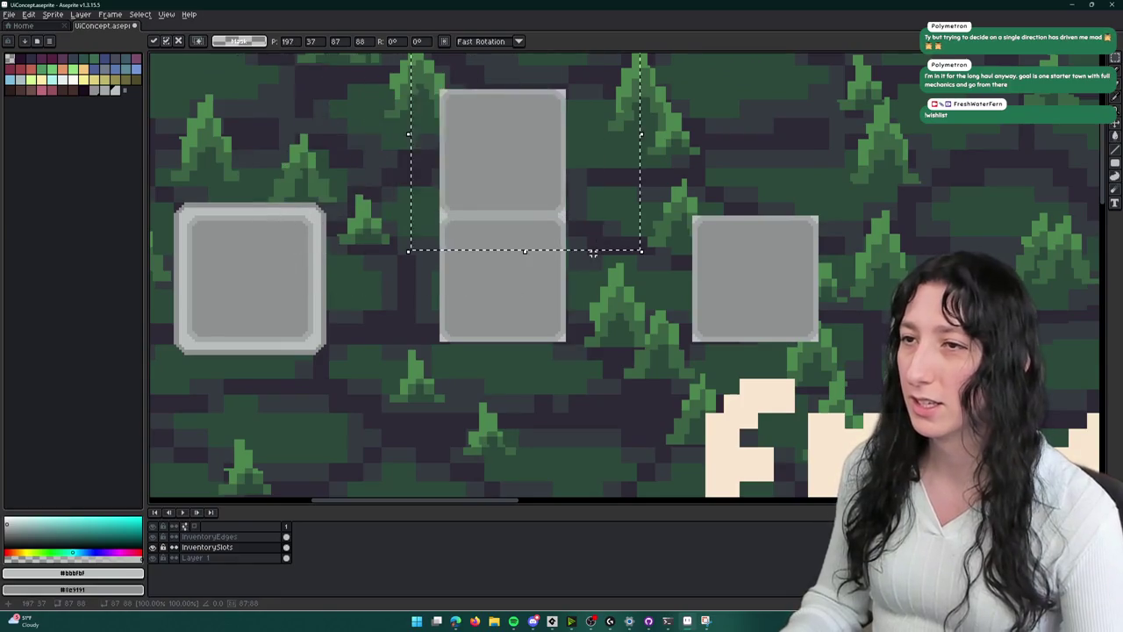
{"action": "key", "text": "Return"}
{"action": "key", "text": "ctrl+v"}
{"action": "key", "text": "Down"}
{"action": "key", "text": "Down"}
{"action": "key", "text": "Down"}
{"action": "key", "text": "Up"}
{"action": "key", "text": "Right"}
{"action": "key", "text": "Right"}
{"action": "key", "text": "Right"}
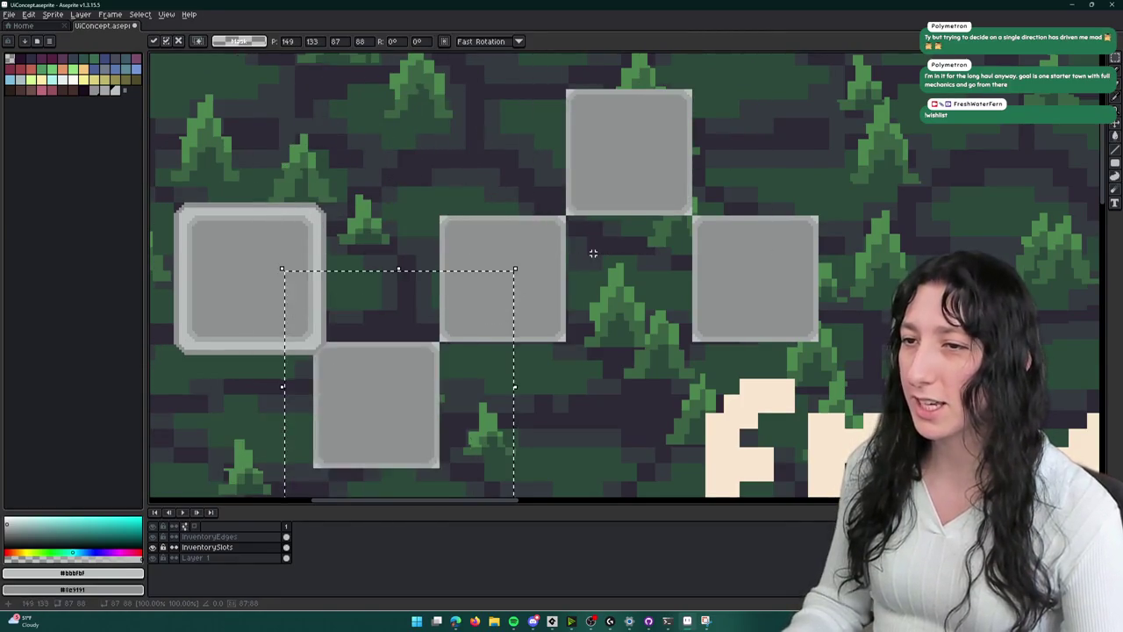
{"action": "key", "text": "Return"}
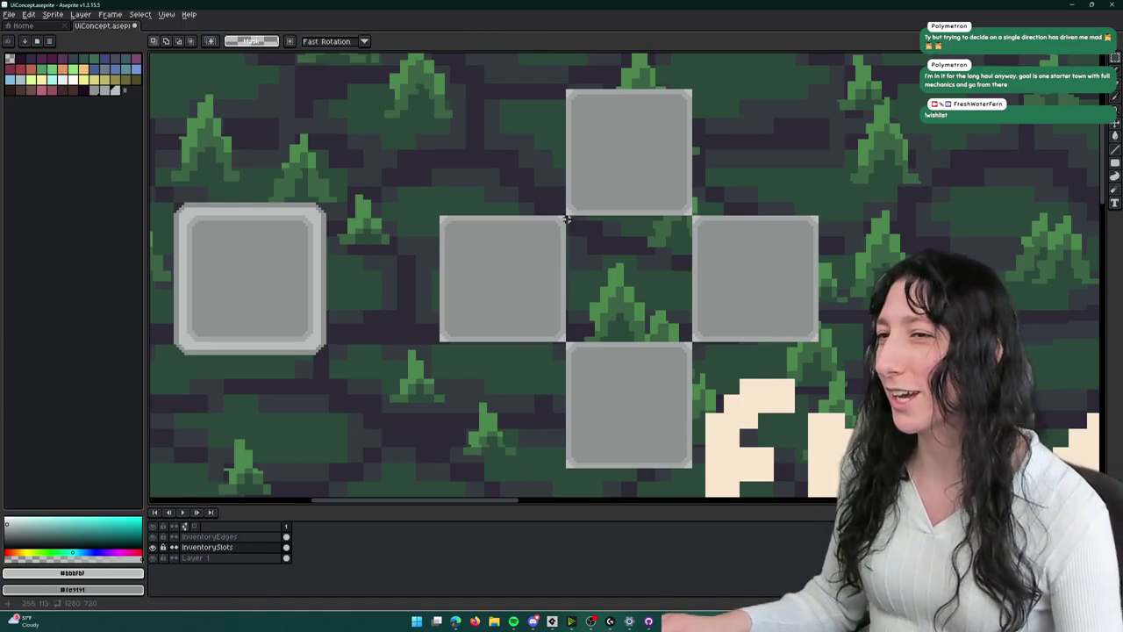
{"action": "scroll", "coordinate": [484, 268], "scroll_direction": "down", "scroll_amount": 3}
{"action": "scroll", "coordinate": [485, 279], "scroll_direction": "up", "scroll_amount": 2}
{"action": "left_click", "coordinate": [202, 535]}
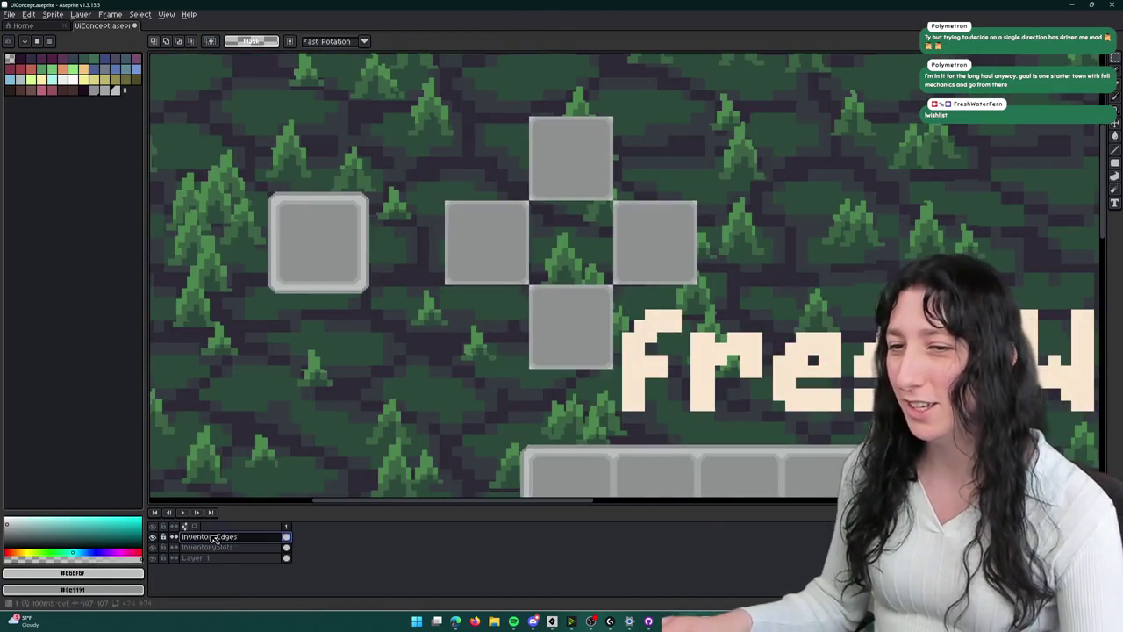
- Sample the slot's light-grey edge colour from the canvas for the Pencil
{"action": "scroll", "coordinate": [514, 220], "scroll_direction": "up", "scroll_amount": 2}
{"action": "key", "text": "b"}
{"action": "scroll", "coordinate": [510, 197], "scroll_direction": "up", "scroll_amount": 1}
{"action": "scroll", "coordinate": [510, 197], "scroll_direction": "up", "scroll_amount": 1}
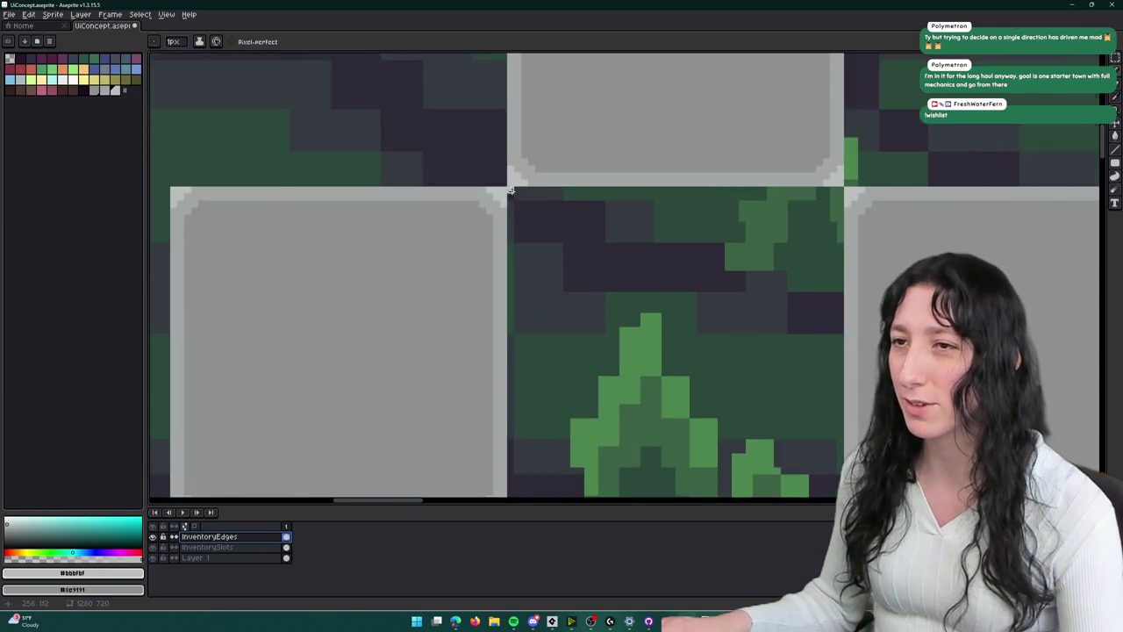
{"action": "scroll", "coordinate": [507, 193], "scroll_direction": "down", "scroll_amount": 3}
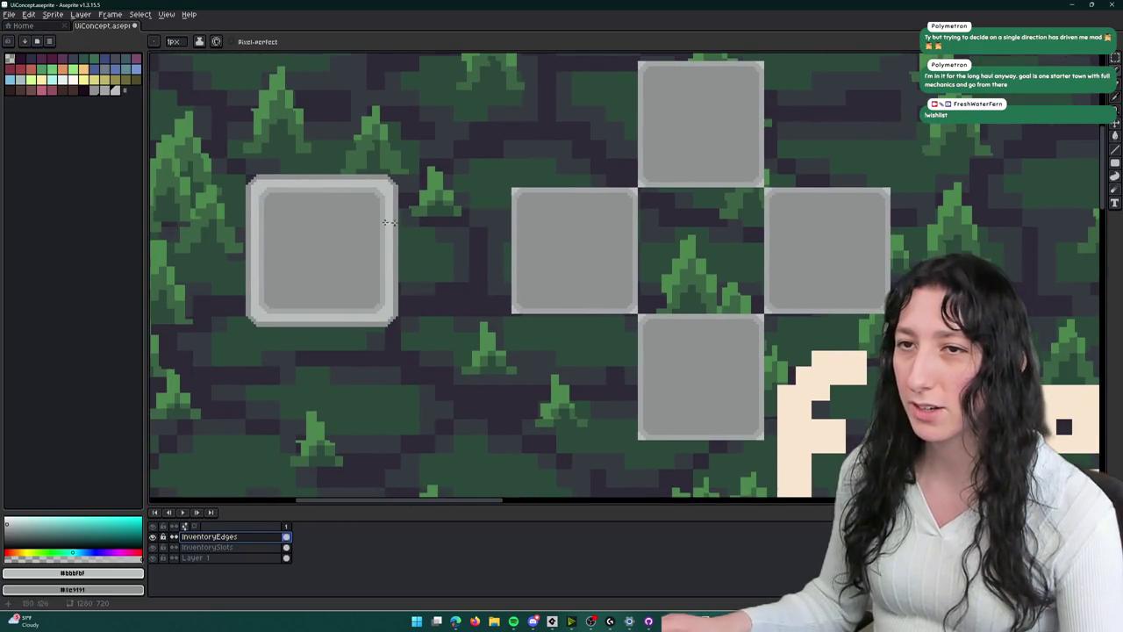
{"action": "scroll", "coordinate": [243, 183], "scroll_direction": "up", "scroll_amount": 1}
{"action": "key", "text": "i"}
{"action": "right_click", "coordinate": [307, 193]}
{"action": "key", "text": "b"}
- Fill five stepped light-grey pixels at the open cell's top-left corner junction
{"action": "scroll", "coordinate": [624, 206], "scroll_direction": "right", "scroll_amount": 3}
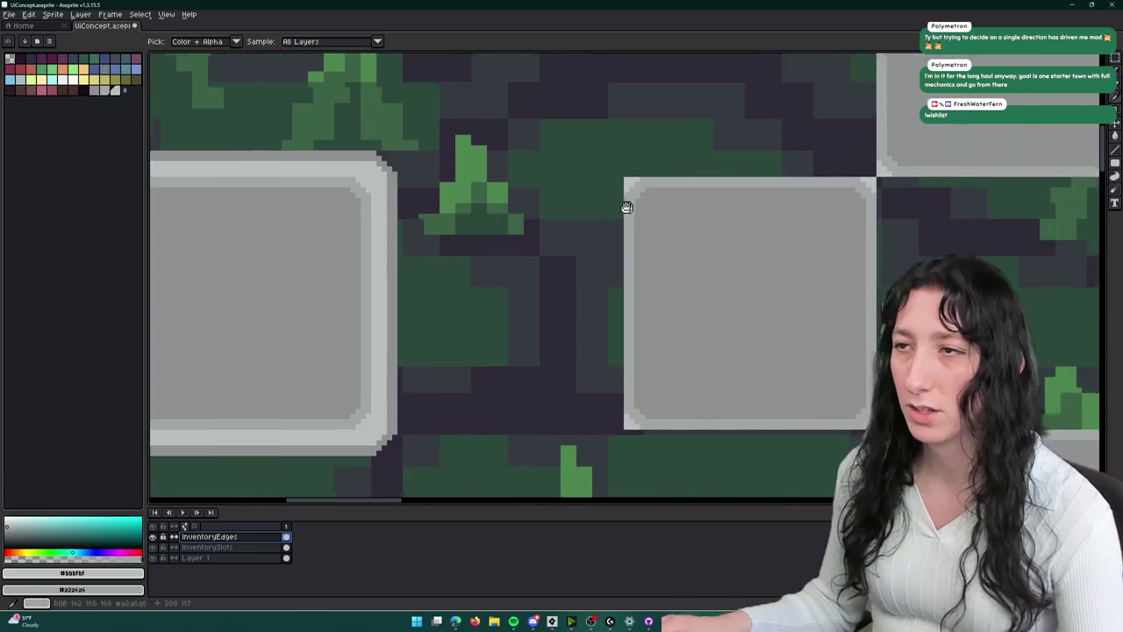
{"action": "scroll", "coordinate": [819, 196], "scroll_direction": "up", "scroll_amount": 1}
{"action": "scroll", "coordinate": [589, 183], "scroll_direction": "up", "scroll_amount": 1}
{"action": "left_click", "coordinate": [570, 180]}
{"action": "left_click", "coordinate": [599, 209]}
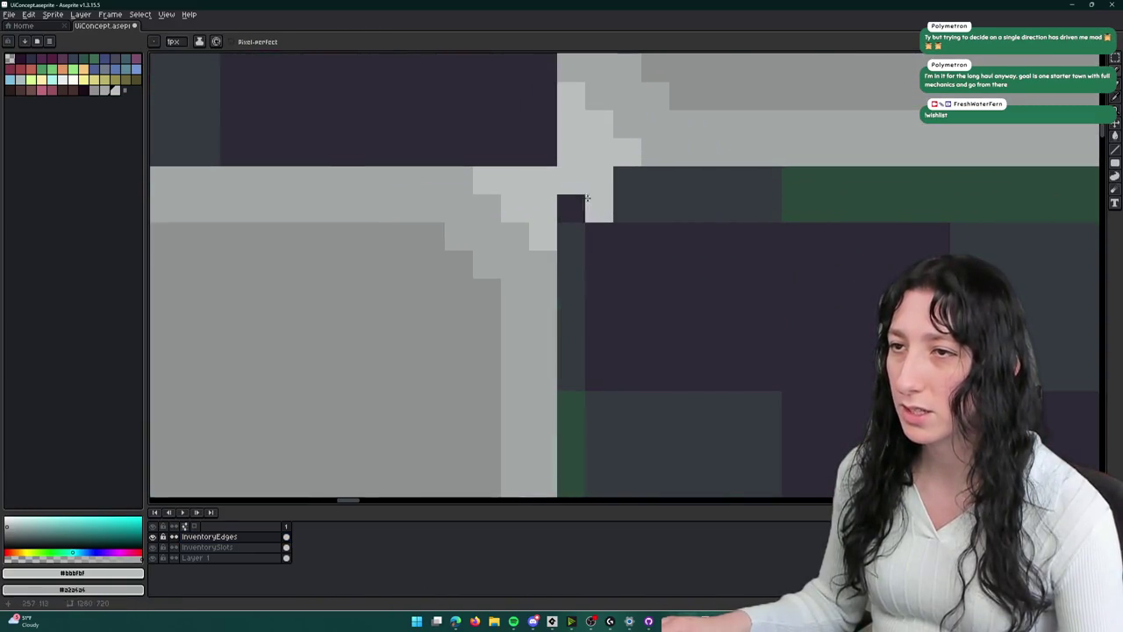
{"action": "left_click", "coordinate": [571, 209]}
{"action": "left_click", "coordinate": [627, 179]}
{"action": "left_click", "coordinate": [570, 237]}
- Paint a light-grey border row across the gap along the cell's top edge
{"action": "scroll", "coordinate": [566, 233], "scroll_direction": "down", "scroll_amount": 2}
{"action": "scroll", "coordinate": [566, 232], "scroll_direction": "down", "scroll_amount": 2}
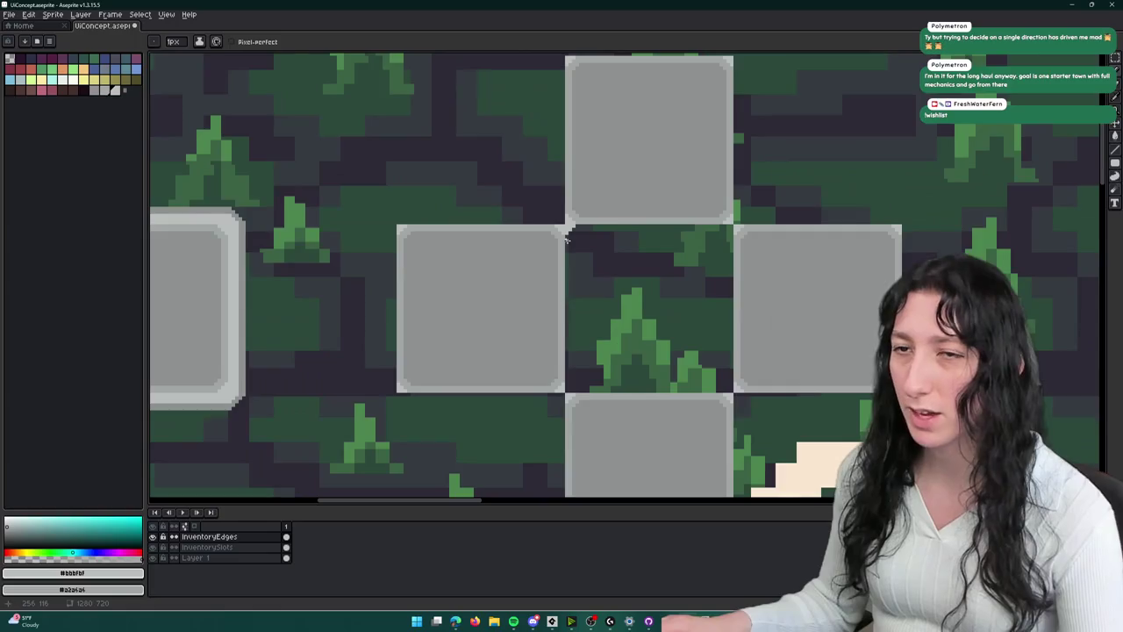
{"action": "left_click_drag", "start_coordinate": [566, 232], "coordinate": [685, 222]}
{"action": "left_click_drag", "start_coordinate": [229, 208], "coordinate": [481, 210]}
{"action": "scroll", "coordinate": [537, 229], "scroll_direction": "up", "scroll_amount": 2}
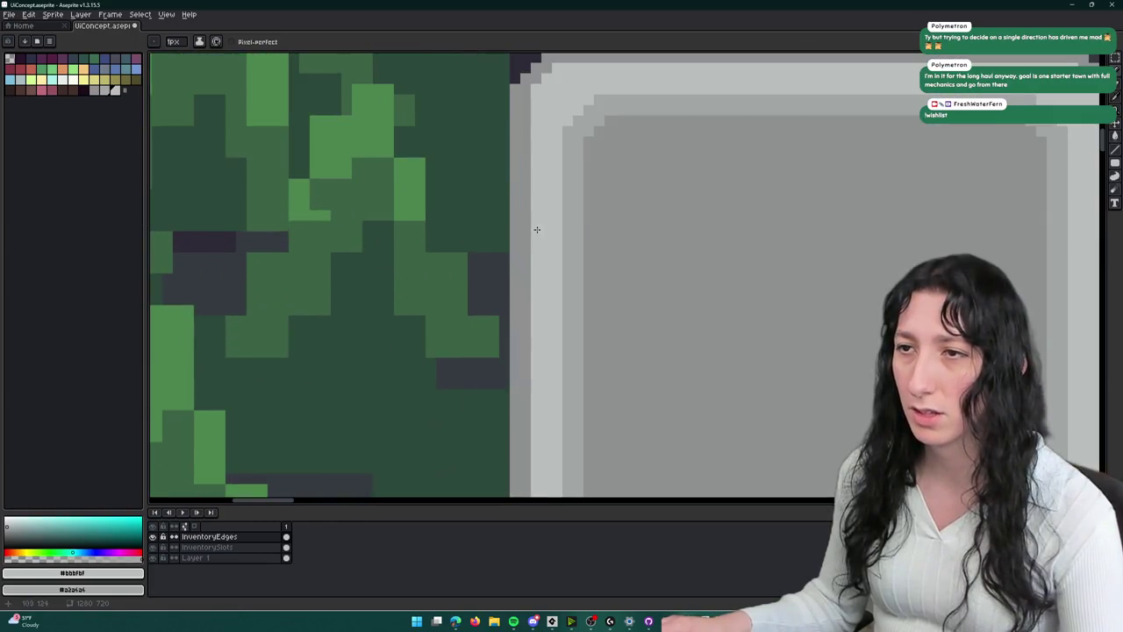
{"action": "scroll", "coordinate": [557, 238], "scroll_direction": "down", "scroll_amount": 3}
{"action": "scroll", "coordinate": [855, 253], "scroll_direction": "down", "scroll_amount": 1}
{"action": "mouse_move", "coordinate": [624, 198]}
{"action": "left_mouse_down"}
{"action": "mouse_move", "coordinate": [574, 117]}
{"action": "mouse_move", "coordinate": [690, 220]}
{"action": "mouse_move", "coordinate": [747, 216]}
{"action": "left_mouse_up"}
{"action": "scroll", "coordinate": [657, 185], "scroll_direction": "up", "scroll_amount": 1}
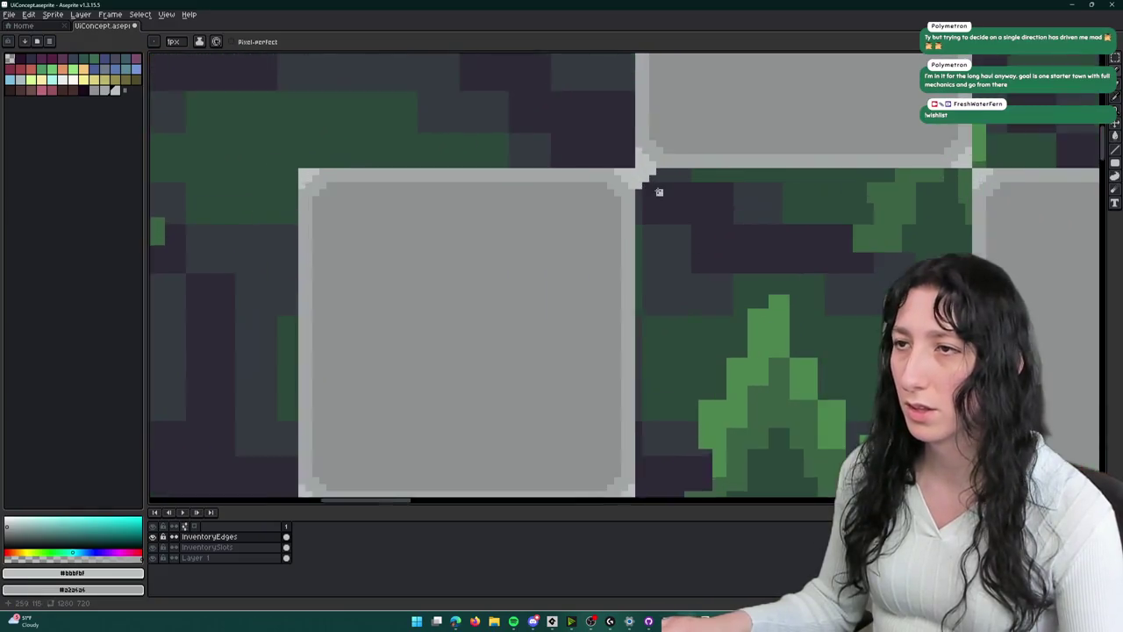
{"action": "scroll", "coordinate": [544, 176], "scroll_direction": "up", "scroll_amount": 1}
{"action": "scroll", "coordinate": [545, 175], "scroll_direction": "down", "scroll_amount": 1}
{"action": "scroll", "coordinate": [538, 173], "scroll_direction": "up", "scroll_amount": 1}
{"action": "scroll", "coordinate": [703, 170], "scroll_direction": "right", "scroll_amount": 1}
{"action": "left_click", "coordinate": [907, 170], "text": "shift"}
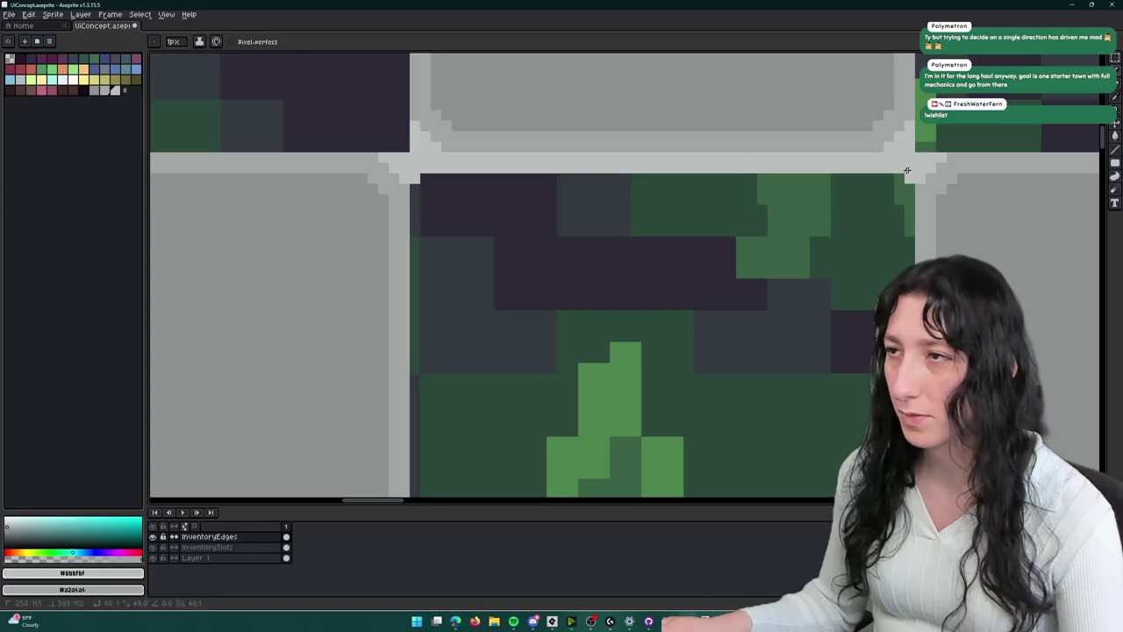
{"action": "left_click_drag", "start_coordinate": [903, 177], "coordinate": [423, 184]}
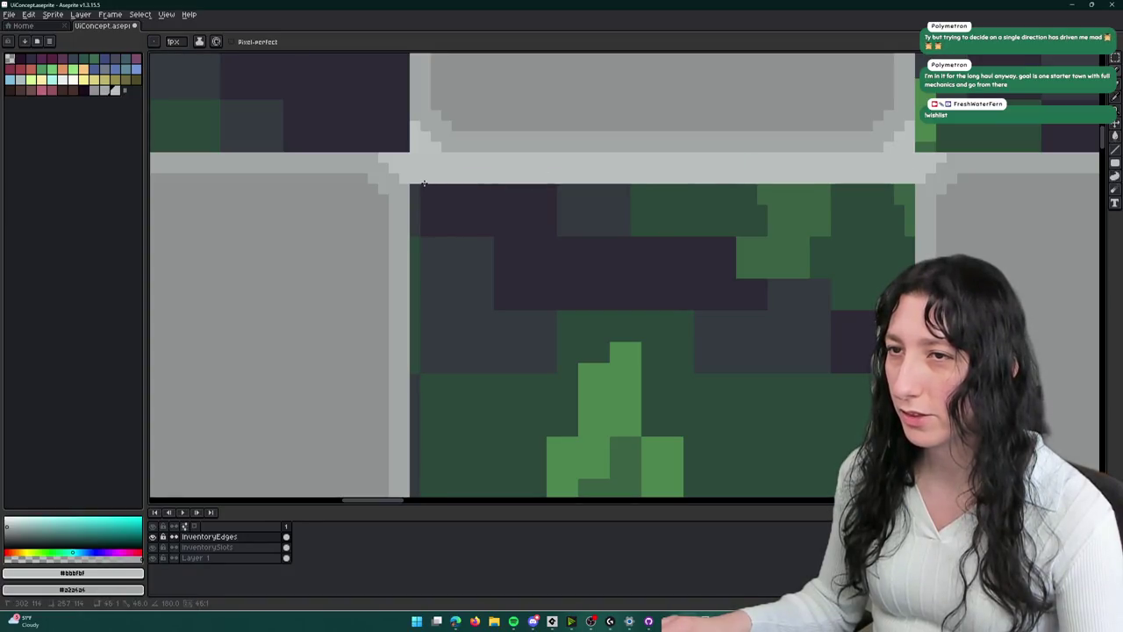
- Paint a light-grey vertical border down the slot's side
{"action": "scroll", "coordinate": [414, 187], "scroll_direction": "down", "scroll_amount": 2}
{"action": "scroll", "coordinate": [420, 320], "scroll_direction": "up", "scroll_amount": 1}
{"action": "left_click", "coordinate": [418, 323], "text": "shift"}
{"action": "scroll", "coordinate": [438, 108], "scroll_direction": "up", "scroll_amount": 2}
{"action": "left_click", "coordinate": [418, 97], "text": "shift"}
{"action": "left_click_drag", "start_coordinate": [427, 94], "coordinate": [426, 400]}
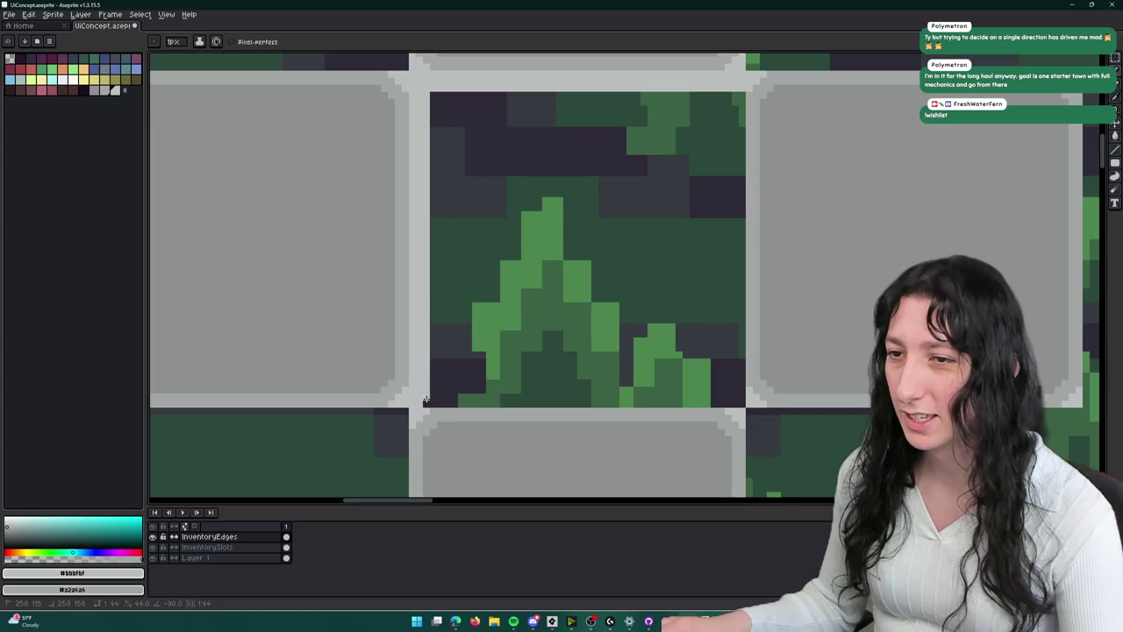
- Add a light-grey pixel beside the new vertical border
{"action": "scroll", "coordinate": [785, 251], "scroll_direction": "down", "scroll_amount": 3}
{"action": "scroll", "coordinate": [878, 243], "scroll_direction": "left", "scroll_amount": 1}
{"action": "scroll", "coordinate": [901, 243], "scroll_direction": "down", "scroll_amount": 1}
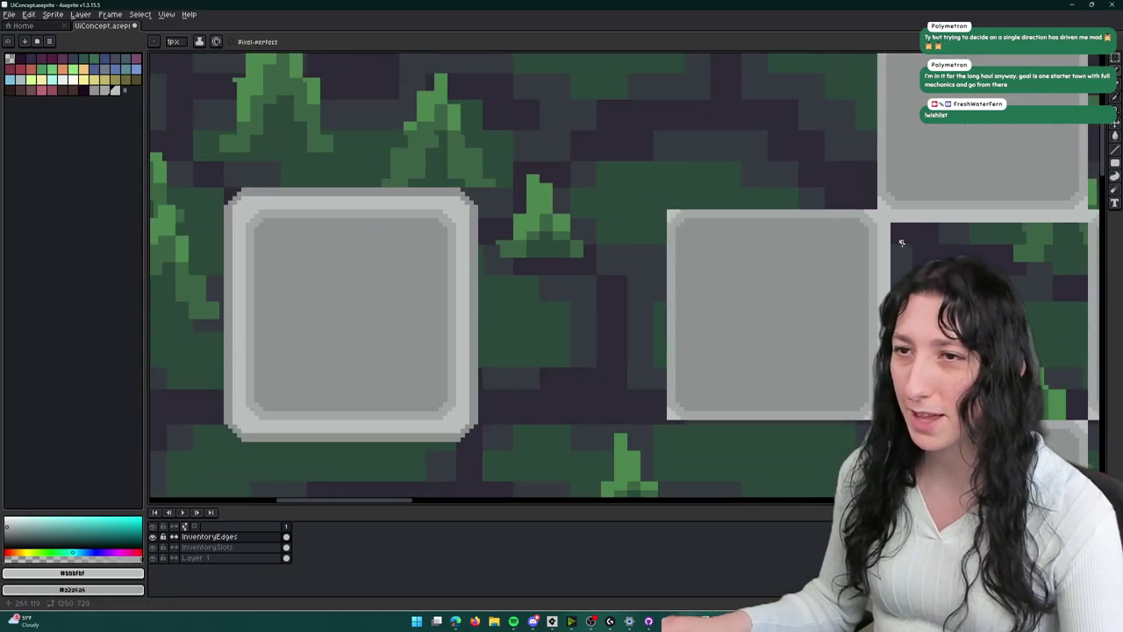
{"action": "scroll", "coordinate": [894, 242], "scroll_direction": "up", "scroll_amount": 3}
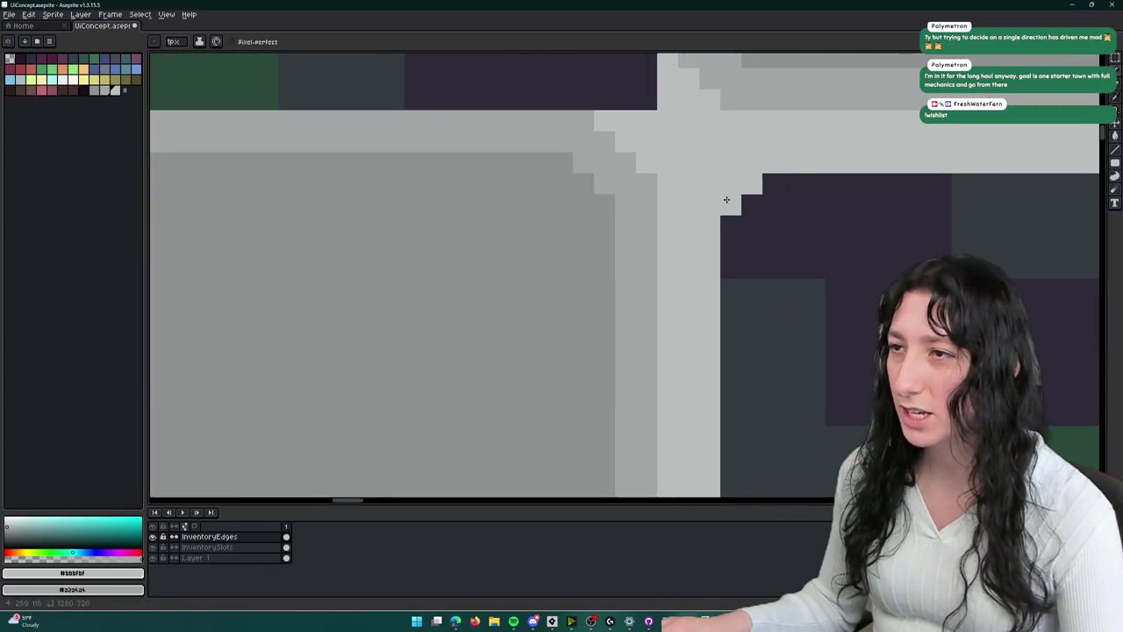
{"action": "scroll", "coordinate": [723, 222], "scroll_direction": "down", "scroll_amount": 1}
{"action": "left_click", "coordinate": [723, 222]}
{"action": "scroll", "coordinate": [724, 222], "scroll_direction": "up", "scroll_amount": 1}
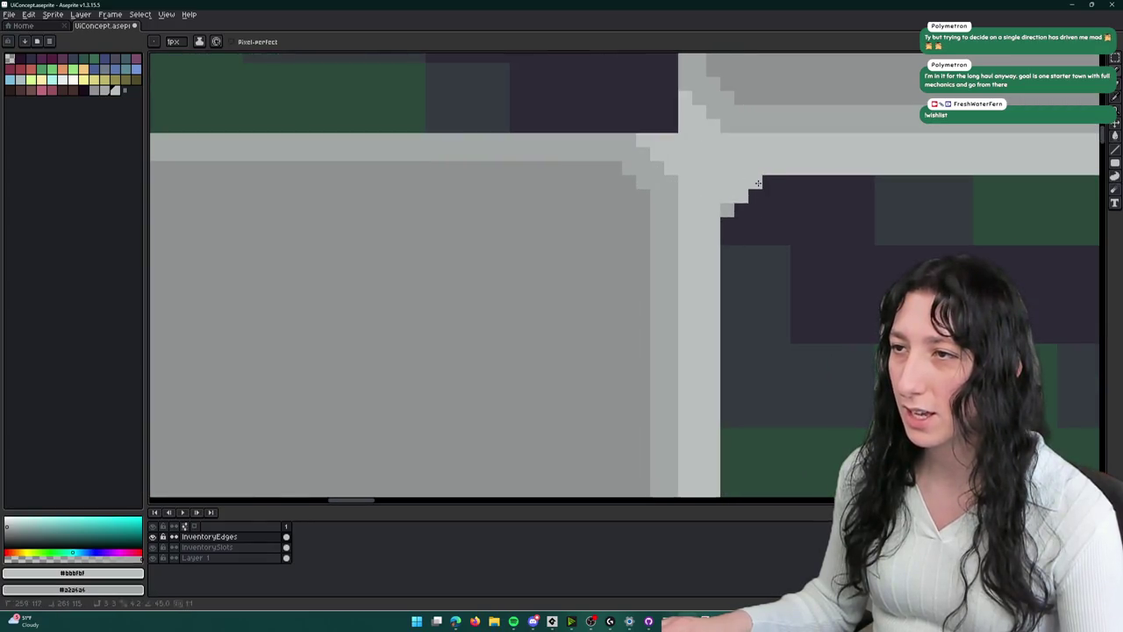
{"action": "scroll", "coordinate": [729, 241], "scroll_direction": "down", "scroll_amount": 3}
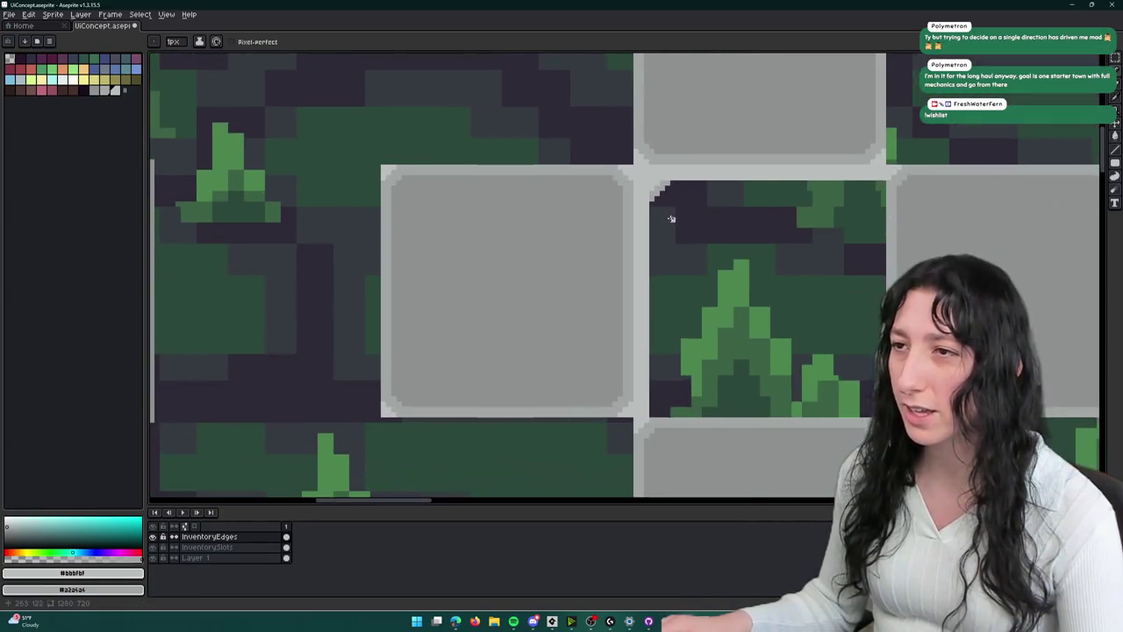
{"action": "scroll", "coordinate": [667, 210], "scroll_direction": "up", "scroll_amount": 2}
{"action": "key", "text": "m"}
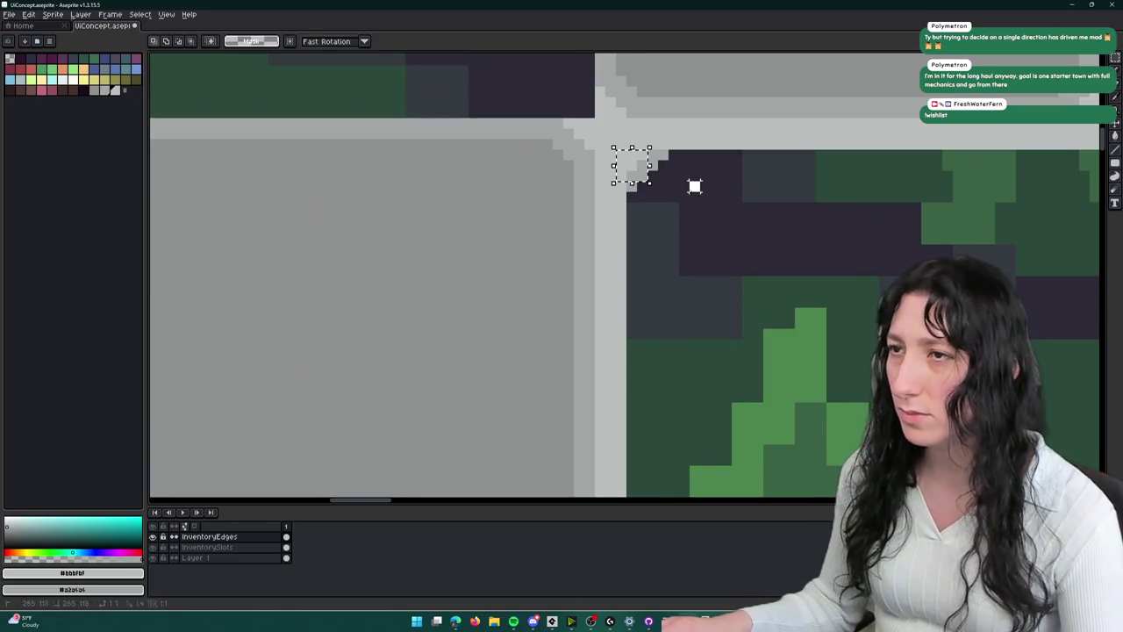
- Copy the beveled top-left corner to the cell's top-right, nudge it into alignment and commit
{"action": "mouse_move", "coordinate": [665, 191]}
{"action": "left_mouse_down"}
{"action": "mouse_move", "coordinate": [614, 155]}
{"action": "mouse_move", "coordinate": [606, 130]}
{"action": "left_mouse_up"}
{"action": "scroll", "coordinate": [605, 132], "scroll_direction": "down", "scroll_amount": 3}
{"action": "scroll", "coordinate": [614, 176], "scroll_direction": "right", "scroll_amount": 3}
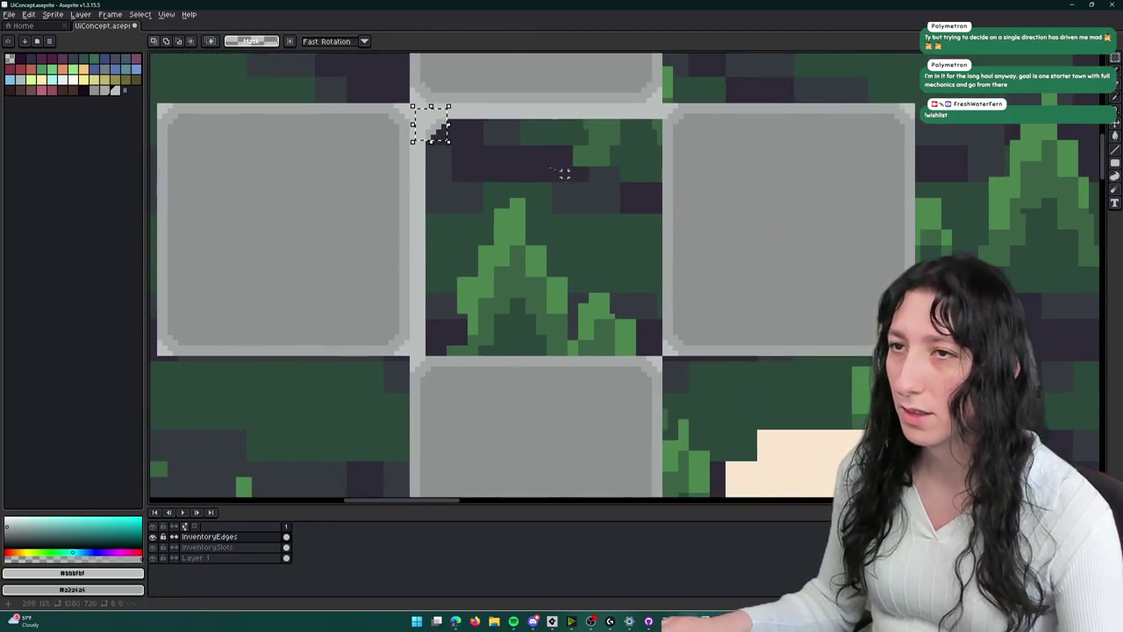
{"action": "left_click", "coordinate": [432, 131]}
{"action": "left_click_drag", "start_coordinate": [432, 132], "coordinate": [647, 139]}
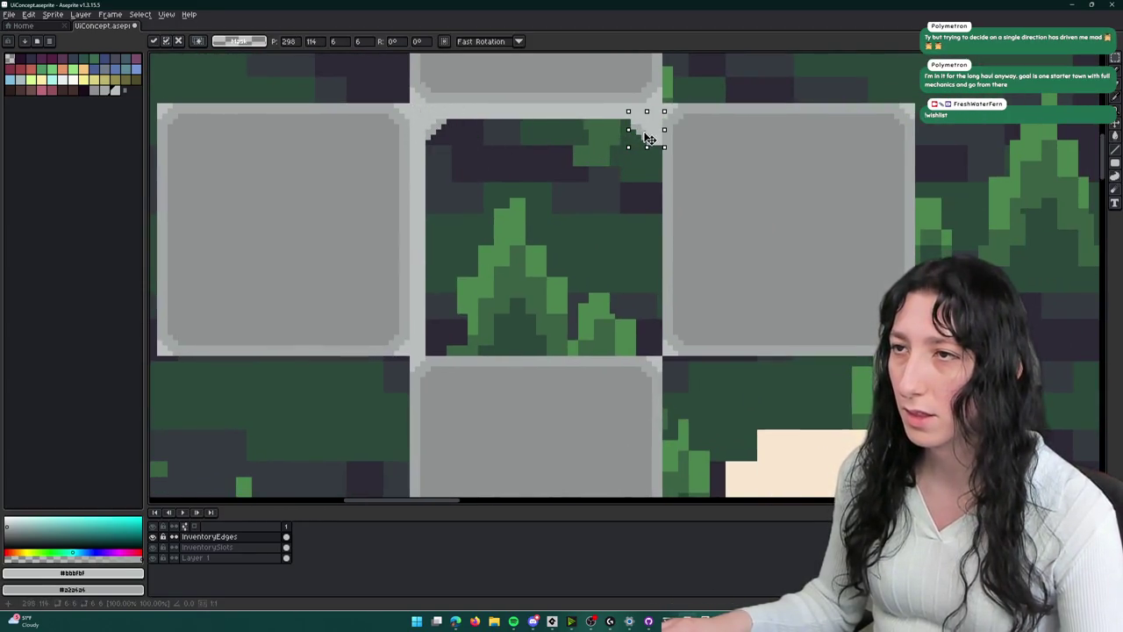
{"action": "scroll", "coordinate": [633, 156], "scroll_direction": "up", "scroll_amount": 1}
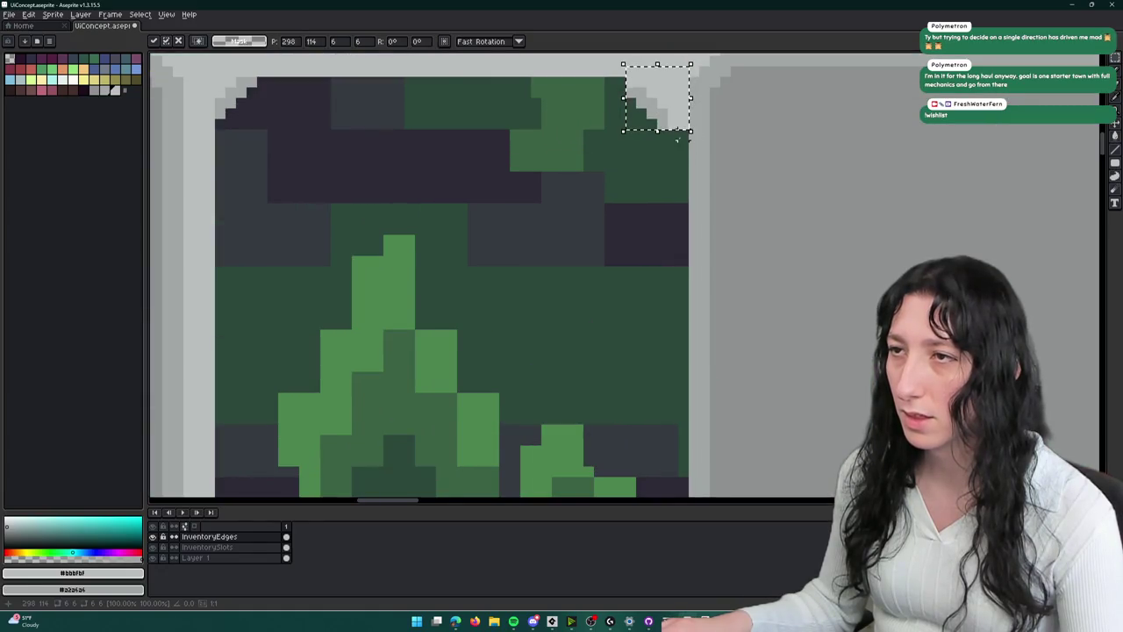
{"action": "key", "text": "Left"}
{"action": "key", "text": "Down"}
{"action": "scroll", "coordinate": [566, 158], "scroll_direction": "up", "scroll_amount": 1}
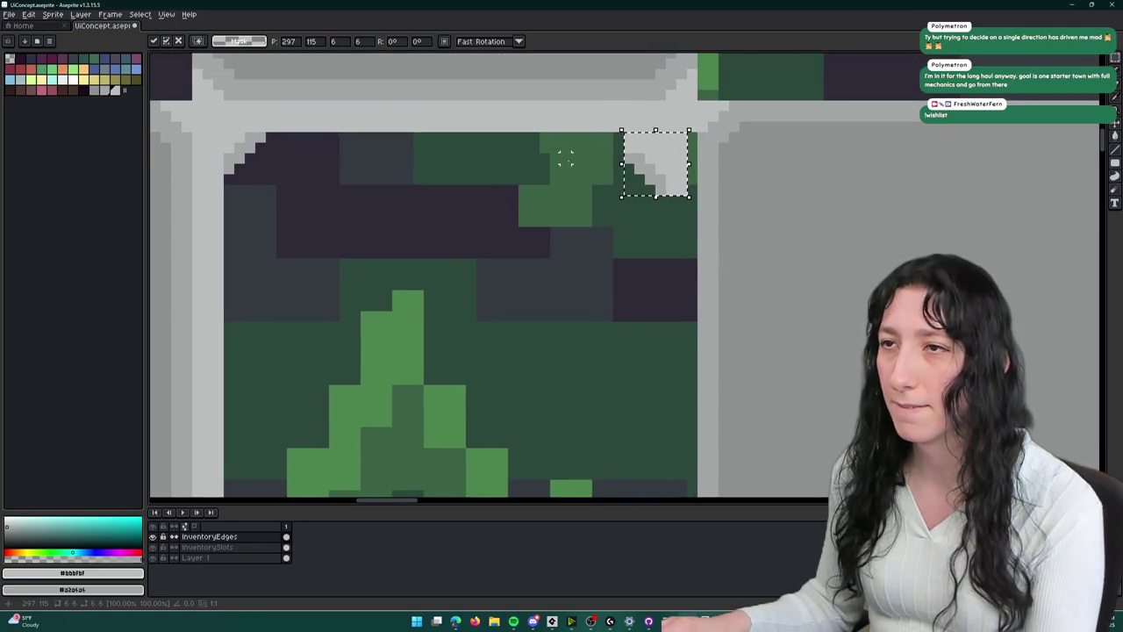
{"action": "key", "text": "Up"}
{"action": "key", "text": "Up"}
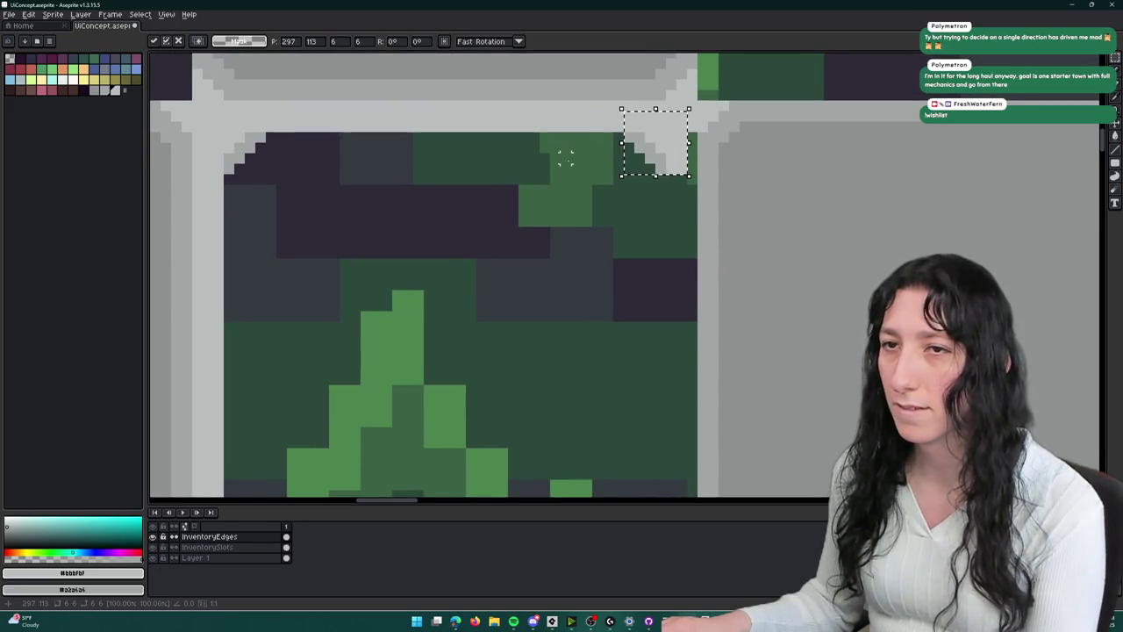
{"action": "key", "text": "Return"}
- Hide the InventoryEdges layer to compare the slots without their edges
{"action": "scroll", "coordinate": [566, 158], "scroll_direction": "up", "scroll_amount": 1}
{"action": "scroll", "coordinate": [656, 106], "scroll_direction": "down", "scroll_amount": 2}
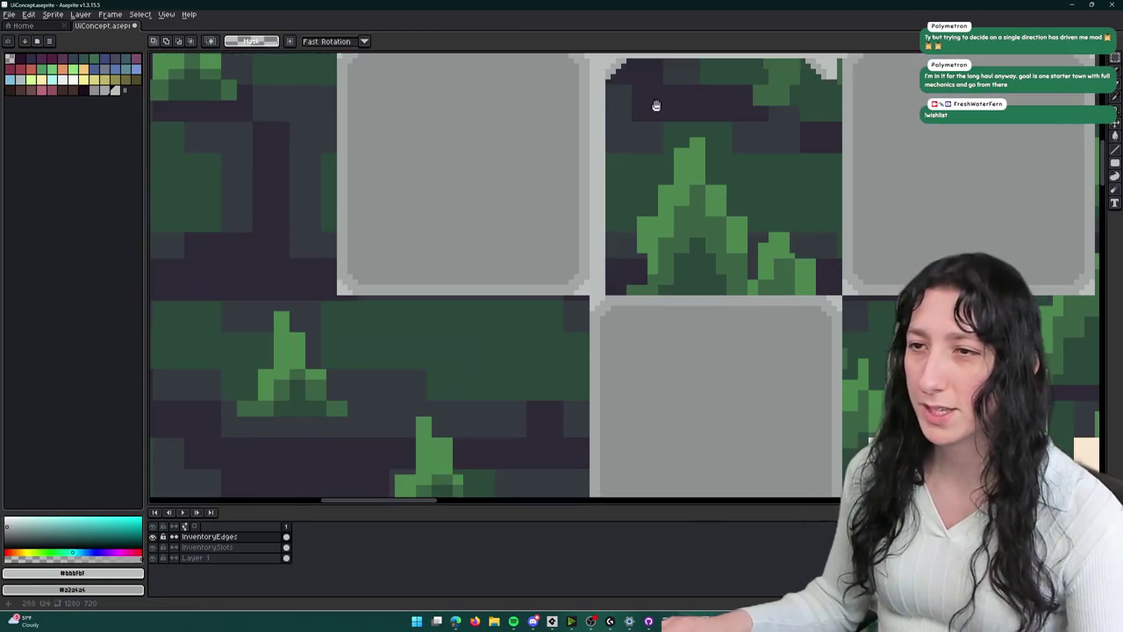
{"action": "scroll", "coordinate": [334, 281], "scroll_direction": "up", "scroll_amount": 3}
{"action": "scroll", "coordinate": [532, 334], "scroll_direction": "down", "scroll_amount": 3}
{"action": "scroll", "coordinate": [539, 175], "scroll_direction": "up", "scroll_amount": 3}
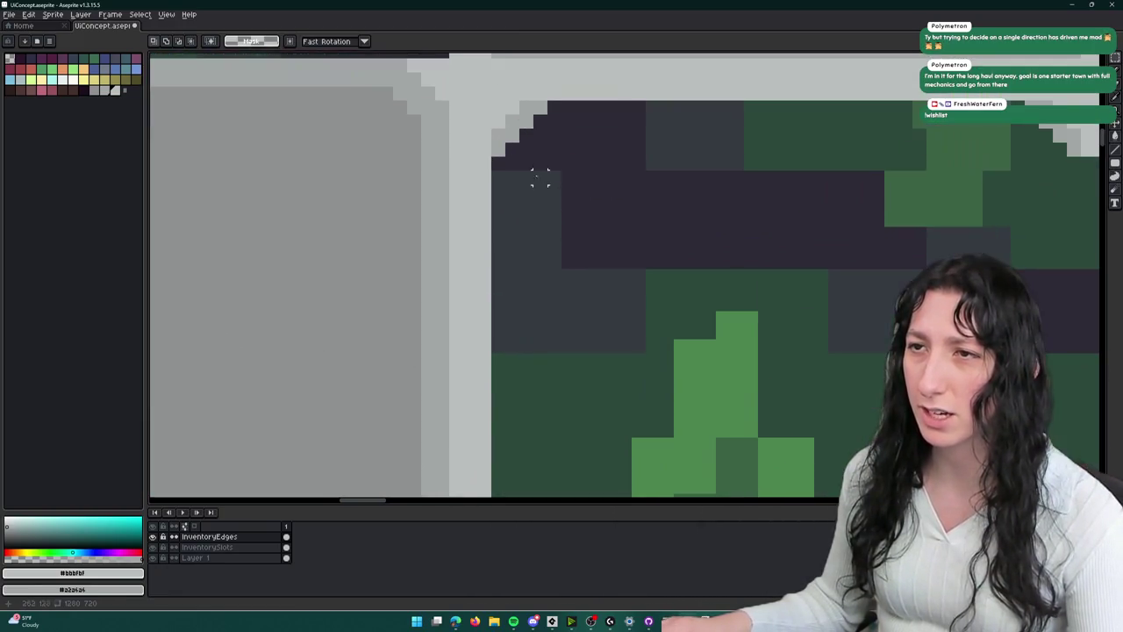
{"action": "key", "text": "b"}
{"action": "scroll", "coordinate": [527, 185], "scroll_direction": "down", "scroll_amount": 2}
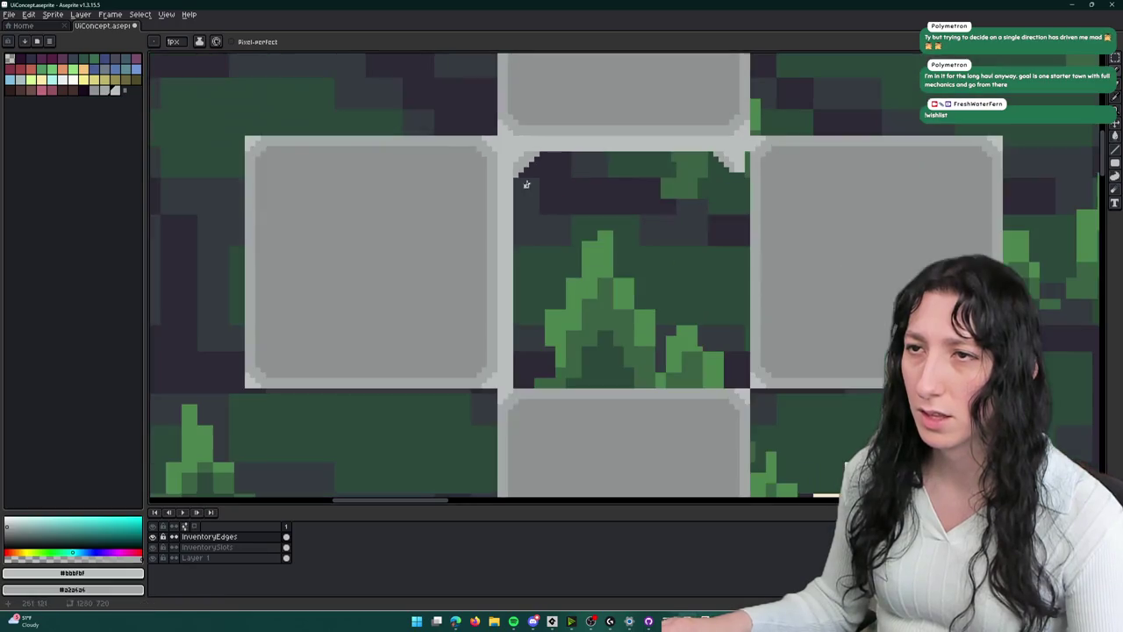
{"action": "scroll", "coordinate": [561, 152], "scroll_direction": "down", "scroll_amount": 2}
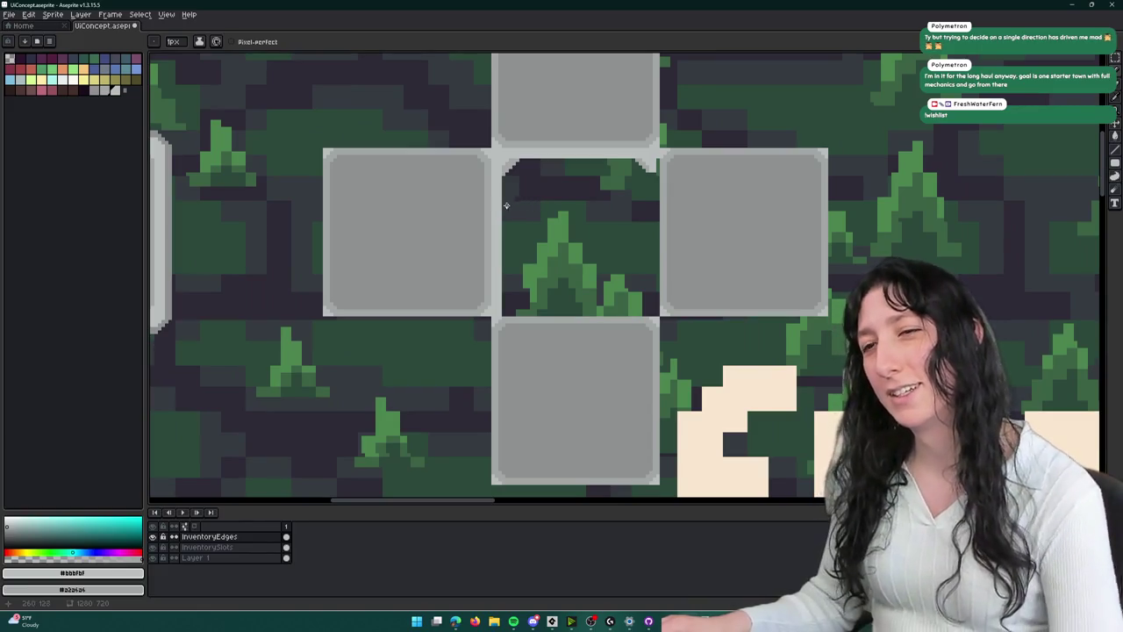
{"action": "scroll", "coordinate": [545, 187], "scroll_direction": "down", "scroll_amount": 2}
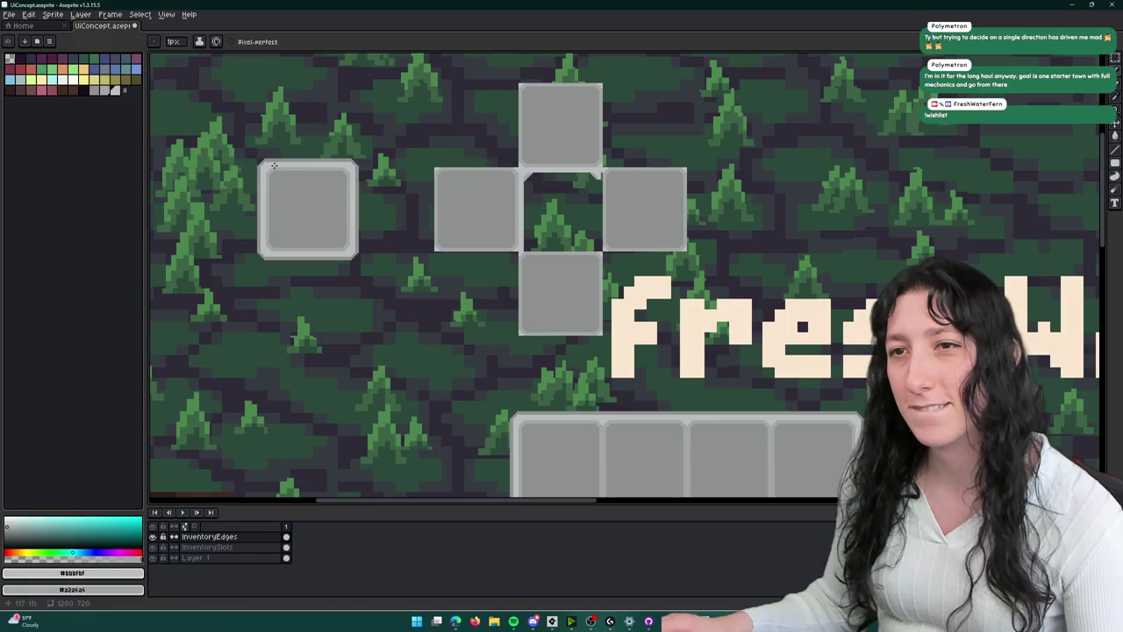
{"action": "left_click", "coordinate": [153, 536]}
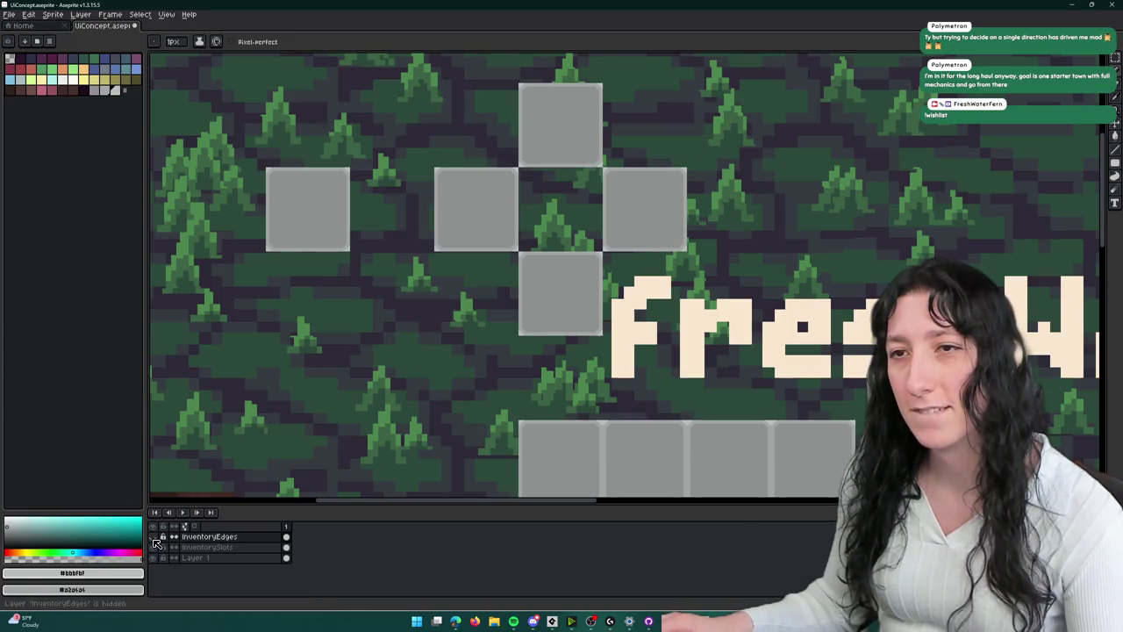
- Turn the InventoryEdges layer back on and zoom to the open cell's top corner
{"action": "left_click", "coordinate": [153, 536]}
{"action": "left_click", "coordinate": [153, 536]}
{"action": "left_click", "coordinate": [153, 537]}
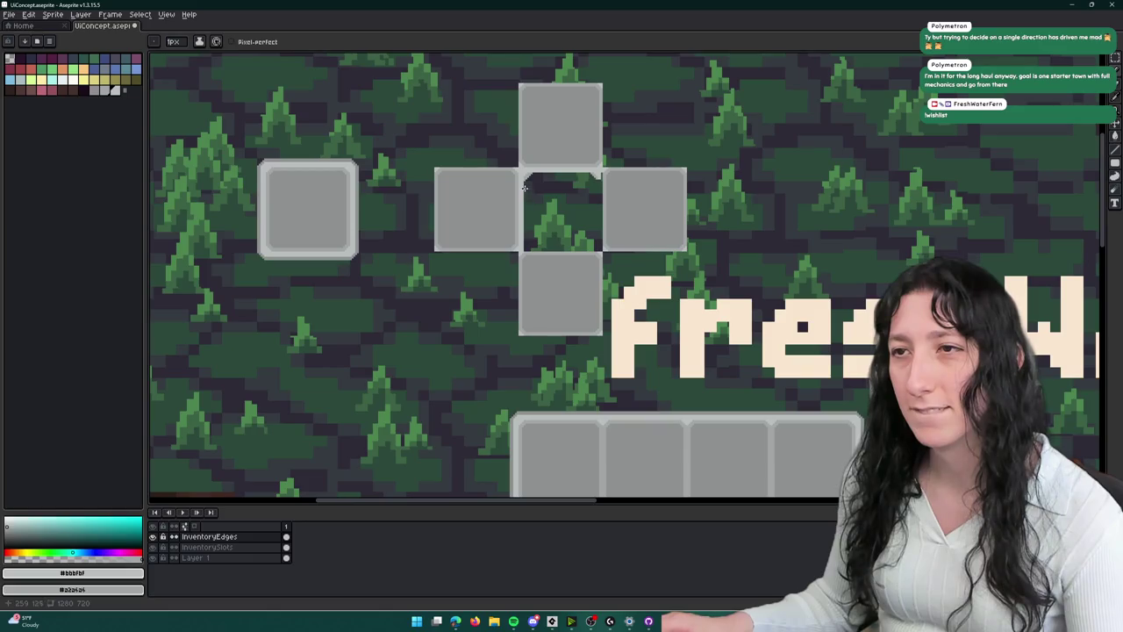
{"action": "scroll", "coordinate": [525, 186], "scroll_direction": "up", "scroll_amount": 2}
{"action": "left_click_drag", "start_coordinate": [525, 186], "coordinate": [716, 213]}
{"action": "scroll", "coordinate": [225, 196], "scroll_direction": "up", "scroll_amount": 2}
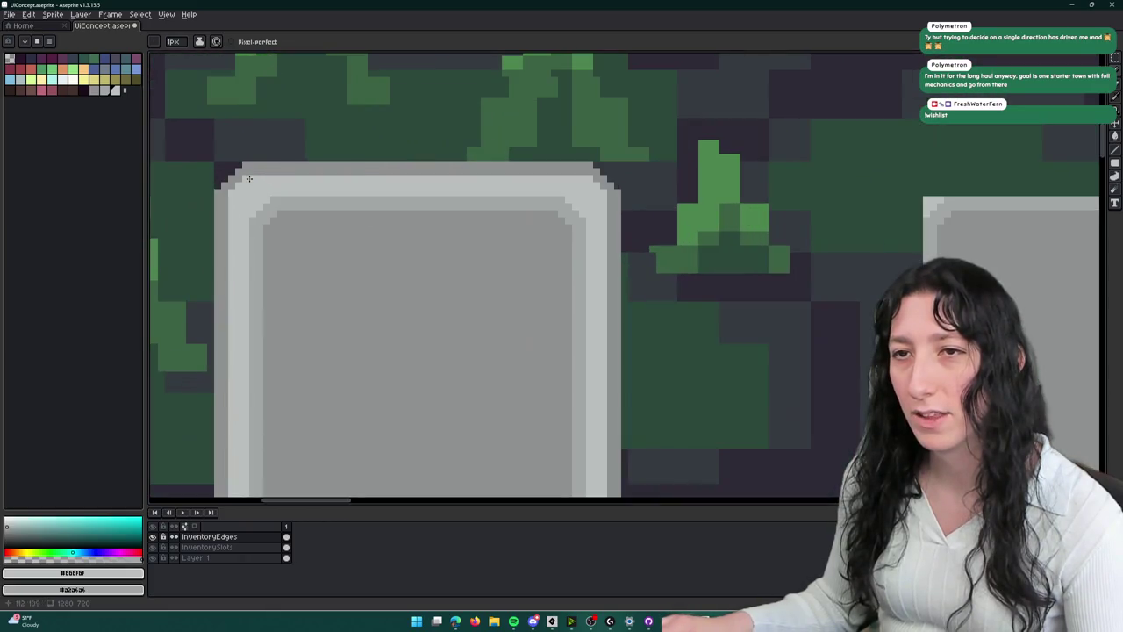
{"action": "scroll", "coordinate": [228, 181], "scroll_direction": "down", "scroll_amount": 1}
{"action": "scroll", "coordinate": [594, 221], "scroll_direction": "down", "scroll_amount": 1}
{"action": "scroll", "coordinate": [725, 221], "scroll_direction": "up", "scroll_amount": 3}
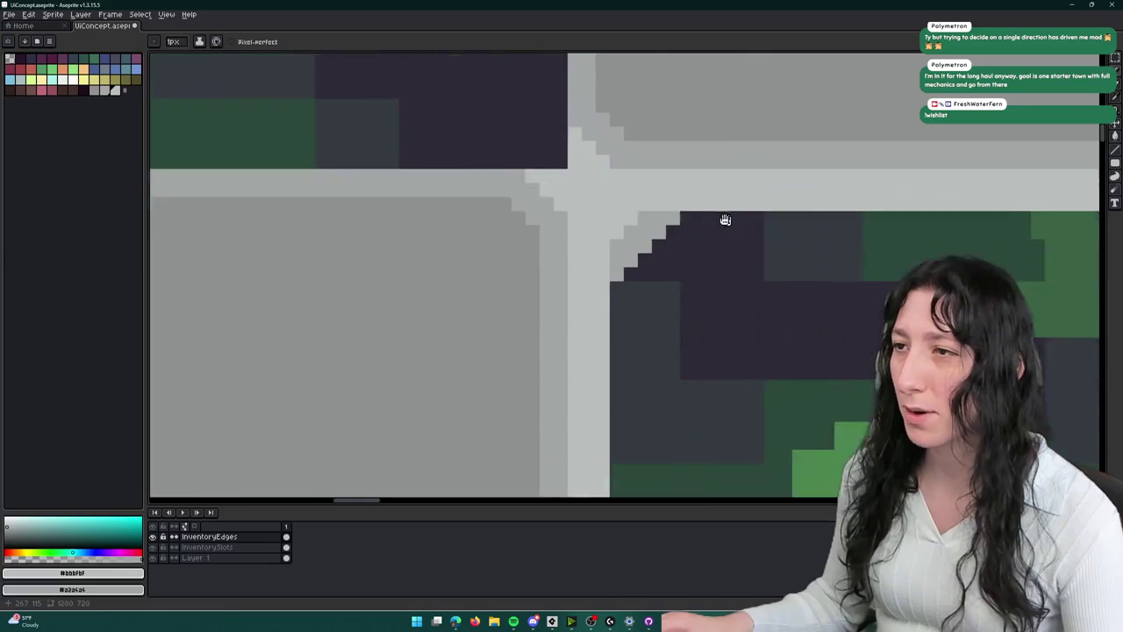
{"action": "left_click_drag", "start_coordinate": [725, 220], "coordinate": [573, 201]}
- Thicken the open cell's top border by a pixel row and fill its top-right end grey
{"action": "scroll", "coordinate": [913, 216], "scroll_direction": "right", "scroll_amount": 3}
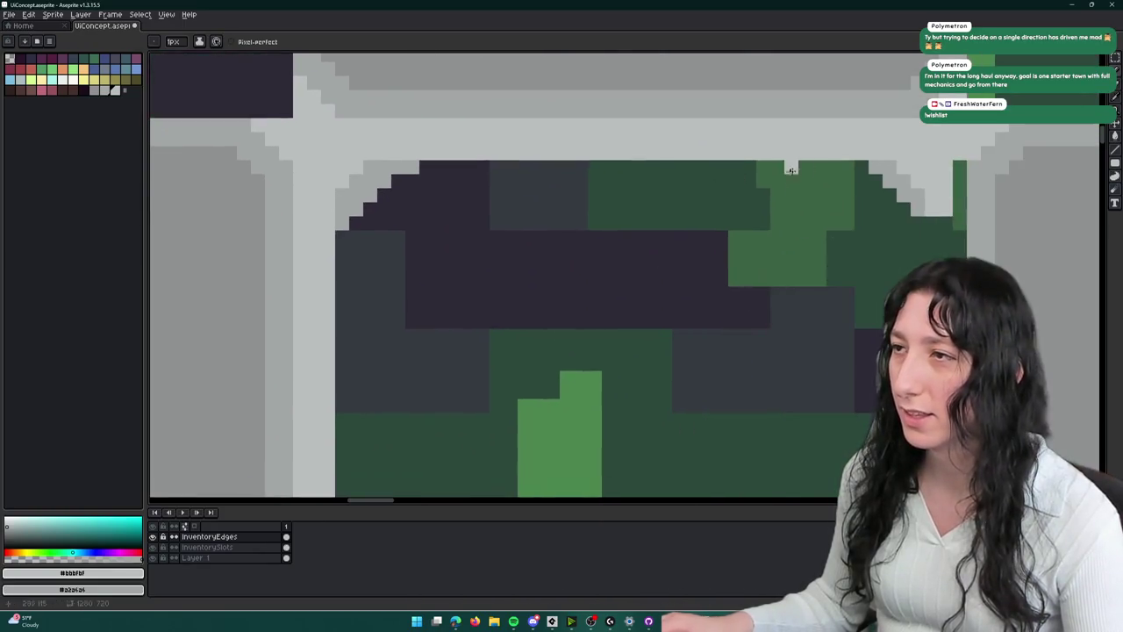
{"action": "left_click_drag", "start_coordinate": [873, 180], "coordinate": [395, 181]}
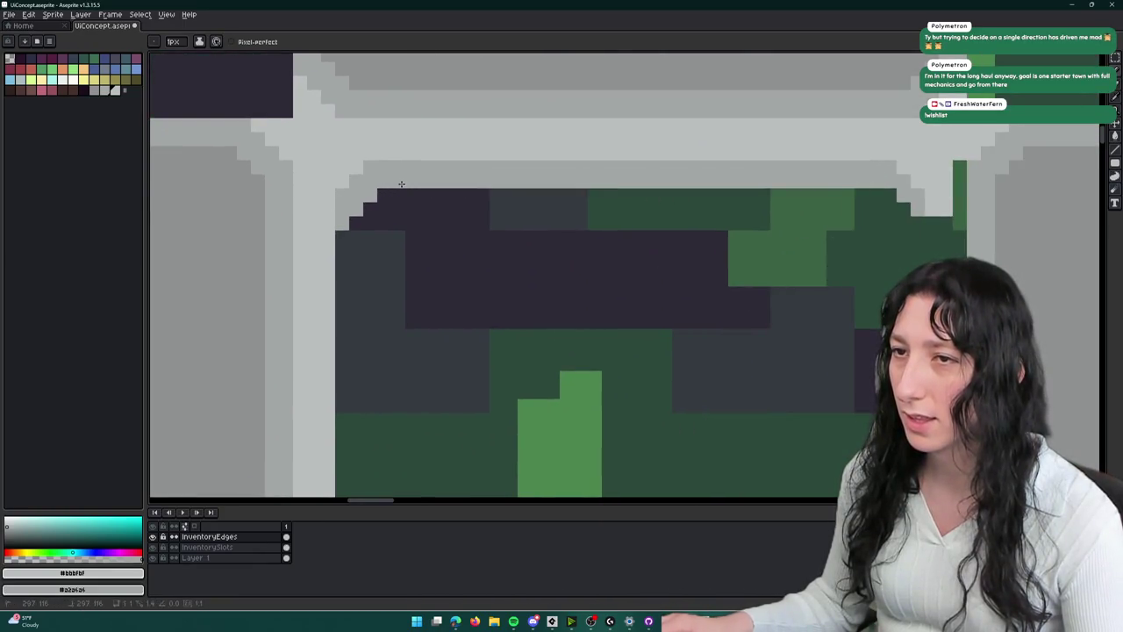
{"action": "key", "text": "m"}
{"action": "left_click_drag", "start_coordinate": [945, 167], "coordinate": [903, 223]}
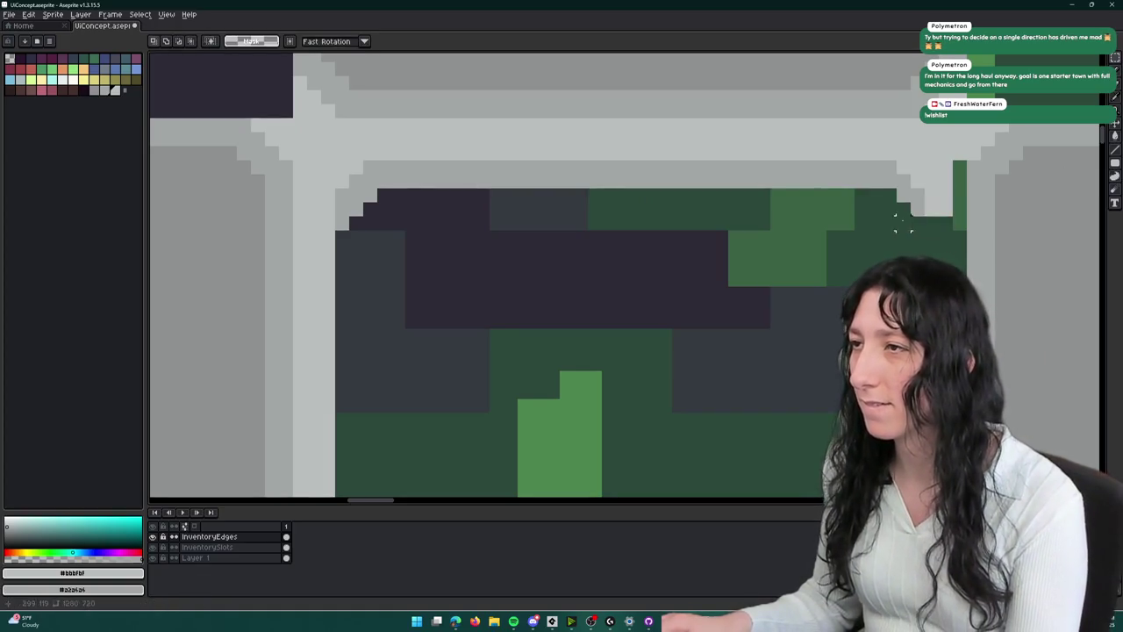
{"action": "key", "text": "b"}
{"action": "left_click_drag", "start_coordinate": [959, 170], "coordinate": [959, 205]}
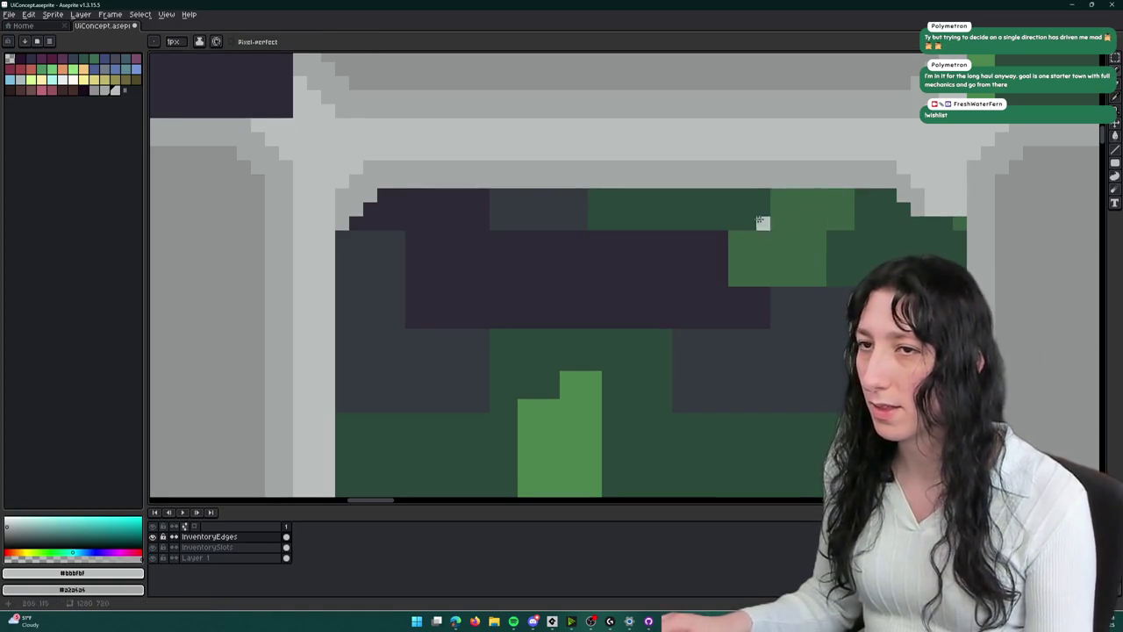
{"action": "key", "text": "m"}
{"action": "key", "text": "b"}
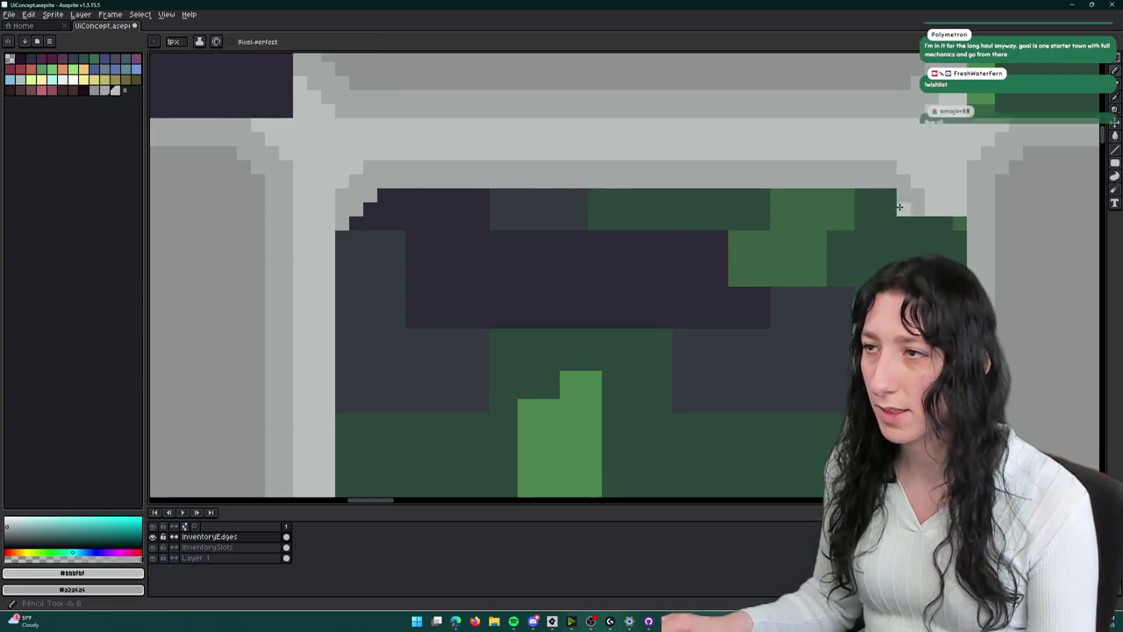
- Widen the open cell's right border with an extra light-grey line
{"action": "scroll", "coordinate": [627, 278], "scroll_direction": "down", "scroll_amount": 3}
{"action": "left_click_drag", "start_coordinate": [921, 142], "coordinate": [920, 256]}
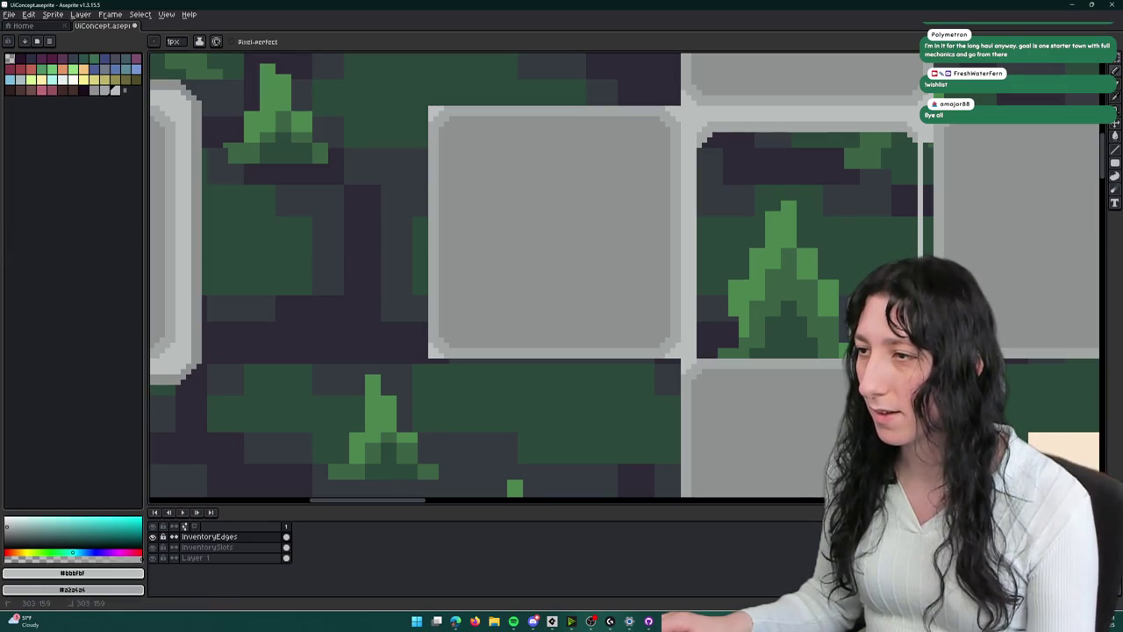
{"action": "key", "text": "m"}
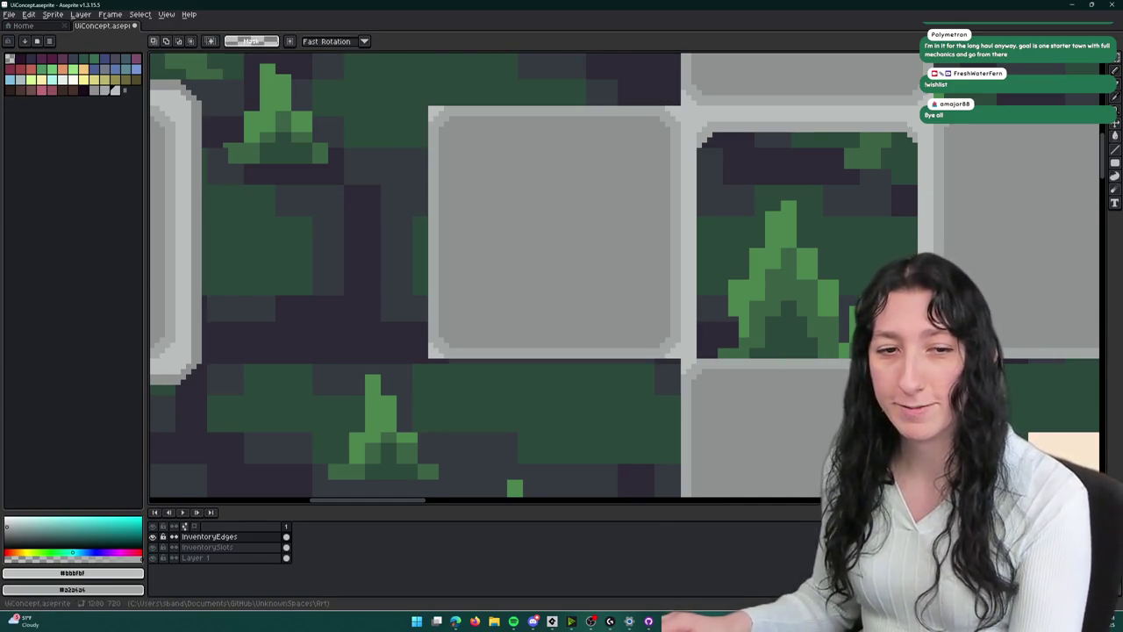
{"action": "key", "text": "b"}
{"action": "scroll", "coordinate": [824, 116], "scroll_direction": "right", "scroll_amount": 2}
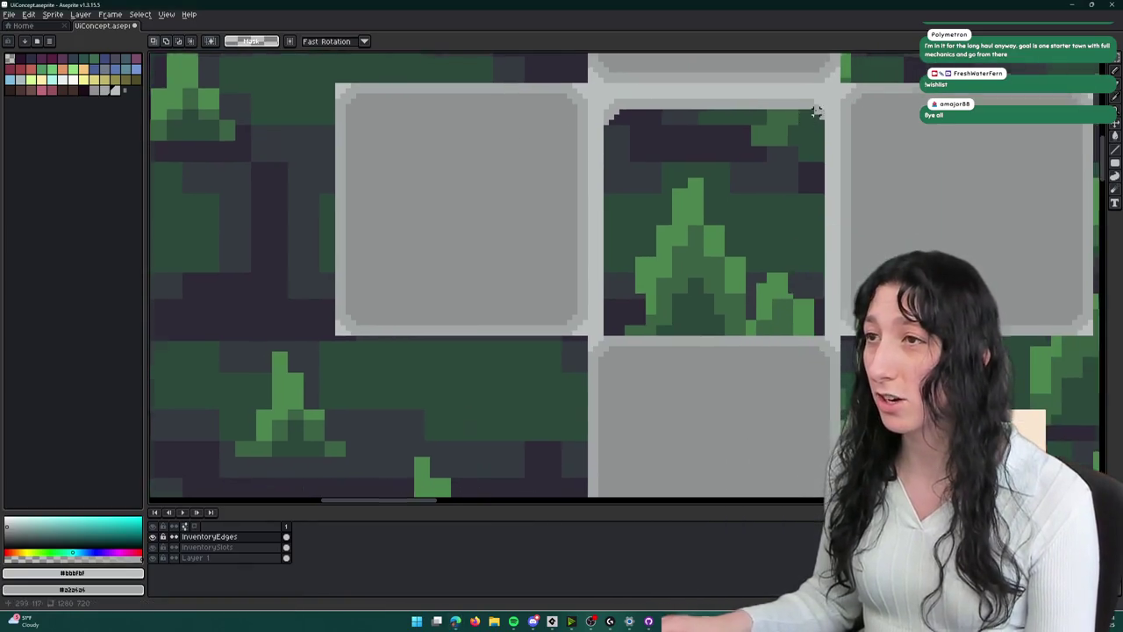
{"action": "scroll", "coordinate": [825, 117], "scroll_direction": "up", "scroll_amount": 1}
{"action": "scroll", "coordinate": [746, 156], "scroll_direction": "down", "scroll_amount": 3}
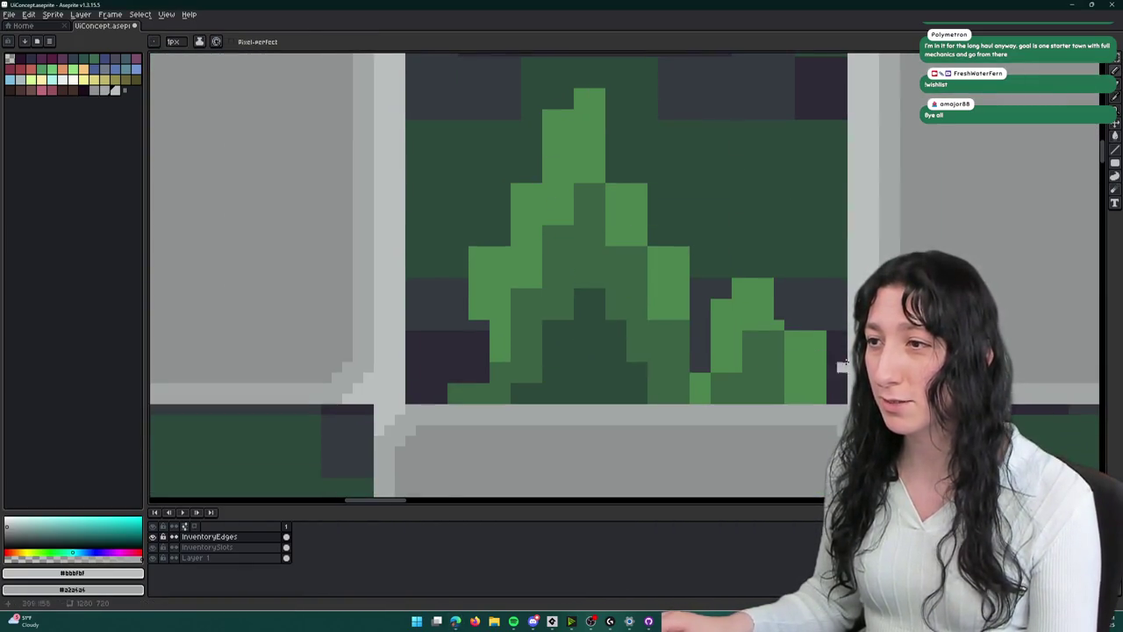
{"action": "scroll", "coordinate": [815, 199], "scroll_direction": "up", "scroll_amount": 4}
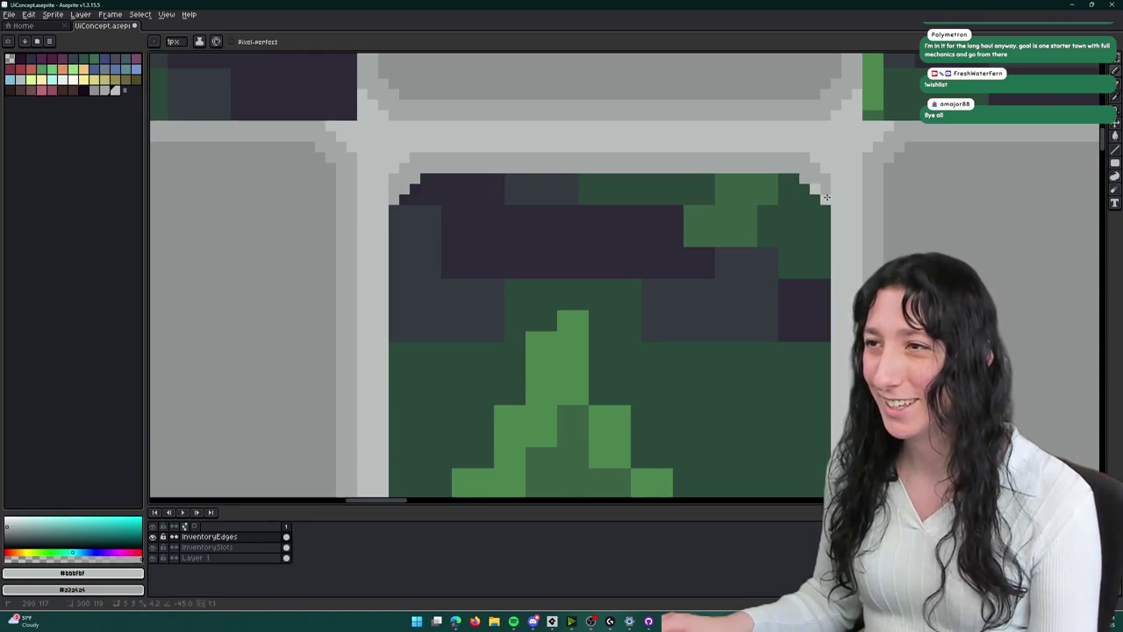
{"action": "scroll", "coordinate": [826, 196], "scroll_direction": "down", "scroll_amount": 2}
{"action": "scroll", "coordinate": [669, 245], "scroll_direction": "down", "scroll_amount": 1}
{"action": "scroll", "coordinate": [805, 223], "scroll_direction": "left", "scroll_amount": 3}
{"action": "key", "text": "m"}
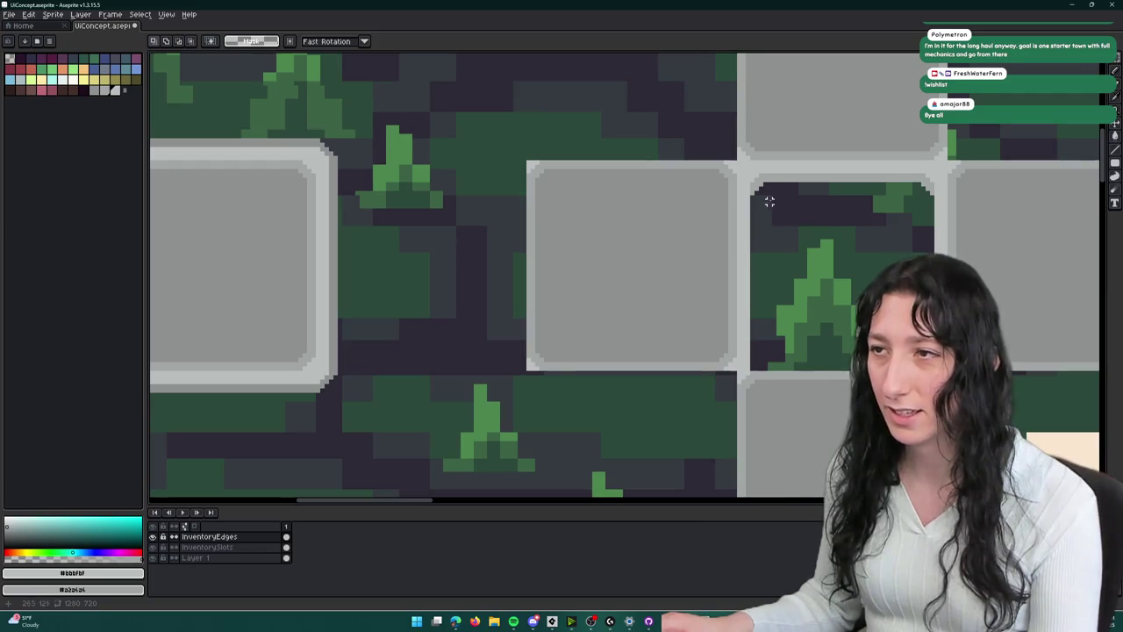
- Marquee-select the open cell with its frame and commit it in place
{"action": "scroll", "coordinate": [769, 201], "scroll_direction": "up", "scroll_amount": 3}
{"action": "scroll", "coordinate": [728, 171], "scroll_direction": "down", "scroll_amount": 3}
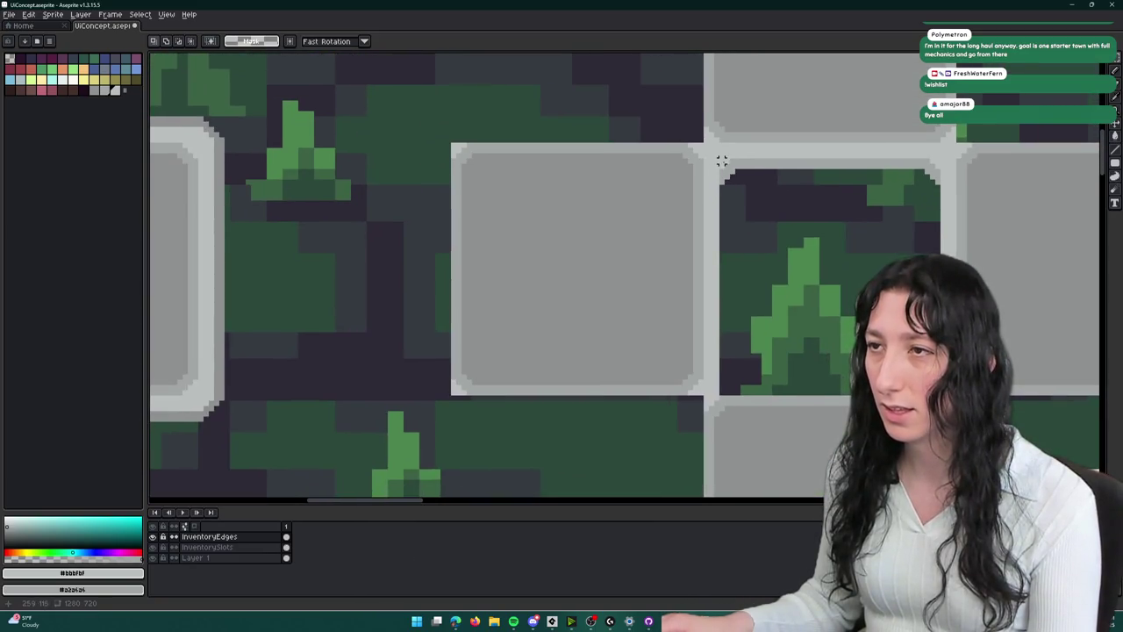
{"action": "mouse_move", "coordinate": [706, 393]}
{"action": "left_mouse_down"}
{"action": "mouse_move", "coordinate": [827, 289]}
{"action": "mouse_move", "coordinate": [957, 138]}
{"action": "left_mouse_up"}
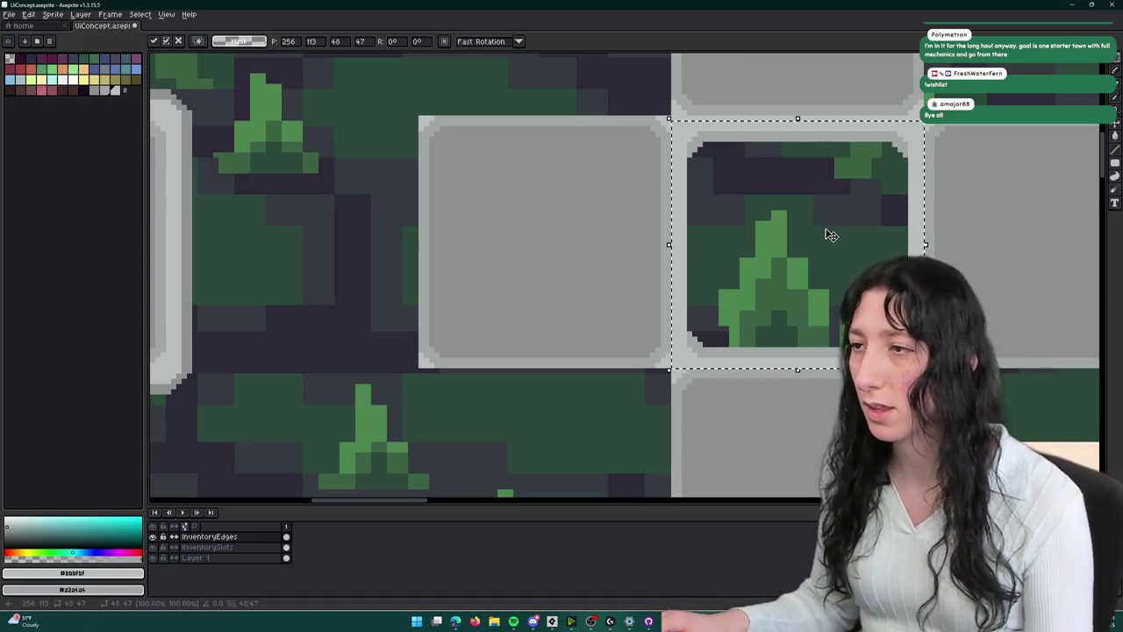
{"action": "key", "text": "Return"}
{"action": "scroll", "coordinate": [860, 181], "scroll_direction": "up", "scroll_amount": 3}
{"action": "key", "text": "b"}
- Add extra light-grey pixel columns to the open cell's right and left borders
{"action": "scroll", "coordinate": [921, 158], "scroll_direction": "down", "scroll_amount": 1}
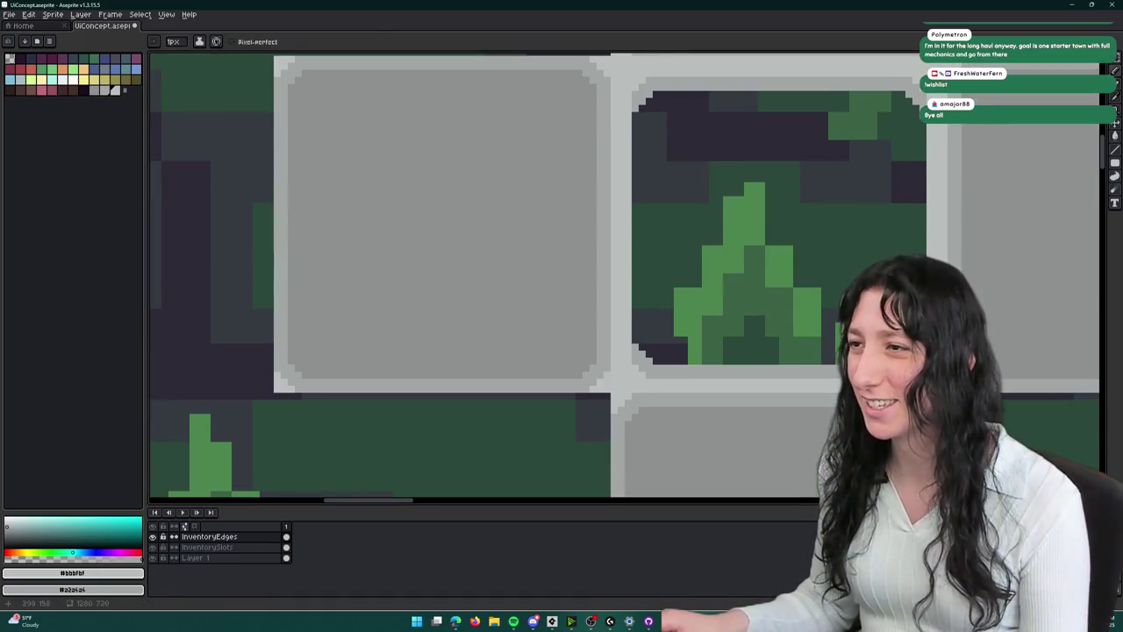
{"action": "left_click_drag", "start_coordinate": [923, 120], "coordinate": [924, 351]}
{"action": "left_click_drag", "start_coordinate": [916, 102], "coordinate": [915, 103]}
{"action": "left_click_drag", "start_coordinate": [643, 109], "coordinate": [637, 347]}
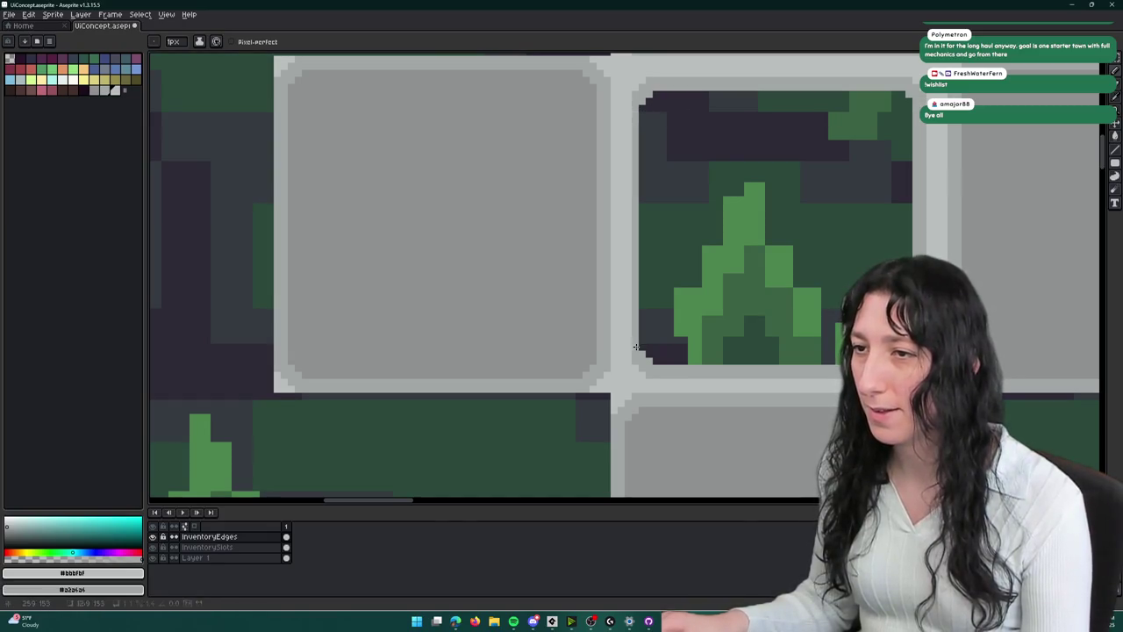
{"action": "left_click", "coordinate": [641, 102], "text": "shift"}
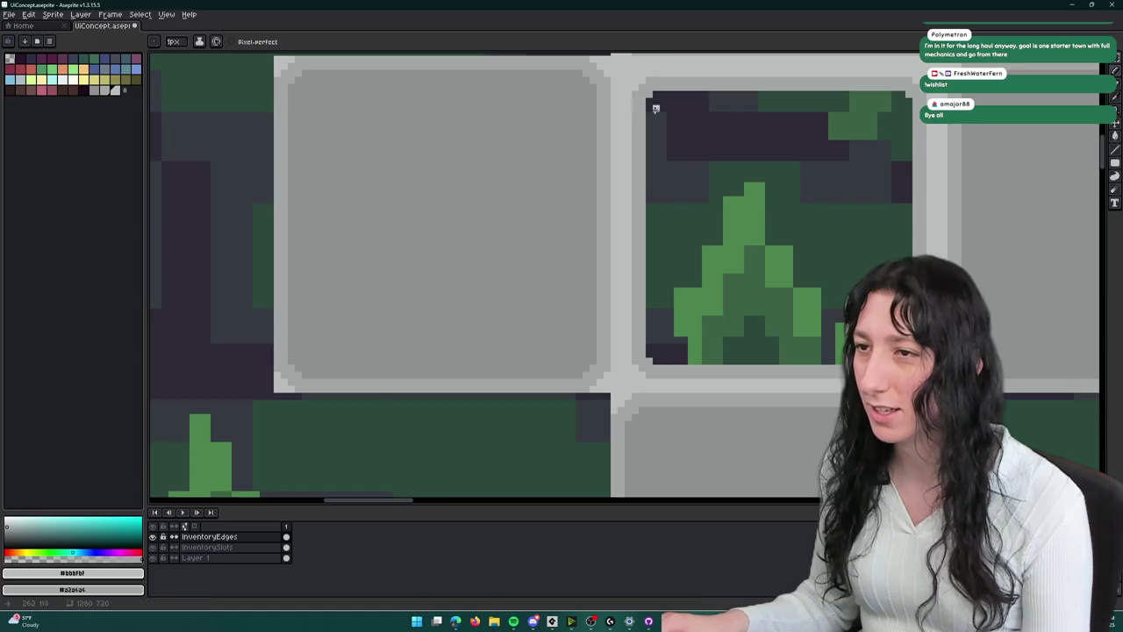
{"action": "scroll", "coordinate": [656, 105], "scroll_direction": "down", "scroll_amount": 5}
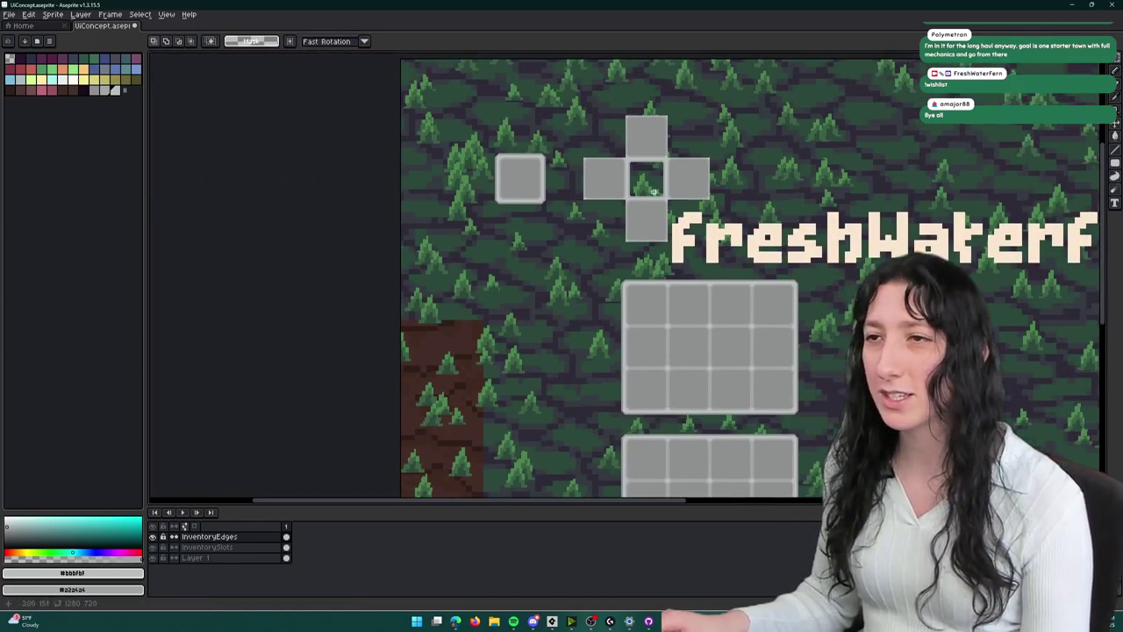
{"action": "left_click_drag", "start_coordinate": [574, 147], "coordinate": [707, 248]}
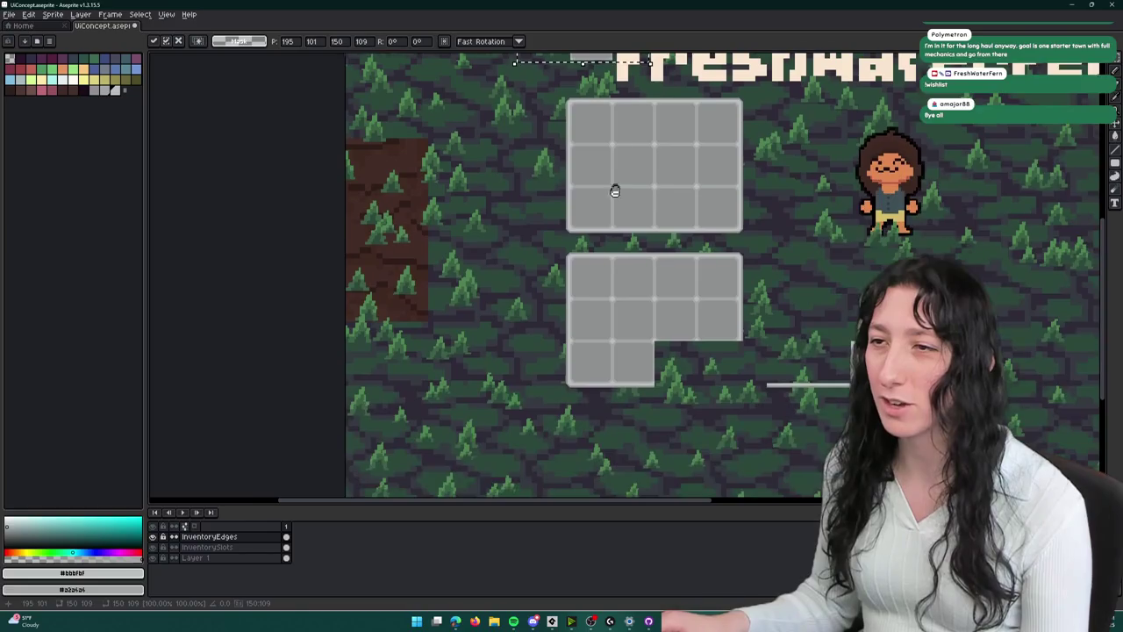
- Drag the single grey slot left of the cross, nudge it up, and deselect
{"action": "left_click_drag", "start_coordinate": [615, 114], "coordinate": [849, 300]}
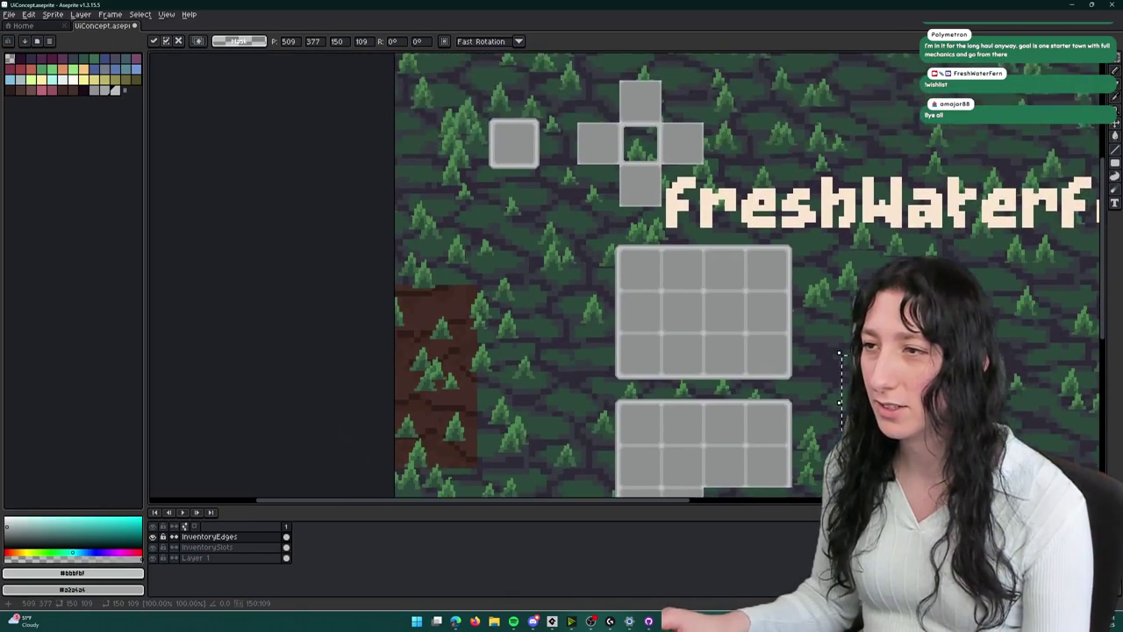
{"action": "mouse_move", "coordinate": [949, 415]}
{"action": "left_mouse_down"}
{"action": "mouse_move", "coordinate": [542, 271]}
{"action": "mouse_move", "coordinate": [544, 237]}
{"action": "left_mouse_up"}
{"action": "scroll", "coordinate": [544, 242], "scroll_direction": "up", "scroll_amount": 2}
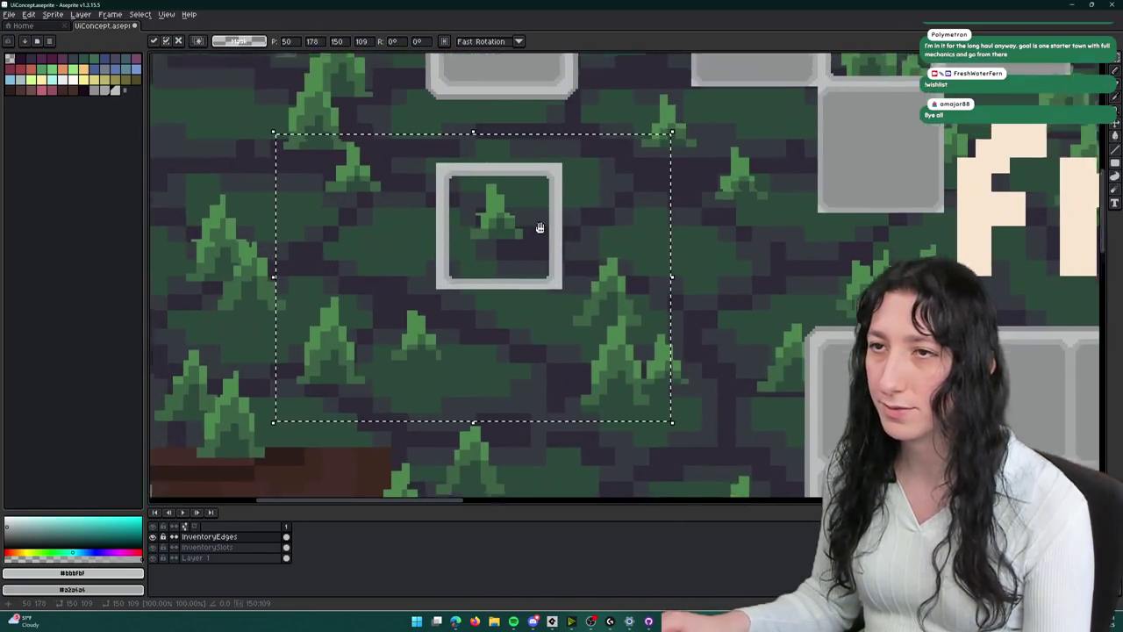
{"action": "scroll", "coordinate": [676, 376], "scroll_direction": "down", "scroll_amount": 4}
{"action": "scroll", "coordinate": [694, 388], "scroll_direction": "up", "scroll_amount": 3}
{"action": "left_click_drag", "start_coordinate": [694, 388], "coordinate": [693, 367]}
{"action": "key", "text": "ctrl+d"}
{"action": "left_click_drag", "start_coordinate": [734, 294], "coordinate": [624, 139]}
- Marquee-select the top-left bevel corner of the hollow outlined slot
{"action": "scroll", "coordinate": [542, 168], "scroll_direction": "up", "scroll_amount": 3}
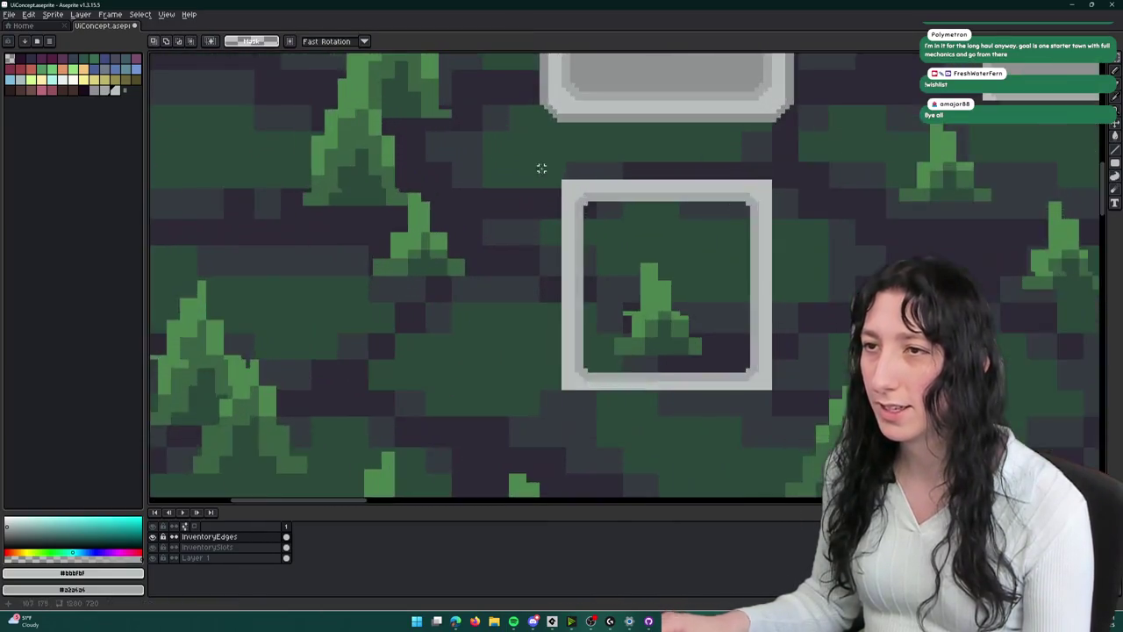
{"action": "mouse_move", "coordinate": [611, 215]}
{"action": "left_mouse_down"}
{"action": "mouse_move", "coordinate": [620, 220]}
{"action": "mouse_move", "coordinate": [609, 218]}
{"action": "left_mouse_up"}
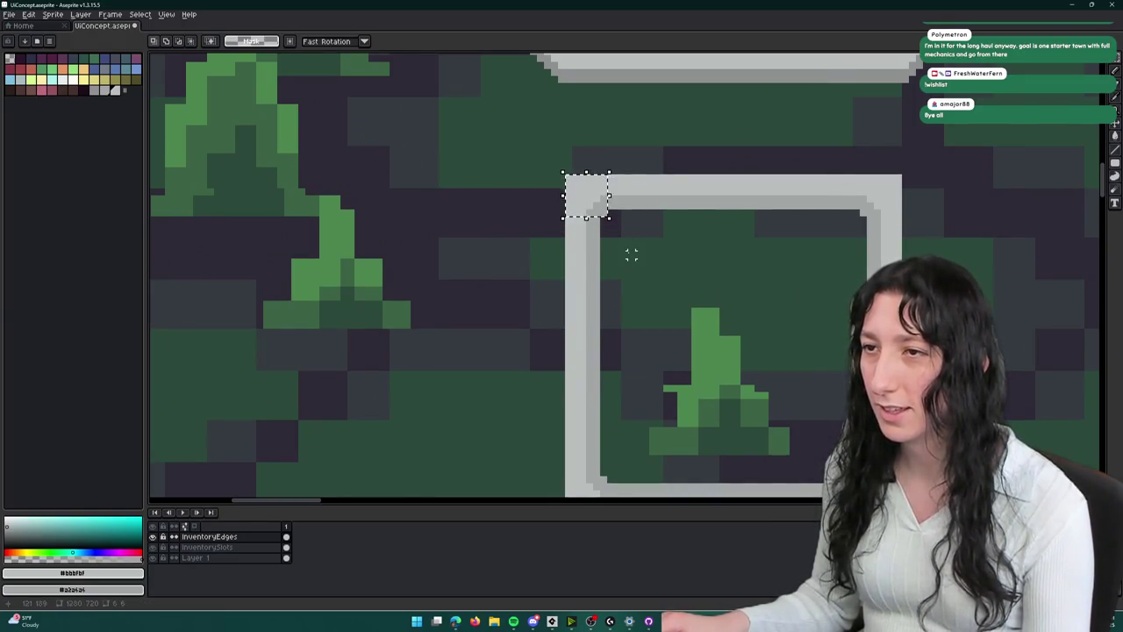
{"action": "scroll", "coordinate": [631, 255], "scroll_direction": "down", "scroll_amount": 3}
{"action": "scroll", "coordinate": [468, 75], "scroll_direction": "down", "scroll_amount": 2}
{"action": "scroll", "coordinate": [655, 93], "scroll_direction": "down", "scroll_amount": 2}
{"action": "scroll", "coordinate": [566, 231], "scroll_direction": "up", "scroll_amount": 3}
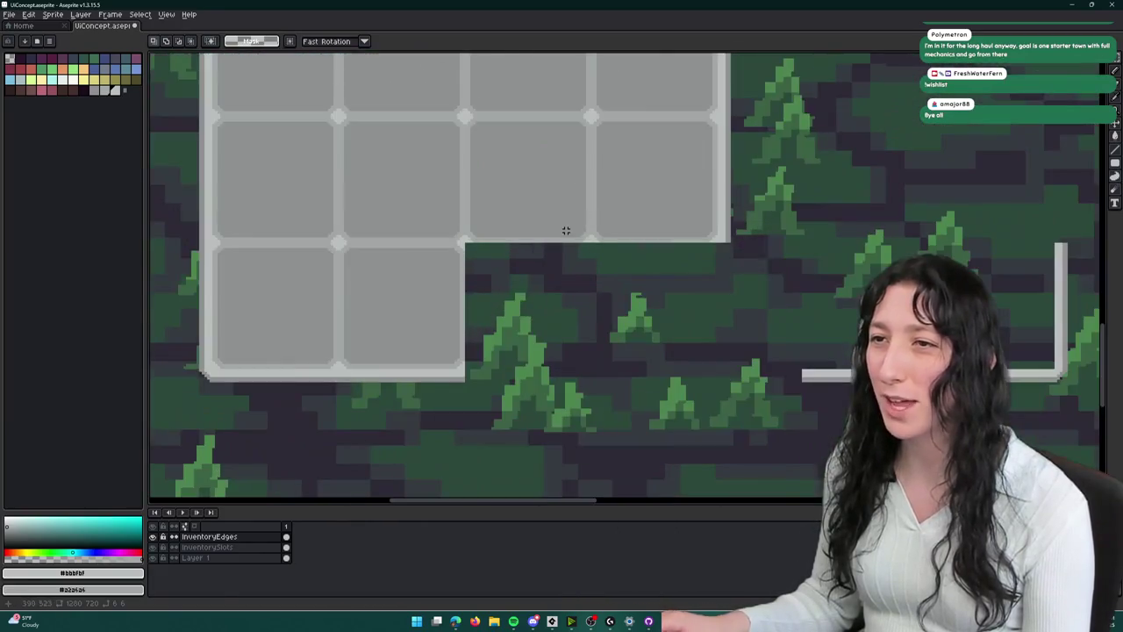
- Place a copy of the bevel corner piece at the L-grid's inner corner
{"action": "left_click_drag", "start_coordinate": [566, 230], "coordinate": [624, 273]}
{"action": "scroll", "coordinate": [624, 273], "scroll_direction": "up", "scroll_amount": 2}
{"action": "left_click_drag", "start_coordinate": [831, 314], "coordinate": [581, 276]}
{"action": "key", "text": "Return"}
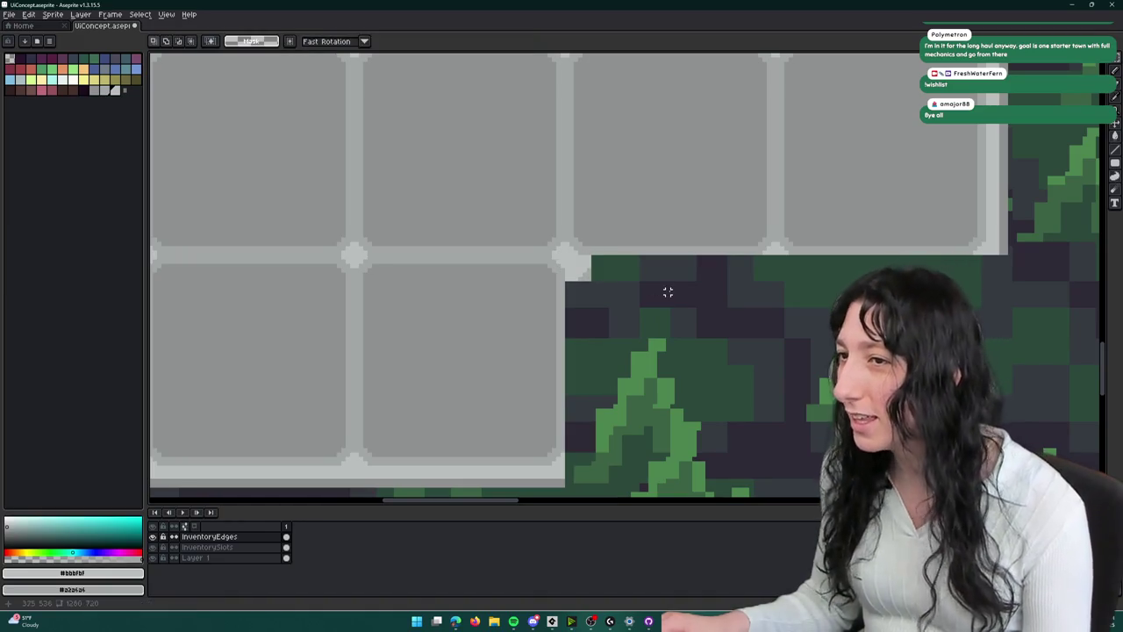
- Paste a copy of the hollow outlined slot box into the L-grid's notch
{"action": "scroll", "coordinate": [668, 292], "scroll_direction": "down", "scroll_amount": 3}
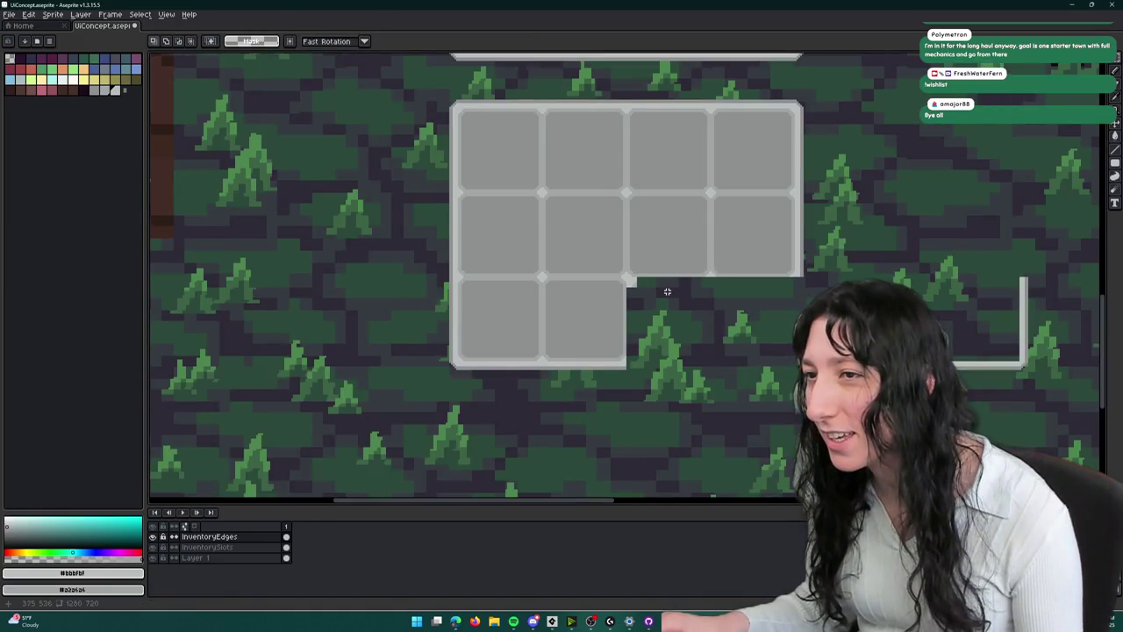
{"action": "scroll", "coordinate": [667, 292], "scroll_direction": "down", "scroll_amount": 2}
{"action": "left_click_drag", "start_coordinate": [667, 292], "coordinate": [657, 309]}
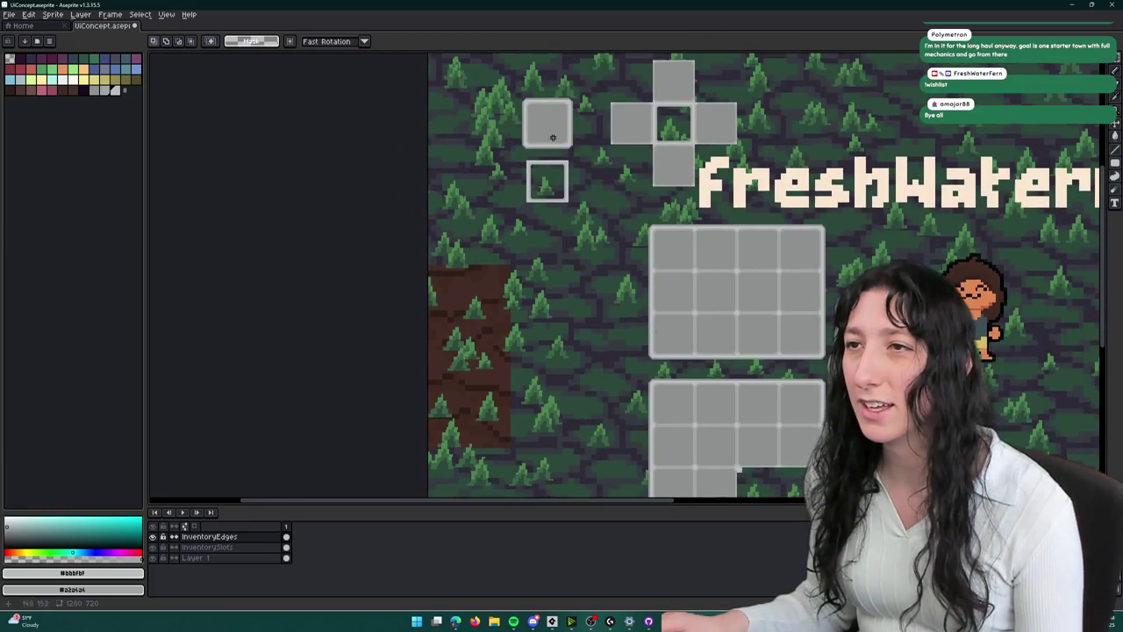
{"action": "scroll", "coordinate": [553, 137], "scroll_direction": "up", "scroll_amount": 3}
{"action": "scroll", "coordinate": [539, 163], "scroll_direction": "up", "scroll_amount": 2}
{"action": "scroll", "coordinate": [790, 189], "scroll_direction": "down", "scroll_amount": 1}
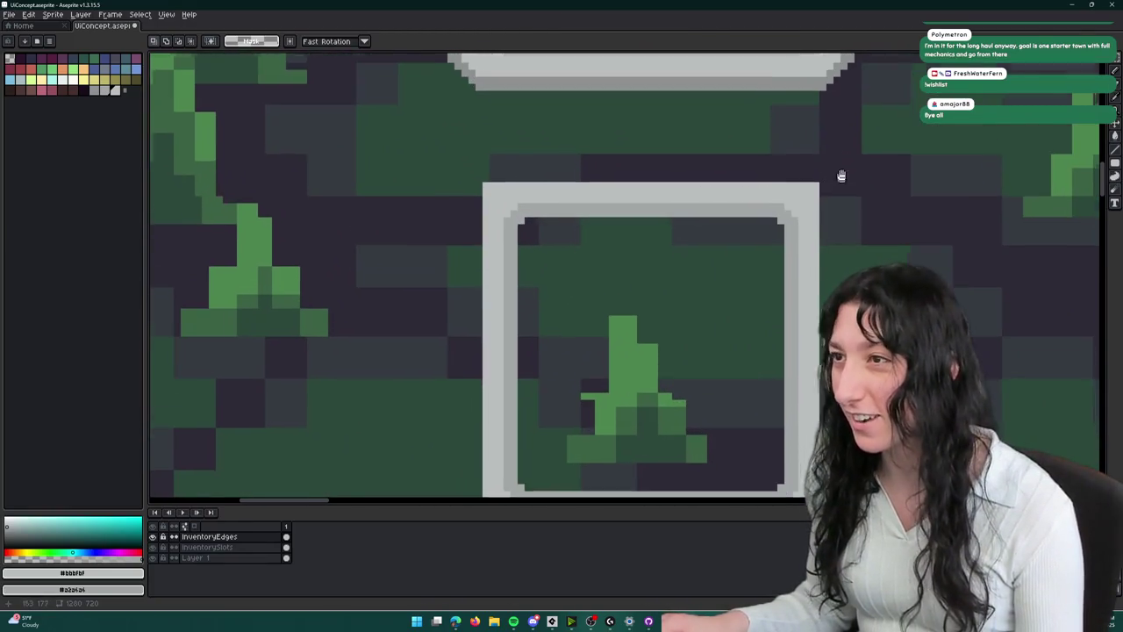
{"action": "scroll", "coordinate": [834, 131], "scroll_direction": "down", "scroll_amount": 1}
{"action": "left_click_drag", "start_coordinate": [834, 131], "coordinate": [464, 489]}
{"action": "scroll", "coordinate": [462, 426], "scroll_direction": "down", "scroll_amount": 1}
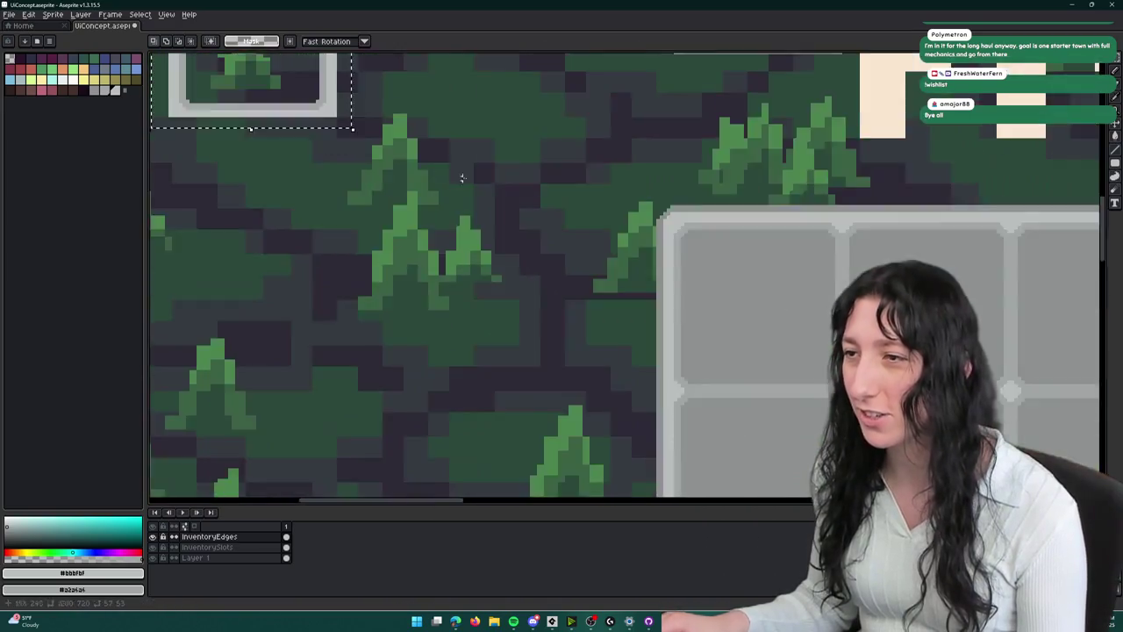
{"action": "scroll", "coordinate": [459, 175], "scroll_direction": "down", "scroll_amount": 3}
{"action": "scroll", "coordinate": [609, 281], "scroll_direction": "up", "scroll_amount": 2}
{"action": "scroll", "coordinate": [654, 249], "scroll_direction": "up", "scroll_amount": 1}
{"action": "key", "text": "ctrl+v"}
{"action": "mouse_move", "coordinate": [577, 242]}
{"action": "left_mouse_down"}
{"action": "mouse_move", "coordinate": [647, 310]}
{"action": "mouse_move", "coordinate": [627, 283]}
{"action": "left_mouse_up"}
{"action": "scroll", "coordinate": [645, 302], "scroll_direction": "up", "scroll_amount": 2}
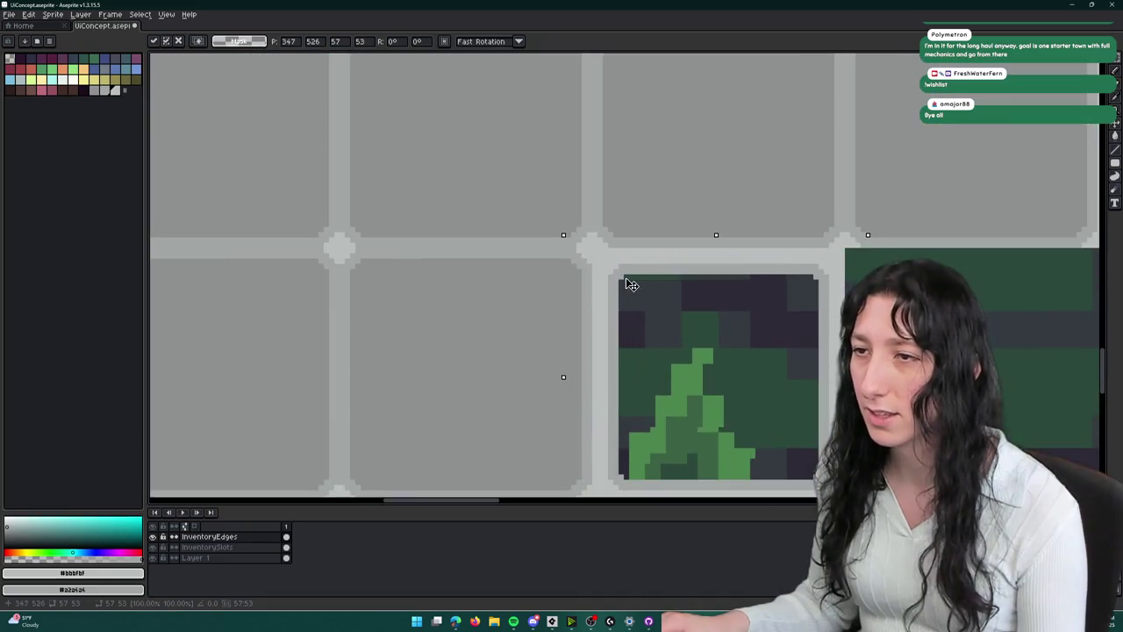
{"action": "key", "text": "Return"}
- Shift the pasted box's right edge strip several pixels further right
{"action": "left_click_drag", "start_coordinate": [993, 306], "coordinate": [837, 240]}
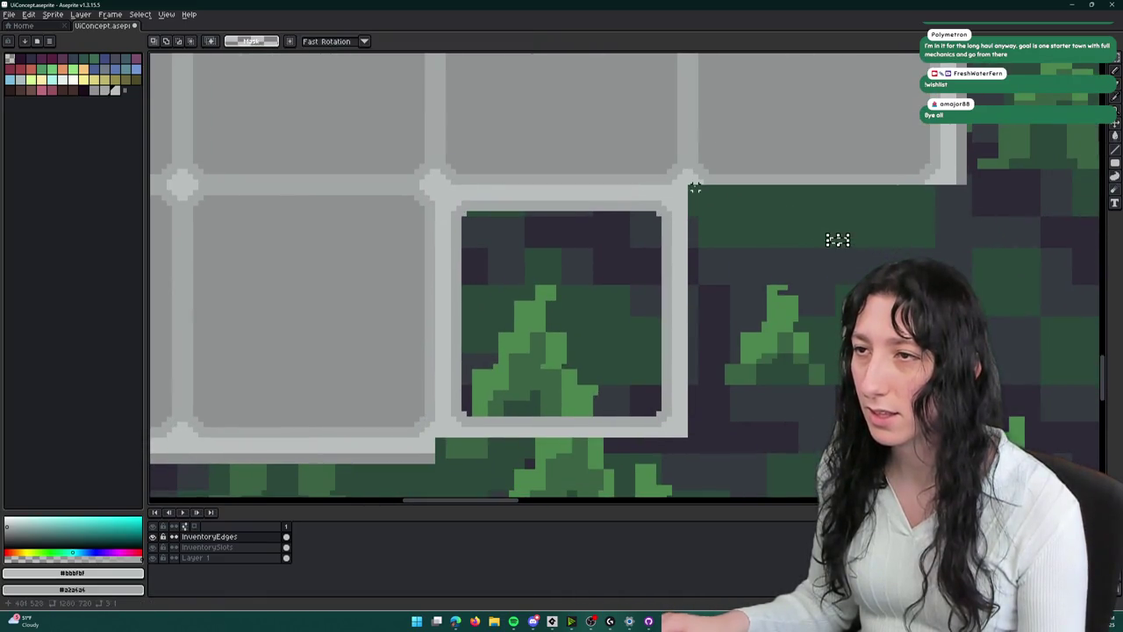
{"action": "left_click_drag", "start_coordinate": [685, 187], "coordinate": [664, 430]}
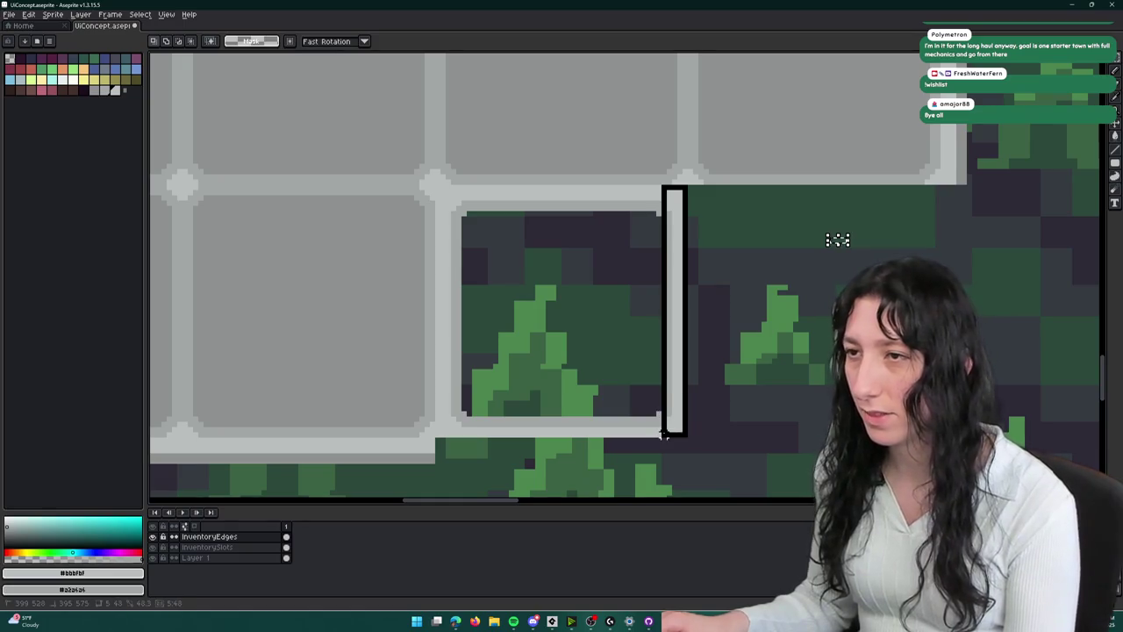
{"action": "key", "text": "shift+Right"}
{"action": "key", "text": "shift+Right"}
{"action": "key", "text": "shift+Right"}
{"action": "key", "text": "Right"}
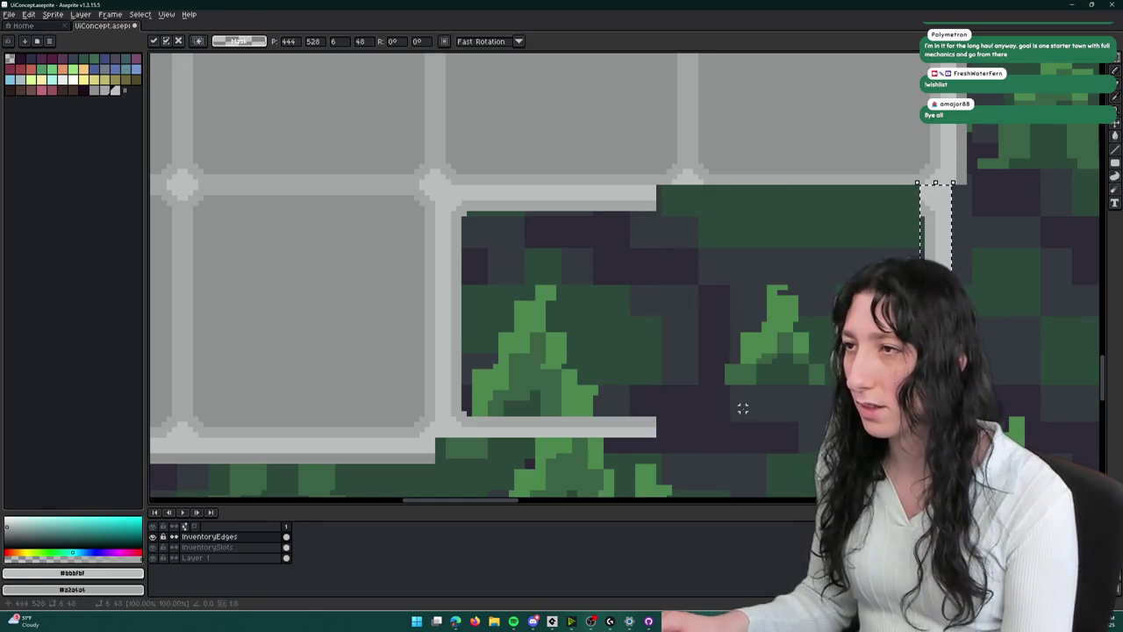
{"action": "key", "text": "Right"}
{"action": "key", "text": "Right"}
{"action": "key", "text": "Right"}
{"action": "left_click_drag", "start_coordinate": [803, 371], "coordinate": [738, 301]}
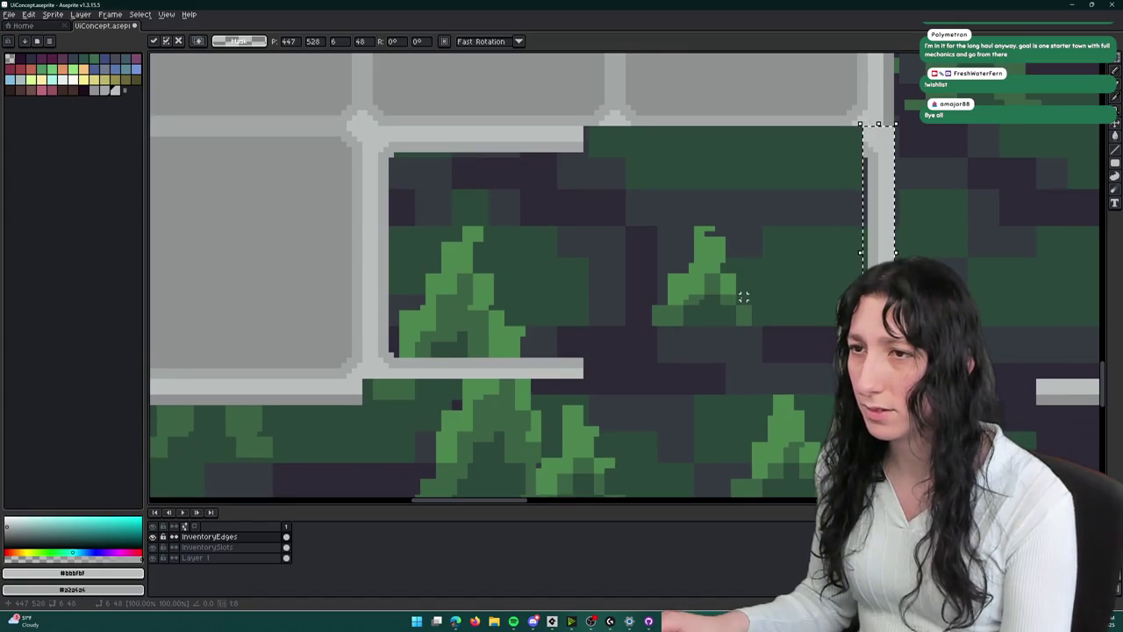
{"action": "scroll", "coordinate": [743, 298], "scroll_direction": "down", "scroll_amount": 1}
{"action": "key", "text": "ctrl+d"}
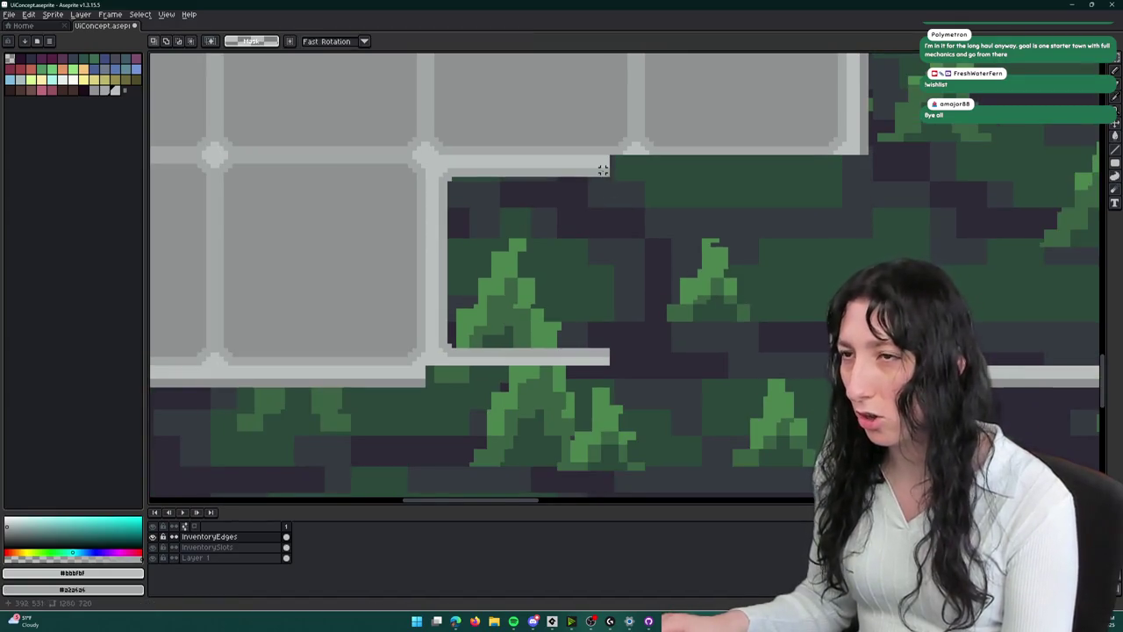
- Stretch the top light-grey border strip rightward across the notch
{"action": "left_click_drag", "start_coordinate": [606, 174], "coordinate": [450, 154]}
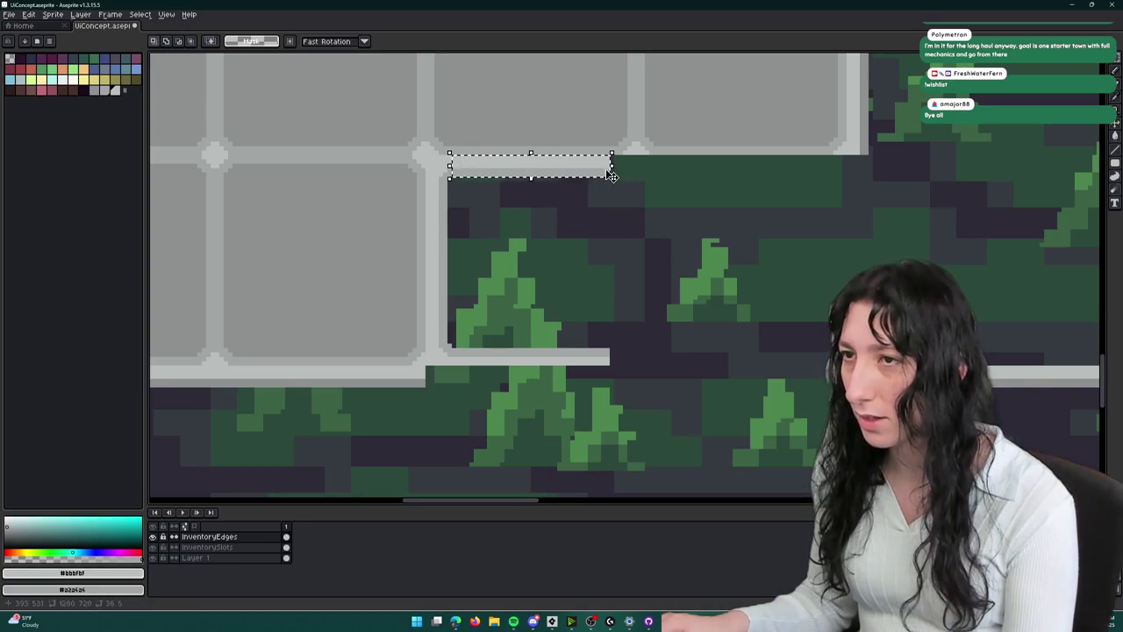
{"action": "left_click_drag", "start_coordinate": [610, 165], "coordinate": [867, 181]}
{"action": "key", "text": "Return"}
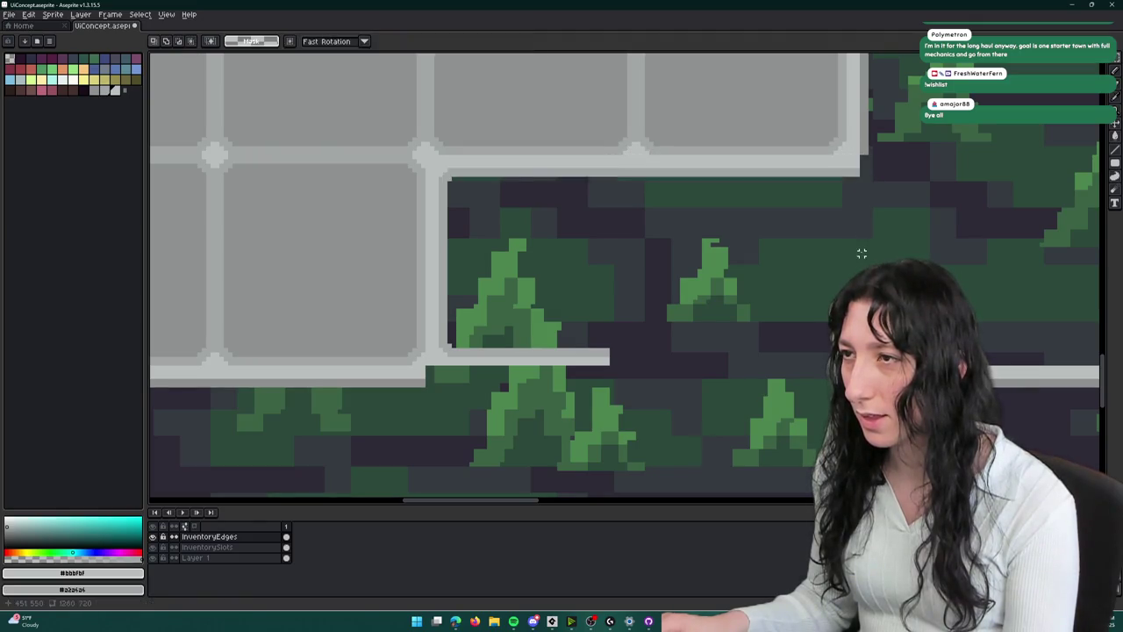
{"action": "scroll", "coordinate": [861, 251], "scroll_direction": "down", "scroll_amount": 4}
- Select a bevel corner junction from the cross-shaped slots
{"action": "scroll", "coordinate": [688, 156], "scroll_direction": "up", "scroll_amount": 3}
{"action": "scroll", "coordinate": [688, 157], "scroll_direction": "up", "scroll_amount": 3}
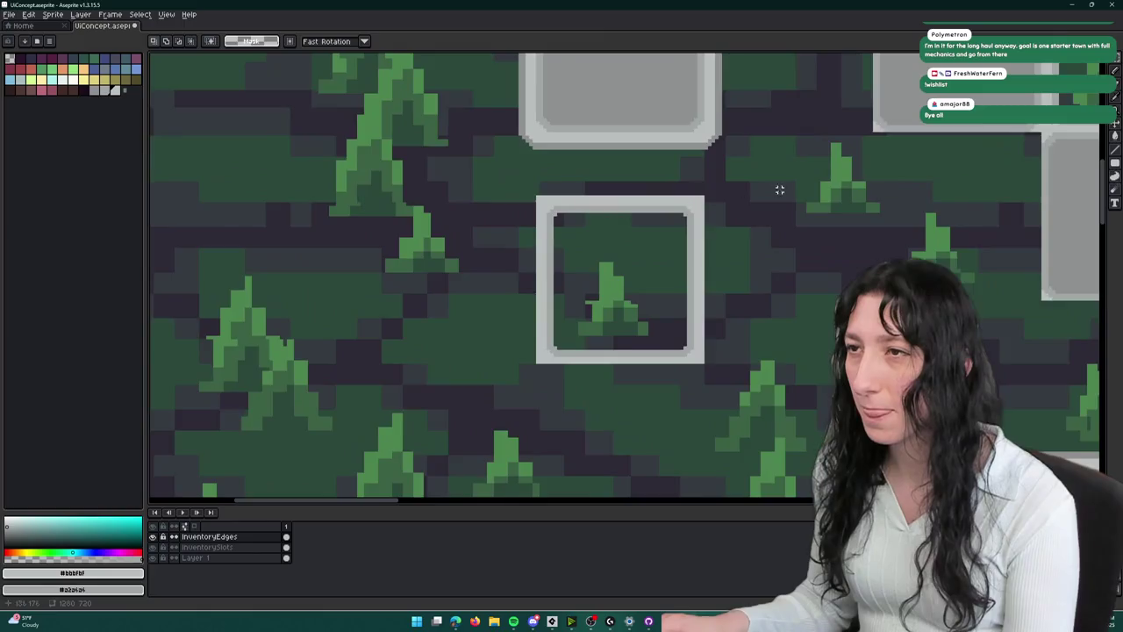
{"action": "scroll", "coordinate": [556, 288], "scroll_direction": "up", "scroll_amount": 2}
{"action": "scroll", "coordinate": [684, 208], "scroll_direction": "down", "scroll_amount": 2}
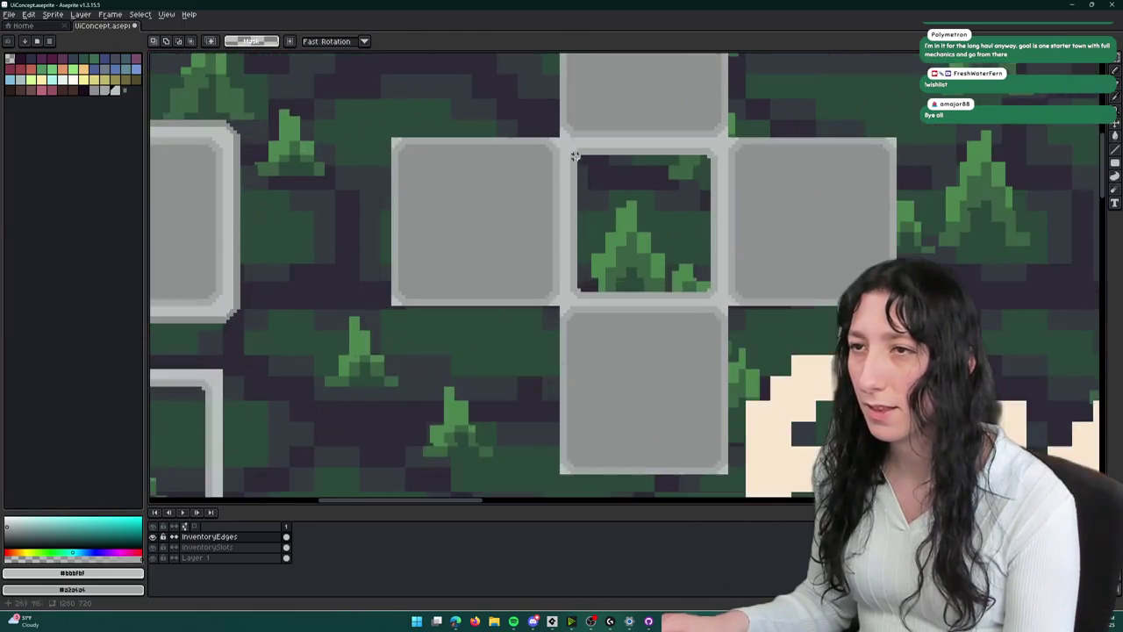
{"action": "scroll", "coordinate": [538, 122], "scroll_direction": "up", "scroll_amount": 2}
{"action": "scroll", "coordinate": [574, 153], "scroll_direction": "up", "scroll_amount": 2}
{"action": "left_click_drag", "start_coordinate": [545, 113], "coordinate": [613, 184]}
{"action": "scroll", "coordinate": [685, 237], "scroll_direction": "down", "scroll_amount": 2}
{"action": "scroll", "coordinate": [602, 146], "scroll_direction": "down", "scroll_amount": 2}
{"action": "scroll", "coordinate": [677, 231], "scroll_direction": "down", "scroll_amount": 3}
- Paste the corner piece at the notch's outer corner on the right edge
{"action": "mouse_move", "coordinate": [677, 231]}
{"action": "left_mouse_down"}
{"action": "mouse_move", "coordinate": [632, 161]}
{"action": "mouse_move", "coordinate": [582, 122]}
{"action": "left_mouse_up"}
{"action": "left_click_drag", "start_coordinate": [712, 270], "coordinate": [751, 321]}
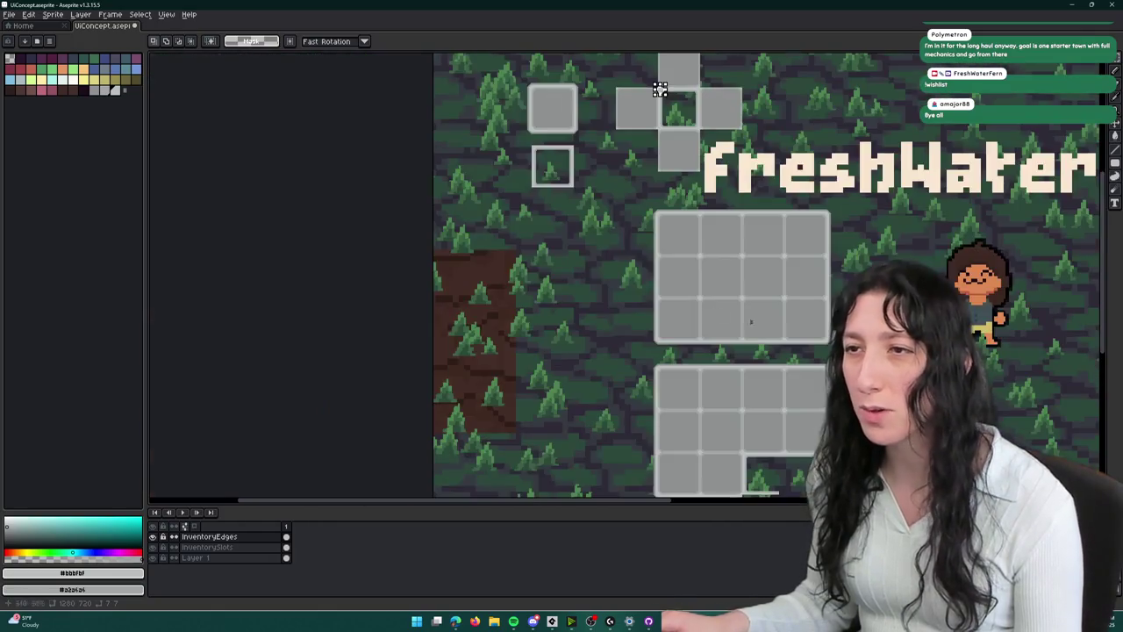
{"action": "scroll", "coordinate": [582, 136], "scroll_direction": "up", "scroll_amount": 3}
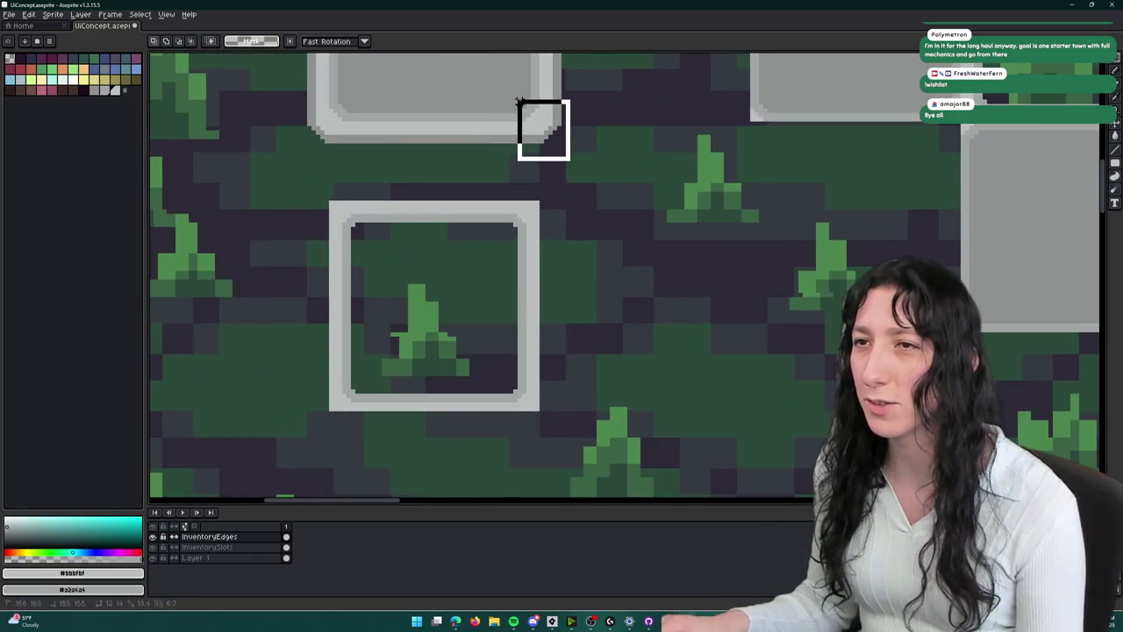
{"action": "scroll", "coordinate": [579, 145], "scroll_direction": "down", "scroll_amount": 3}
{"action": "scroll", "coordinate": [585, 184], "scroll_direction": "up", "scroll_amount": 5}
{"action": "key", "text": "ctrl+v"}
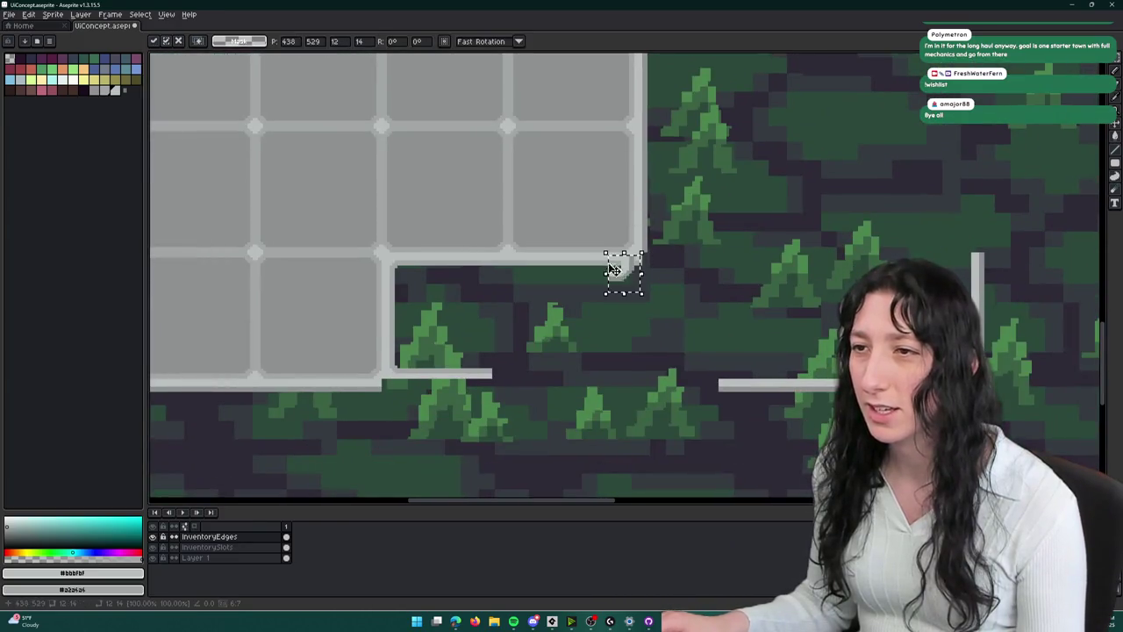
{"action": "scroll", "coordinate": [614, 258], "scroll_direction": "up", "scroll_amount": 2}
{"action": "mouse_move", "coordinate": [630, 271]}
{"action": "left_mouse_down"}
{"action": "mouse_move", "coordinate": [657, 255]}
{"action": "mouse_move", "coordinate": [706, 252]}
{"action": "mouse_move", "coordinate": [658, 241]}
{"action": "left_mouse_up"}
- Commit the corner piece, switch to the Pencil and sample the darker grey bevel colour
{"action": "key", "text": "b"}
{"action": "scroll", "coordinate": [658, 250], "scroll_direction": "up", "scroll_amount": 2}
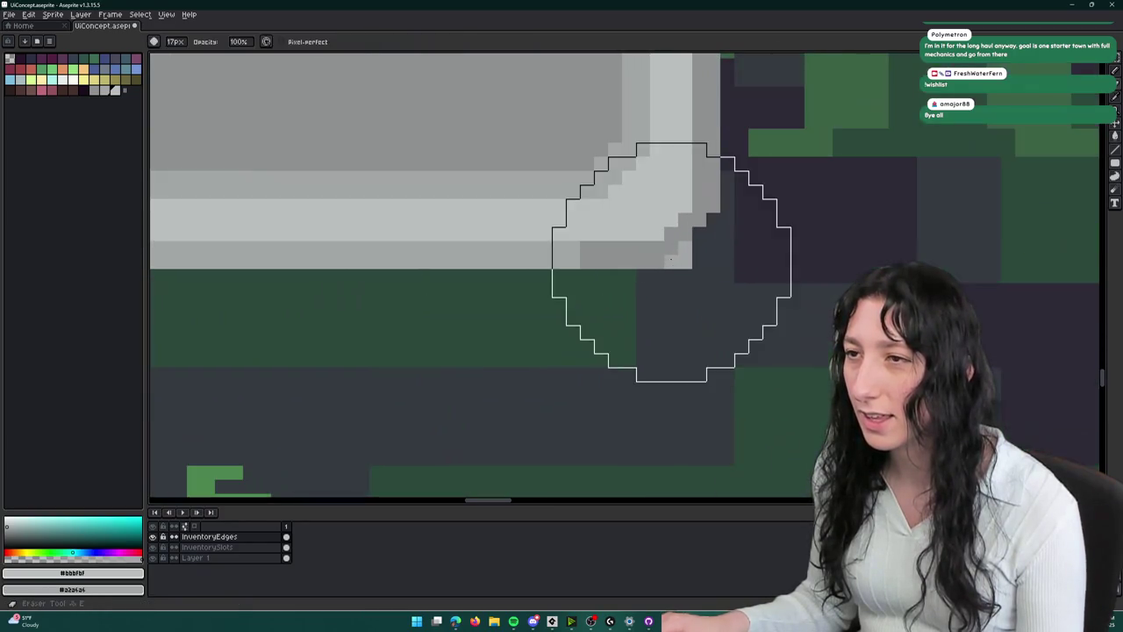
{"action": "scroll", "coordinate": [686, 248], "scroll_direction": "down", "scroll_amount": 3}
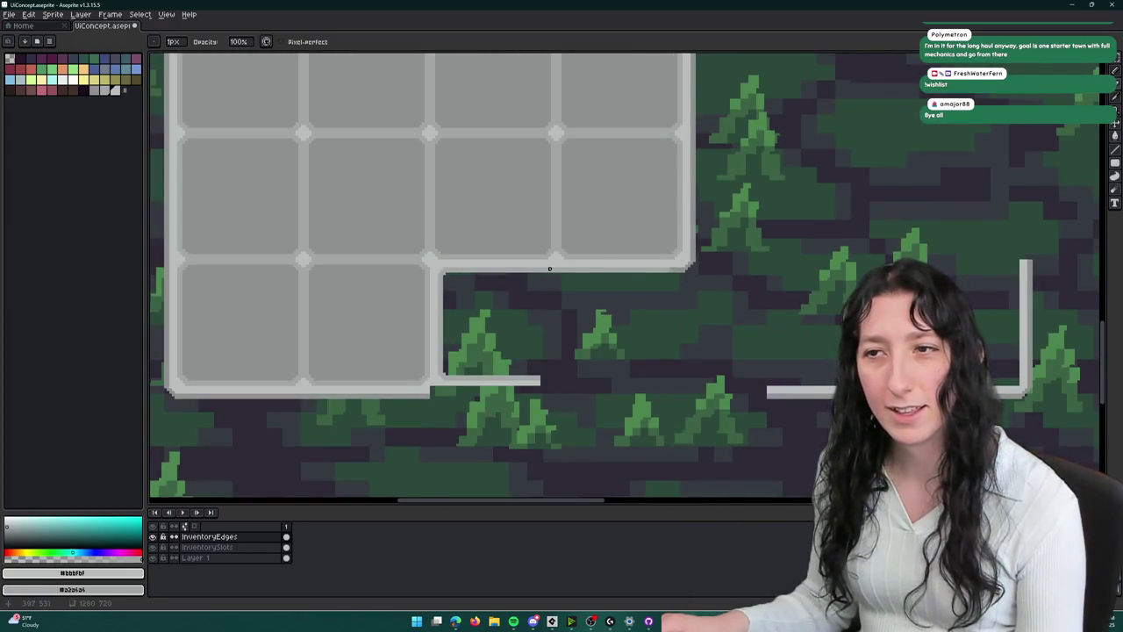
{"action": "scroll", "coordinate": [549, 267], "scroll_direction": "up", "scroll_amount": 3}
{"action": "left_click", "coordinate": [375, 278], "text": "alt"}
- Switch to the fill bucket and sample the dark colour from the canvas
{"action": "key", "text": "g"}
{"action": "scroll", "coordinate": [634, 276], "scroll_direction": "down", "scroll_amount": 1}
{"action": "key", "text": "ctrl+p"}
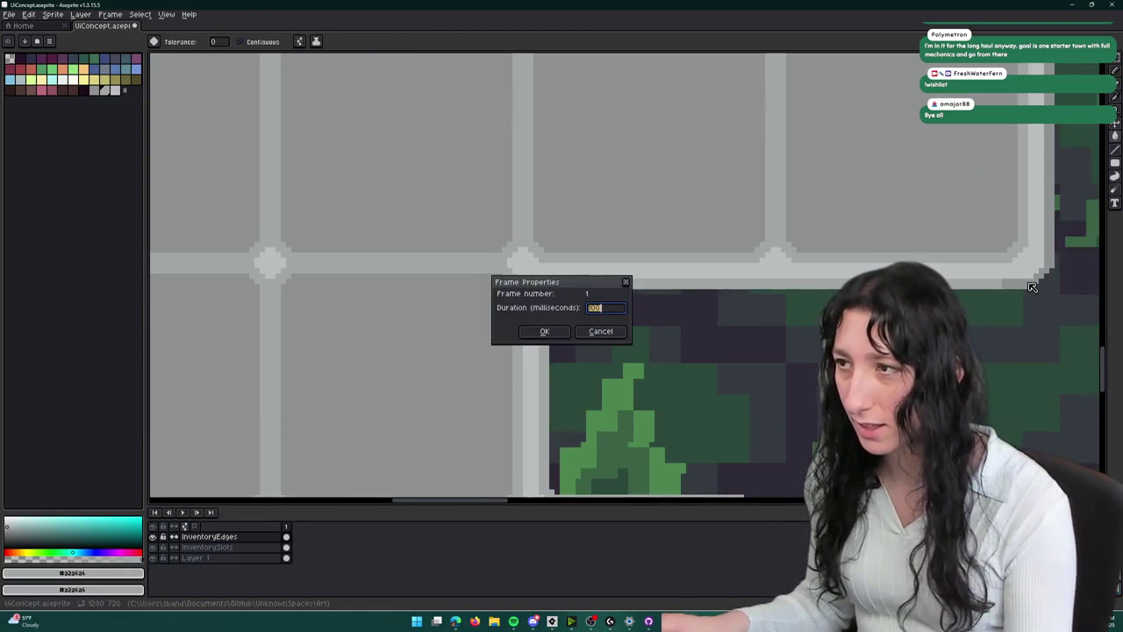
{"action": "key", "text": "Escape"}
{"action": "left_click", "coordinate": [1032, 287], "text": "alt"}
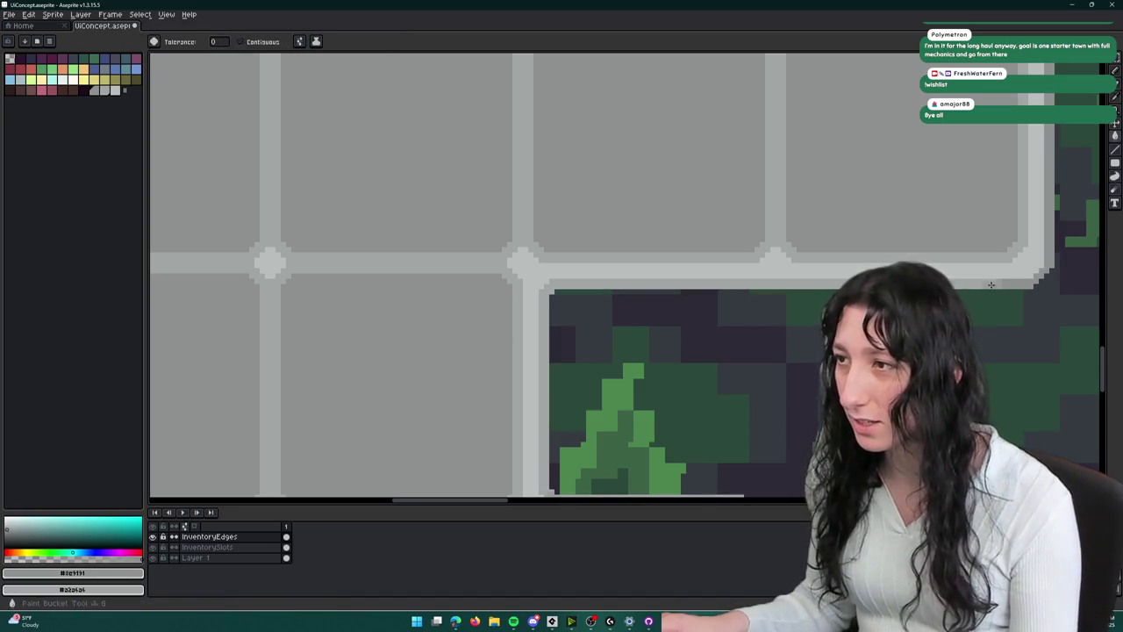
- Zoom in and center the view on the L-shaped frame's inner corner
{"action": "scroll", "coordinate": [963, 292], "scroll_direction": "down", "scroll_amount": 1}
{"action": "scroll", "coordinate": [962, 291], "scroll_direction": "down", "scroll_amount": 2}
{"action": "scroll", "coordinate": [694, 135], "scroll_direction": "up", "scroll_amount": 3}
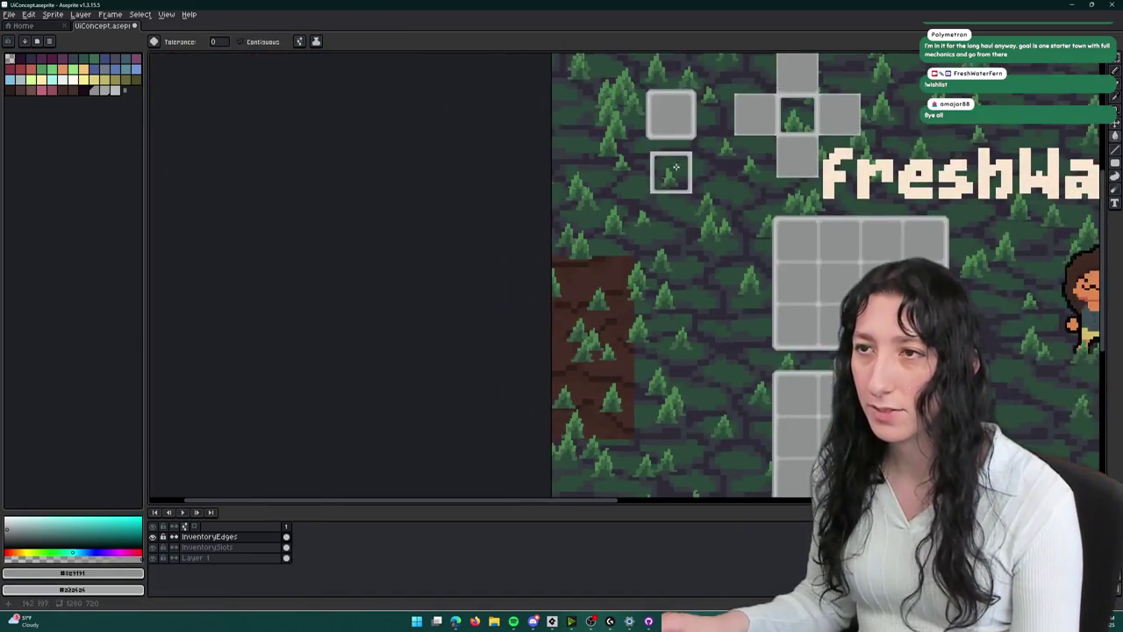
{"action": "scroll", "coordinate": [494, 325], "scroll_direction": "down", "scroll_amount": 2}
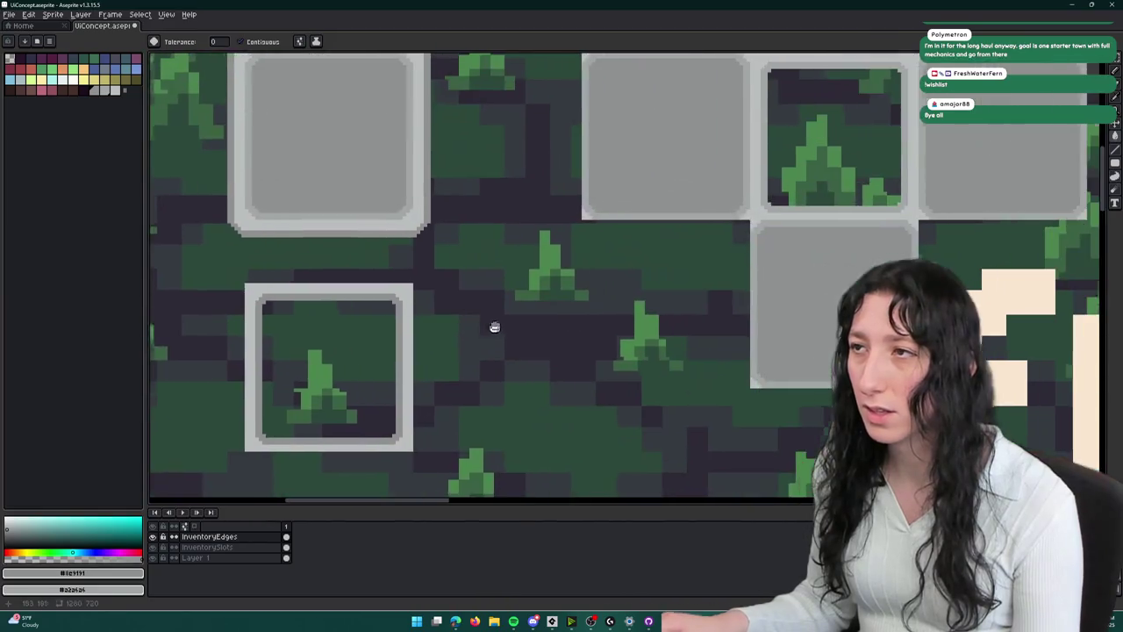
{"action": "scroll", "coordinate": [591, 160], "scroll_direction": "up", "scroll_amount": 2}
{"action": "scroll", "coordinate": [591, 160], "scroll_direction": "down", "scroll_amount": 2}
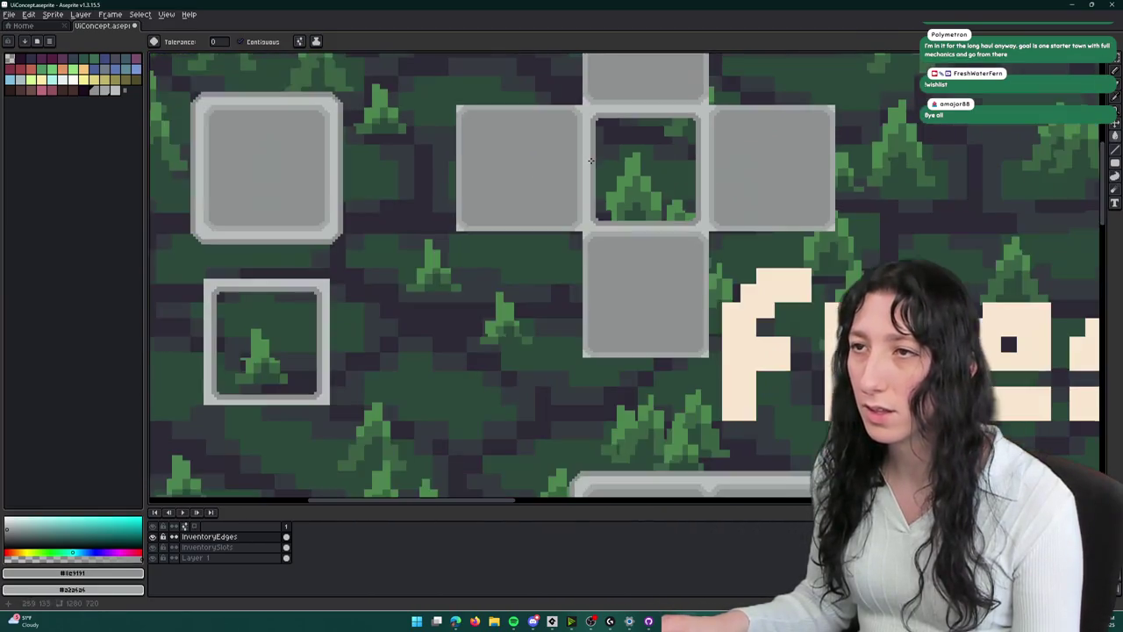
{"action": "scroll", "coordinate": [560, 136], "scroll_direction": "up", "scroll_amount": 2}
{"action": "scroll", "coordinate": [595, 250], "scroll_direction": "down", "scroll_amount": 2}
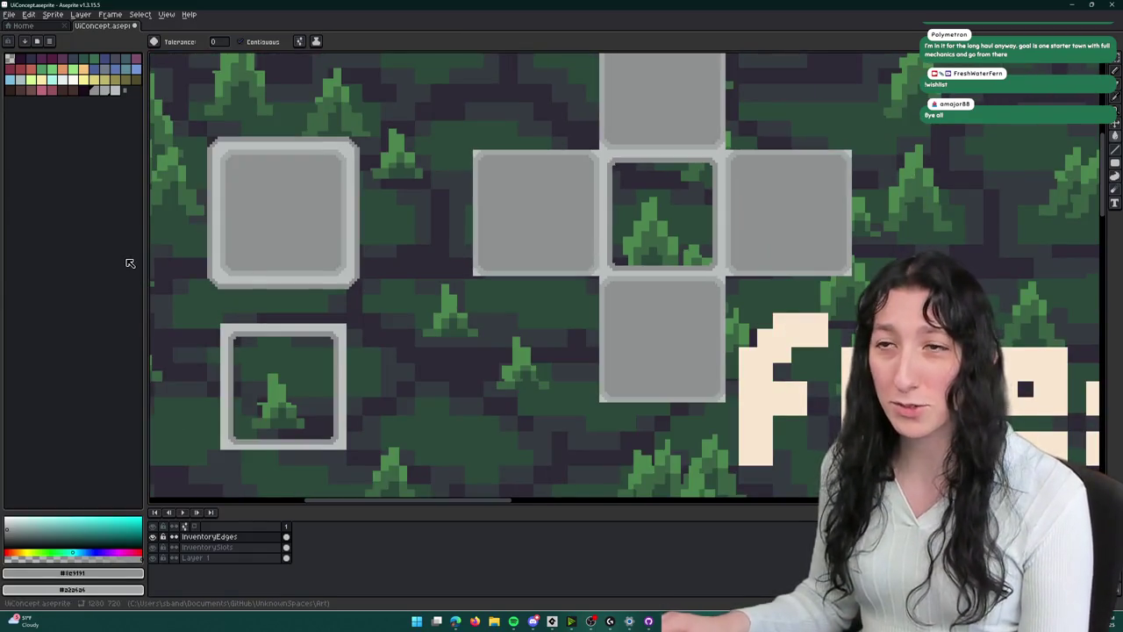
{"action": "scroll", "coordinate": [635, 303], "scroll_direction": "down", "scroll_amount": 2}
{"action": "scroll", "coordinate": [535, 161], "scroll_direction": "up", "scroll_amount": 5}
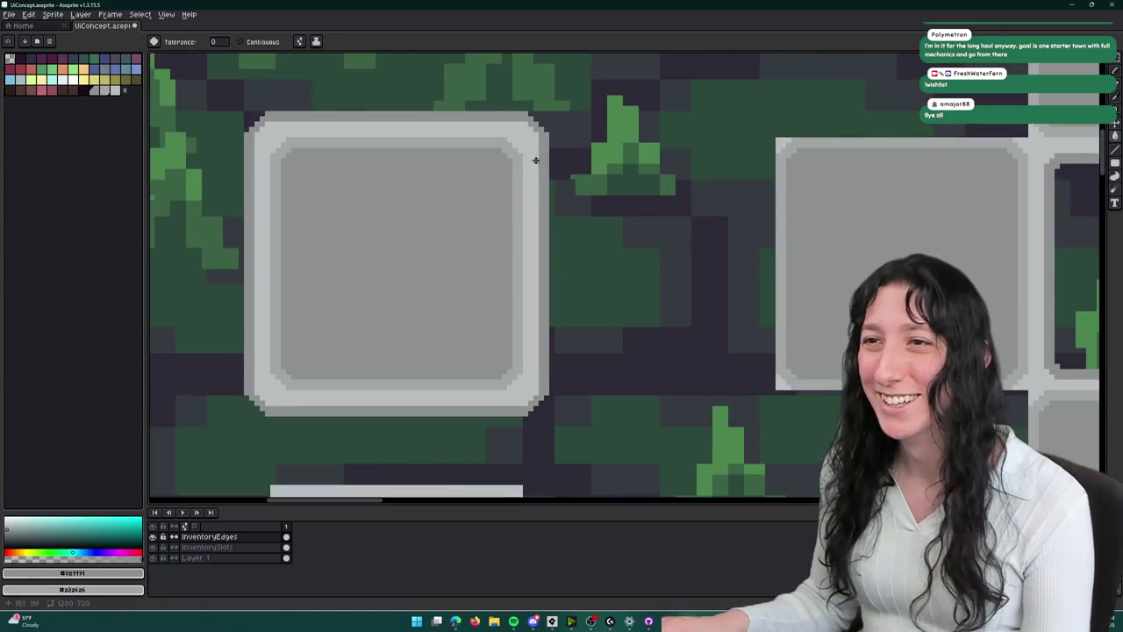
{"action": "scroll", "coordinate": [544, 157], "scroll_direction": "down", "scroll_amount": 4}
{"action": "scroll", "coordinate": [658, 162], "scroll_direction": "up", "scroll_amount": 3}
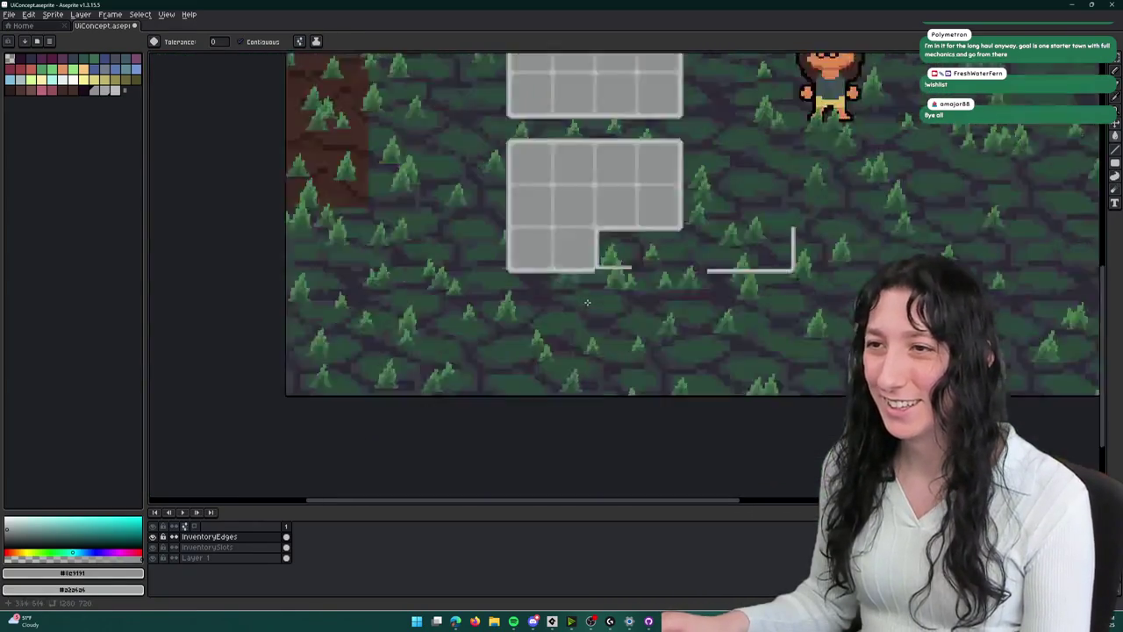
{"action": "scroll", "coordinate": [559, 207], "scroll_direction": "up", "scroll_amount": 2}
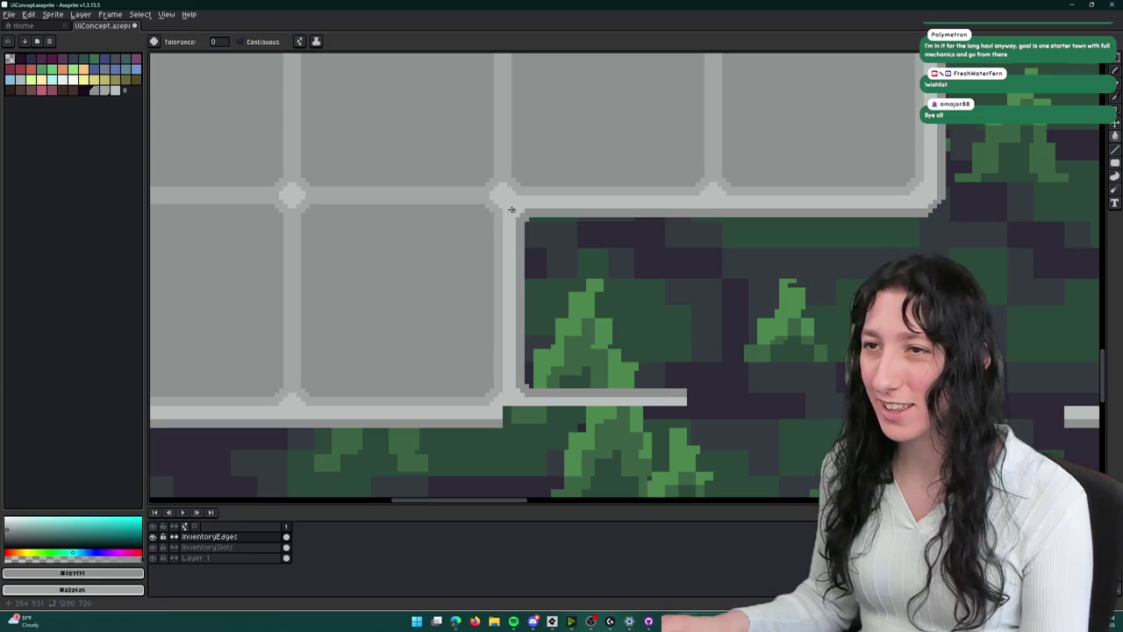
{"action": "left_click_drag", "start_coordinate": [684, 219], "coordinate": [547, 248]}
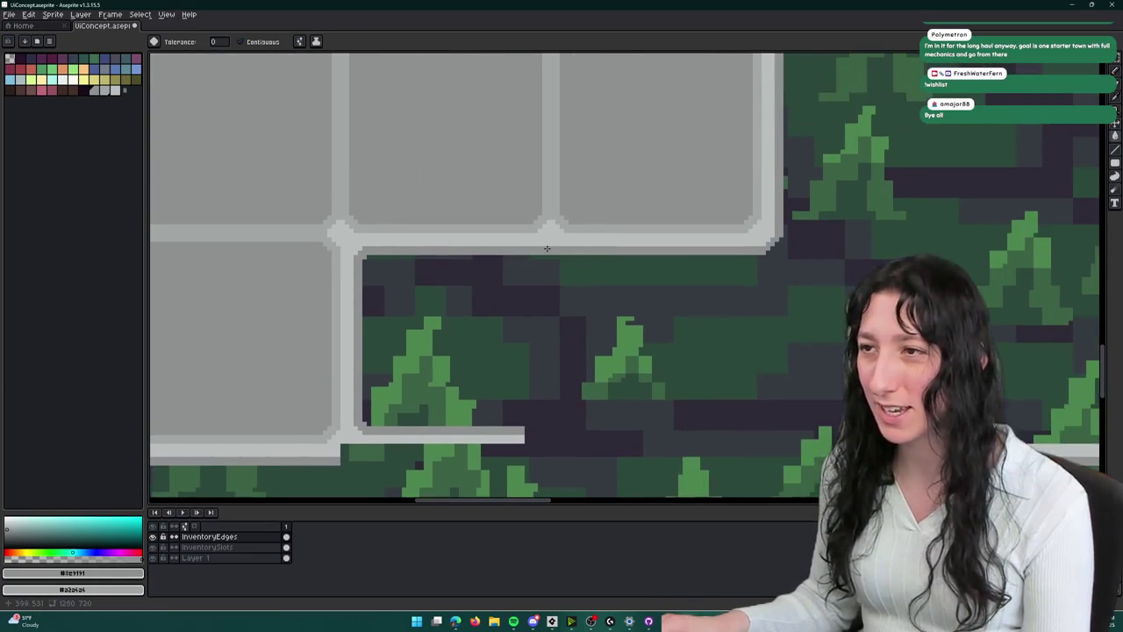
- Select the area around the inner corner, trial-move it, then undo and deselect
{"action": "scroll", "coordinate": [751, 248], "scroll_direction": "up", "scroll_amount": 1}
{"action": "key", "text": "m"}
{"action": "scroll", "coordinate": [755, 249], "scroll_direction": "up", "scroll_amount": 1}
{"action": "scroll", "coordinate": [760, 258], "scroll_direction": "down", "scroll_amount": 1}
{"action": "scroll", "coordinate": [711, 291], "scroll_direction": "down", "scroll_amount": 2}
{"action": "scroll", "coordinate": [520, 359], "scroll_direction": "down", "scroll_amount": 1}
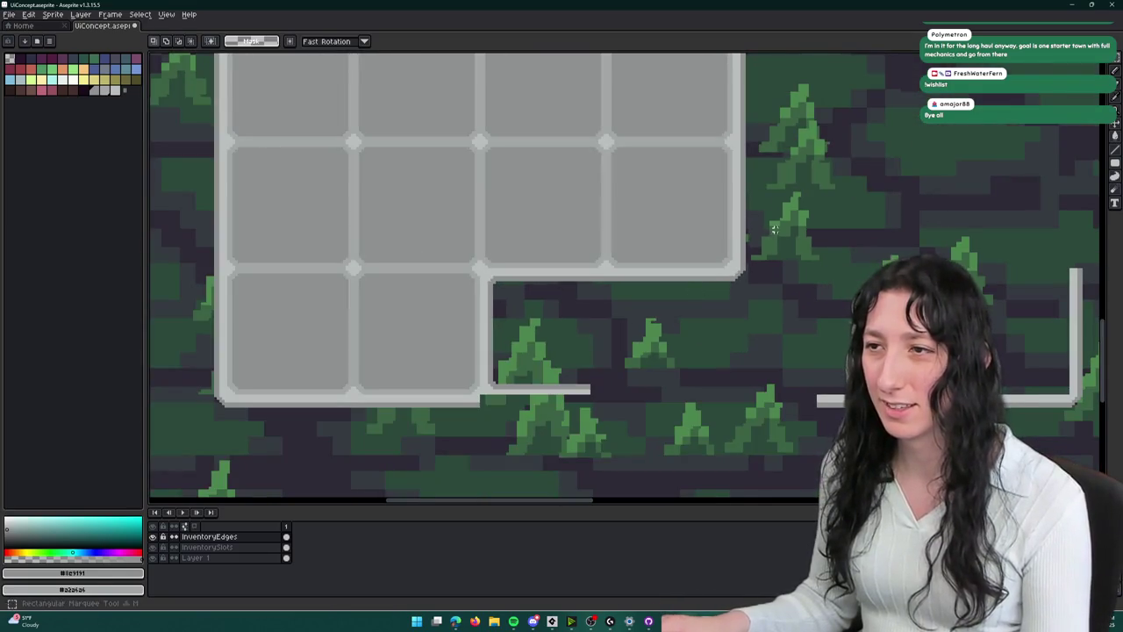
{"action": "left_click_drag", "start_coordinate": [775, 228], "coordinate": [393, 361]}
{"action": "left_click_drag", "start_coordinate": [556, 296], "coordinate": [667, 333]}
{"action": "key", "text": "ctrl+z"}
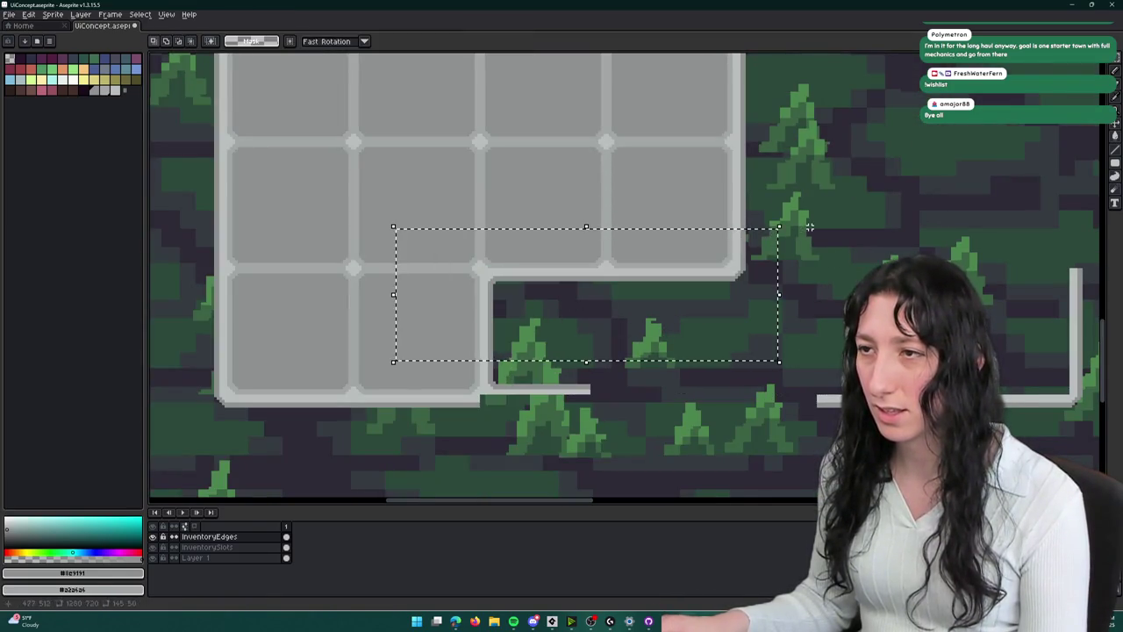
{"action": "left_click", "coordinate": [810, 227]}
{"action": "scroll", "coordinate": [743, 228], "scroll_direction": "up", "scroll_amount": 1}
{"action": "scroll", "coordinate": [743, 352], "scroll_direction": "up", "scroll_amount": 1}
{"action": "scroll", "coordinate": [769, 290], "scroll_direction": "down", "scroll_amount": 1}
{"action": "scroll", "coordinate": [761, 290], "scroll_direction": "down", "scroll_amount": 2}
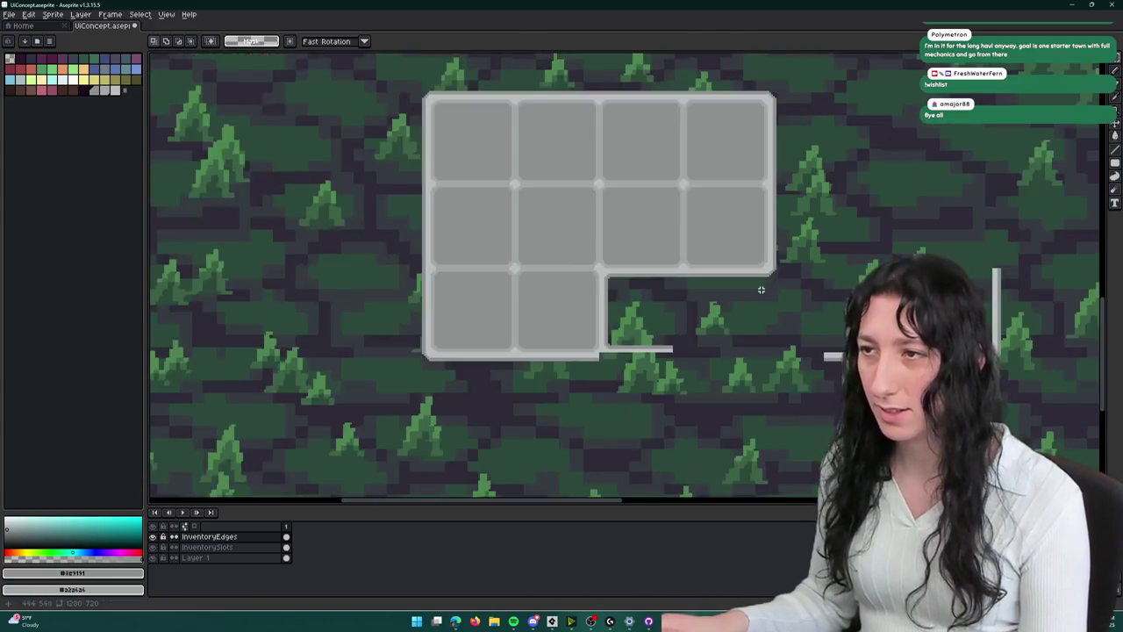
{"action": "scroll", "coordinate": [759, 291], "scroll_direction": "up", "scroll_amount": 2}
{"action": "scroll", "coordinate": [766, 277], "scroll_direction": "down", "scroll_amount": 2}
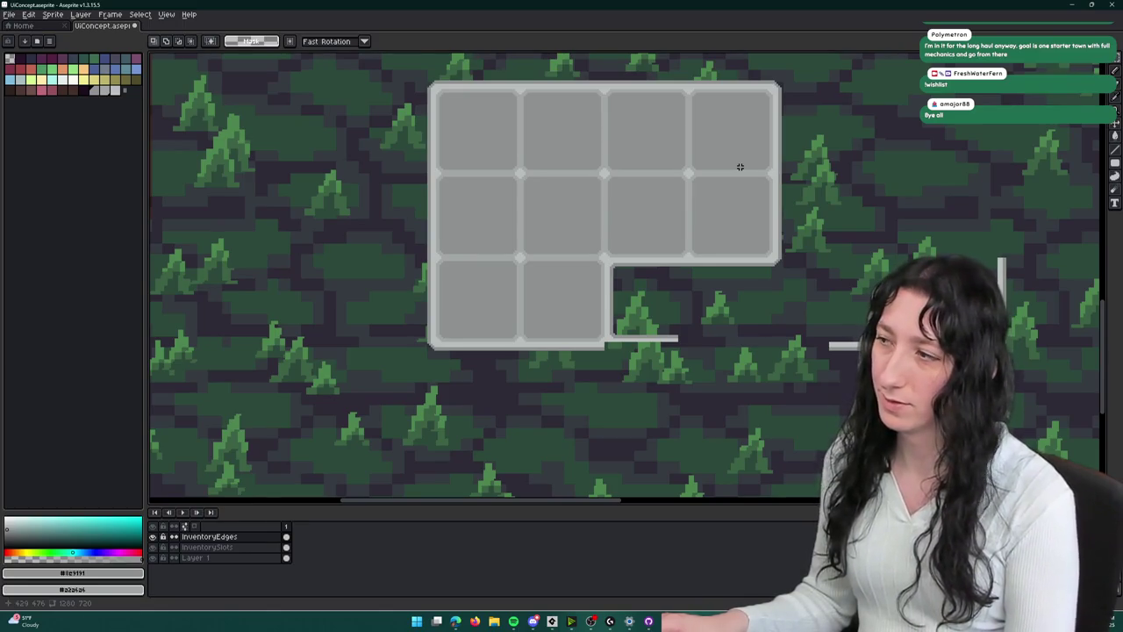
{"action": "scroll", "coordinate": [608, 326], "scroll_direction": "up", "scroll_amount": 3}
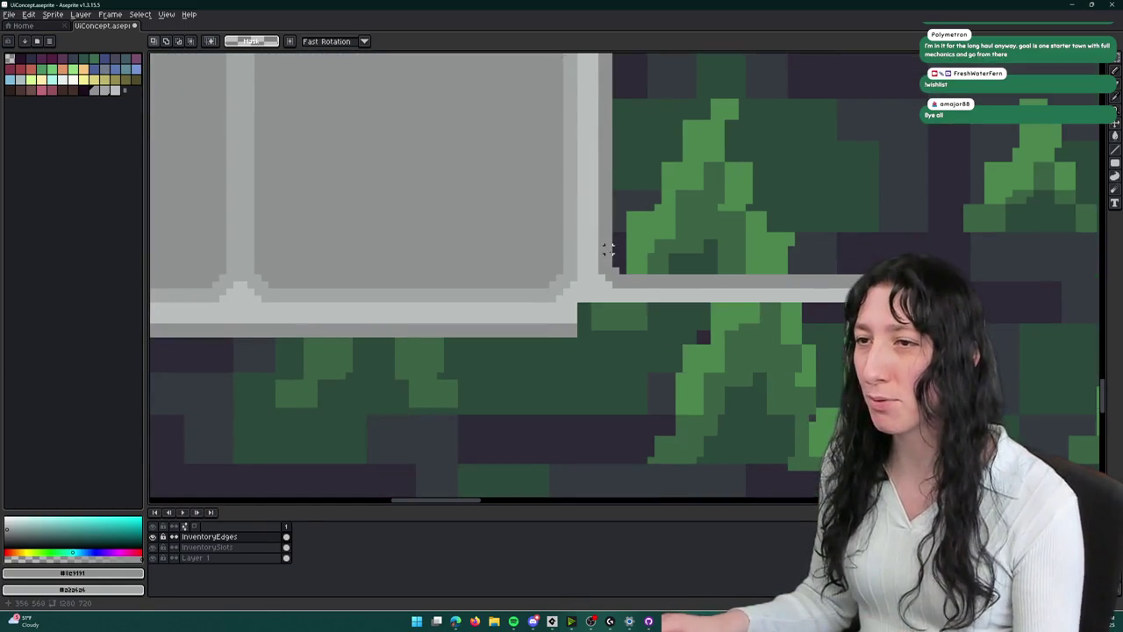
{"action": "scroll", "coordinate": [617, 248], "scroll_direction": "down", "scroll_amount": 3}
{"action": "scroll", "coordinate": [614, 251], "scroll_direction": "up", "scroll_amount": 3}
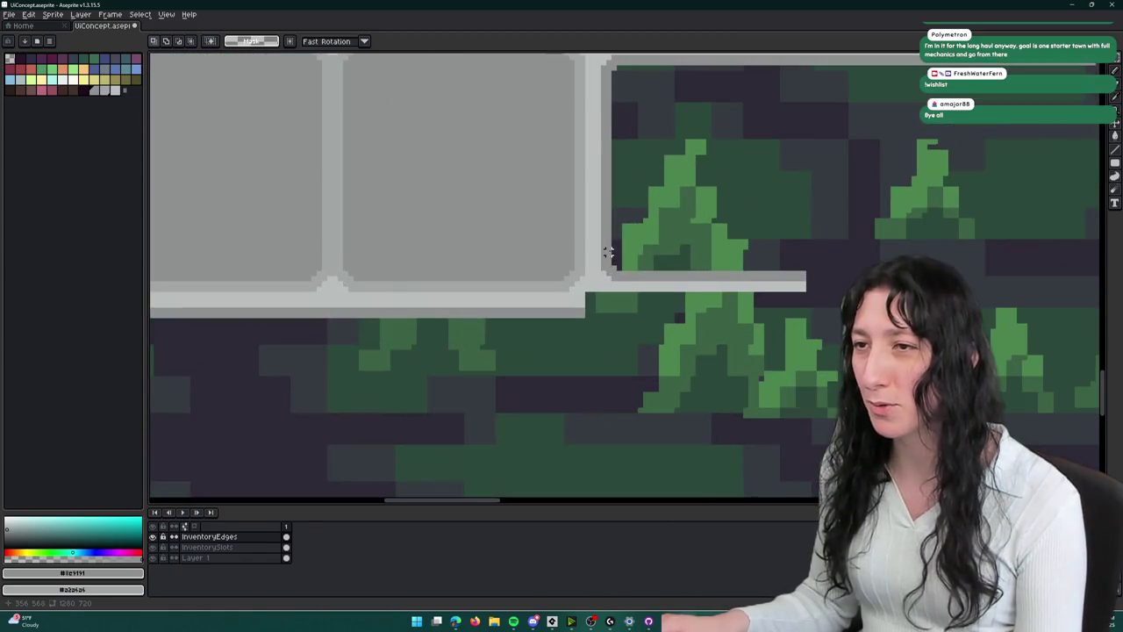
- Delete the stray grey strip and stretch the border piece down to close the corner
{"action": "left_click_drag", "start_coordinate": [597, 274], "coordinate": [772, 325]}
{"action": "key", "text": "Delete"}
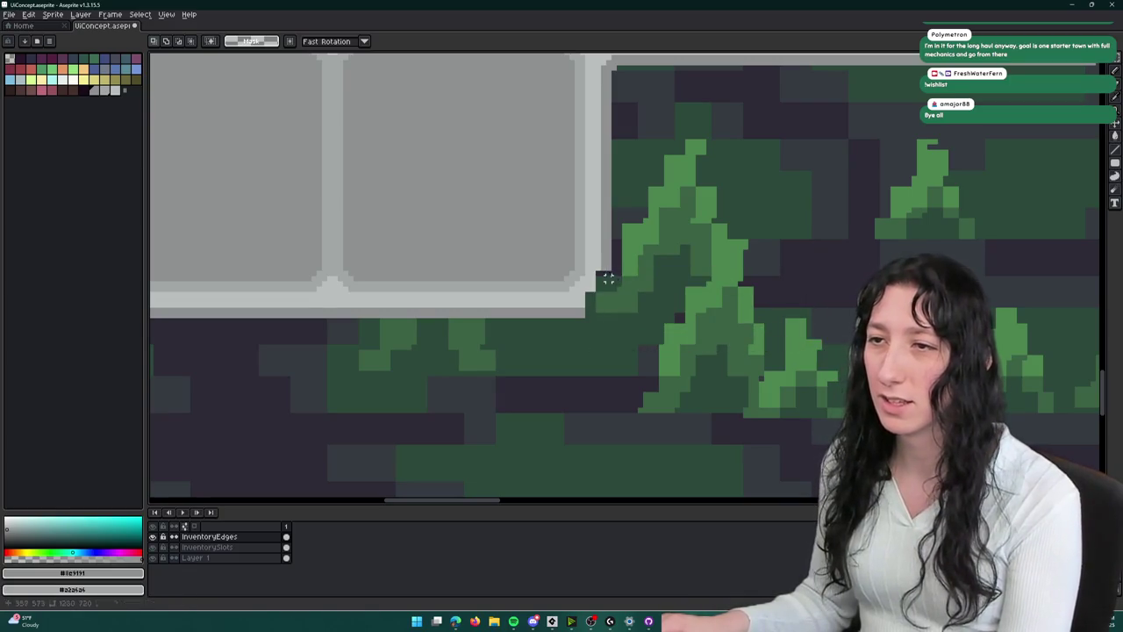
{"action": "left_click_drag", "start_coordinate": [598, 268], "coordinate": [603, 307]}
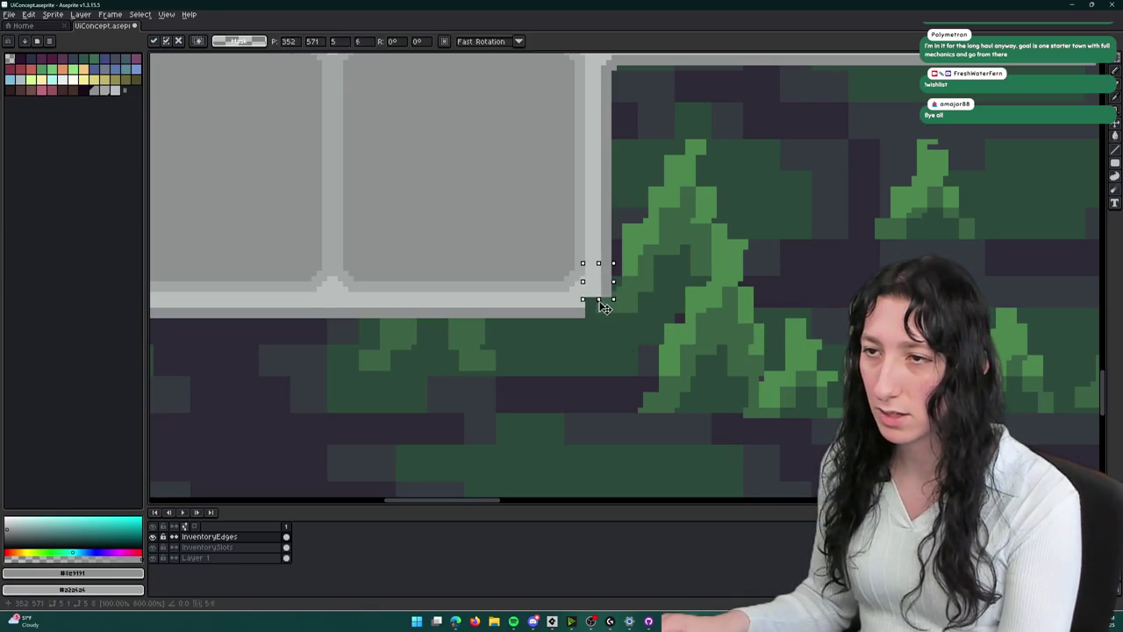
{"action": "key", "text": "Return"}
- Move the bevelled corner piece into the frame's inner corner and commit it
{"action": "scroll", "coordinate": [614, 321], "scroll_direction": "down", "scroll_amount": 3}
{"action": "scroll", "coordinate": [627, 326], "scroll_direction": "up", "scroll_amount": 2}
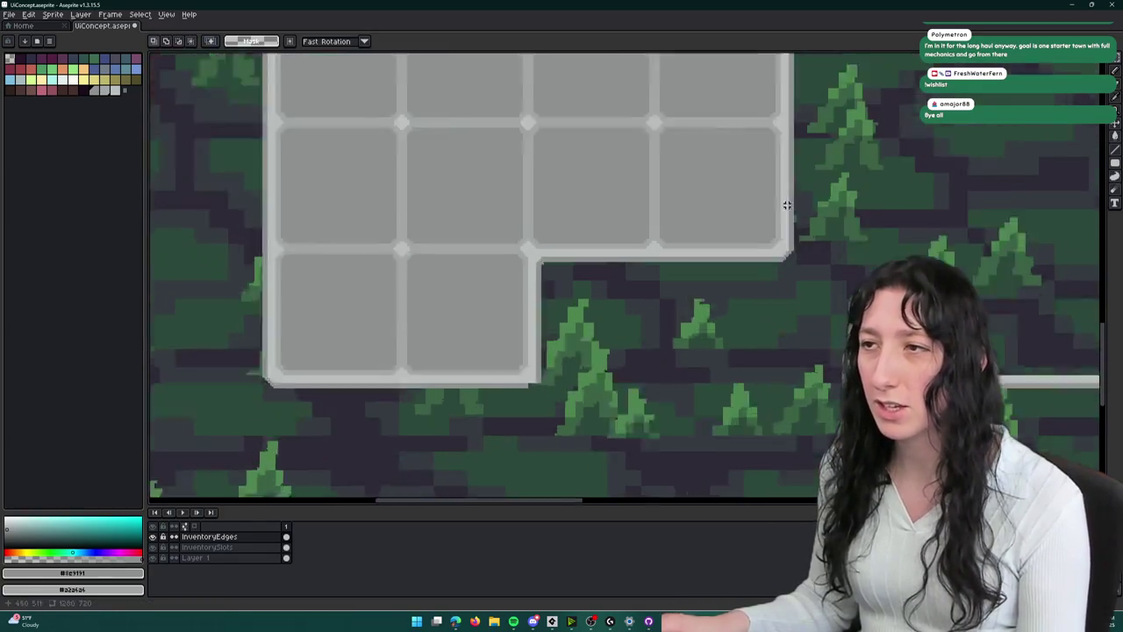
{"action": "mouse_move", "coordinate": [754, 263]}
{"action": "left_mouse_down"}
{"action": "mouse_move", "coordinate": [572, 388]}
{"action": "mouse_move", "coordinate": [426, 436]}
{"action": "mouse_move", "coordinate": [449, 437]}
{"action": "left_mouse_up"}
{"action": "key", "text": "Return"}
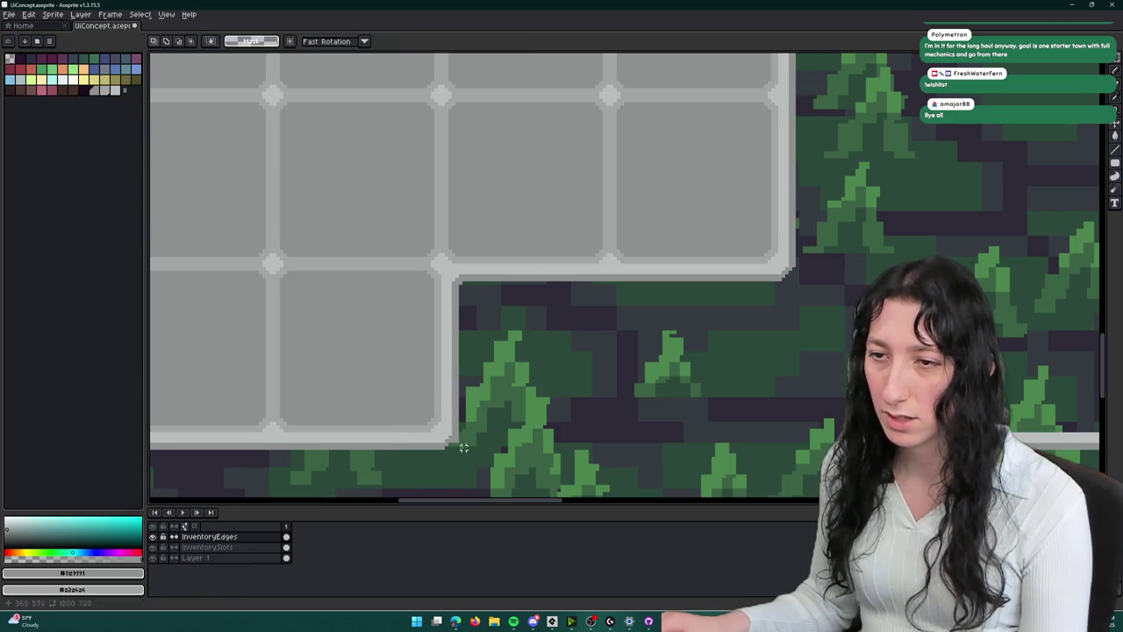
{"action": "scroll", "coordinate": [467, 431], "scroll_direction": "up", "scroll_amount": 1}
{"action": "key", "text": "e"}
{"action": "scroll", "coordinate": [460, 451], "scroll_direction": "down", "scroll_amount": 3}
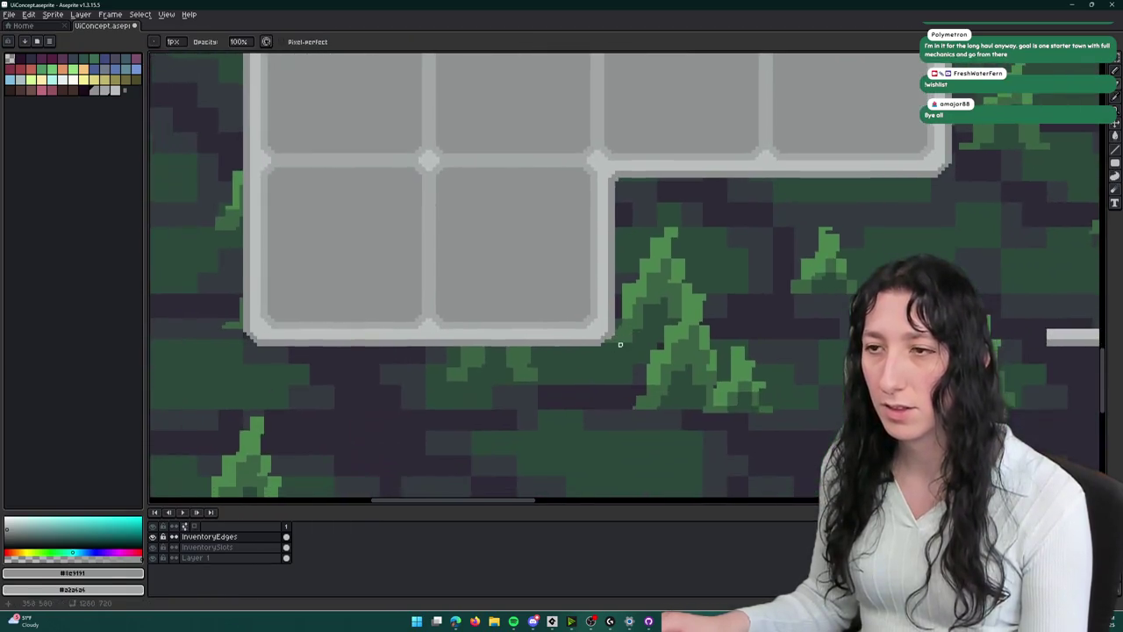
{"action": "scroll", "coordinate": [618, 332], "scroll_direction": "up", "scroll_amount": 4}
{"action": "scroll", "coordinate": [632, 360], "scroll_direction": "down", "scroll_amount": 4}
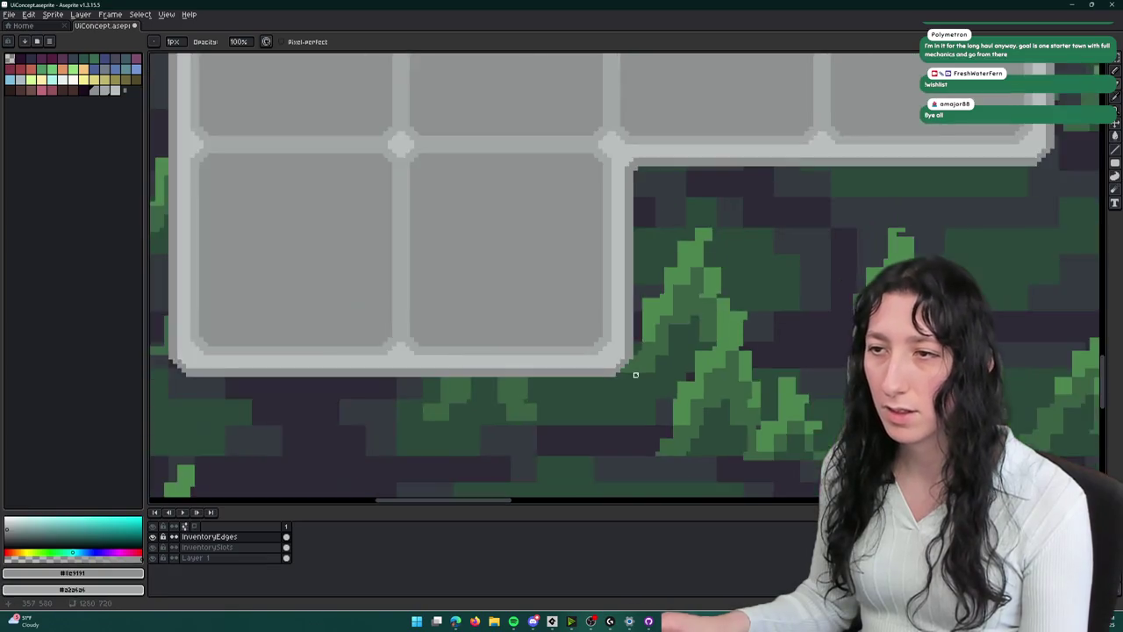
{"action": "key", "text": "m"}
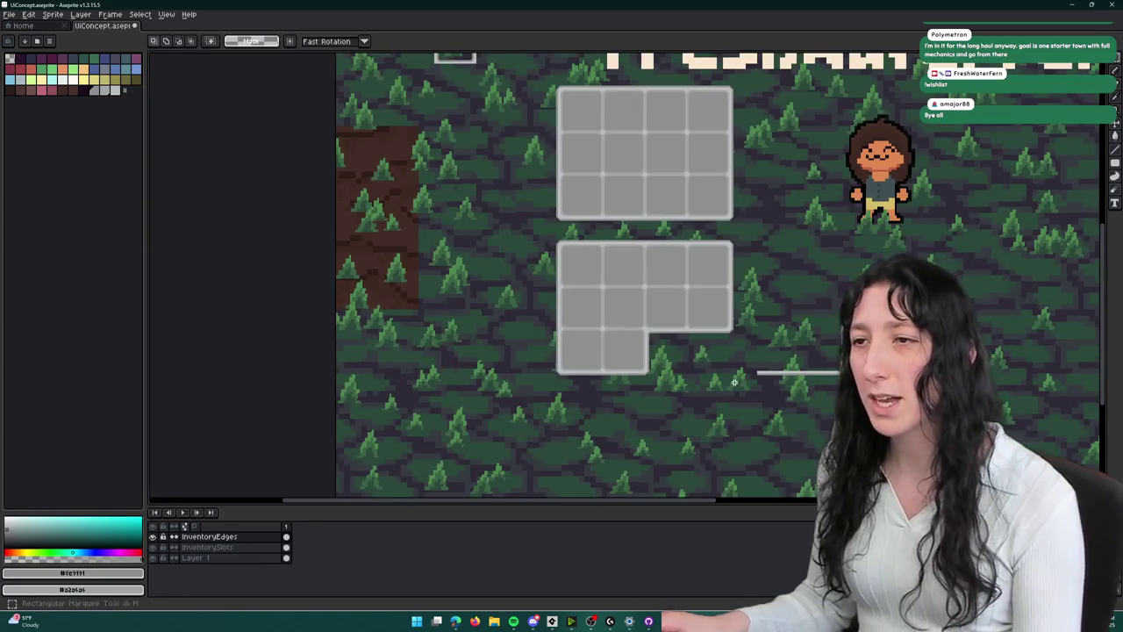
- Deselect and pan out to show the FreshWaterFern title and all inventory grids
{"action": "left_click", "coordinate": [667, 257]}
{"action": "scroll", "coordinate": [614, 263], "scroll_direction": "up", "scroll_amount": 3}
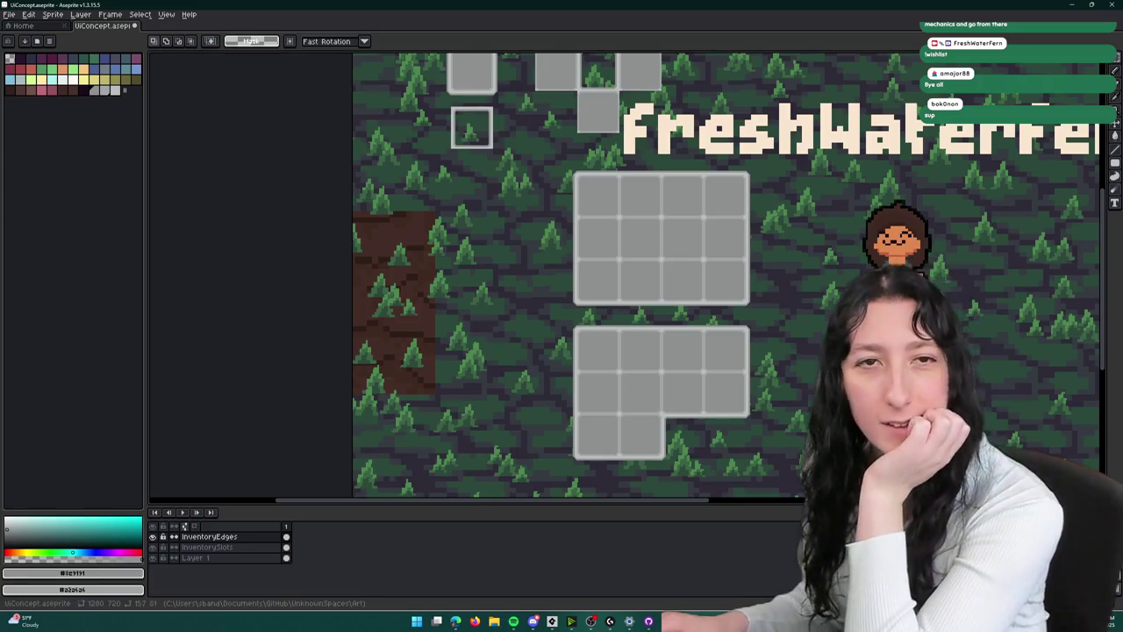
{"action": "scroll", "coordinate": [607, 416], "scroll_direction": "up", "scroll_amount": 1}
{"action": "scroll", "coordinate": [637, 380], "scroll_direction": "down", "scroll_amount": 1}
{"action": "mouse_move", "coordinate": [637, 380]}
{"action": "left_mouse_down"}
{"action": "mouse_move", "coordinate": [614, 351]}
{"action": "mouse_move", "coordinate": [494, 422]}
{"action": "left_mouse_up"}
{"action": "scroll", "coordinate": [494, 422], "scroll_direction": "down", "scroll_amount": 1}
{"action": "scroll", "coordinate": [465, 401], "scroll_direction": "up", "scroll_amount": 1}
{"action": "scroll", "coordinate": [451, 354], "scroll_direction": "down", "scroll_amount": 1}
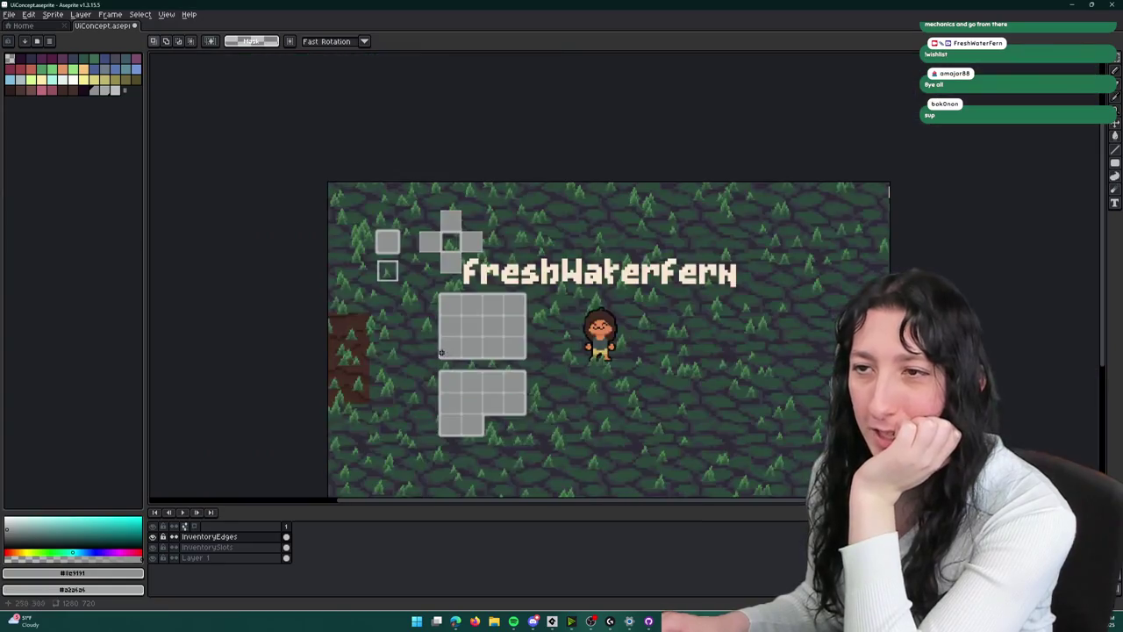
{"action": "scroll", "coordinate": [424, 346], "scroll_direction": "up", "scroll_amount": 1}
{"action": "left_click_drag", "start_coordinate": [506, 369], "coordinate": [476, 271]}
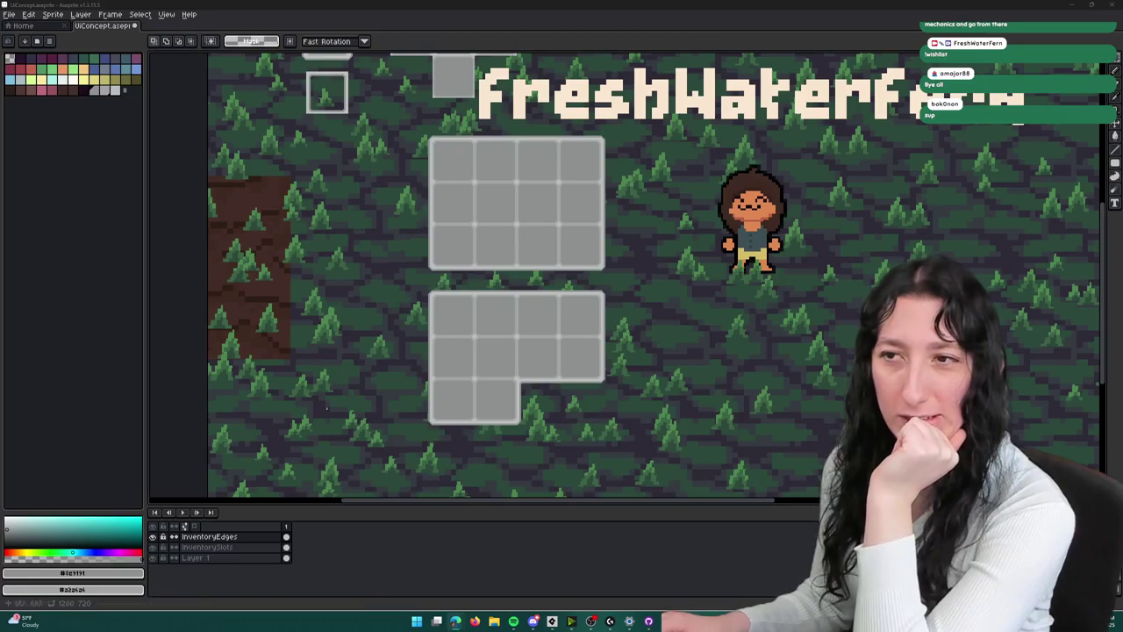
{"action": "scroll", "coordinate": [528, 251], "scroll_direction": "down", "scroll_amount": 2}
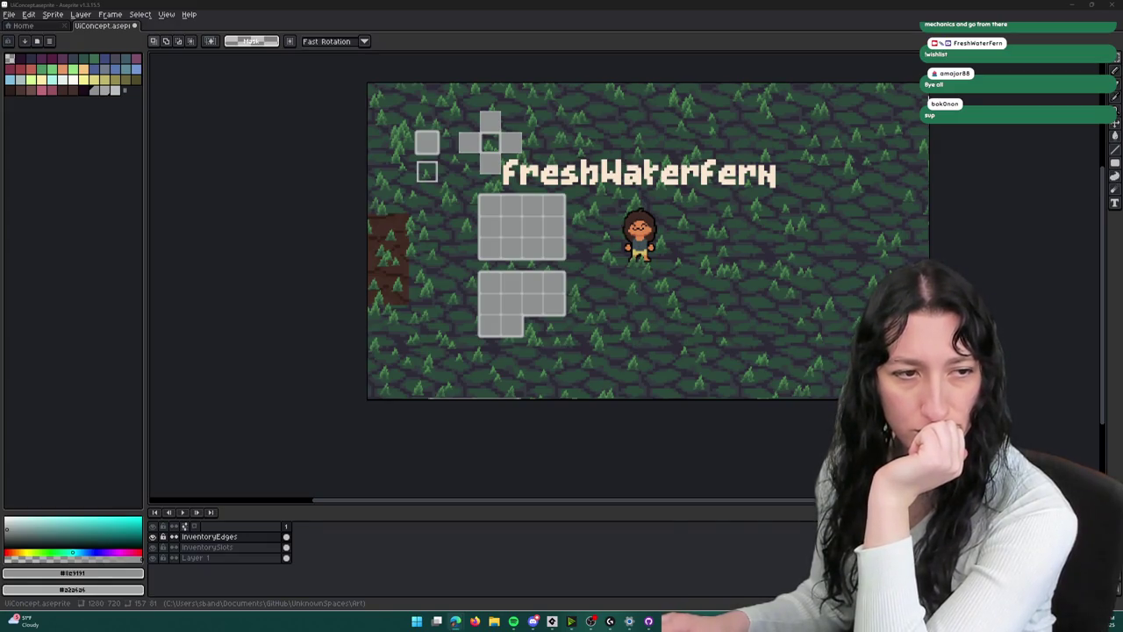
- Launch Stream Avatars from the Steam library, then close Steam
{"action": "key", "text": "super"}
{"action": "type", "text": "steam"}
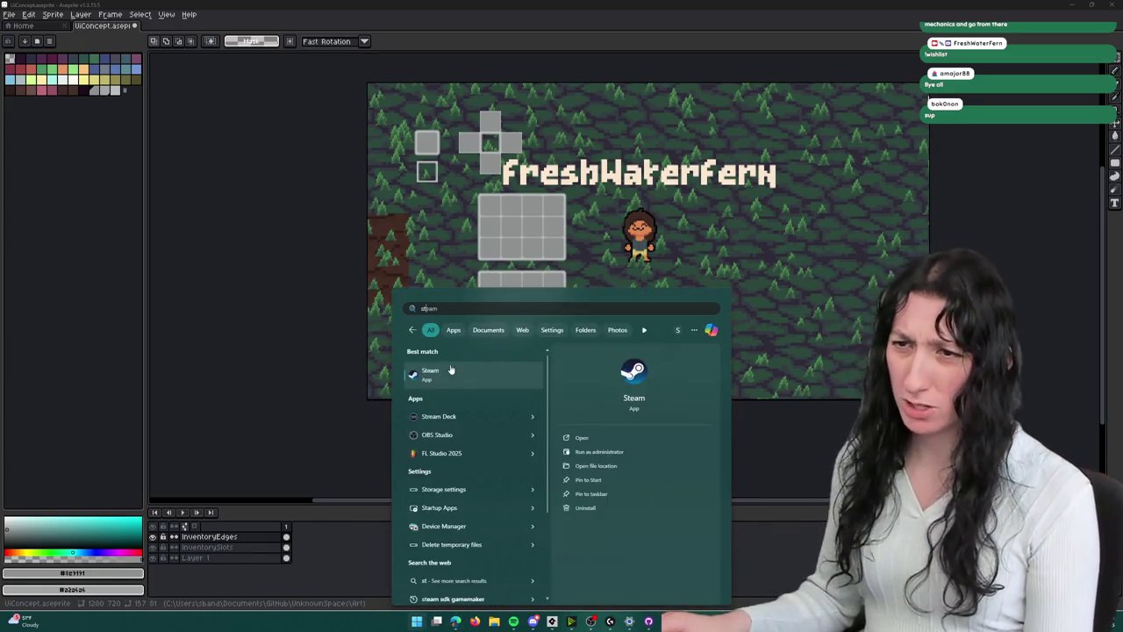
{"action": "key", "text": "Return"}
{"action": "left_click", "coordinate": [84, 20]}
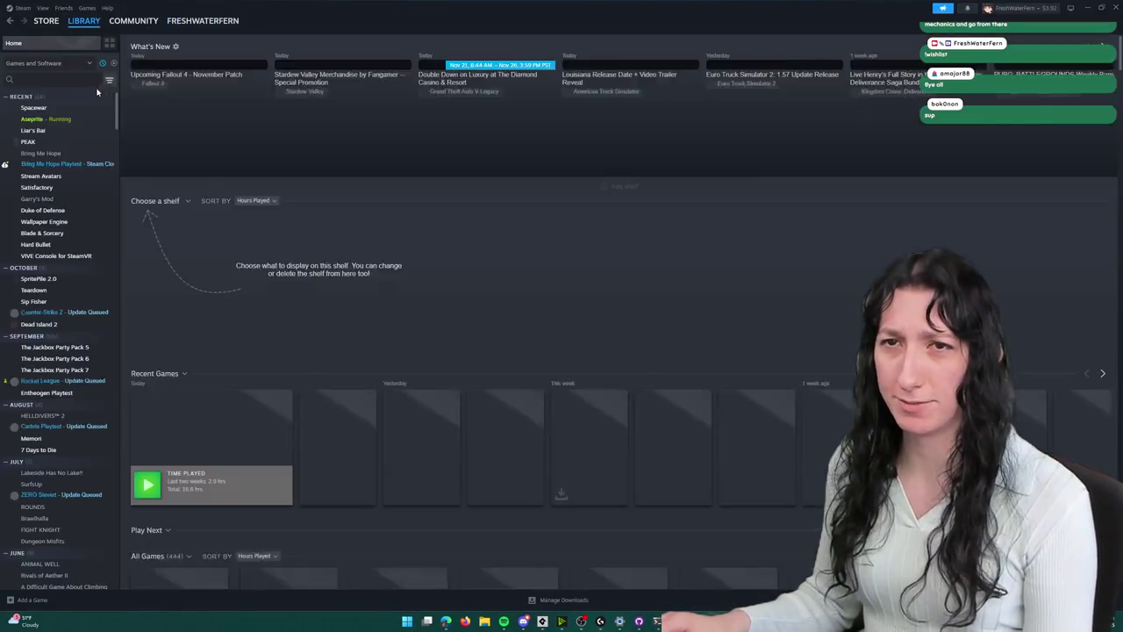
{"action": "type", "text": "stre"}
{"action": "left_click", "coordinate": [52, 109]}
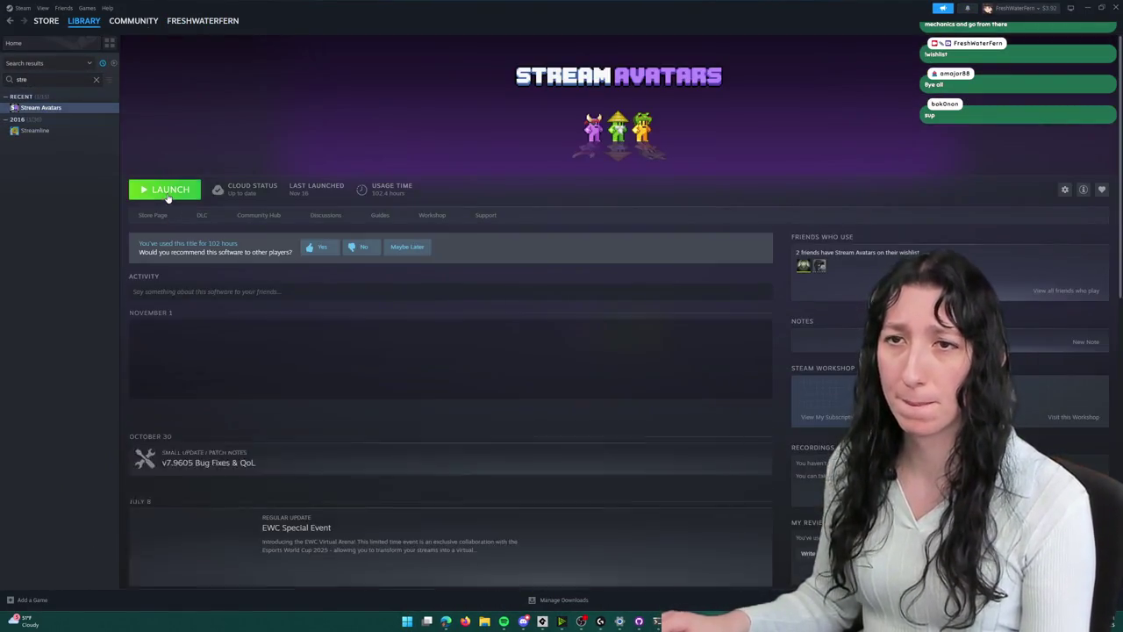
{"action": "left_click", "coordinate": [165, 189]}
{"action": "left_click", "coordinate": [1116, 7]}
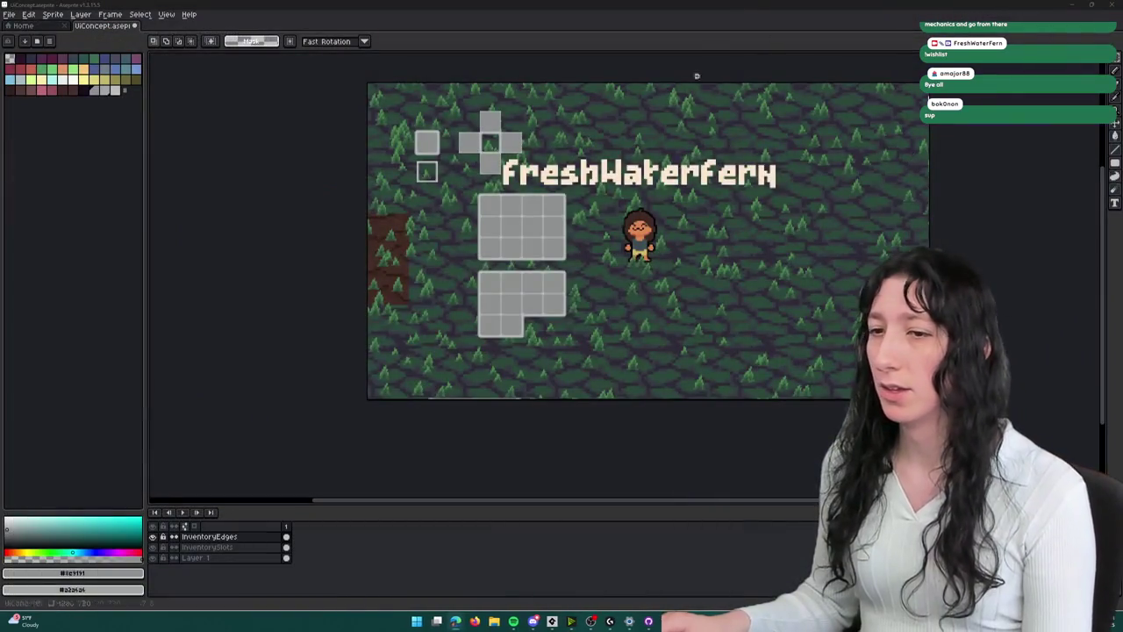
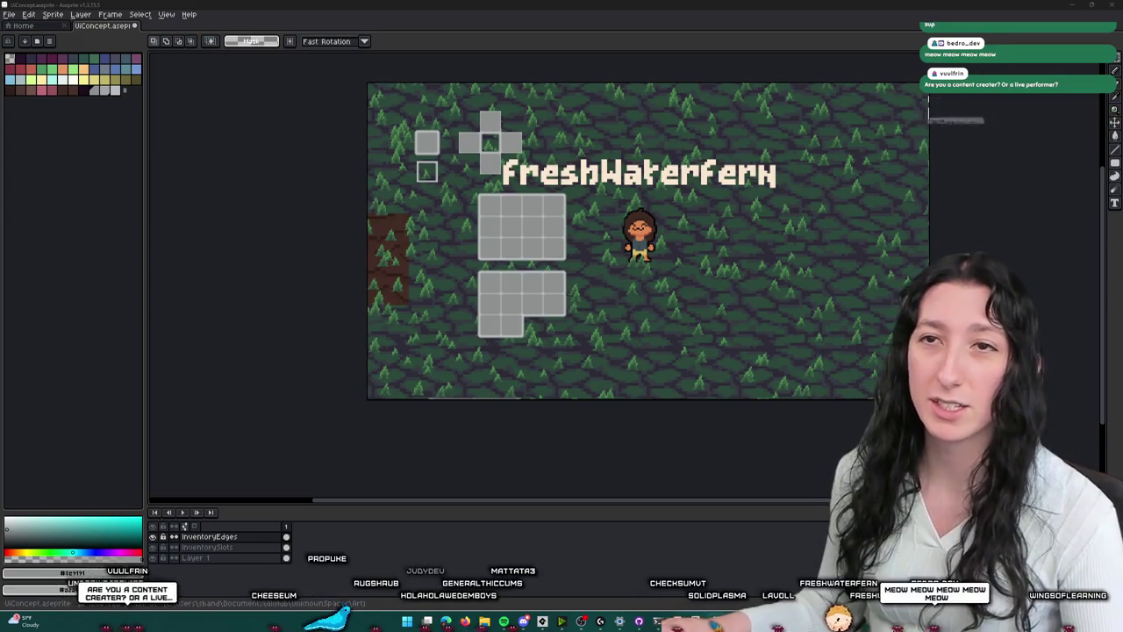
- Save the UiConcept mockup file
{"action": "left_click_drag", "start_coordinate": [452, 215], "coordinate": [430, 283]}
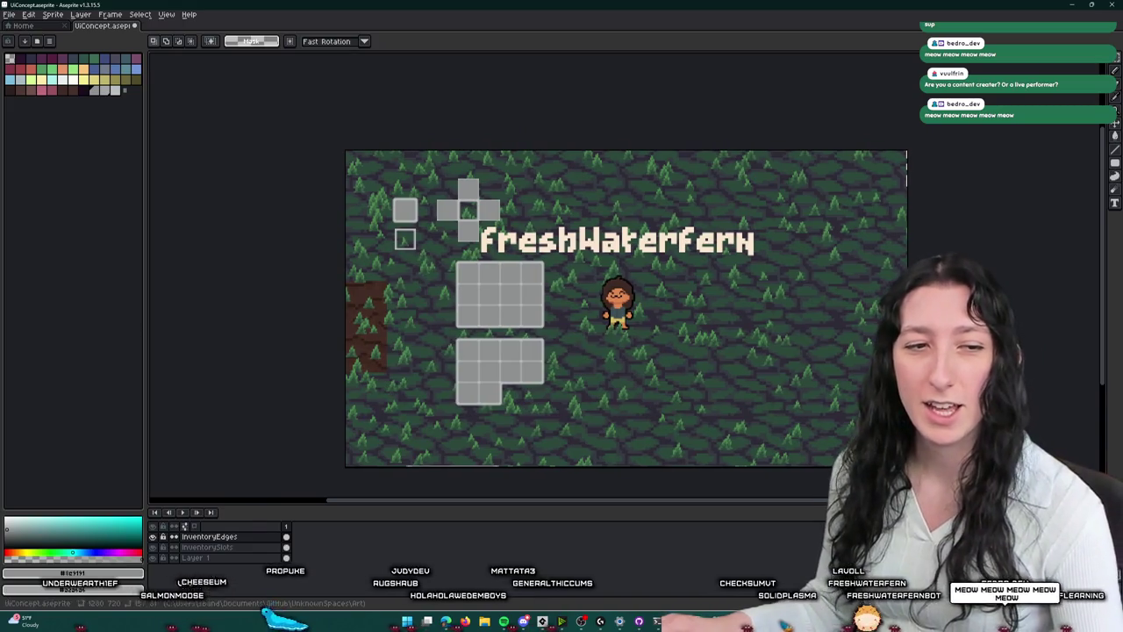
{"action": "key", "text": "ctrl+s"}
{"action": "scroll", "coordinate": [419, 350], "scroll_direction": "up", "scroll_amount": 1}
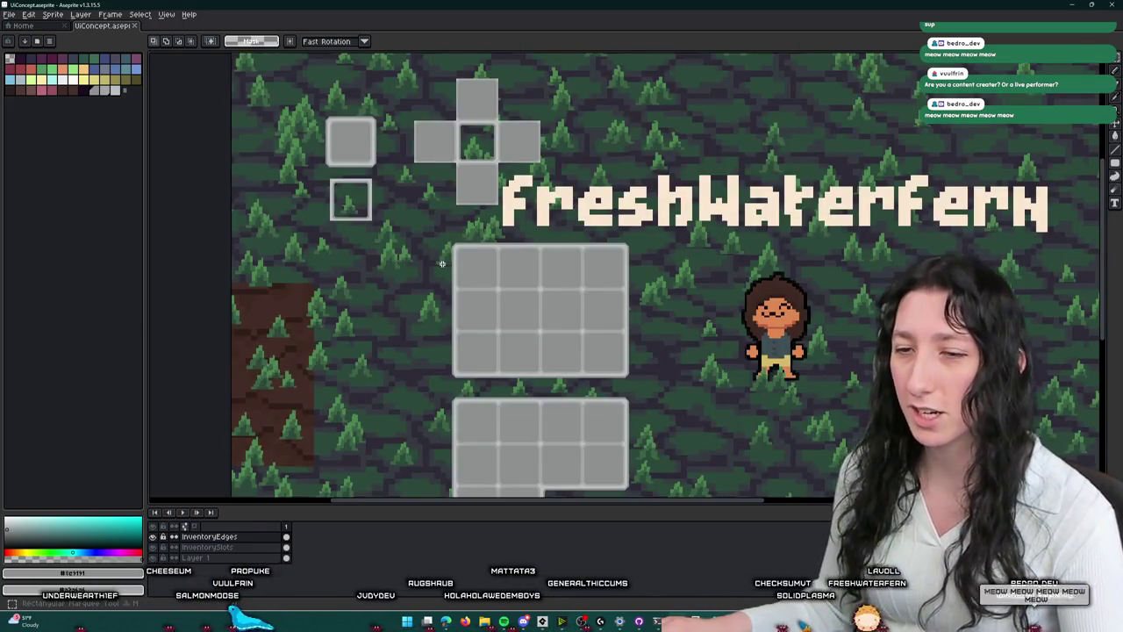
{"action": "scroll", "coordinate": [367, 381], "scroll_direction": "down", "scroll_amount": 1}
{"action": "scroll", "coordinate": [367, 380], "scroll_direction": "up", "scroll_amount": 1}
- Add a new layer and name it 'Inventory'
{"action": "key", "text": "shift+n"}
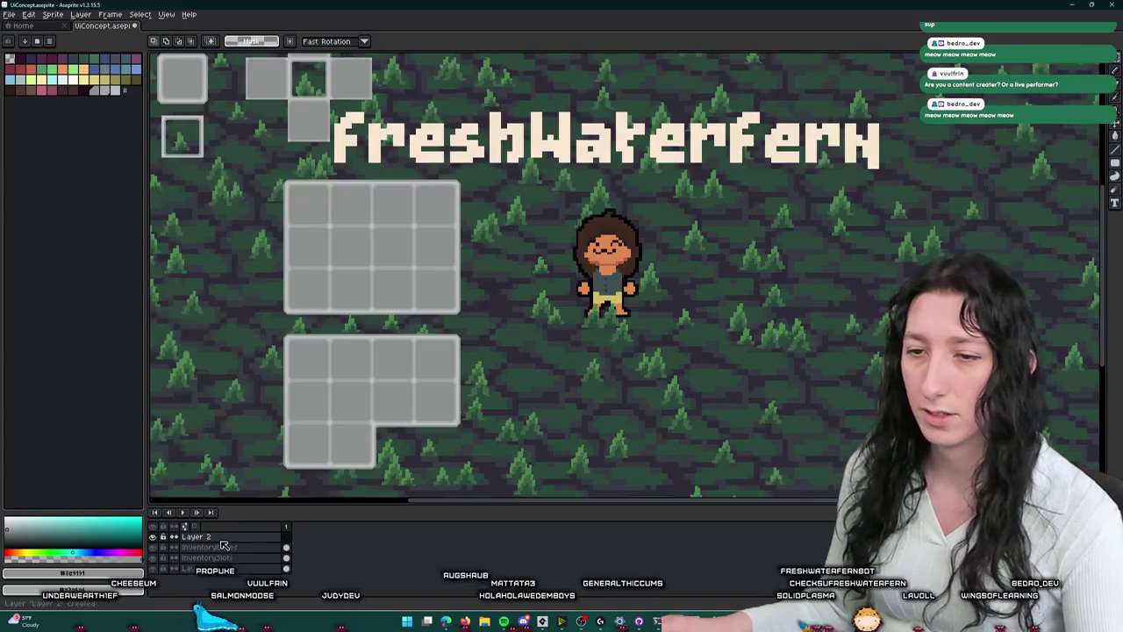
{"action": "double_click", "coordinate": [224, 537]}
{"action": "type", "text": "I"}
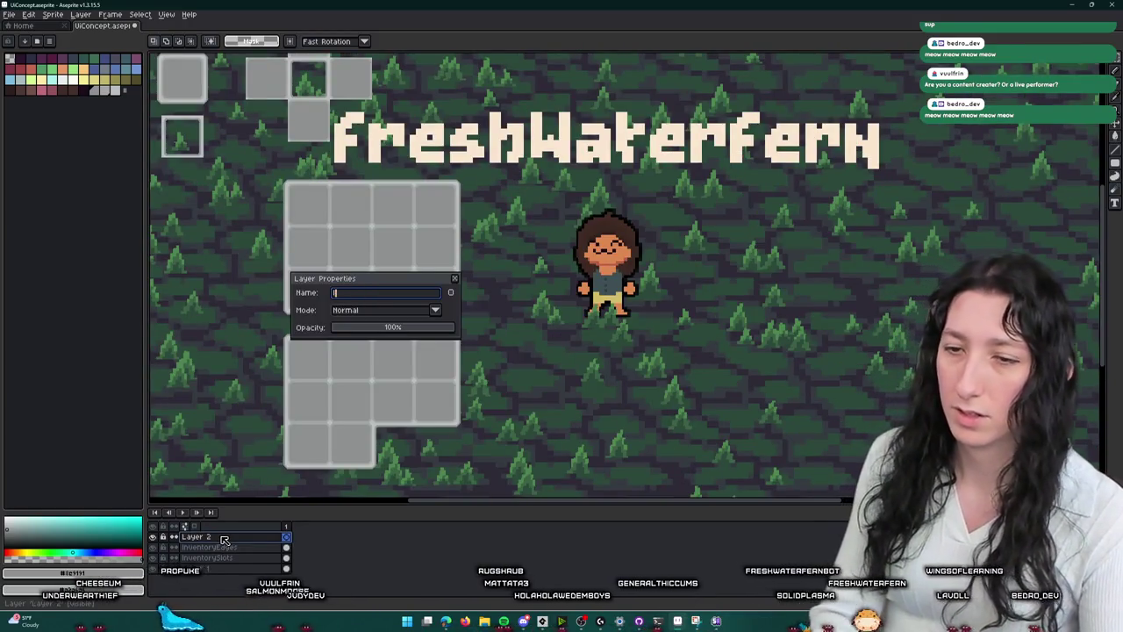
{"action": "type", "text": "nventory"}
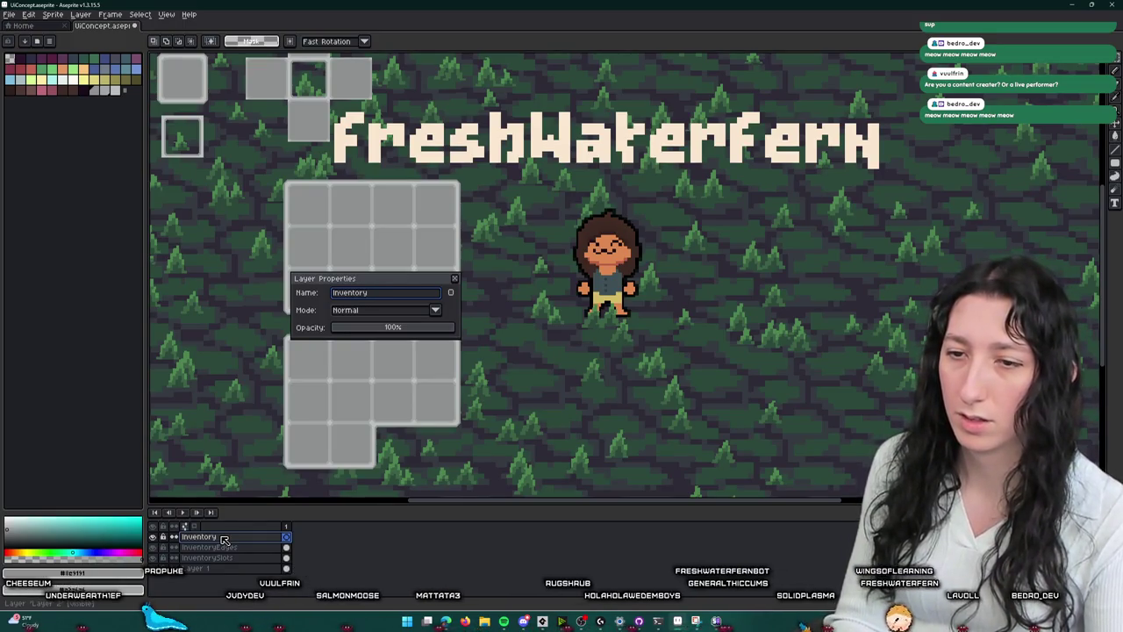
{"action": "key", "text": "Return"}
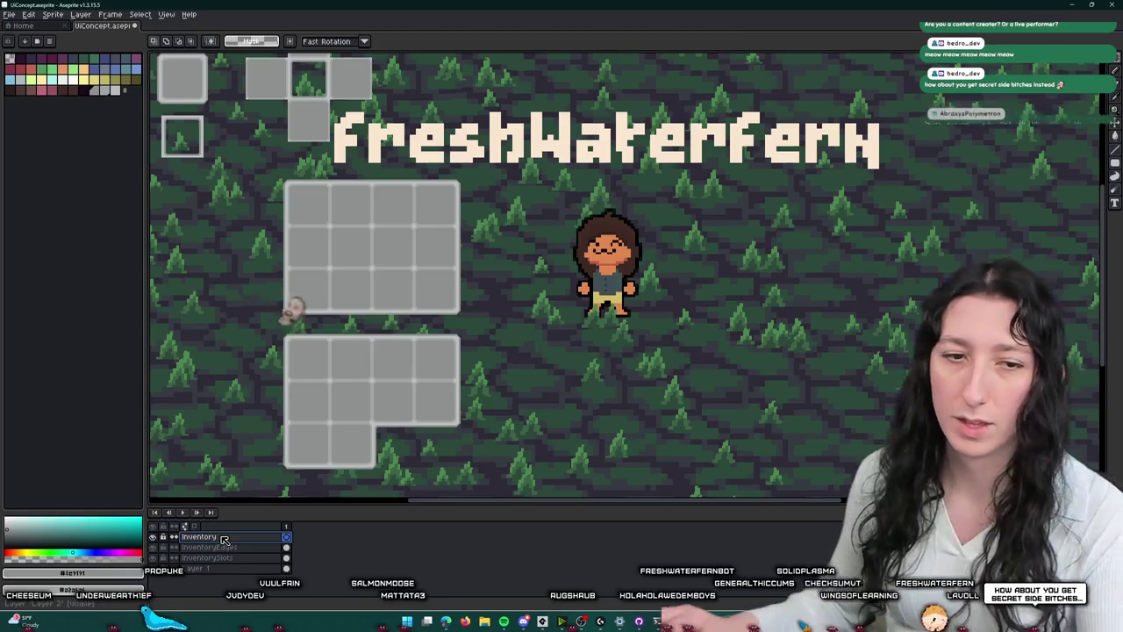
{"action": "scroll", "coordinate": [313, 289], "scroll_direction": "down", "scroll_amount": 2}
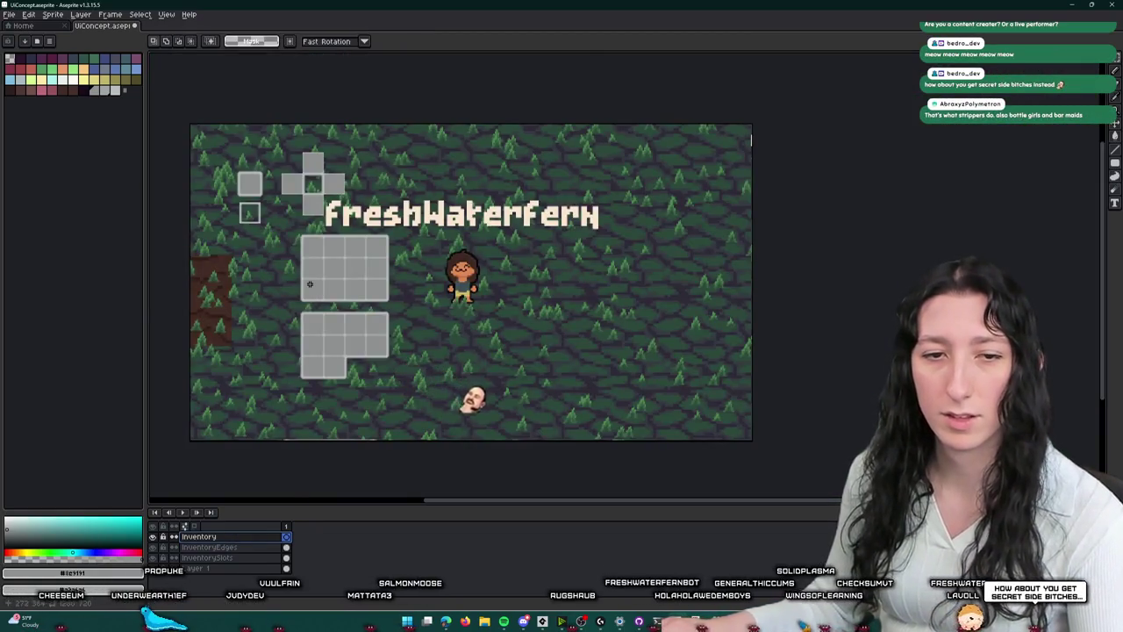
{"action": "scroll", "coordinate": [326, 264], "scroll_direction": "up", "scroll_amount": 2}
{"action": "left_click_drag", "start_coordinate": [326, 263], "coordinate": [301, 305]}
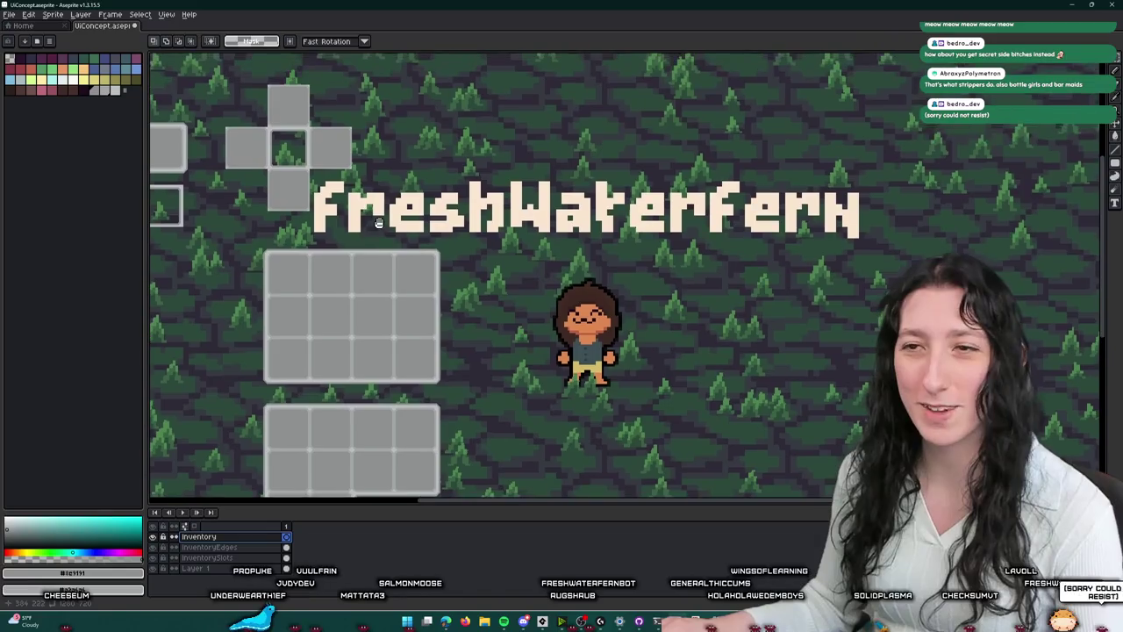
- Pick a pale palette colour and marquee-select a rectangle around the slot grids and name text
{"action": "scroll", "coordinate": [302, 210], "scroll_direction": "down", "scroll_amount": 2}
{"action": "scroll", "coordinate": [286, 208], "scroll_direction": "up", "scroll_amount": 2}
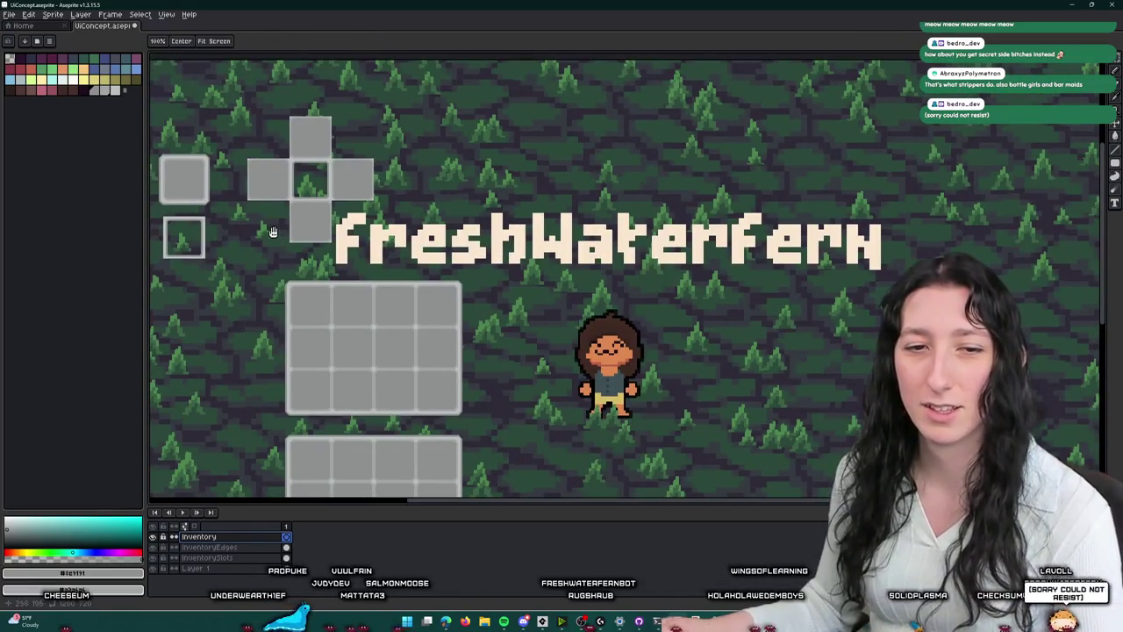
{"action": "left_click", "coordinate": [76, 83]}
{"action": "key", "text": "m"}
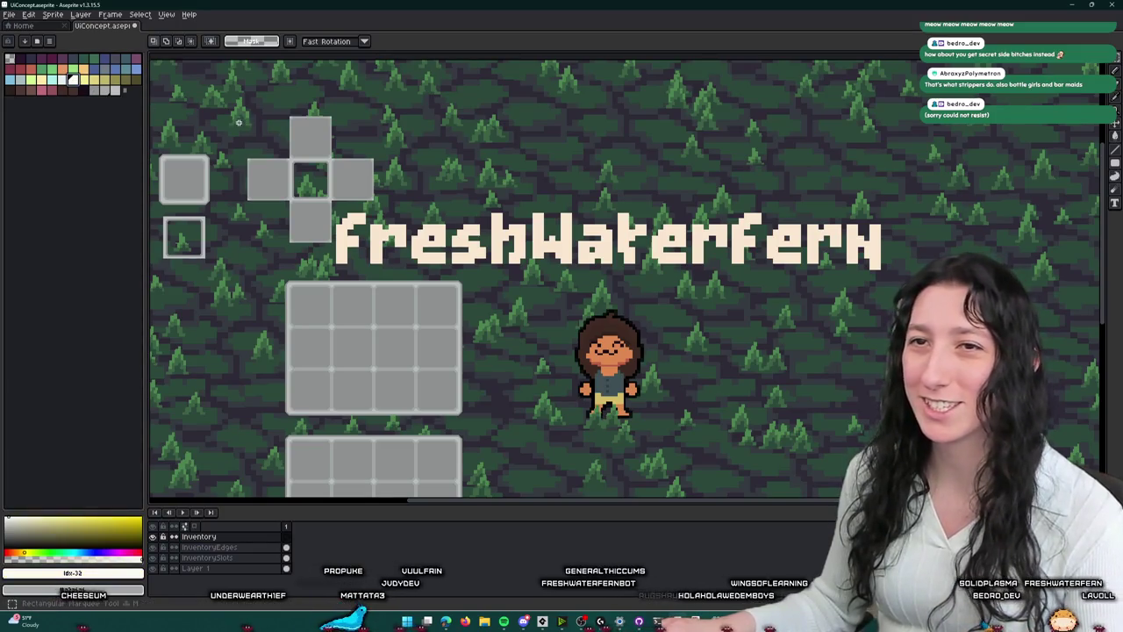
{"action": "scroll", "coordinate": [318, 139], "scroll_direction": "down", "scroll_amount": 2}
{"action": "scroll", "coordinate": [343, 130], "scroll_direction": "up", "scroll_amount": 2}
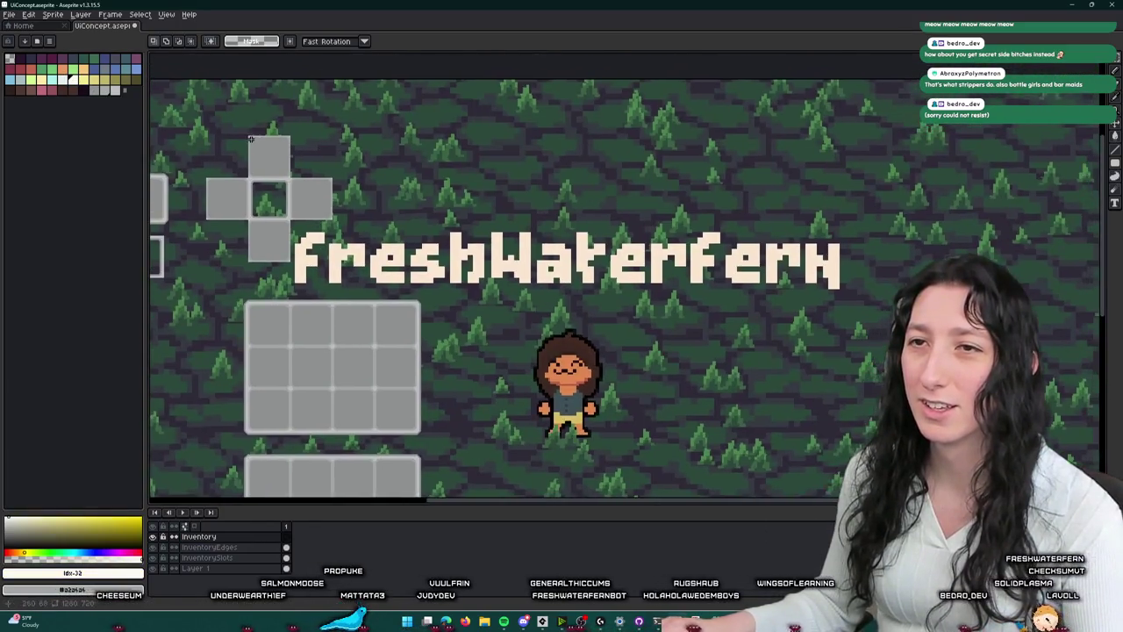
{"action": "scroll", "coordinate": [250, 141], "scroll_direction": "down", "scroll_amount": 2}
{"action": "mouse_move", "coordinate": [213, 125]}
{"action": "left_mouse_down"}
{"action": "mouse_move", "coordinate": [456, 302]}
{"action": "mouse_move", "coordinate": [646, 387]}
{"action": "mouse_move", "coordinate": [623, 375]}
{"action": "mouse_move", "coordinate": [632, 367]}
{"action": "mouse_move", "coordinate": [624, 374]}
{"action": "left_mouse_up"}
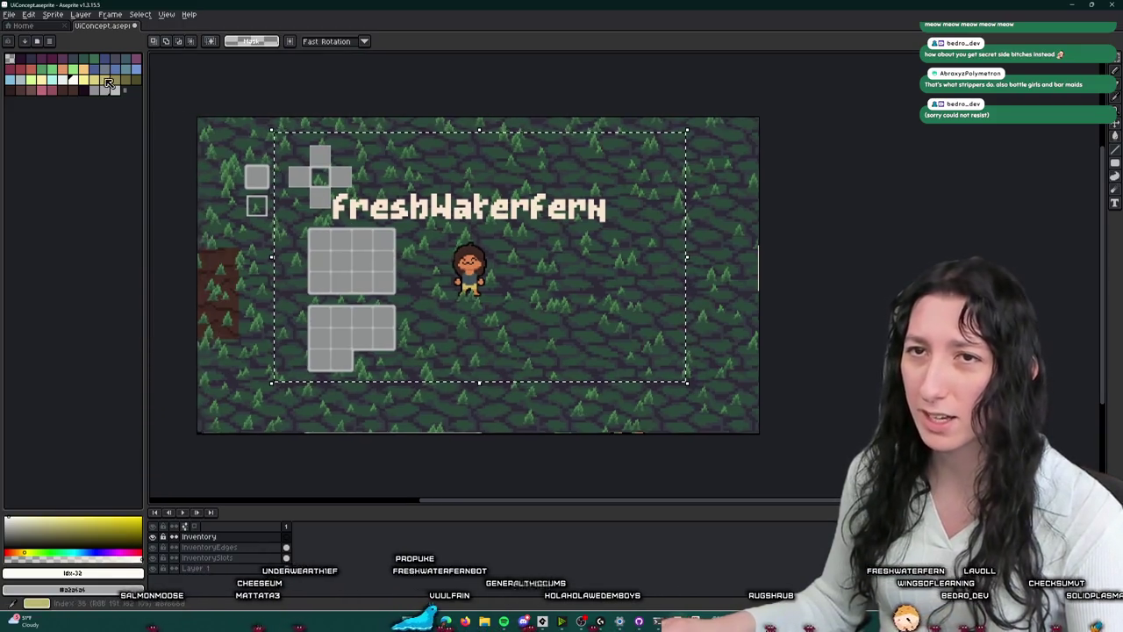
- Bucket-fill the selection, trying purple and dark colours before settling on grey
{"action": "key", "text": "f"}
{"action": "key", "text": "g"}
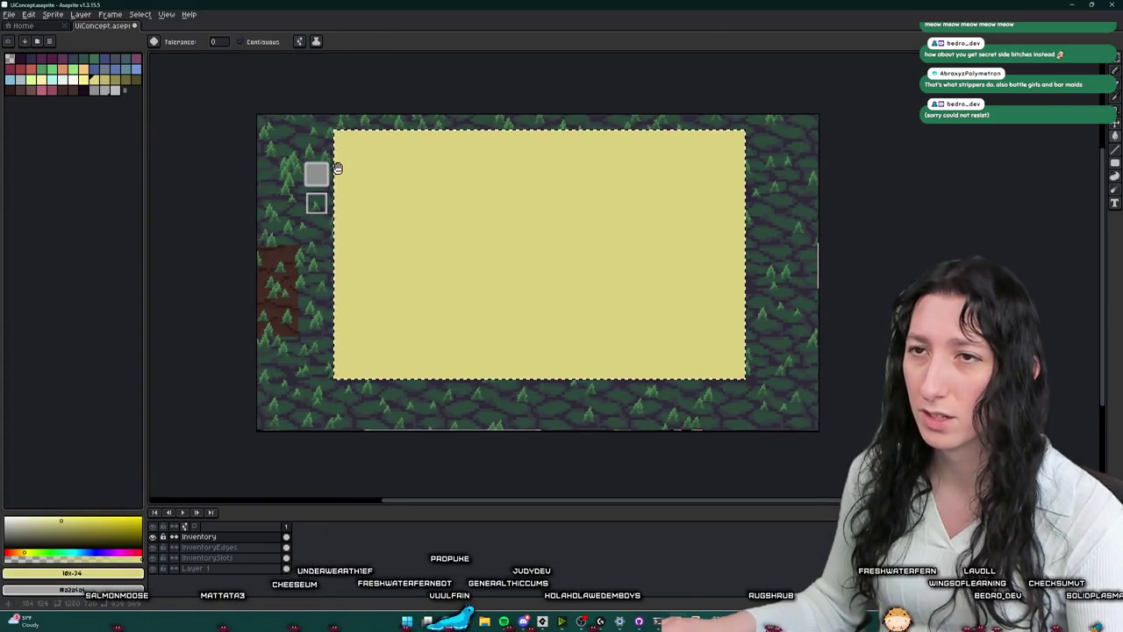
{"action": "left_click", "coordinate": [37, 81]}
{"action": "left_click", "coordinate": [62, 61]}
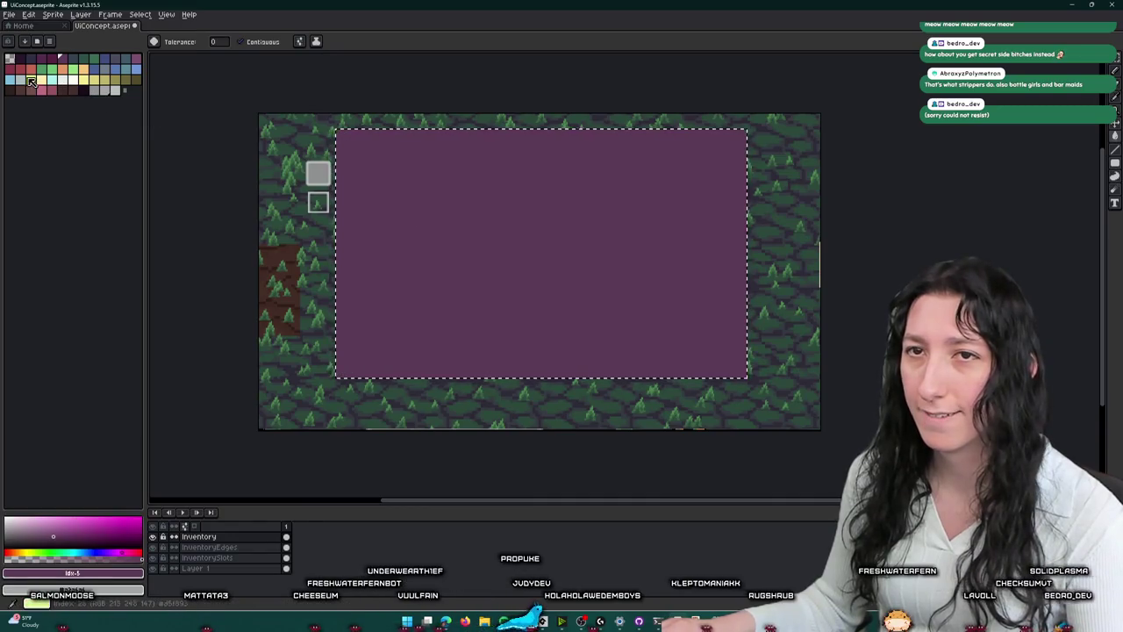
{"action": "left_click", "coordinate": [19, 59]}
{"action": "left_click", "coordinate": [506, 239]}
{"action": "left_click", "coordinate": [96, 93]}
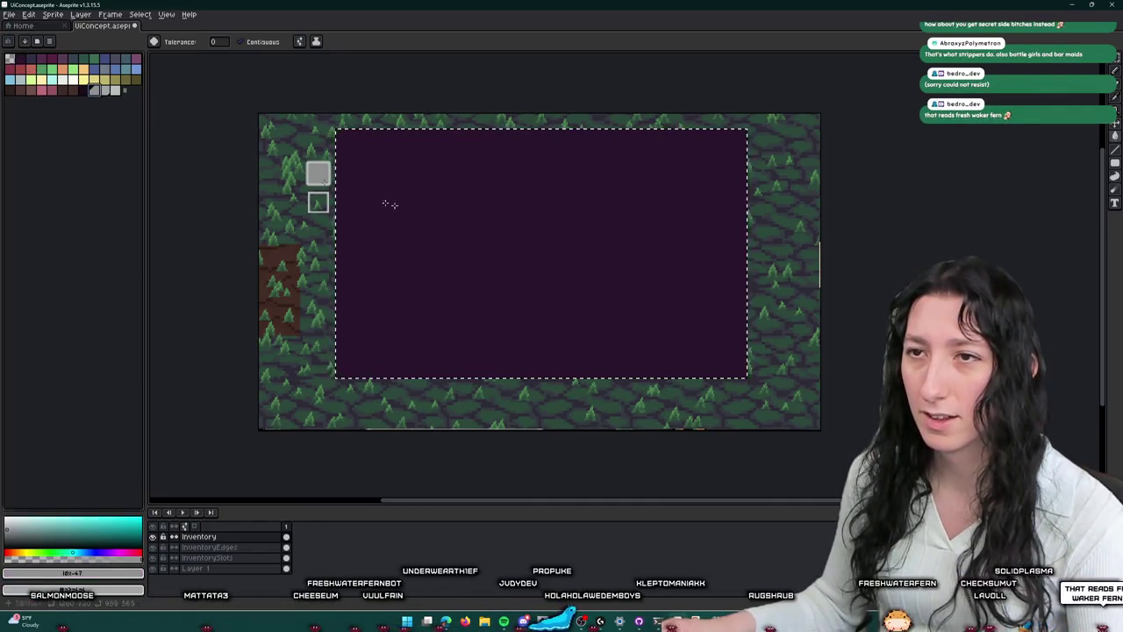
{"action": "left_click", "coordinate": [588, 255]}
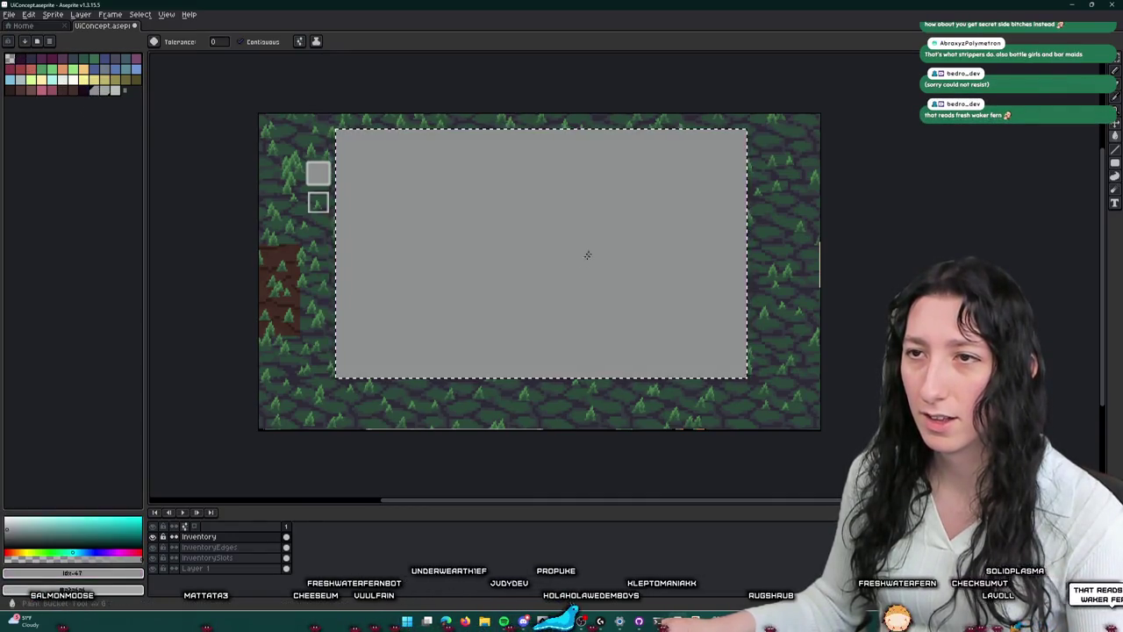
- Darken the grey slightly with the HSV value slider and clear the selection
{"action": "left_click", "coordinate": [106, 576]}
{"action": "left_click", "coordinate": [29, 499]}
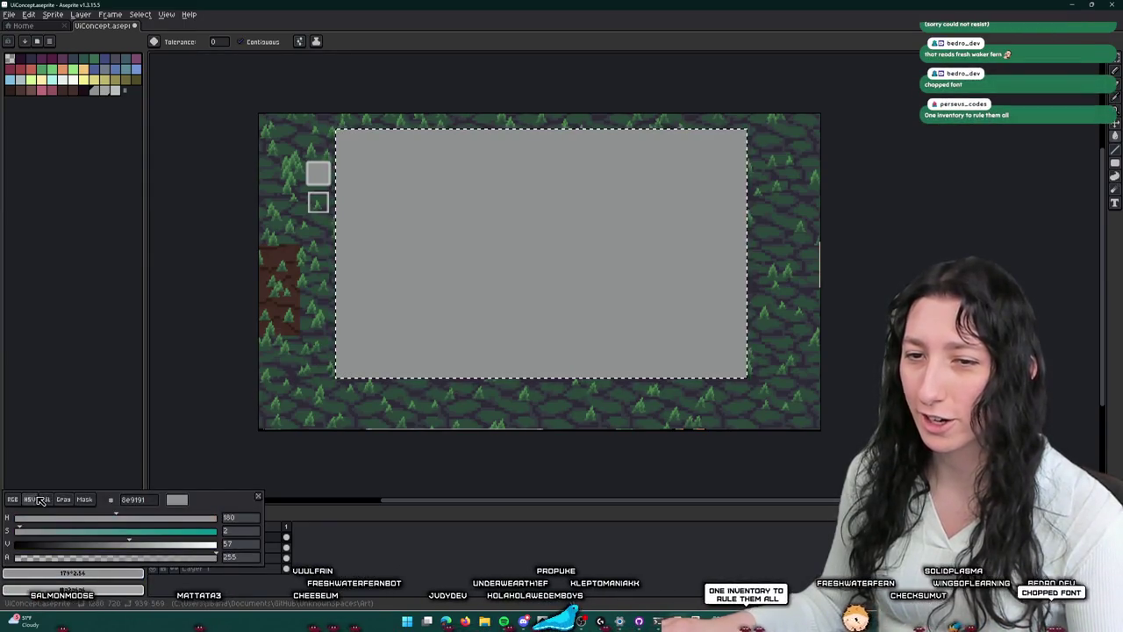
{"action": "left_click", "coordinate": [116, 545]}
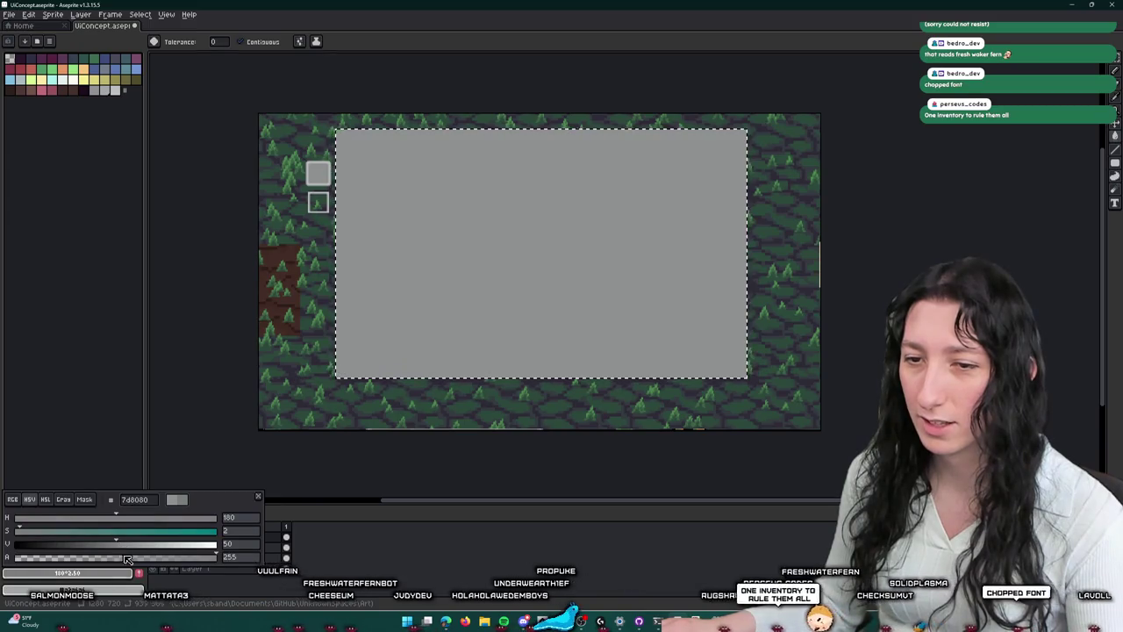
{"action": "left_click", "coordinate": [146, 579]}
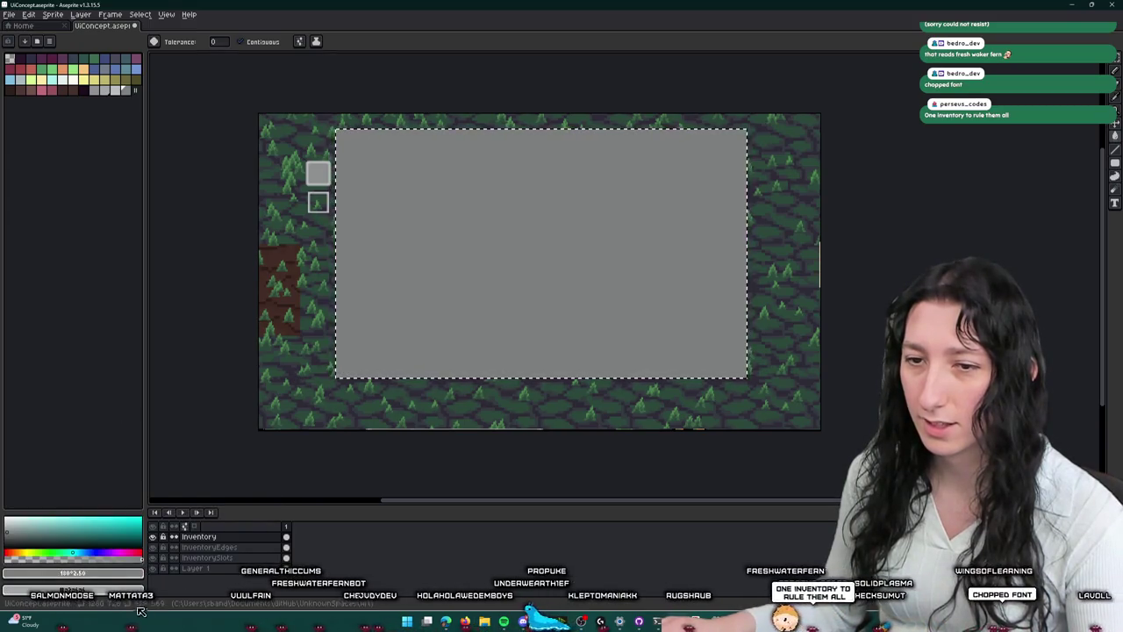
{"action": "left_click_drag", "start_coordinate": [127, 91], "coordinate": [100, 94]}
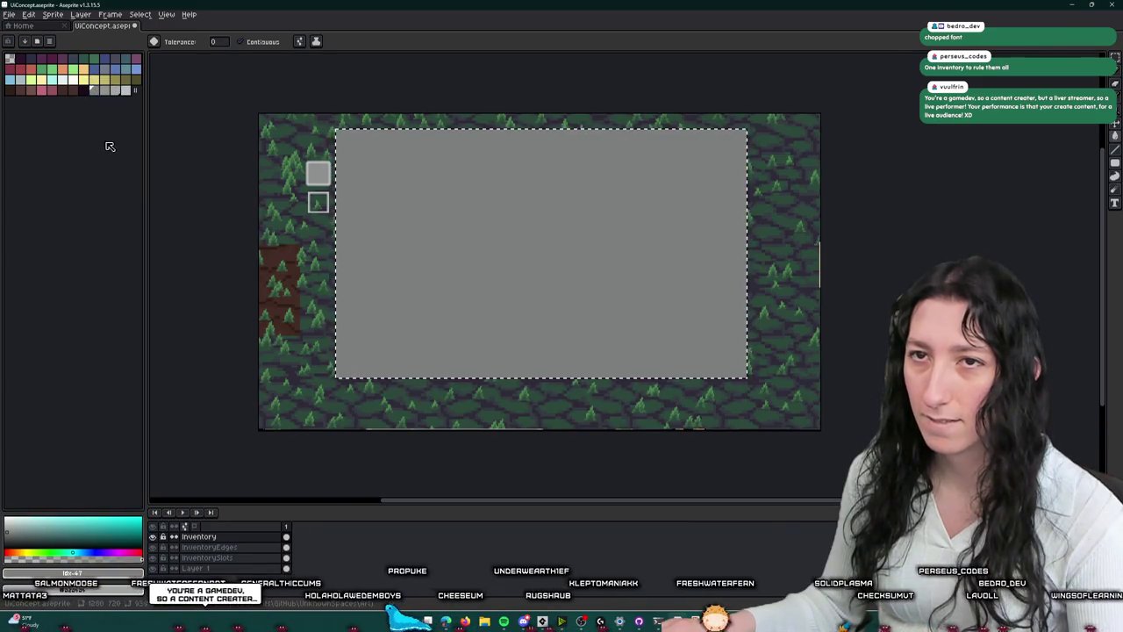
{"action": "key", "text": "ctrl+d"}
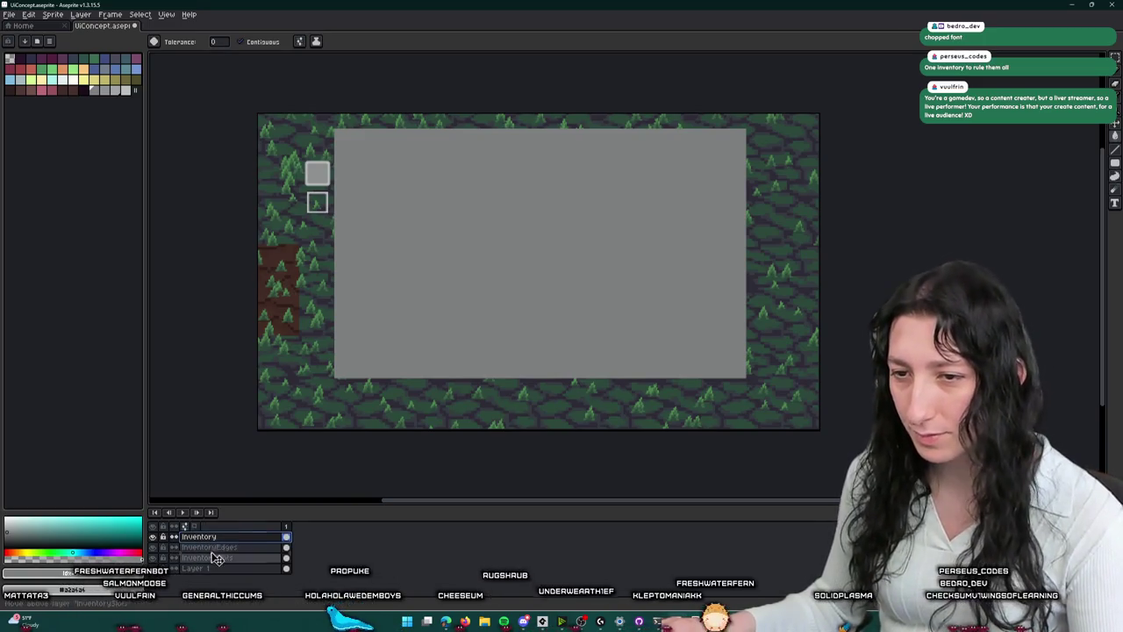
- Move the Inventory layer beneath the slot layers and toggle its visibility to compare
{"action": "left_click_drag", "start_coordinate": [219, 572], "coordinate": [214, 570]}
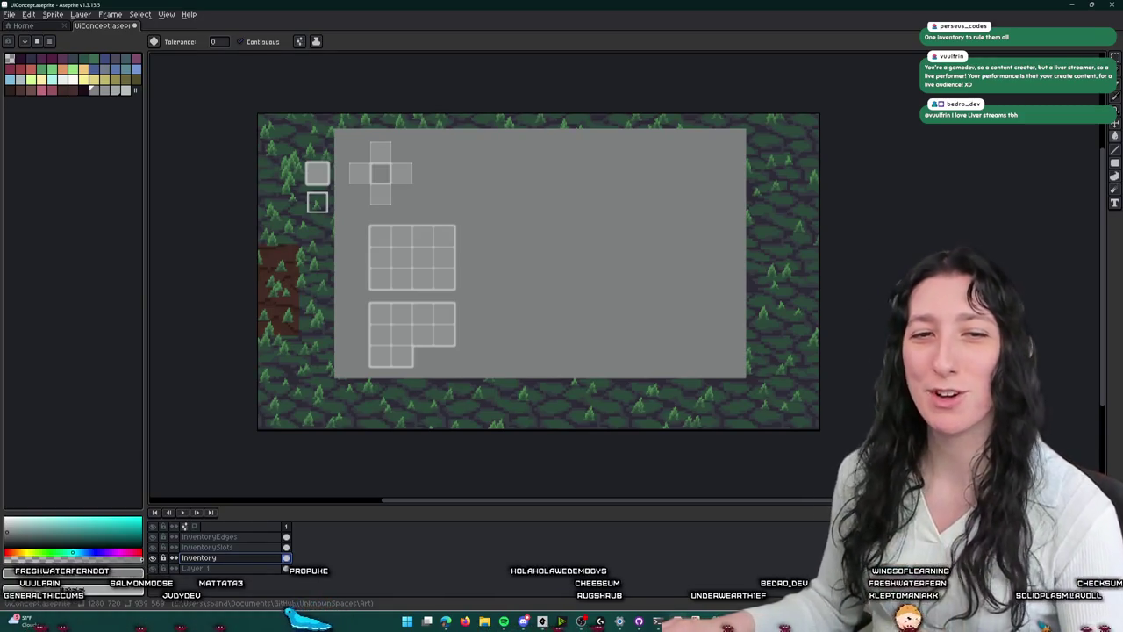
{"action": "mouse_move", "coordinate": [409, 179]}
{"action": "left_mouse_down"}
{"action": "mouse_move", "coordinate": [394, 211]}
{"action": "mouse_move", "coordinate": [397, 189]}
{"action": "left_mouse_up"}
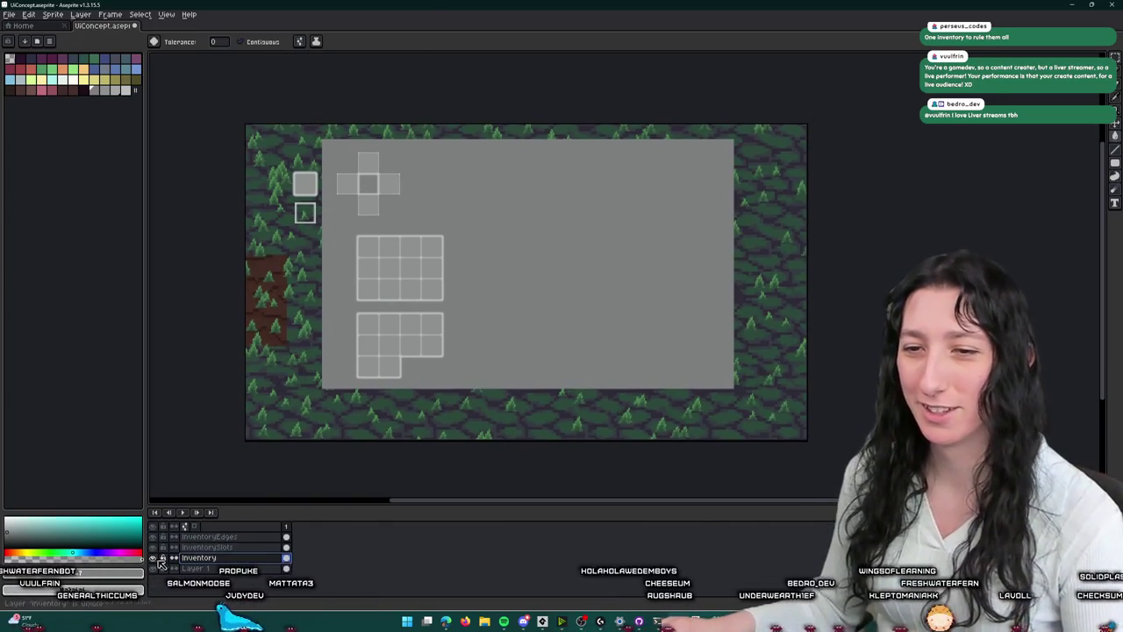
{"action": "left_click", "coordinate": [162, 558]}
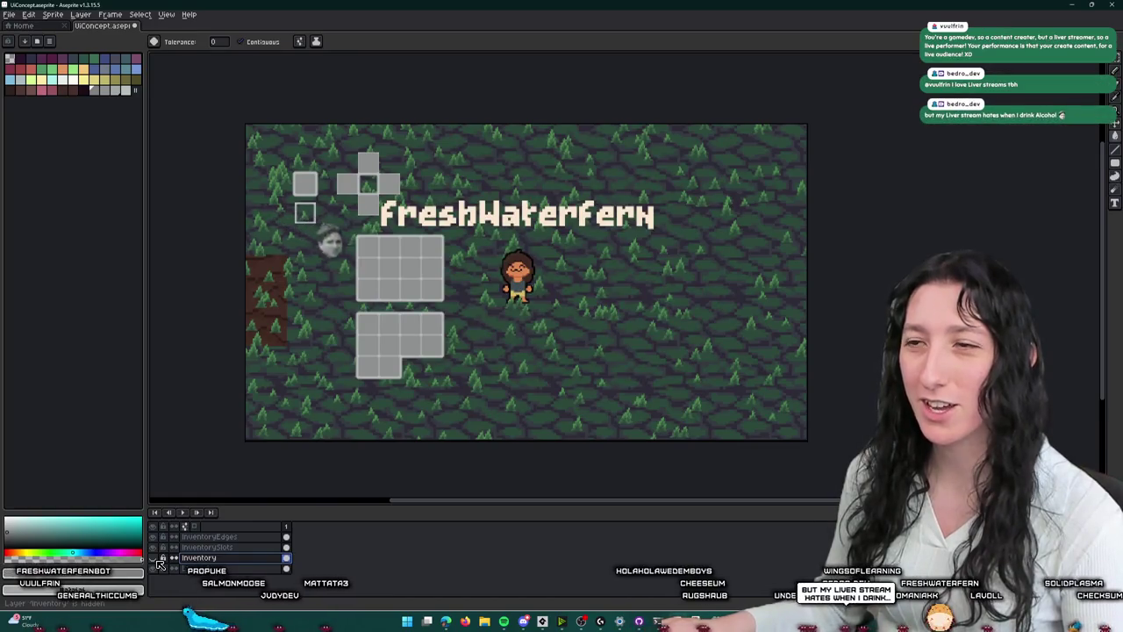
{"action": "left_click", "coordinate": [162, 558]}
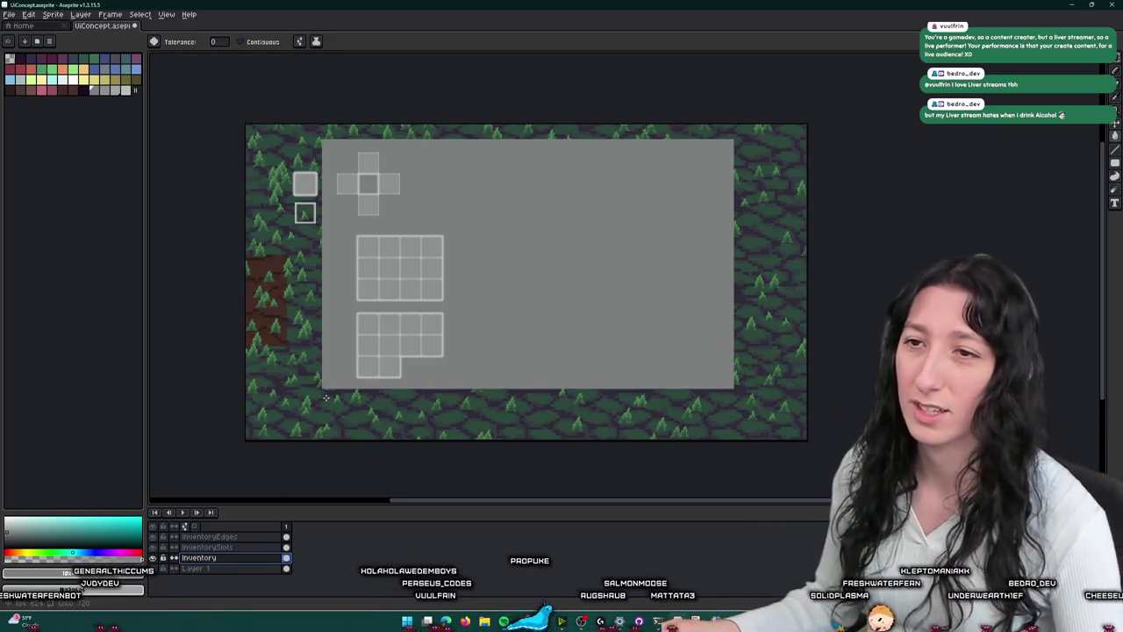
- Try moving marquee selections of the panel and slot grids, cancelling both moves
{"action": "key", "text": "m"}
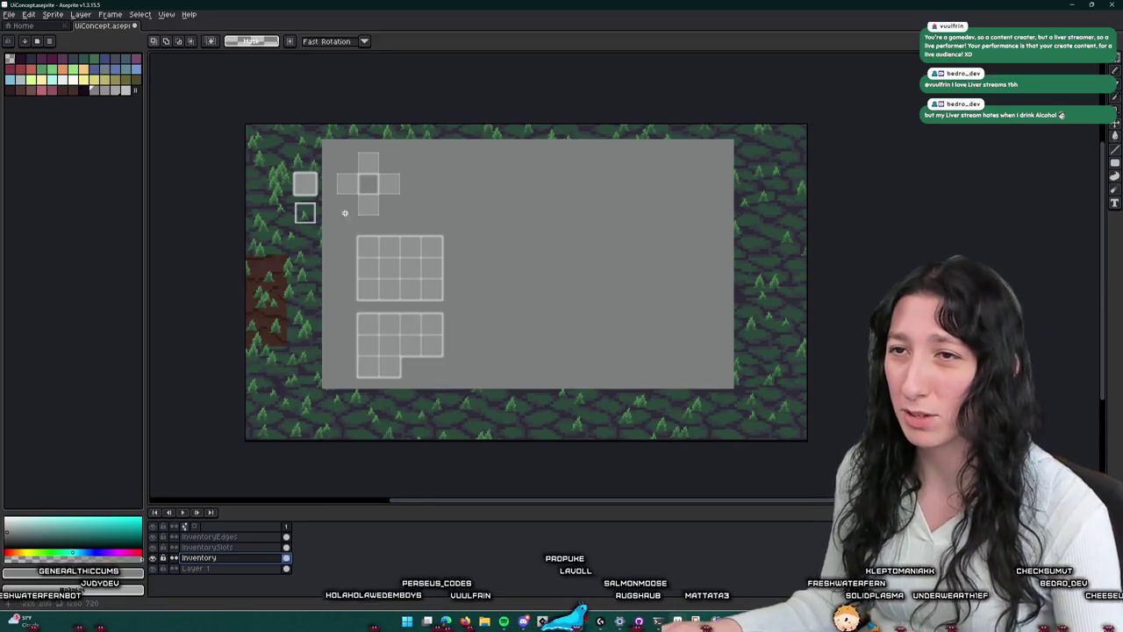
{"action": "left_click_drag", "start_coordinate": [323, 138], "coordinate": [455, 399]}
{"action": "left_click_drag", "start_coordinate": [431, 305], "coordinate": [367, 348]}
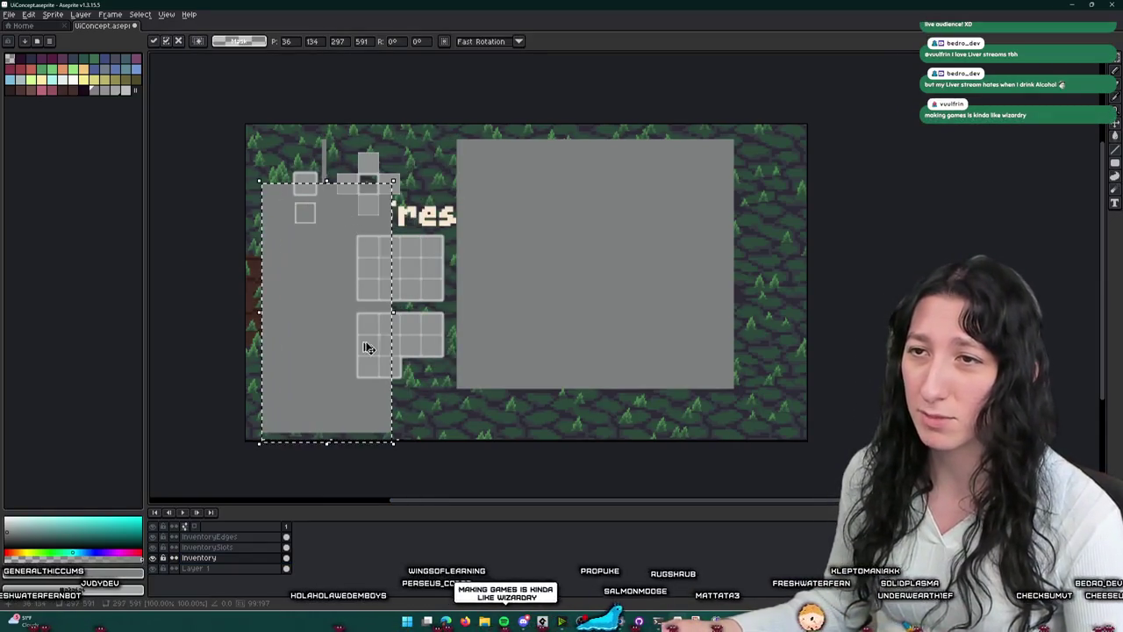
{"action": "key", "text": "Escape"}
{"action": "left_click", "coordinate": [207, 546]}
{"action": "mouse_move", "coordinate": [389, 301]}
{"action": "left_mouse_down"}
{"action": "mouse_move", "coordinate": [292, 309]}
{"action": "mouse_move", "coordinate": [667, 313]}
{"action": "left_mouse_up"}
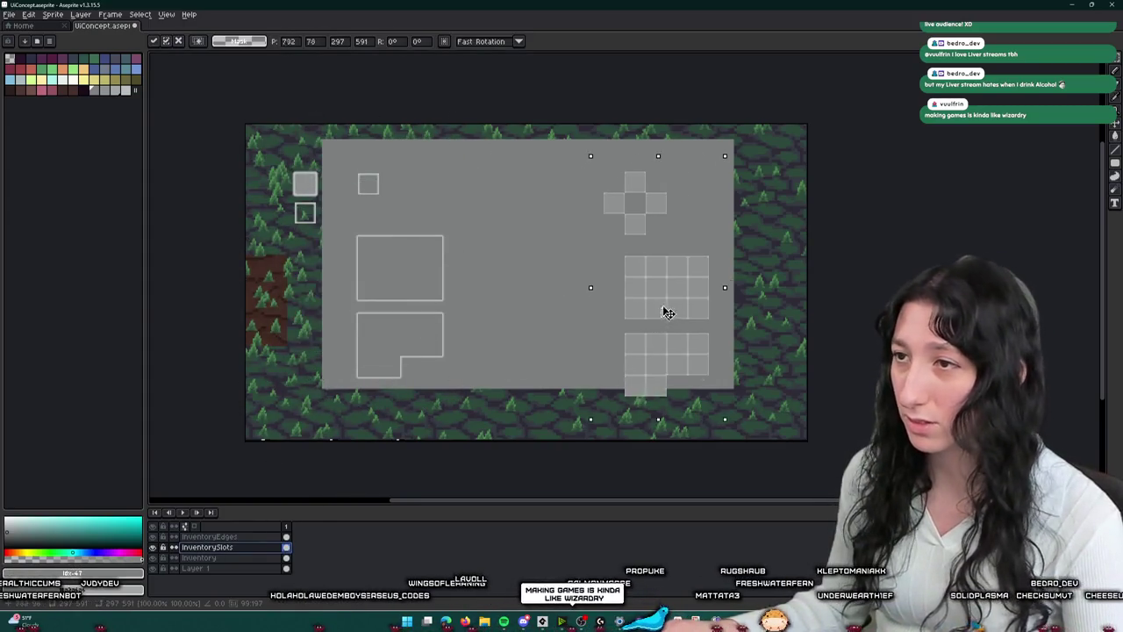
{"action": "key", "text": "Escape"}
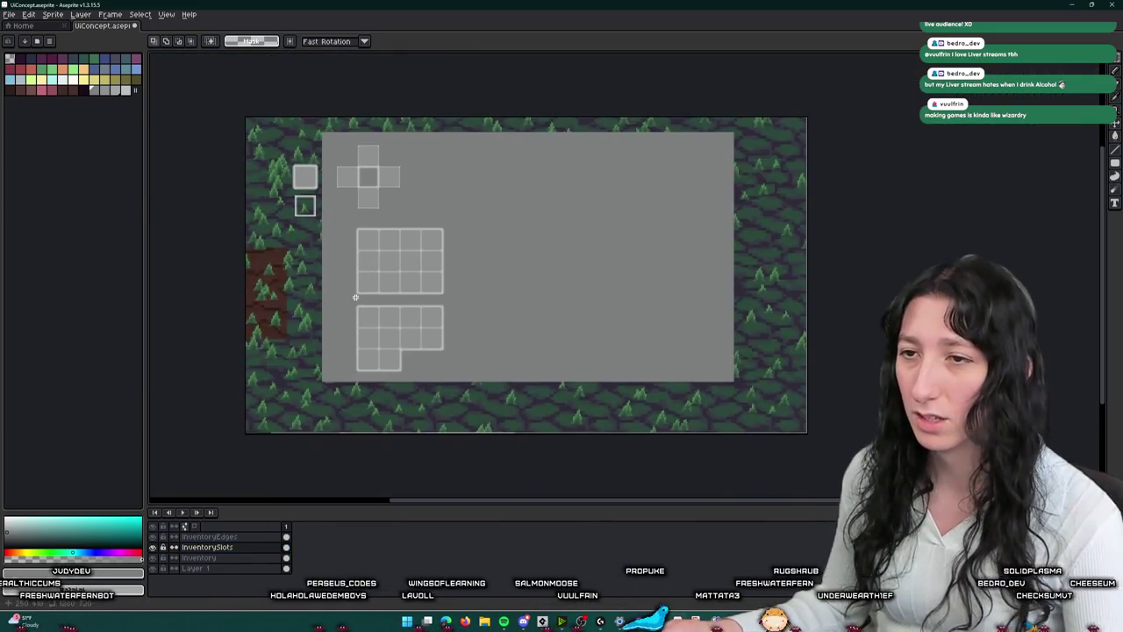
{"action": "scroll", "coordinate": [350, 305], "scroll_direction": "up", "scroll_amount": 2}
- Cut the lower L-shaped slot block from InventorySlots and its outline from InventoryEdges
{"action": "left_click_drag", "start_coordinate": [349, 304], "coordinate": [564, 454]}
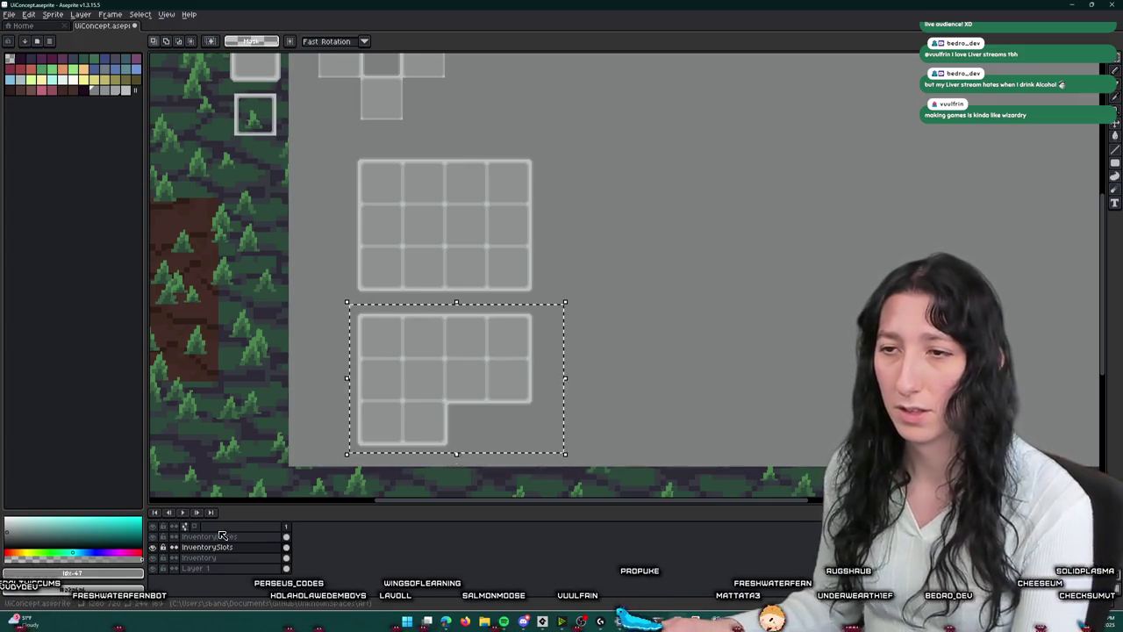
{"action": "key", "text": "ctrl+x"}
{"action": "left_click", "coordinate": [224, 536]}
{"action": "left_click_drag", "start_coordinate": [330, 304], "coordinate": [594, 498]}
{"action": "key", "text": "ctrl+x"}
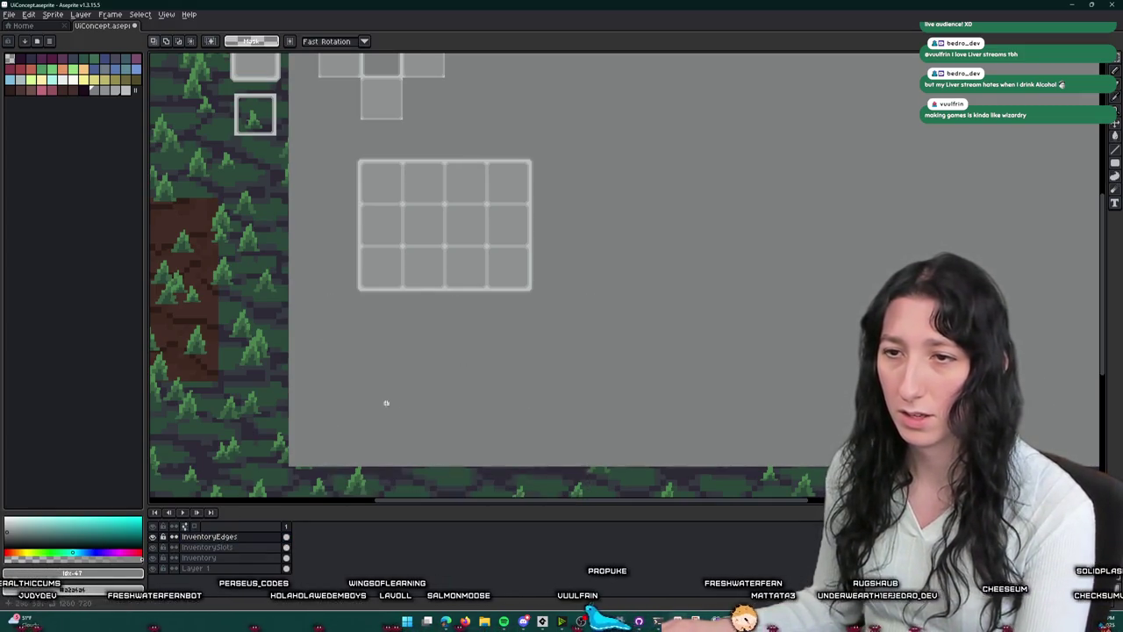
- Paste the slot cells back and move them down and left below their frame
{"action": "scroll", "coordinate": [324, 356], "scroll_direction": "down", "scroll_amount": 2}
{"action": "scroll", "coordinate": [326, 344], "scroll_direction": "up", "scroll_amount": 2}
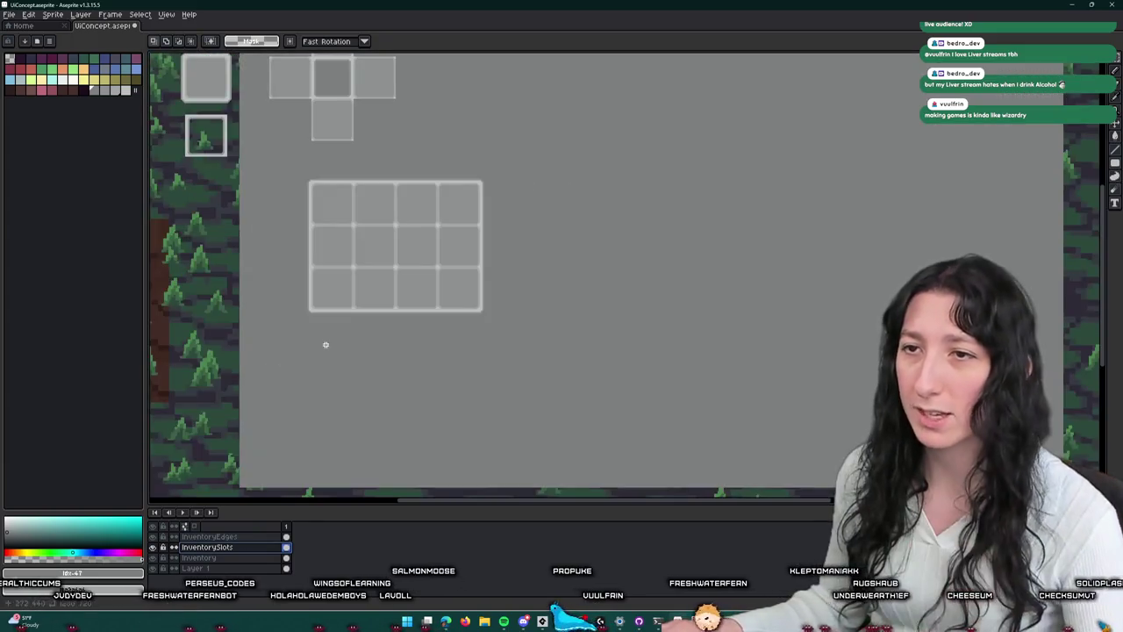
{"action": "key", "text": "ctrl+v"}
{"action": "scroll", "coordinate": [489, 201], "scroll_direction": "down", "scroll_amount": 2}
{"action": "scroll", "coordinate": [468, 218], "scroll_direction": "up", "scroll_amount": 2}
{"action": "mouse_move", "coordinate": [469, 219]}
{"action": "left_mouse_down"}
{"action": "mouse_move", "coordinate": [424, 373]}
{"action": "mouse_move", "coordinate": [383, 313]}
{"action": "mouse_move", "coordinate": [383, 353]}
{"action": "mouse_move", "coordinate": [381, 335]}
{"action": "left_mouse_up"}
{"action": "scroll", "coordinate": [422, 386], "scroll_direction": "down", "scroll_amount": 2}
{"action": "scroll", "coordinate": [408, 356], "scroll_direction": "up", "scroll_amount": 2}
{"action": "left_click", "coordinate": [209, 536]}
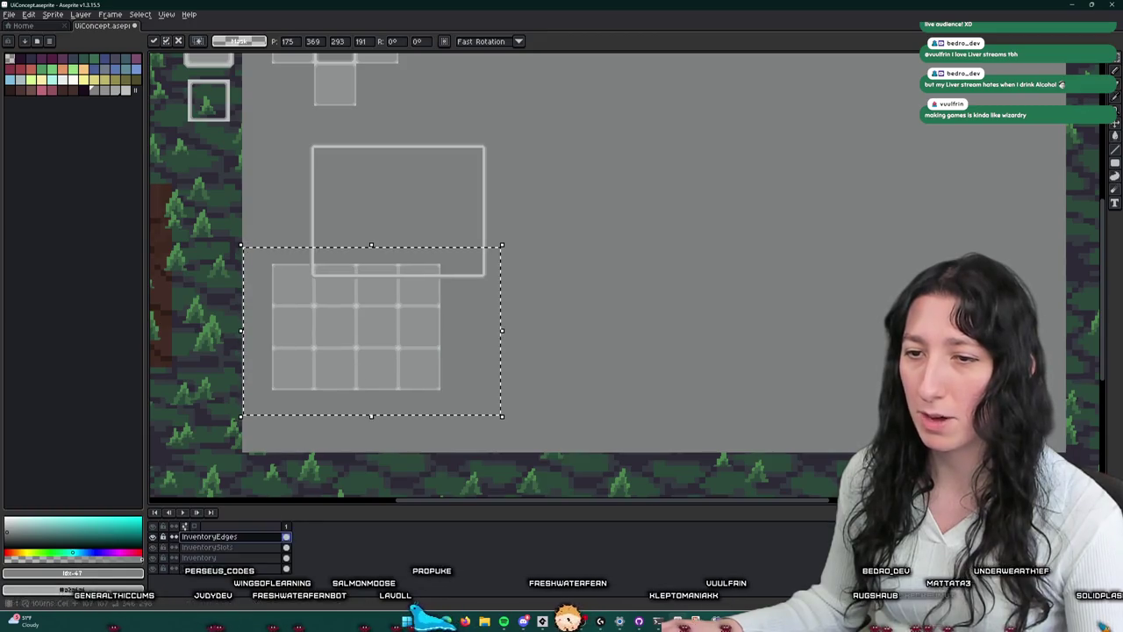
- Drop the pasted slots and move the empty edge frame up and to the right
{"action": "key", "text": "ctrl+d"}
{"action": "mouse_move", "coordinate": [565, 348]}
{"action": "left_mouse_down"}
{"action": "mouse_move", "coordinate": [341, 111]}
{"action": "mouse_move", "coordinate": [299, 123]}
{"action": "left_mouse_up"}
{"action": "mouse_move", "coordinate": [370, 208]}
{"action": "left_mouse_down"}
{"action": "mouse_move", "coordinate": [332, 323]}
{"action": "mouse_move", "coordinate": [451, 213]}
{"action": "mouse_move", "coordinate": [614, 168]}
{"action": "left_mouse_up"}
{"action": "left_click_drag", "start_coordinate": [543, 78], "coordinate": [815, 307]}
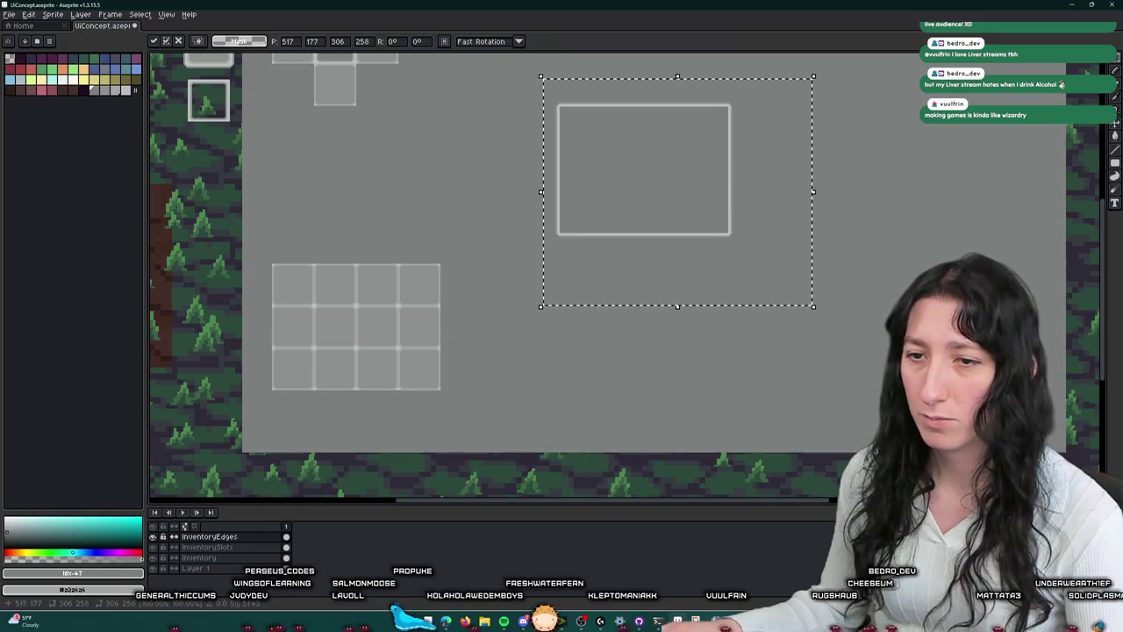
- Select the slot grid on InventorySlots, trying a stretch and restoring its width
{"action": "left_click", "coordinate": [207, 547]}
{"action": "key", "text": "ctrl+d"}
{"action": "mouse_move", "coordinate": [260, 253]}
{"action": "left_mouse_down"}
{"action": "mouse_move", "coordinate": [500, 401]}
{"action": "mouse_move", "coordinate": [150, 100]}
{"action": "left_mouse_up"}
{"action": "mouse_move", "coordinate": [500, 406]}
{"action": "left_mouse_down"}
{"action": "mouse_move", "coordinate": [522, 412]}
{"action": "mouse_move", "coordinate": [505, 408]}
{"action": "left_mouse_up"}
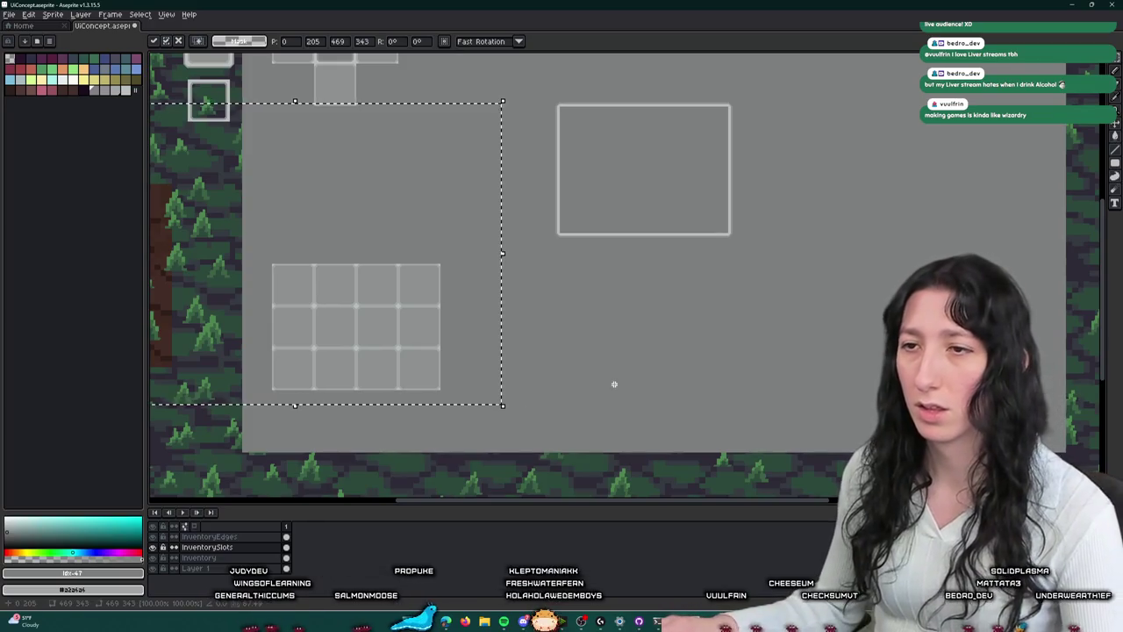
{"action": "left_click_drag", "start_coordinate": [438, 389], "coordinate": [403, 339]}
- Duplicate the slot grid rightward into a long three-row strip
{"action": "left_click_drag", "start_coordinate": [413, 286], "coordinate": [257, 405]}
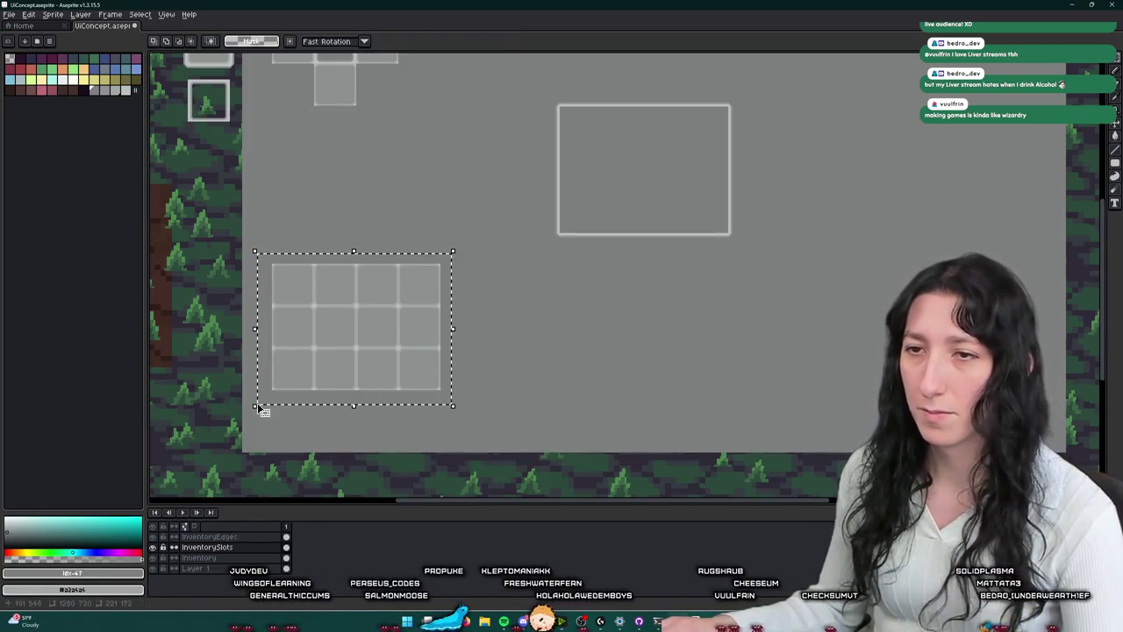
{"action": "key", "text": "Right"}
{"action": "key", "text": "Right"}
{"action": "key", "text": "Right"}
{"action": "key", "text": "Right"}
{"action": "key", "text": "Right"}
{"action": "key", "text": "Right"}
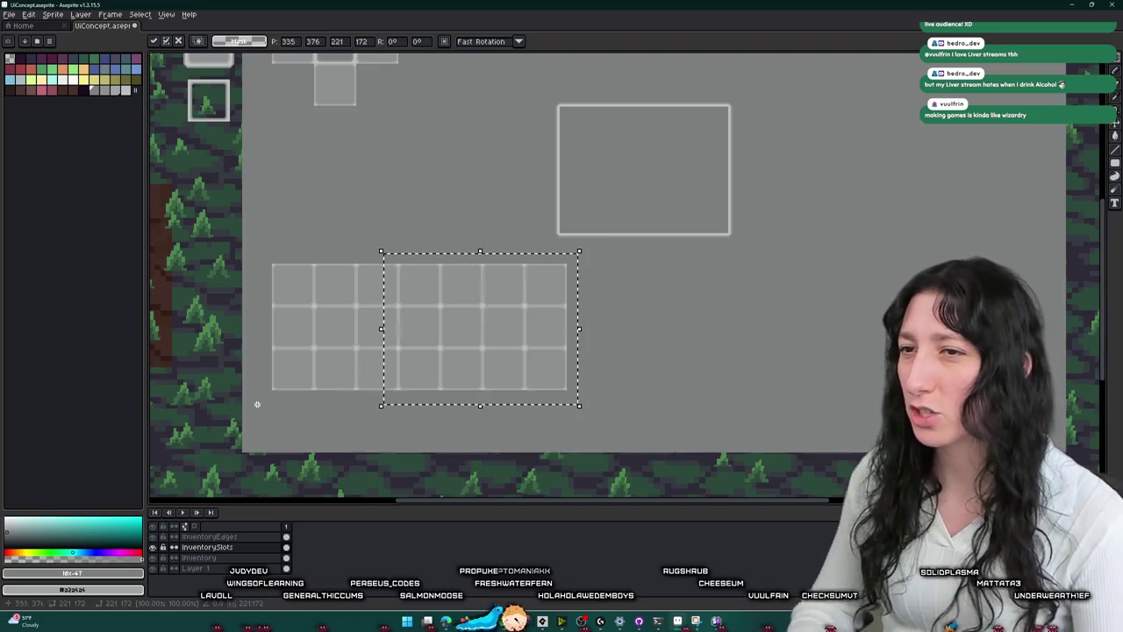
{"action": "key", "text": "Right"}
{"action": "key", "text": "Right"}
{"action": "key", "text": "Right"}
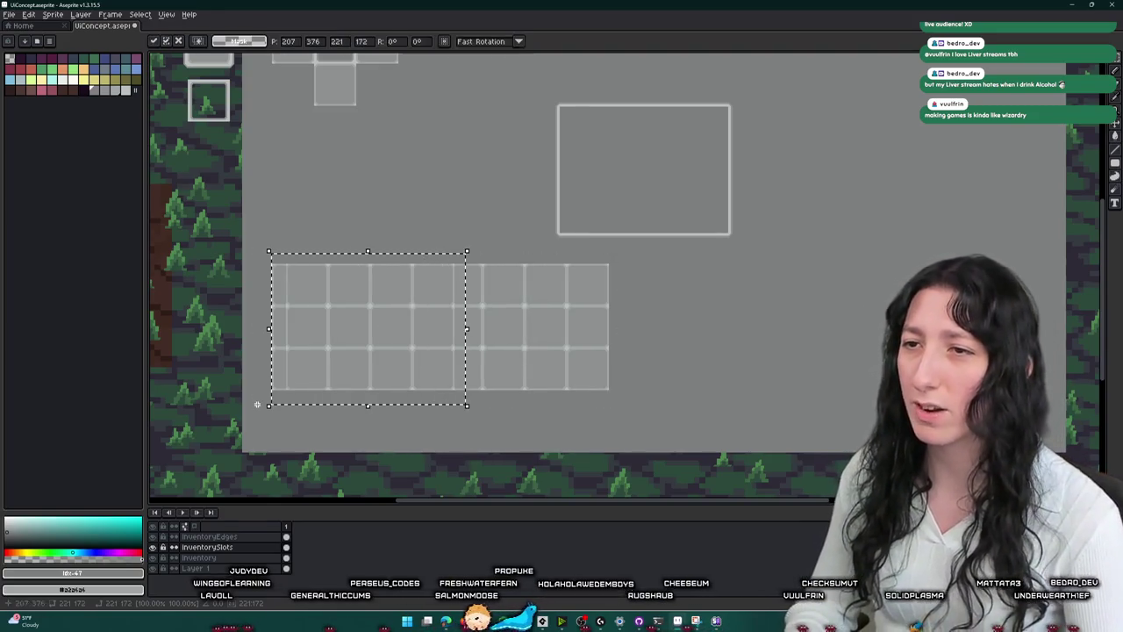
{"action": "key", "text": "ctrl+z"}
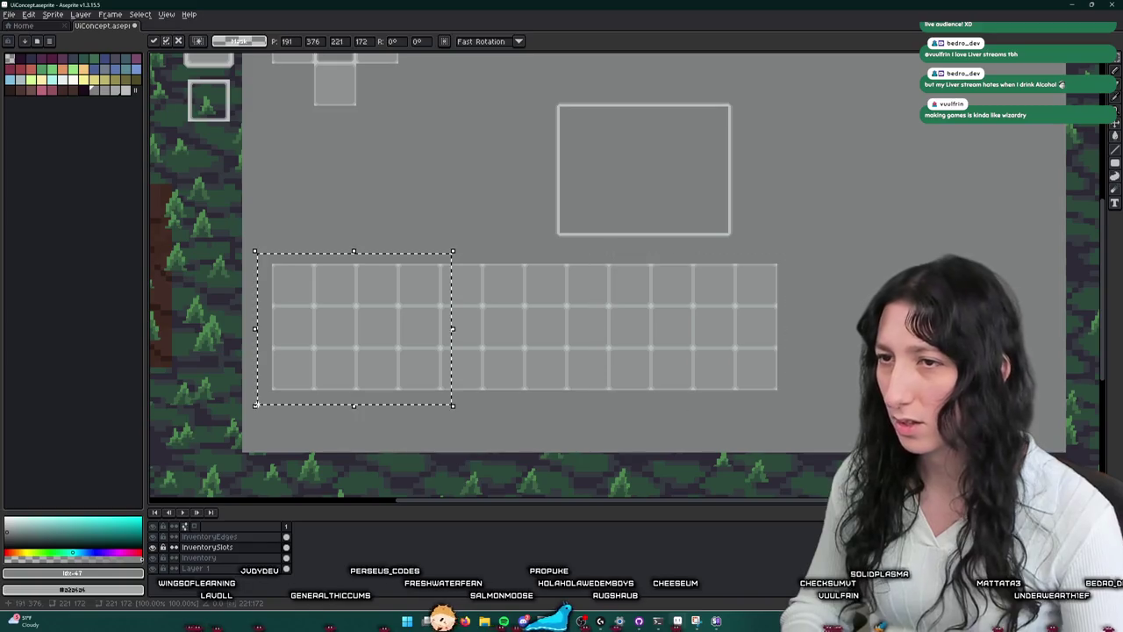
{"action": "key", "text": "Right"}
{"action": "key", "text": "Right"}
{"action": "key", "text": "Right"}
{"action": "key", "text": "Right"}
{"action": "key", "text": "Right"}
{"action": "key", "text": "Right"}
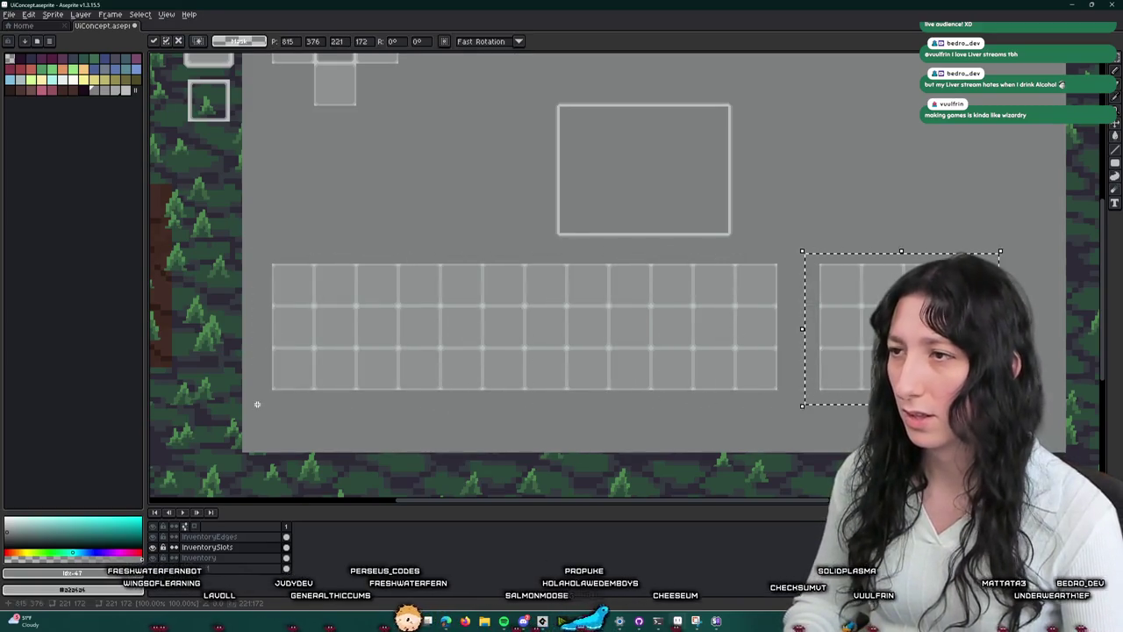
{"action": "scroll", "coordinate": [516, 331], "scroll_direction": "up", "scroll_amount": 1}
{"action": "scroll", "coordinate": [446, 378], "scroll_direction": "down", "scroll_amount": 3}
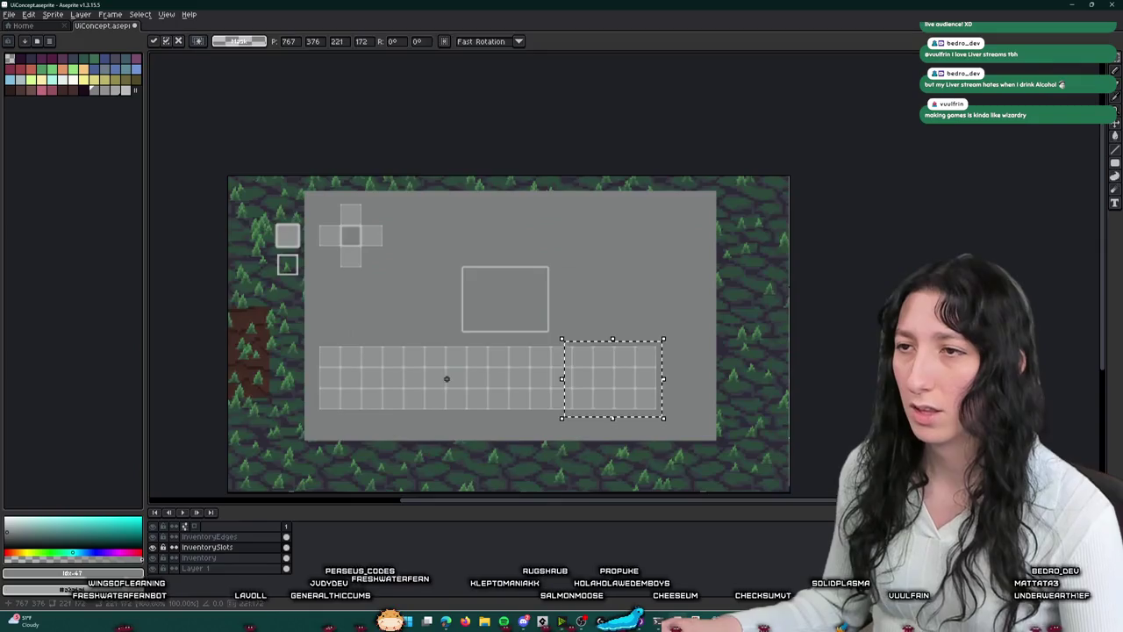
{"action": "left_click", "coordinate": [451, 384]}
- Move the whole slot strip right and down
{"action": "scroll", "coordinate": [443, 326], "scroll_direction": "down", "scroll_amount": 1}
{"action": "scroll", "coordinate": [442, 327], "scroll_direction": "up", "scroll_amount": 1}
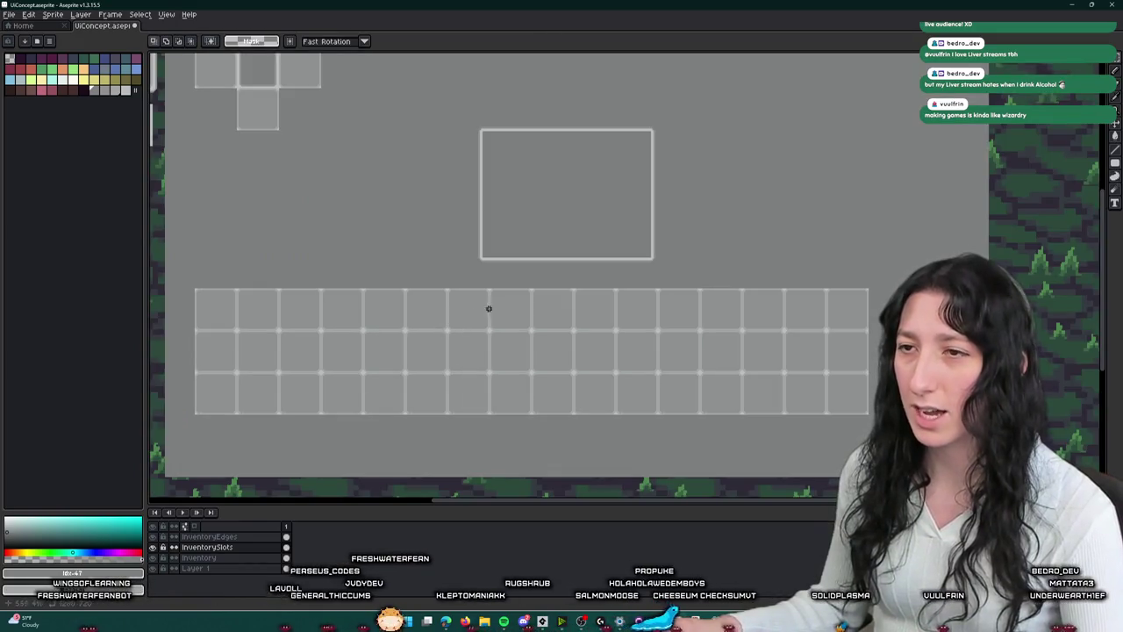
{"action": "left_click_drag", "start_coordinate": [182, 277], "coordinate": [909, 447]}
{"action": "left_click_drag", "start_coordinate": [776, 398], "coordinate": [812, 439]}
{"action": "left_click", "coordinate": [578, 294]}
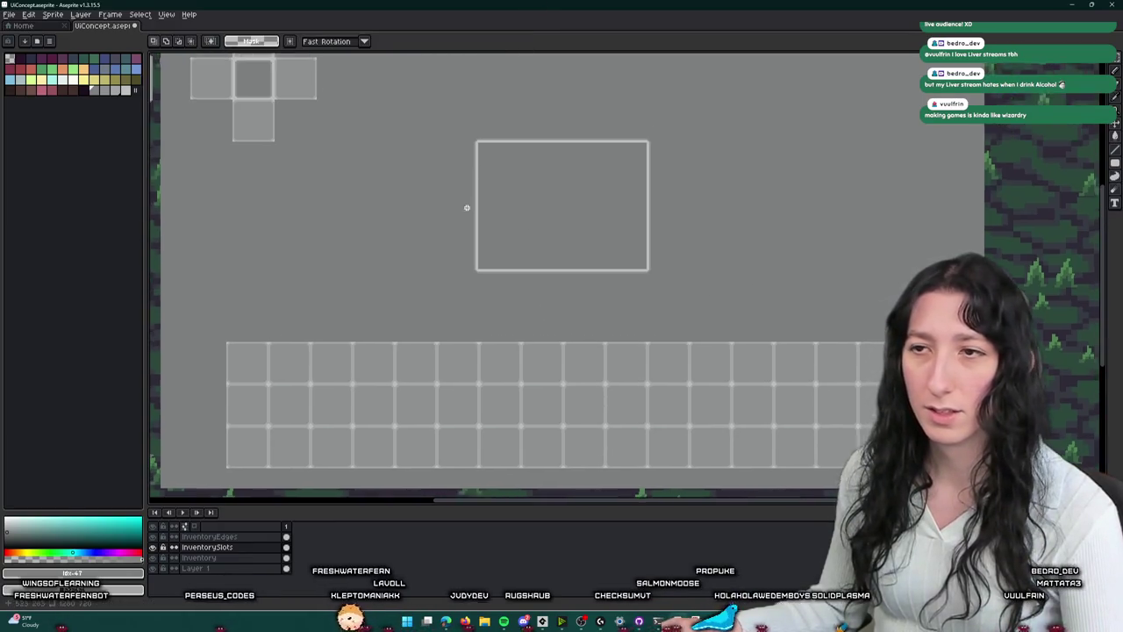
- Stretch the grey panel's bottom edge downward to make it taller
{"action": "scroll", "coordinate": [466, 208], "scroll_direction": "down", "scroll_amount": 1}
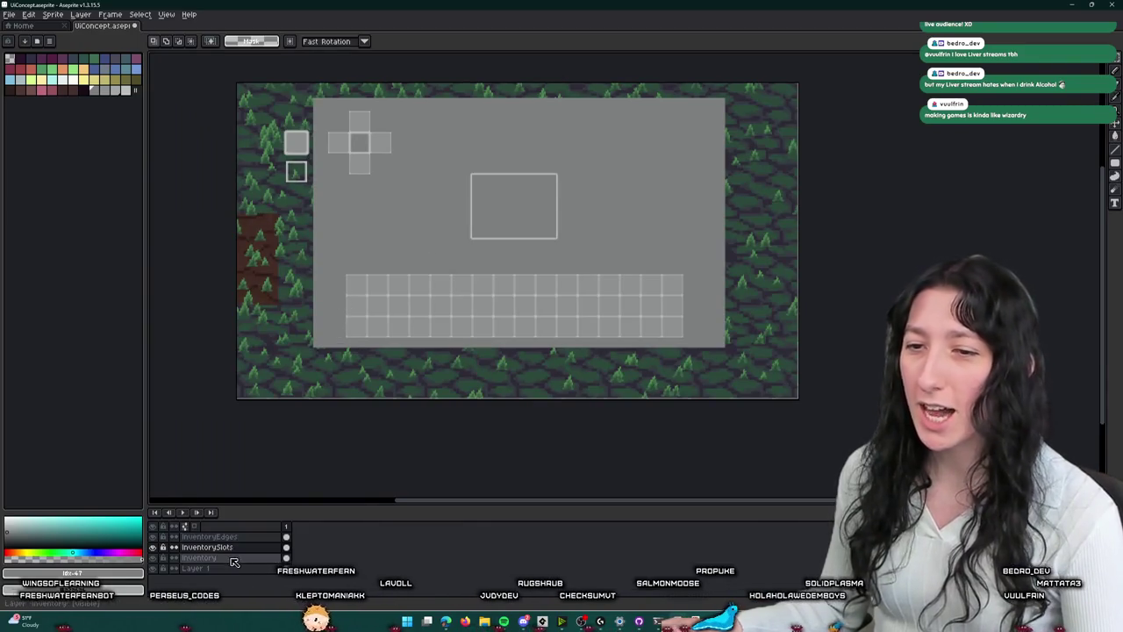
{"action": "left_click", "coordinate": [353, 237]}
{"action": "left_click_drag", "start_coordinate": [518, 351], "coordinate": [521, 381]}
{"action": "key", "text": "Return"}
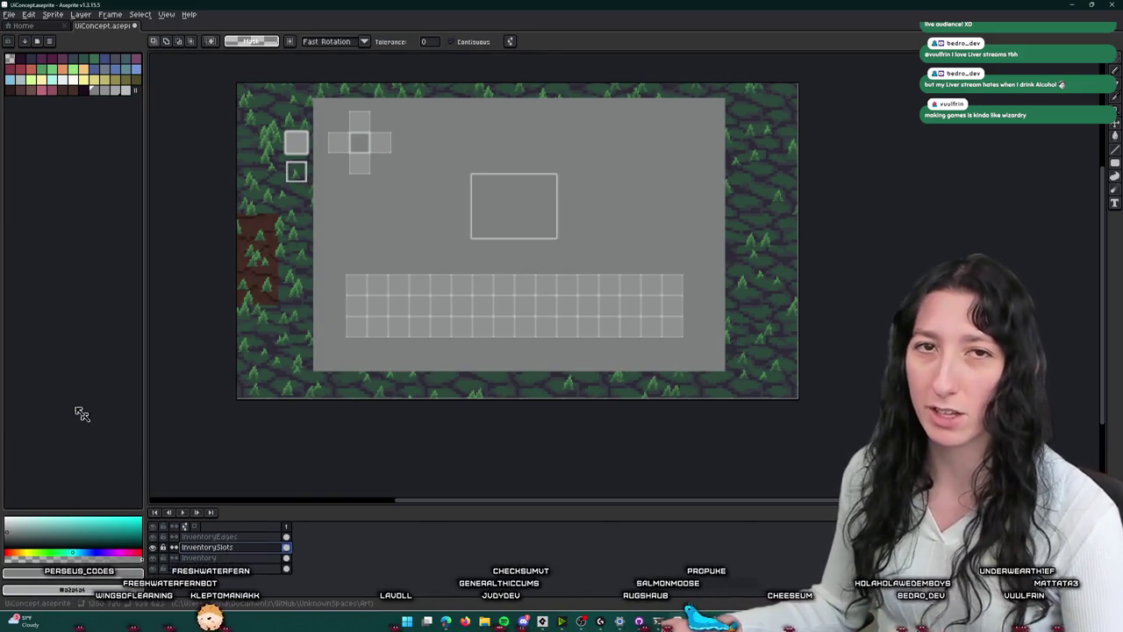
- Move the slot strip lower within the enlarged grey panel
{"action": "scroll", "coordinate": [454, 305], "scroll_direction": "up", "scroll_amount": 1}
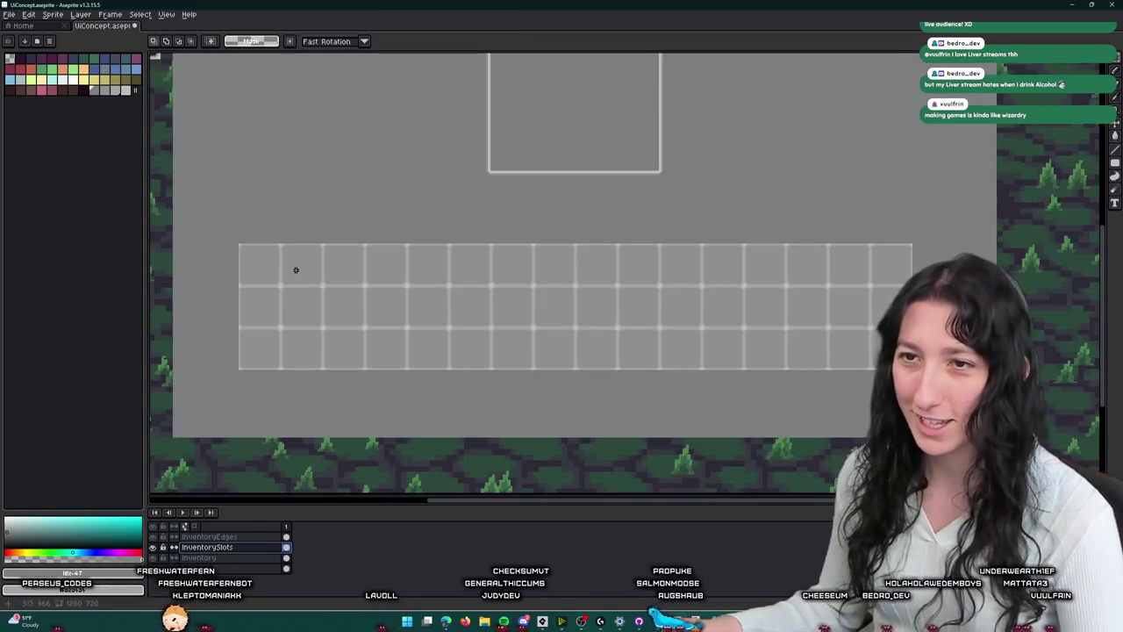
{"action": "left_click_drag", "start_coordinate": [211, 232], "coordinate": [943, 417]}
{"action": "mouse_move", "coordinate": [617, 361]}
{"action": "left_mouse_down"}
{"action": "mouse_move", "coordinate": [599, 366]}
{"action": "mouse_move", "coordinate": [609, 376]}
{"action": "left_mouse_up"}
{"action": "key", "text": "ctrl+d"}
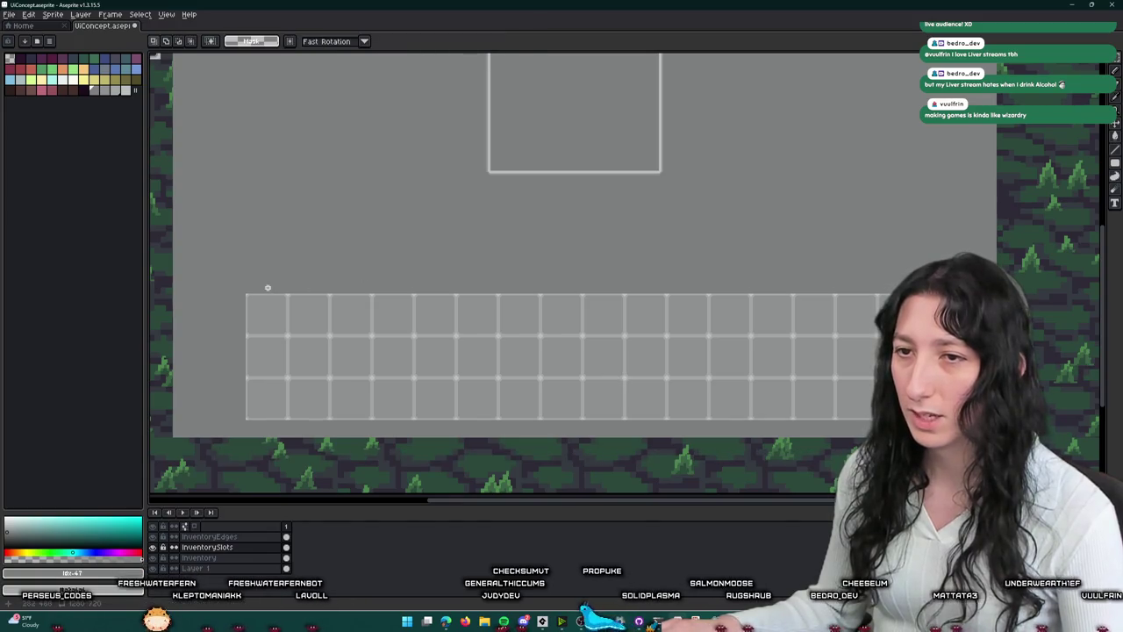
{"action": "left_click_drag", "start_coordinate": [215, 286], "coordinate": [260, 279]}
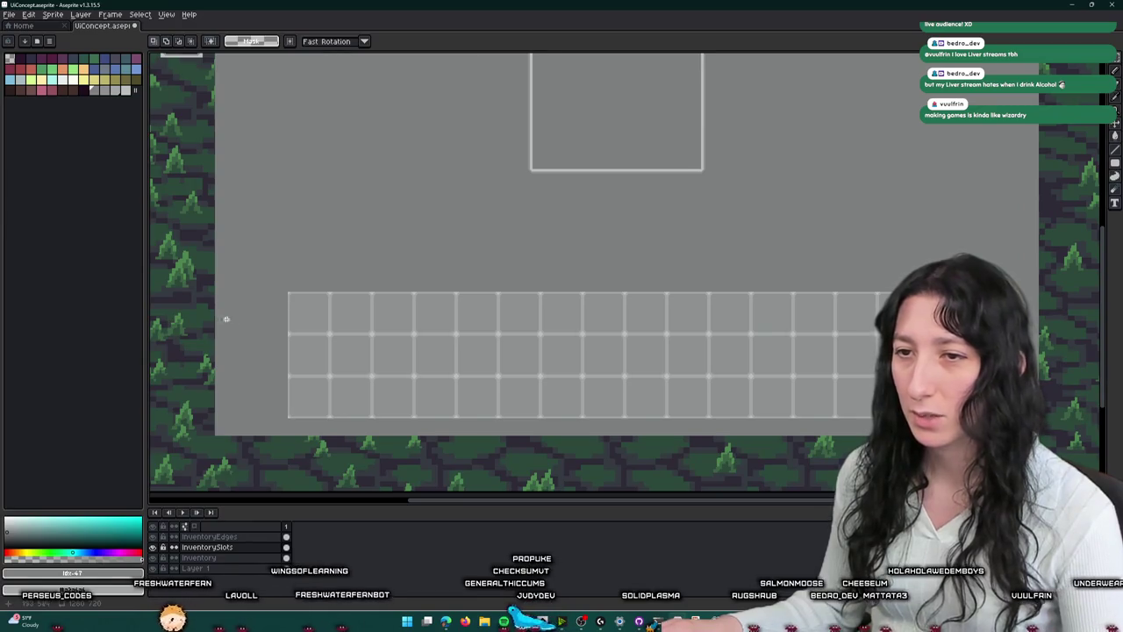
{"action": "scroll", "coordinate": [227, 319], "scroll_direction": "up", "scroll_amount": 2}
{"action": "scroll", "coordinate": [313, 193], "scroll_direction": "down", "scroll_amount": 1}
{"action": "left_click_drag", "start_coordinate": [300, 170], "coordinate": [399, 450]}
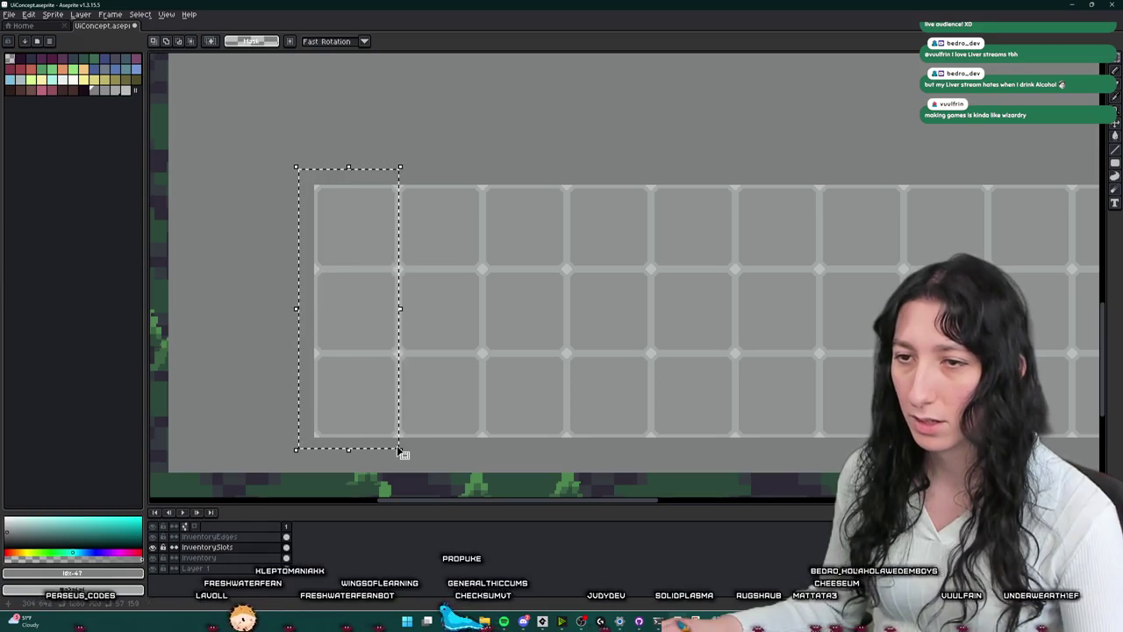
- Copy the first slot column to just past the strip's right end and commit it
{"action": "left_click_drag", "start_coordinate": [376, 386], "coordinate": [287, 385]}
{"action": "scroll", "coordinate": [290, 386], "scroll_direction": "down", "scroll_amount": 1}
{"action": "scroll", "coordinate": [404, 371], "scroll_direction": "right", "scroll_amount": 3}
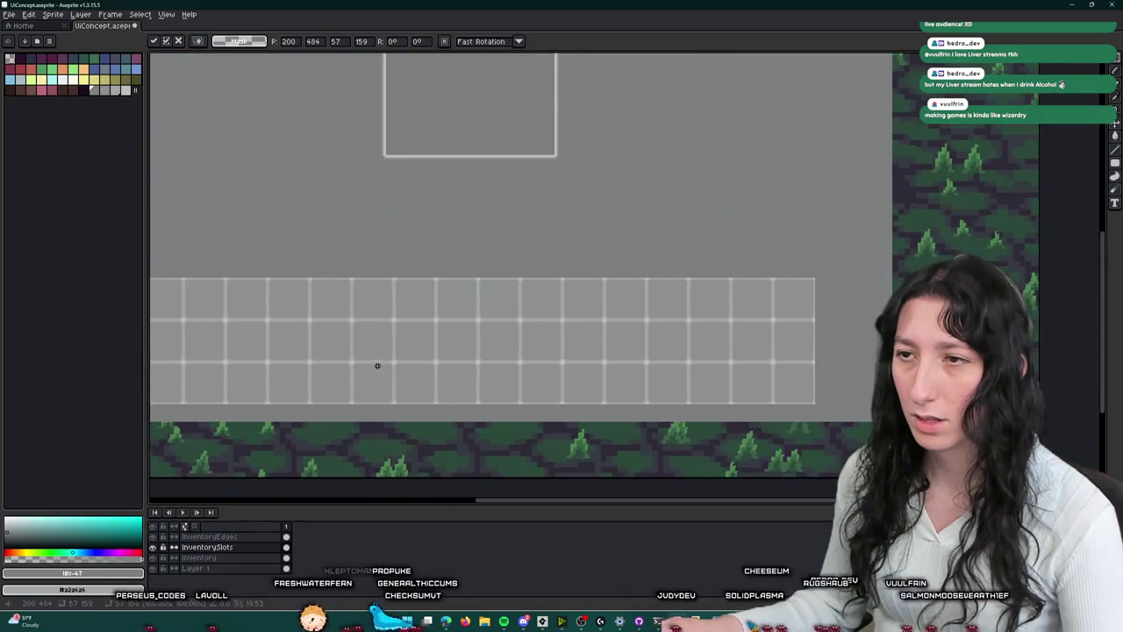
{"action": "mouse_move", "coordinate": [209, 327]}
{"action": "left_mouse_down"}
{"action": "mouse_move", "coordinate": [566, 344]}
{"action": "mouse_move", "coordinate": [871, 321]}
{"action": "mouse_move", "coordinate": [790, 303]}
{"action": "left_mouse_up"}
{"action": "scroll", "coordinate": [860, 307], "scroll_direction": "up", "scroll_amount": 2}
{"action": "left_click", "coordinate": [676, 179]}
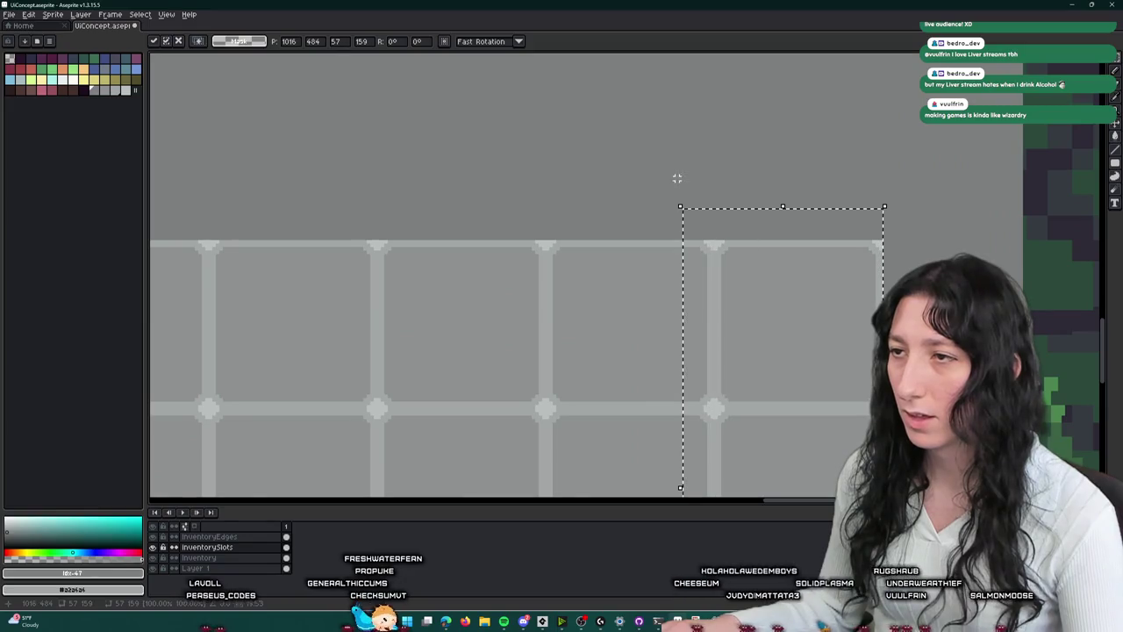
{"action": "key", "text": "ctrl+d"}
{"action": "scroll", "coordinate": [670, 183], "scroll_direction": "down", "scroll_amount": 1}
{"action": "scroll", "coordinate": [670, 183], "scroll_direction": "down", "scroll_amount": 1}
{"action": "scroll", "coordinate": [622, 143], "scroll_direction": "down", "scroll_amount": 1}
{"action": "scroll", "coordinate": [685, 243], "scroll_direction": "up", "scroll_amount": 2}
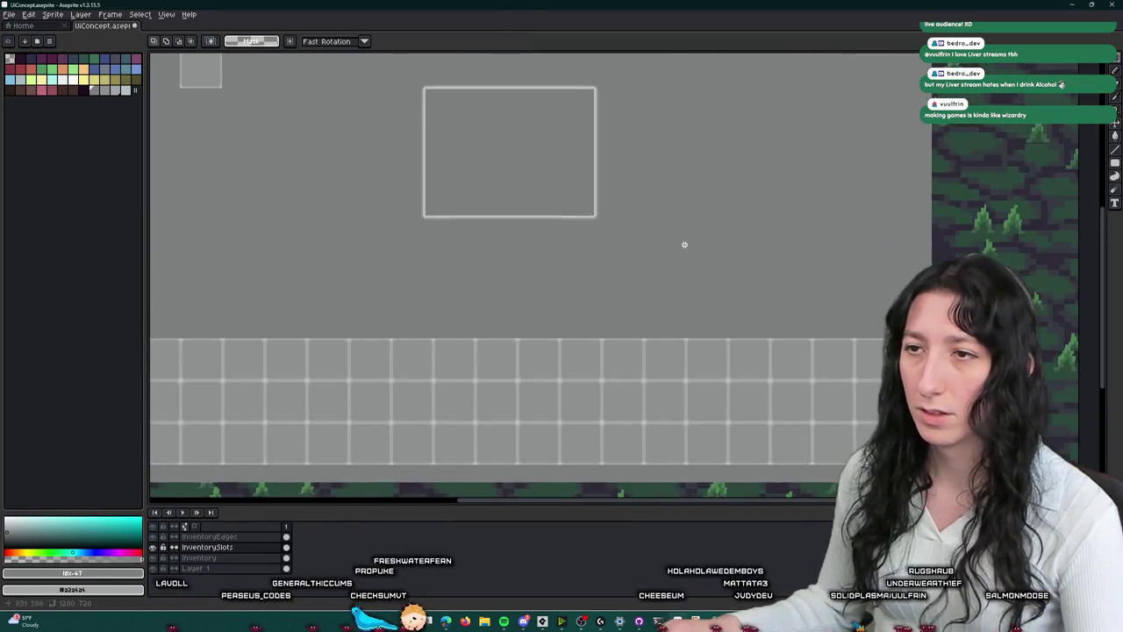
{"action": "scroll", "coordinate": [657, 266], "scroll_direction": "down", "scroll_amount": 1}
{"action": "scroll", "coordinate": [658, 266], "scroll_direction": "up", "scroll_amount": 1}
{"action": "scroll", "coordinate": [612, 191], "scroll_direction": "down", "scroll_amount": 1}
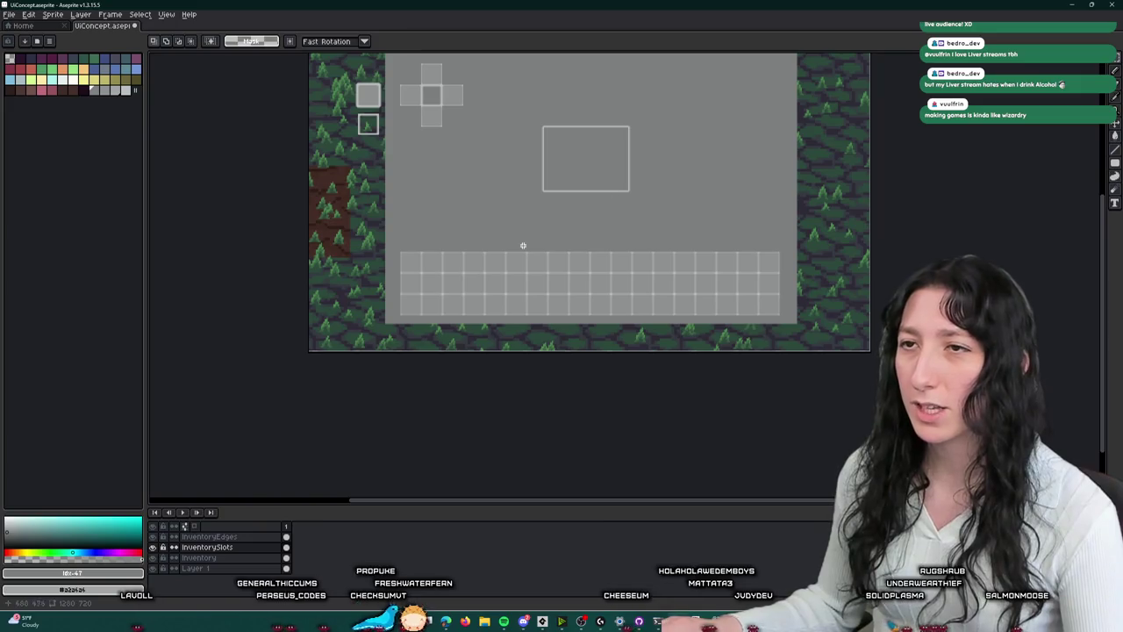
{"action": "scroll", "coordinate": [523, 245], "scroll_direction": "up", "scroll_amount": 1}
{"action": "left_click_drag", "start_coordinate": [439, 344], "coordinate": [1028, 416]}
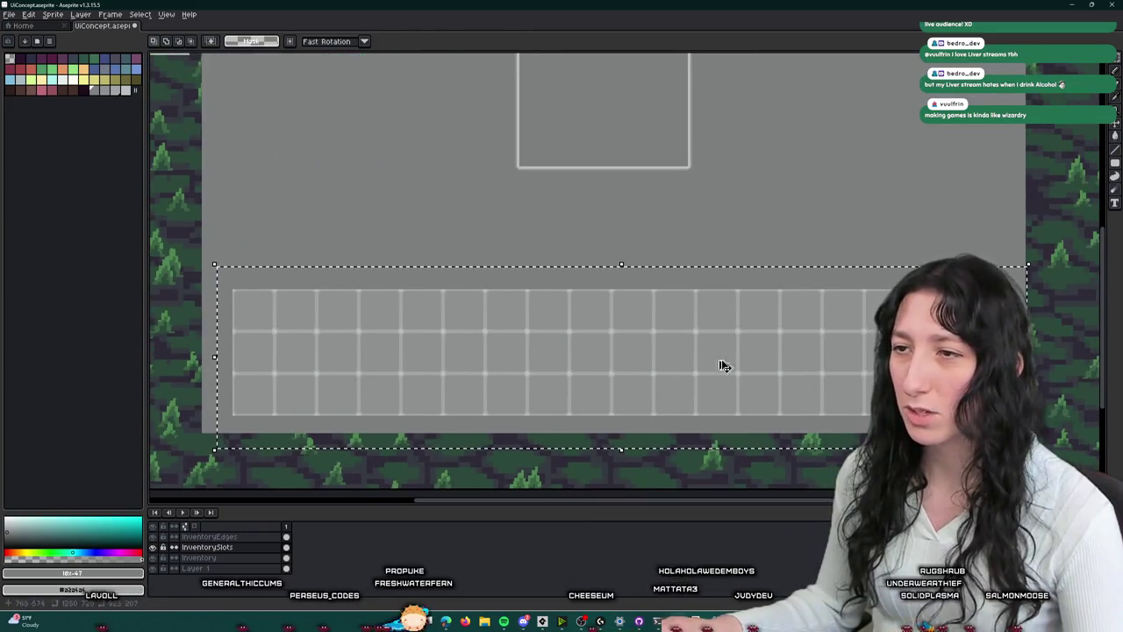
{"action": "key", "text": "shift+Up"}
{"action": "key", "text": "shift+Up"}
{"action": "key", "text": "shift+Up"}
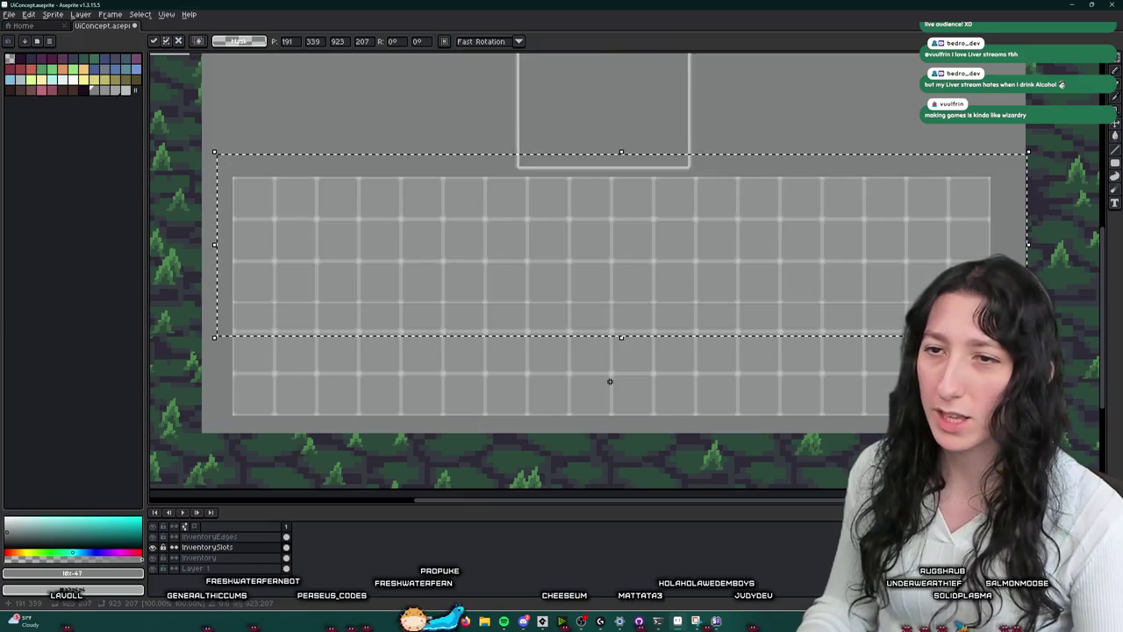
{"action": "key", "text": "Return"}
{"action": "scroll", "coordinate": [611, 380], "scroll_direction": "down", "scroll_amount": 1}
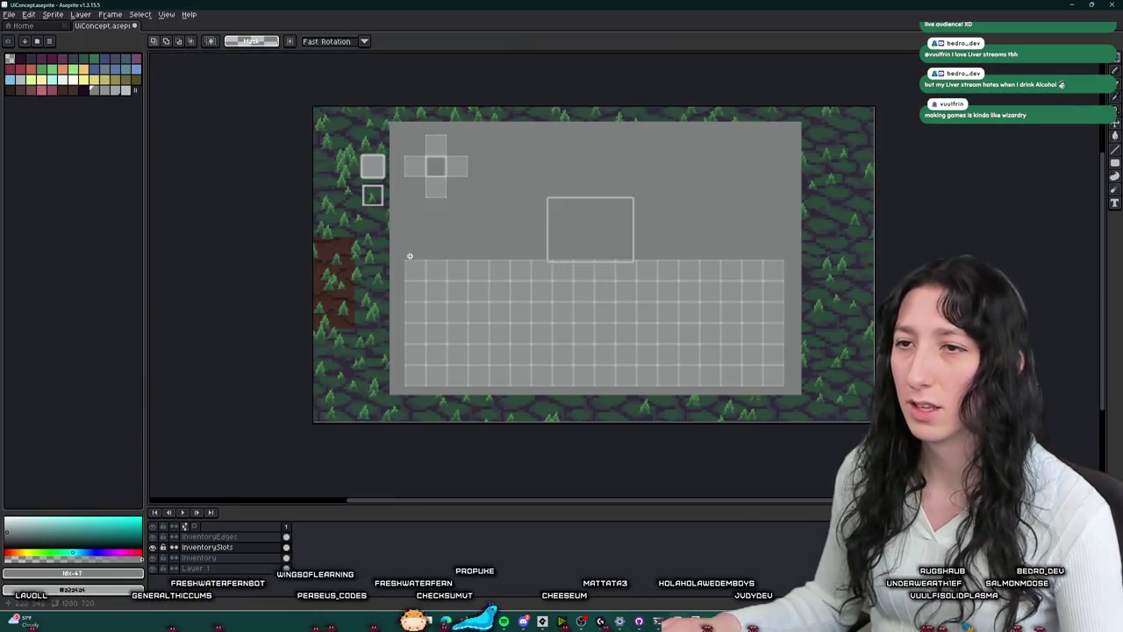
{"action": "left_click_drag", "start_coordinate": [409, 256], "coordinate": [360, 253]}
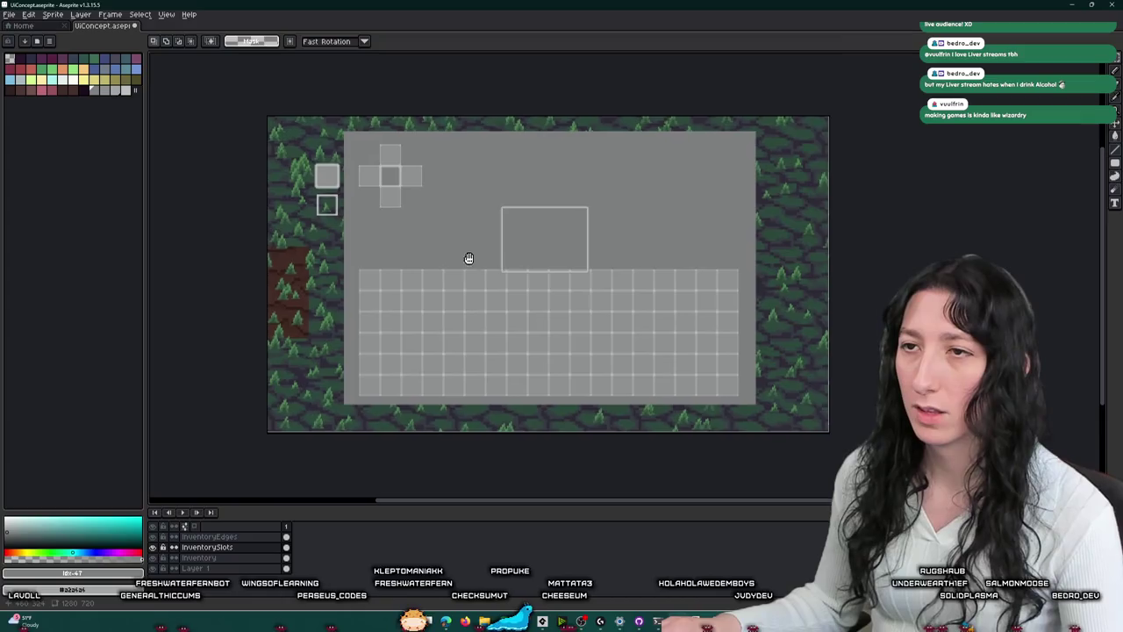
{"action": "scroll", "coordinate": [469, 256], "scroll_direction": "up", "scroll_amount": 1}
{"action": "left_click_drag", "start_coordinate": [469, 255], "coordinate": [473, 325]}
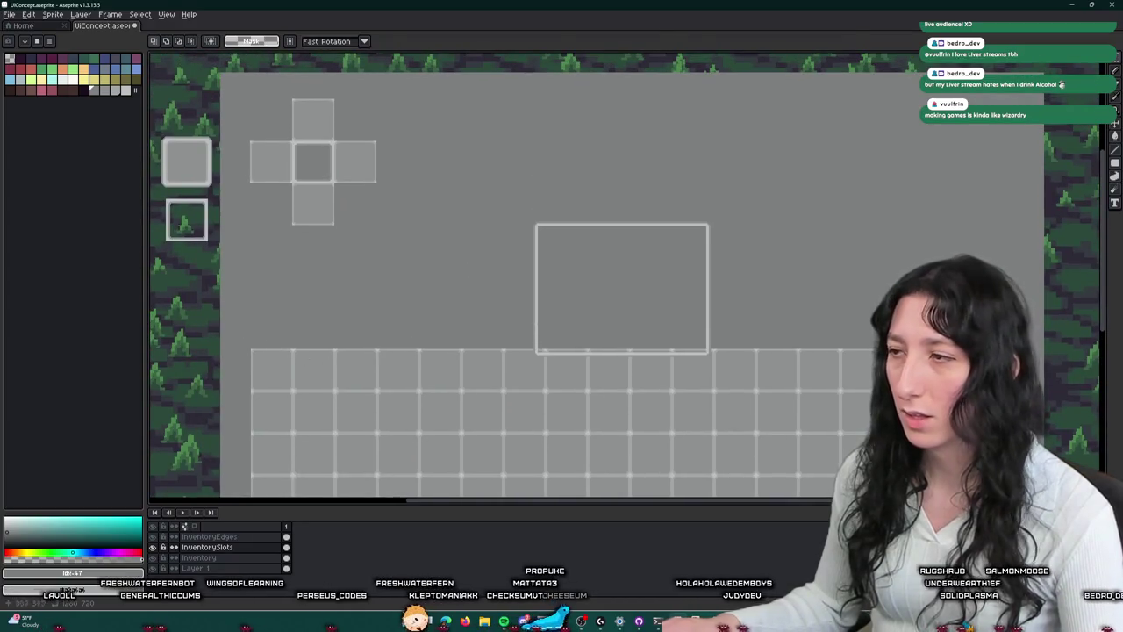
{"action": "scroll", "coordinate": [966, 380], "scroll_direction": "up", "scroll_amount": 1}
{"action": "left_click_drag", "start_coordinate": [966, 380], "coordinate": [971, 348]}
{"action": "scroll", "coordinate": [1067, 253], "scroll_direction": "down", "scroll_amount": 1}
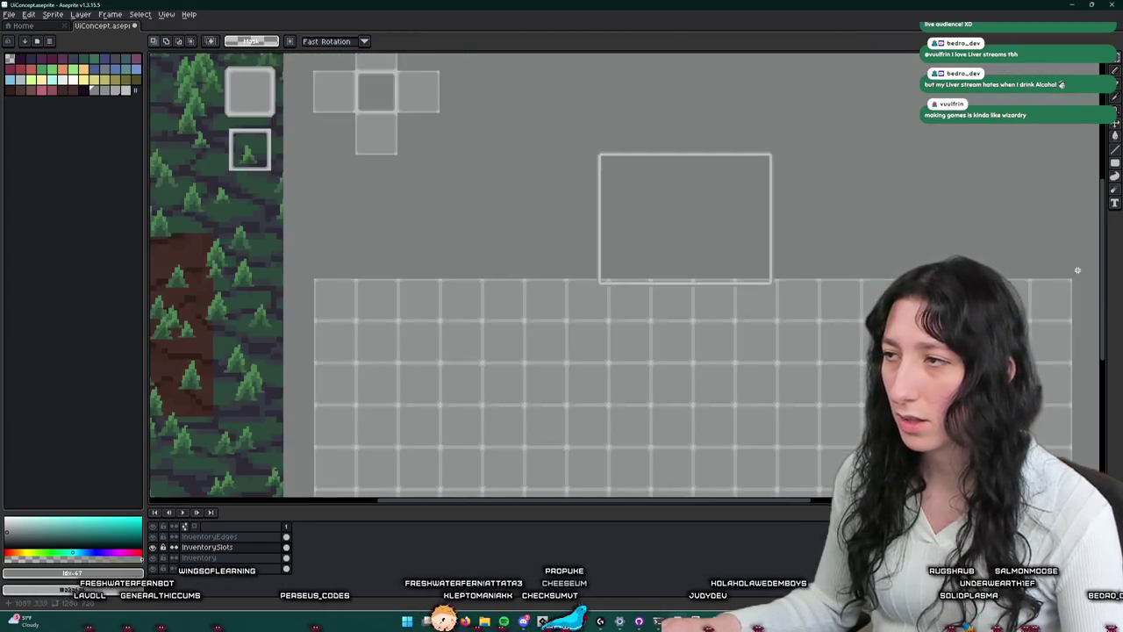
{"action": "left_click_drag", "start_coordinate": [919, 301], "coordinate": [301, 321]}
{"action": "scroll", "coordinate": [302, 323], "scroll_direction": "up", "scroll_amount": 4}
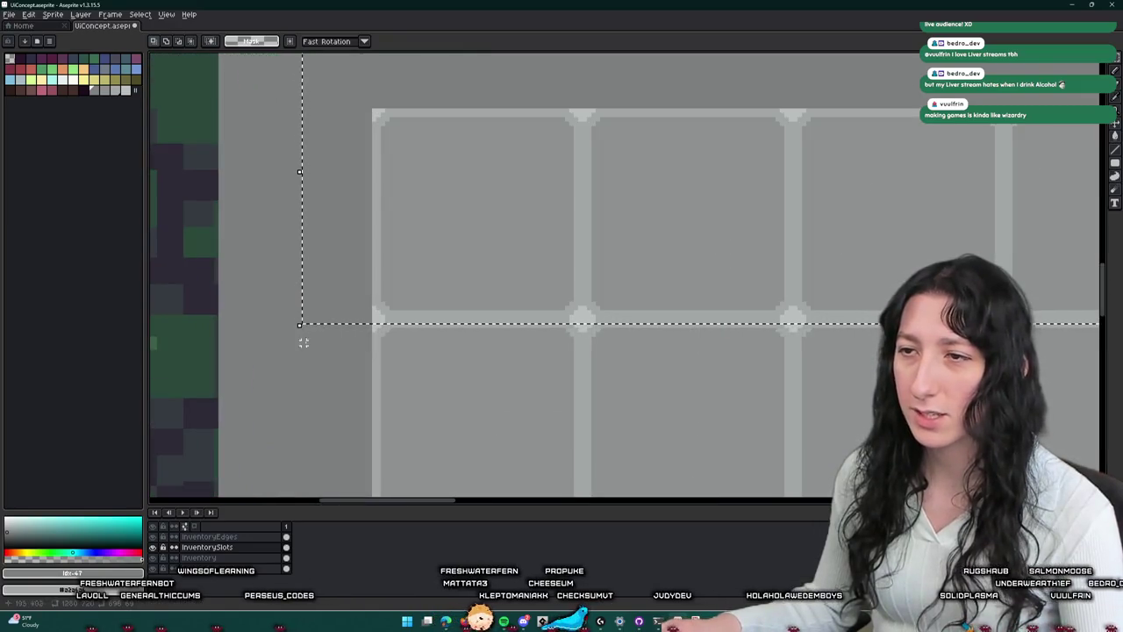
{"action": "scroll", "coordinate": [368, 319], "scroll_direction": "down", "scroll_amount": 3}
{"action": "mouse_move", "coordinate": [368, 319]}
{"action": "left_mouse_down"}
{"action": "mouse_move", "coordinate": [878, 188]}
{"action": "mouse_move", "coordinate": [1095, 166]}
{"action": "left_mouse_up"}
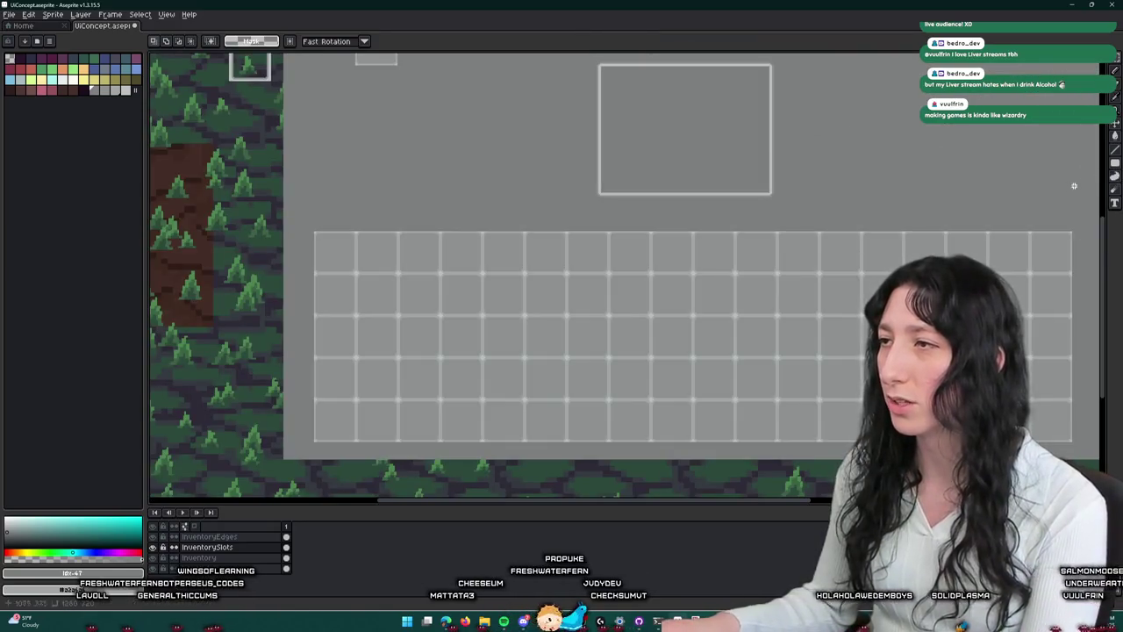
{"action": "scroll", "coordinate": [1056, 271], "scroll_direction": "up", "scroll_amount": 3}
{"action": "mouse_move", "coordinate": [950, 331]}
{"action": "left_mouse_down"}
{"action": "mouse_move", "coordinate": [787, 205]}
{"action": "mouse_move", "coordinate": [772, 137]}
{"action": "mouse_move", "coordinate": [860, 269]}
{"action": "left_mouse_up"}
{"action": "scroll", "coordinate": [802, 176], "scroll_direction": "down", "scroll_amount": 3}
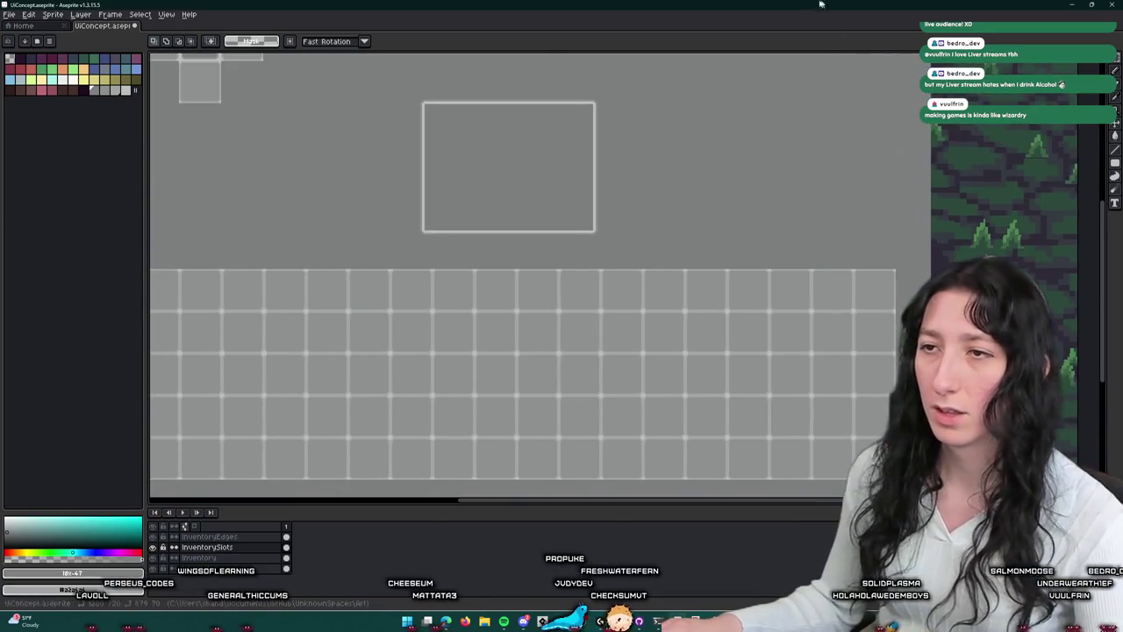
{"action": "scroll", "coordinate": [584, 202], "scroll_direction": "down", "scroll_amount": 2}
{"action": "mouse_move", "coordinate": [606, 251]}
{"action": "left_mouse_down"}
{"action": "mouse_move", "coordinate": [572, 311]}
{"action": "mouse_move", "coordinate": [601, 378]}
{"action": "left_mouse_up"}
{"action": "scroll", "coordinate": [579, 297], "scroll_direction": "up", "scroll_amount": 2}
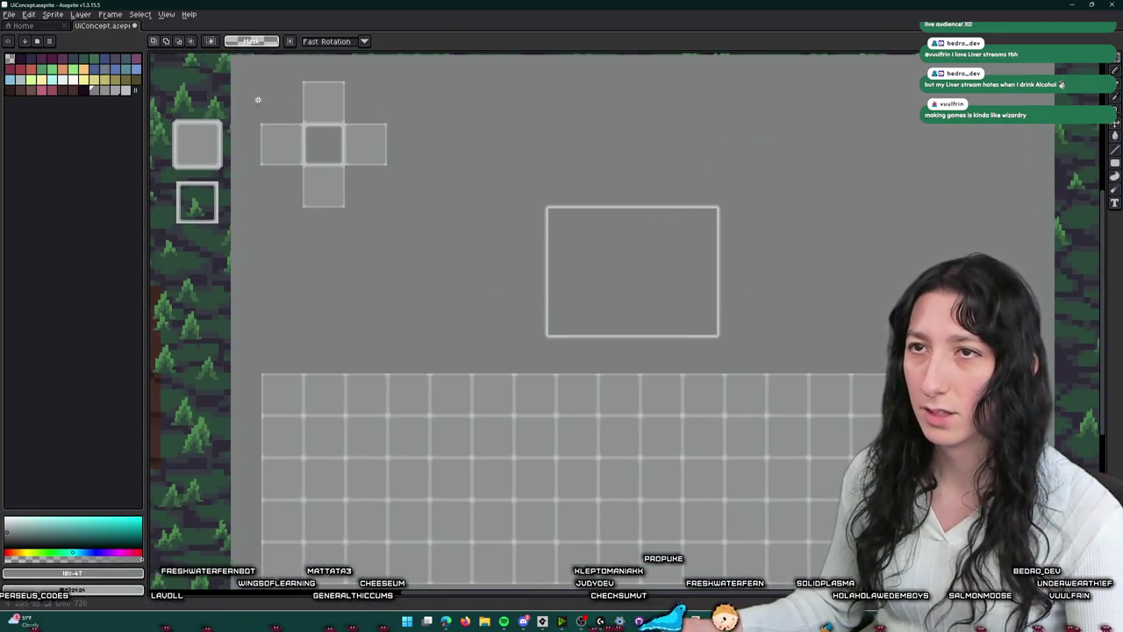
{"action": "left_click_drag", "start_coordinate": [517, 211], "coordinate": [497, 195]}
{"action": "mouse_move", "coordinate": [500, 296]}
{"action": "left_mouse_down"}
{"action": "mouse_move", "coordinate": [497, 243]}
{"action": "mouse_move", "coordinate": [541, 301]}
{"action": "left_mouse_up"}
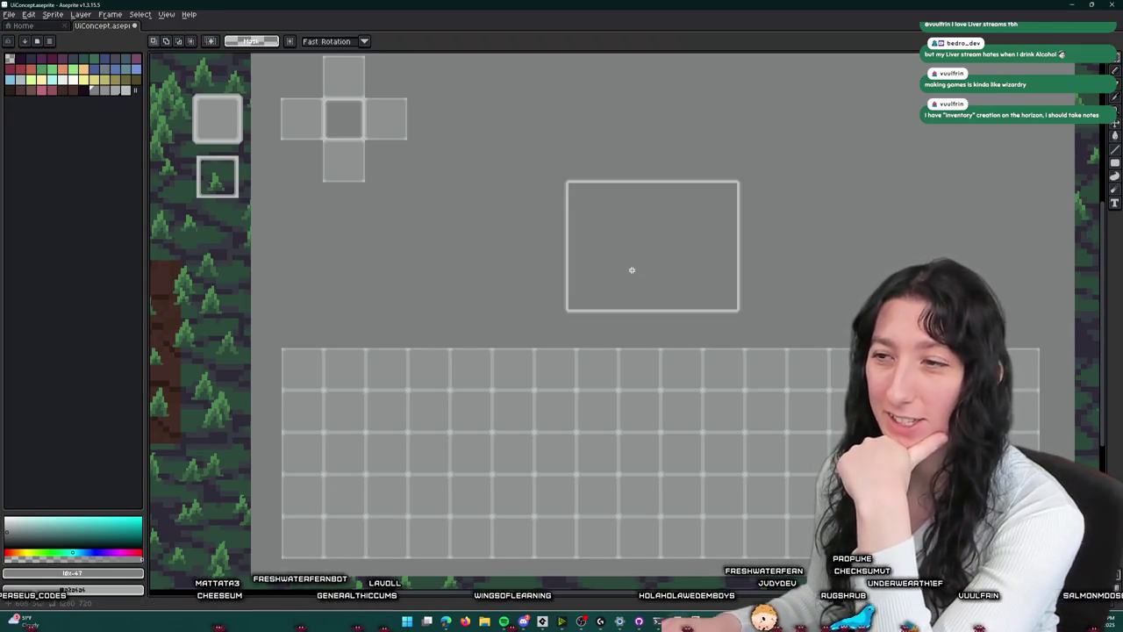
{"action": "mouse_move", "coordinate": [632, 274]}
{"action": "left_mouse_down"}
{"action": "mouse_move", "coordinate": [629, 205]}
{"action": "mouse_move", "coordinate": [600, 226]}
{"action": "mouse_move", "coordinate": [611, 289]}
{"action": "mouse_move", "coordinate": [605, 363]}
{"action": "left_mouse_up"}
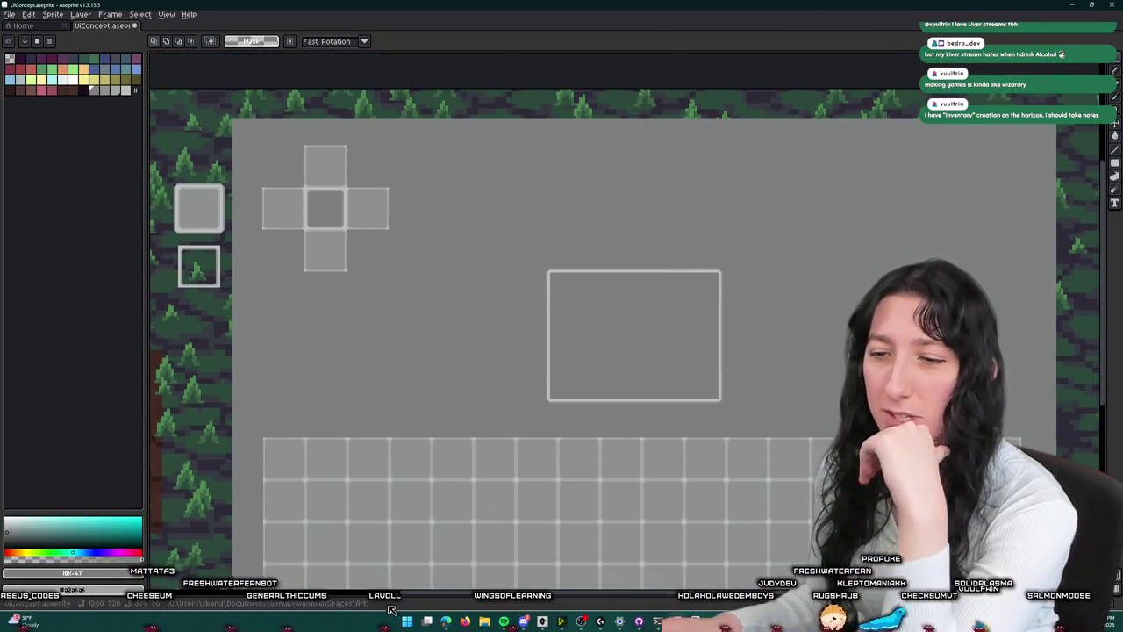
{"action": "left_click", "coordinate": [407, 621]}
{"action": "type", "text": "steam"}
{"action": "key", "text": "Return"}
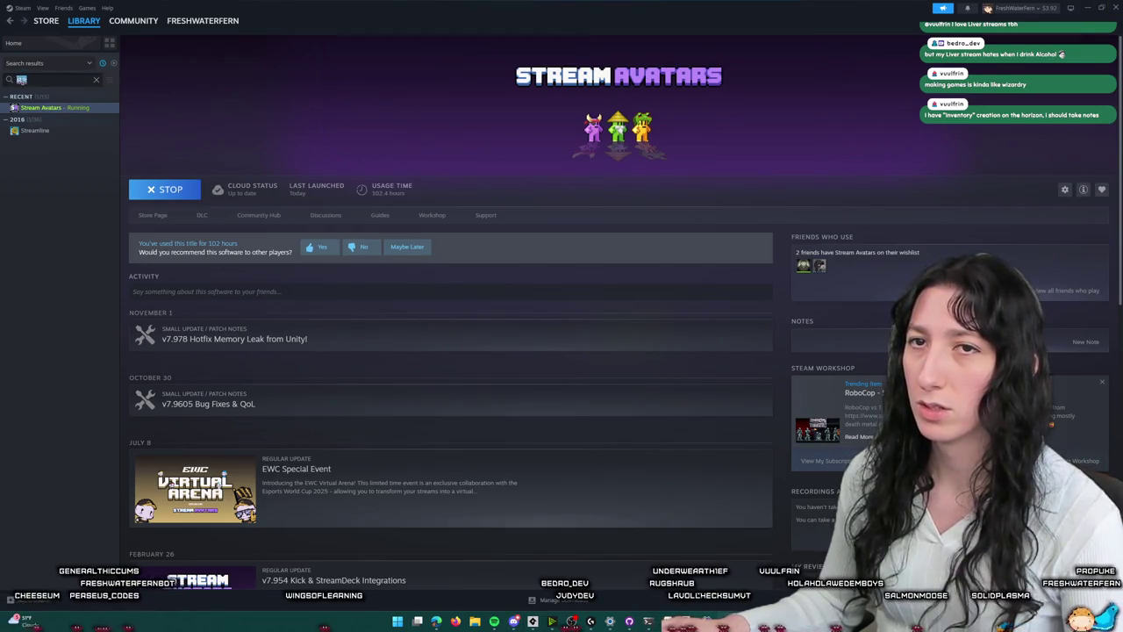
- Search the library for 'zer', open ZERO Sievert's store page and show a gameplay screenshot
{"action": "double_click", "coordinate": [27, 79]}
{"action": "type", "text": "zer"}
{"action": "left_click", "coordinate": [48, 130]}
{"action": "left_click", "coordinate": [48, 107]}
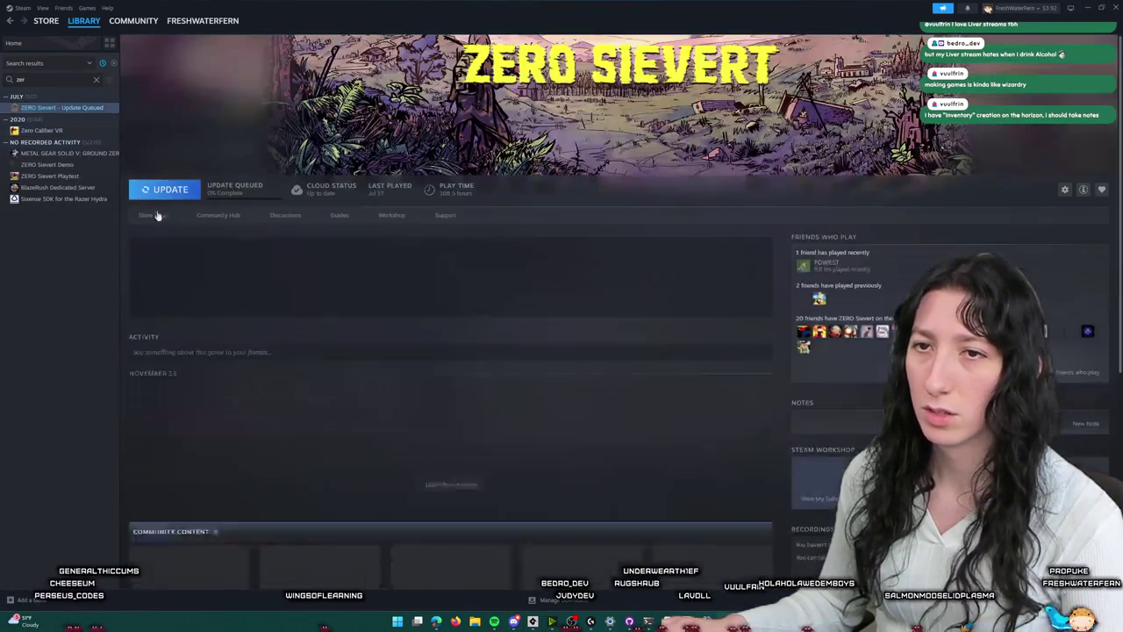
{"action": "left_click", "coordinate": [358, 142]}
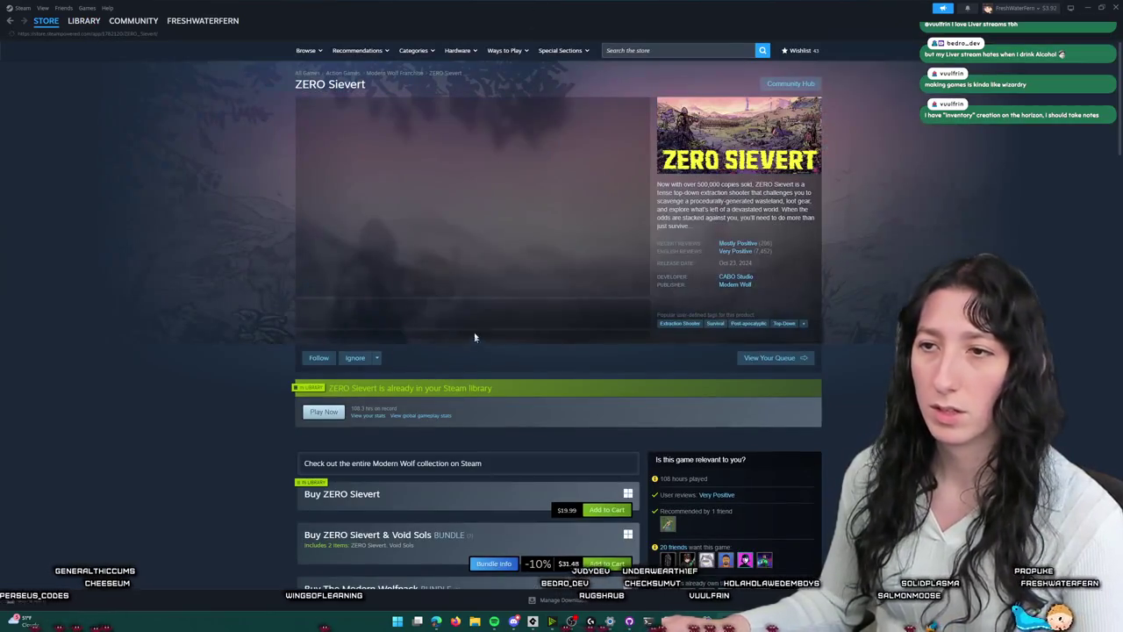
{"action": "left_click", "coordinate": [426, 314]}
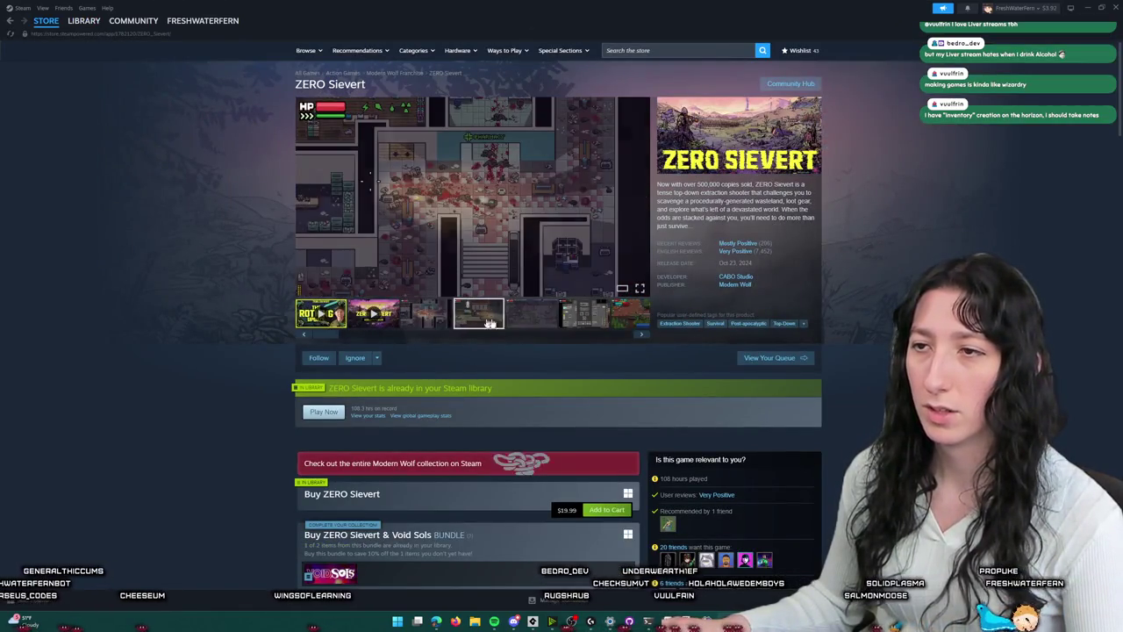
- Select the inventory screenshot and view it full-size
{"action": "left_click", "coordinate": [584, 313]}
{"action": "left_click", "coordinate": [546, 193]}
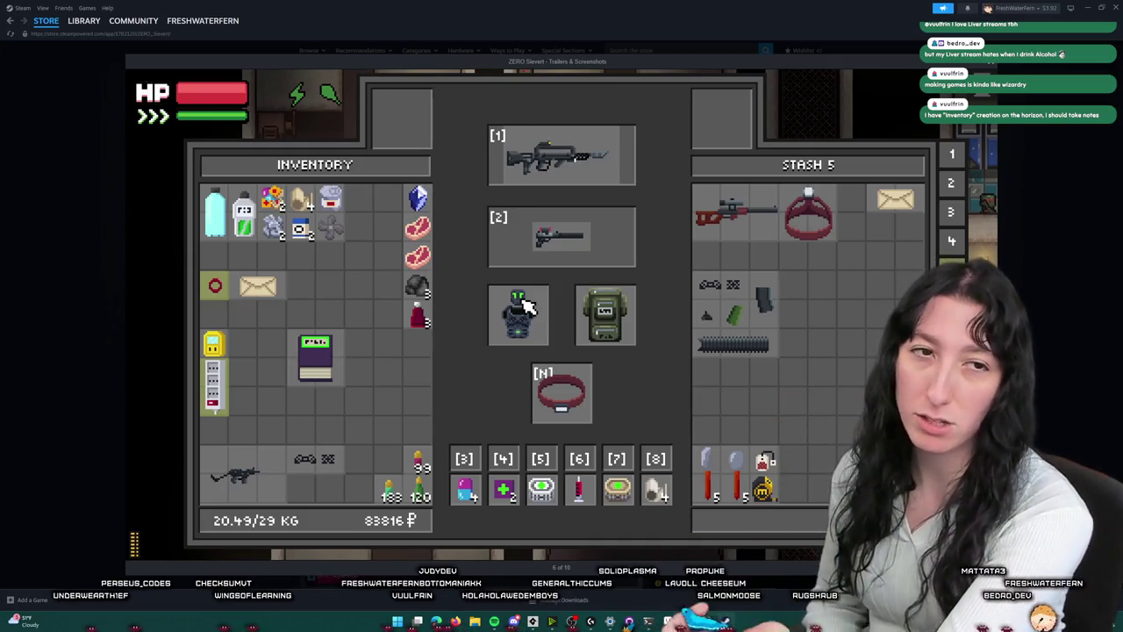
- Minimize Steam and reframe the Aseprite view on the inventory mockup
{"action": "left_click", "coordinate": [1088, 7]}
{"action": "scroll", "coordinate": [654, 348], "scroll_direction": "down", "scroll_amount": 2}
{"action": "scroll", "coordinate": [654, 348], "scroll_direction": "up", "scroll_amount": 1}
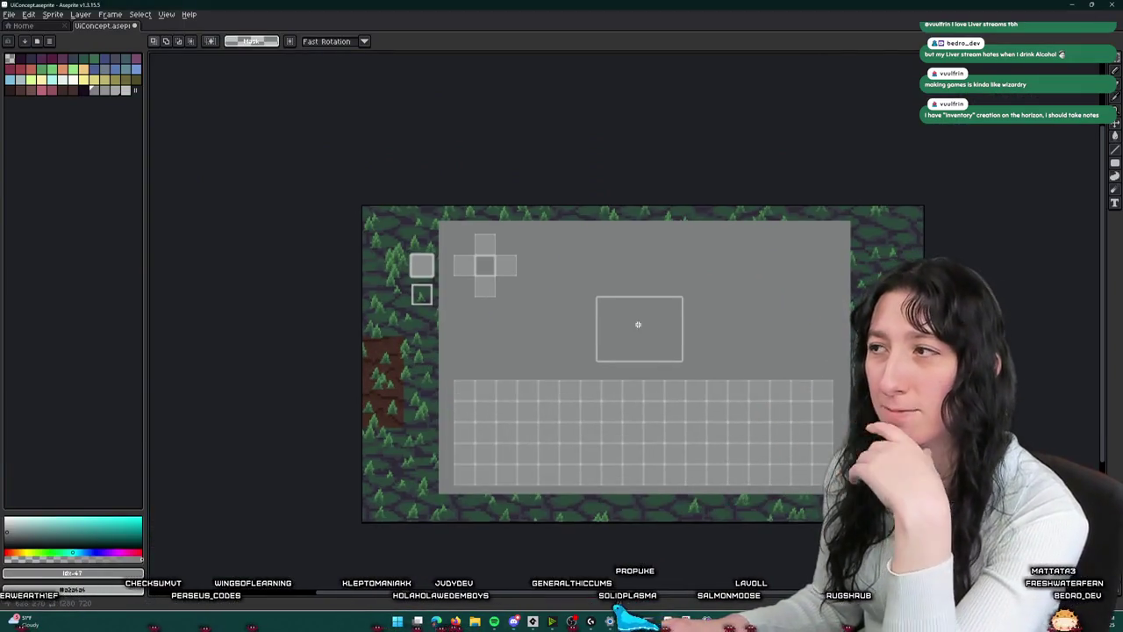
{"action": "left_click_drag", "start_coordinate": [641, 323], "coordinate": [636, 251]}
{"action": "scroll", "coordinate": [639, 272], "scroll_direction": "up", "scroll_amount": 1}
{"action": "scroll", "coordinate": [637, 250], "scroll_direction": "down", "scroll_amount": 1}
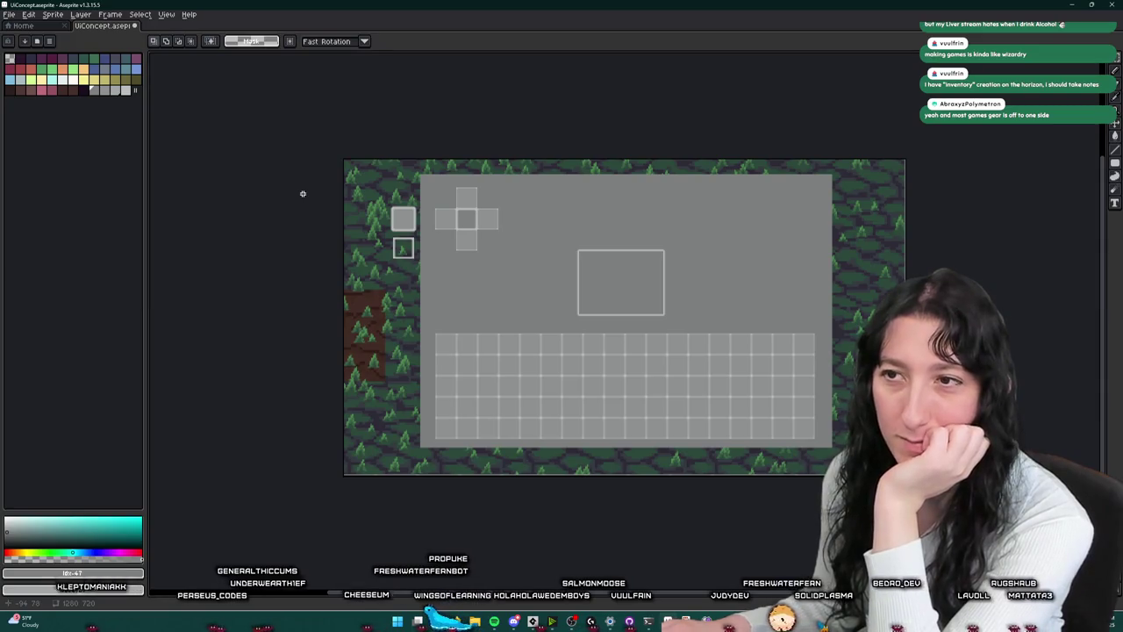
- Switch over to the browser's 'minecraft looking in chest' search
{"action": "key", "text": "super"}
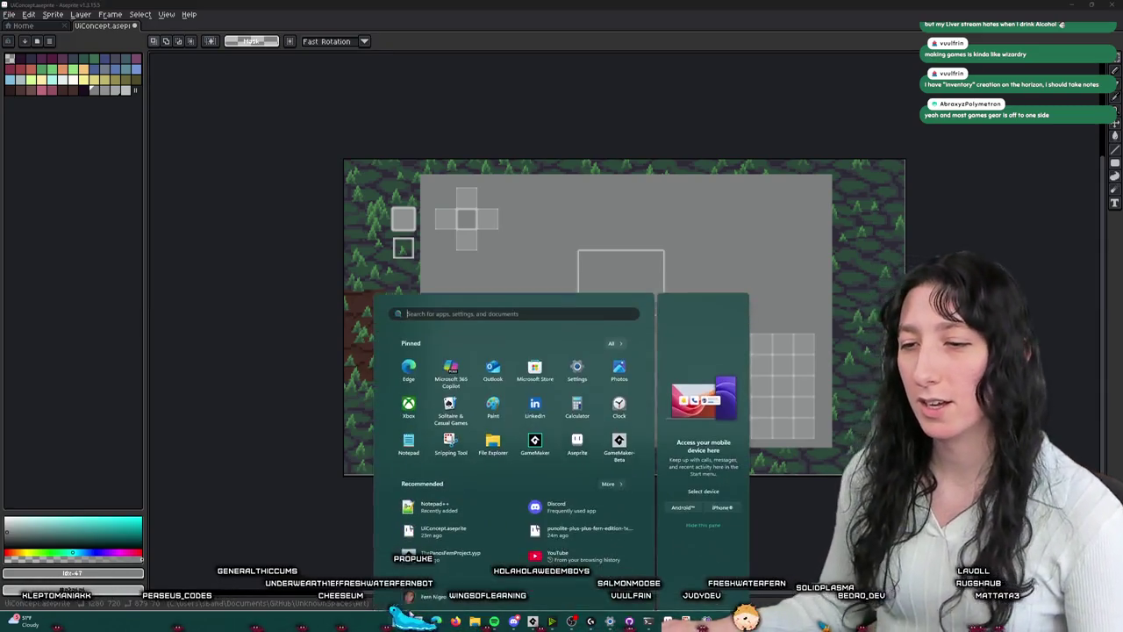
{"action": "key", "text": "super"}
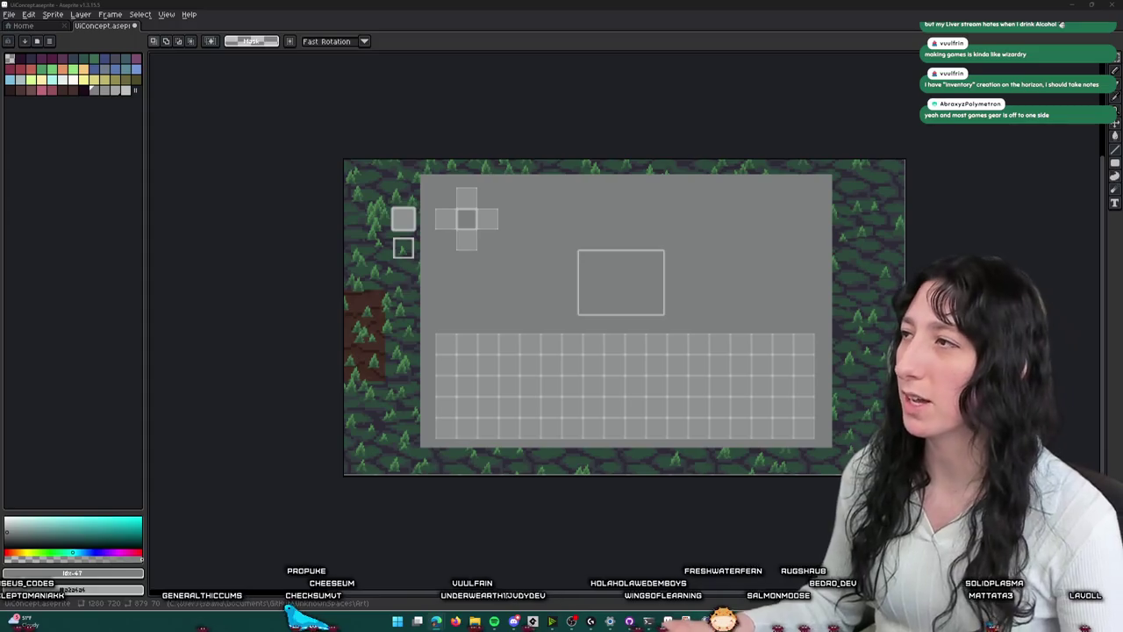
{"action": "key", "text": "alt+Tab"}
- Open the Double Chest Wallpapers inventory picture from the Bing image results
{"action": "left_click", "coordinate": [167, 75]}
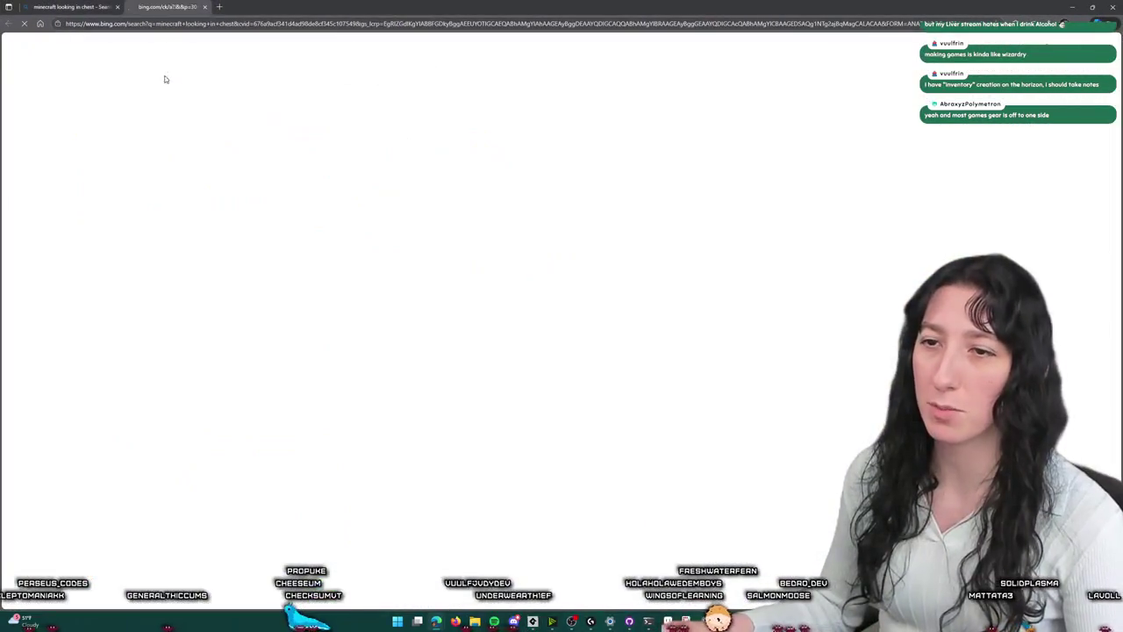
{"action": "left_click", "coordinate": [83, 6]}
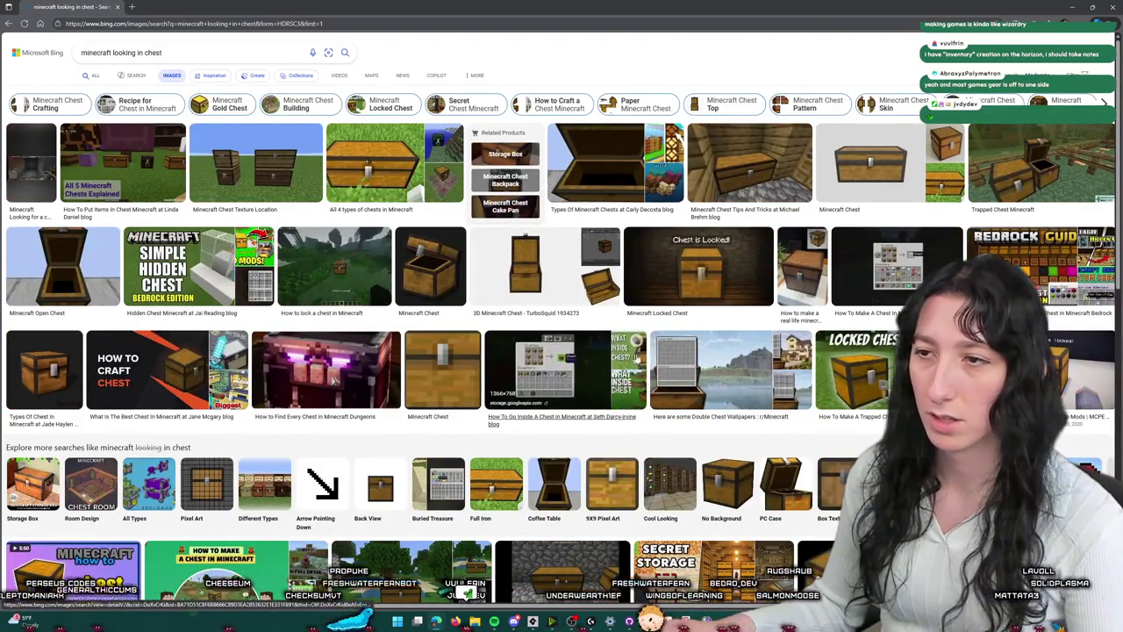
{"action": "left_click", "coordinate": [685, 360]}
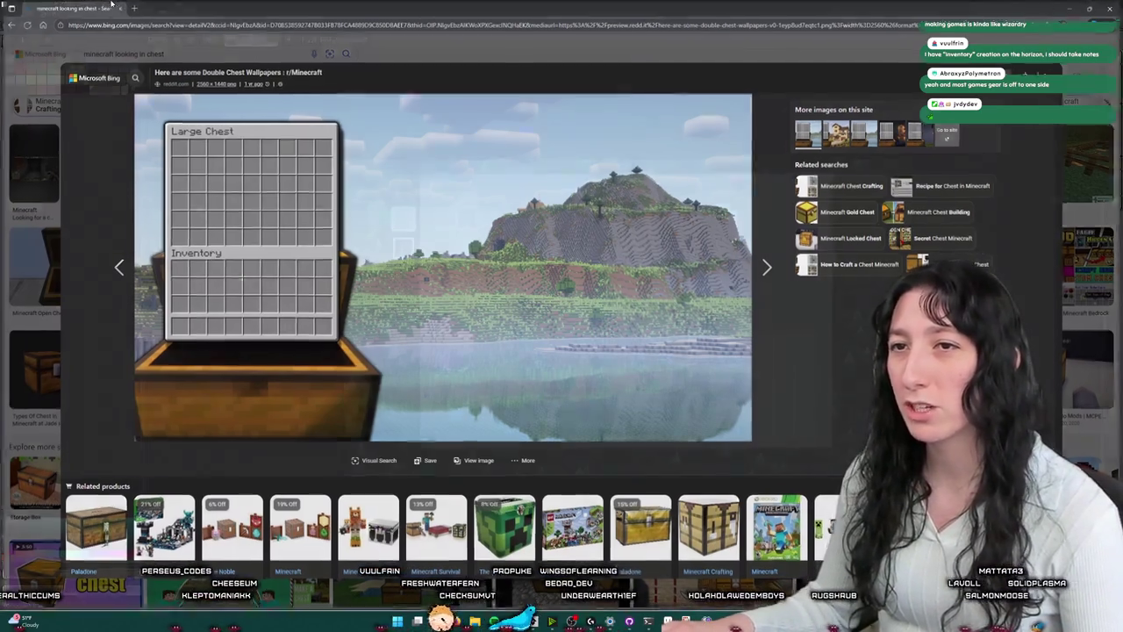
- Switch back to the grey inventory panel mockup in Aseprite
{"action": "key", "text": "alt+Tab"}
{"action": "scroll", "coordinate": [527, 307], "scroll_direction": "up", "scroll_amount": 2}
{"action": "scroll", "coordinate": [491, 324], "scroll_direction": "down", "scroll_amount": 2}
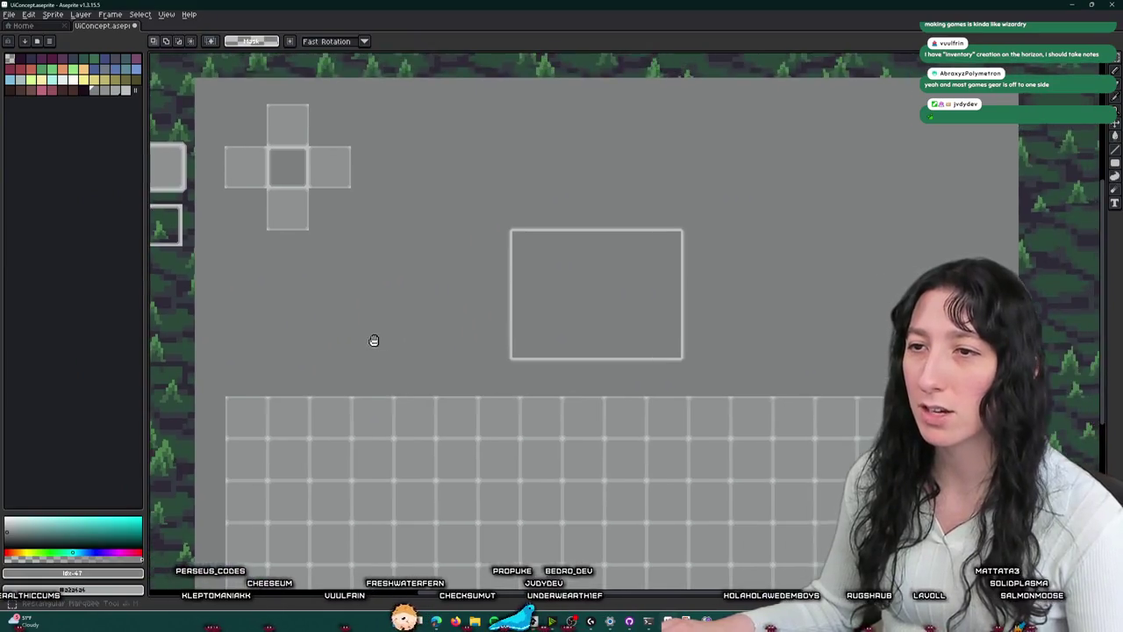
- Marquee-select the light upper panel area above the slot grid, reselecting it a few times
{"action": "mouse_move", "coordinate": [281, 211]}
{"action": "left_mouse_down"}
{"action": "mouse_move", "coordinate": [610, 343]}
{"action": "mouse_move", "coordinate": [664, 351]}
{"action": "left_mouse_up"}
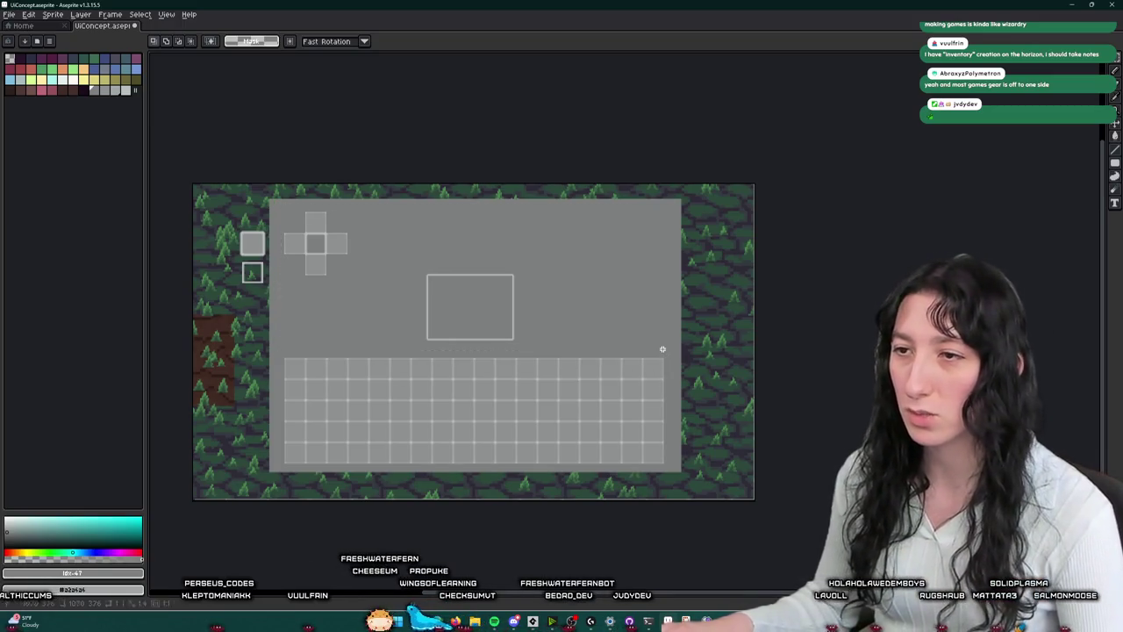
{"action": "left_click_drag", "start_coordinate": [278, 202], "coordinate": [664, 349]}
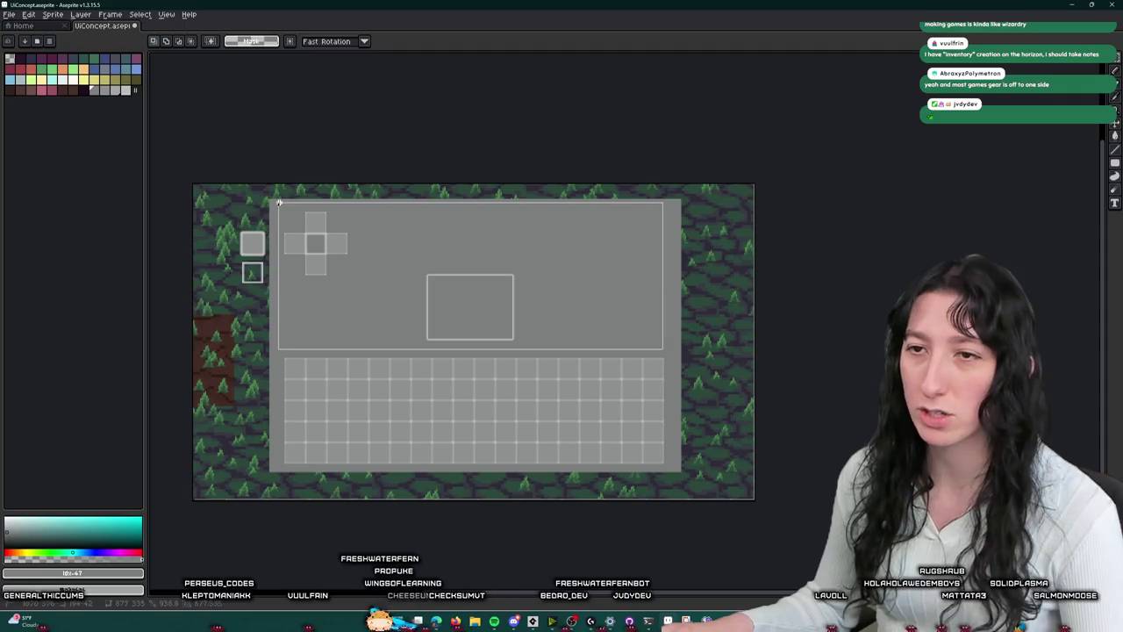
{"action": "left_click_drag", "start_coordinate": [284, 362], "coordinate": [665, 466]}
{"action": "left_click", "coordinate": [349, 250]}
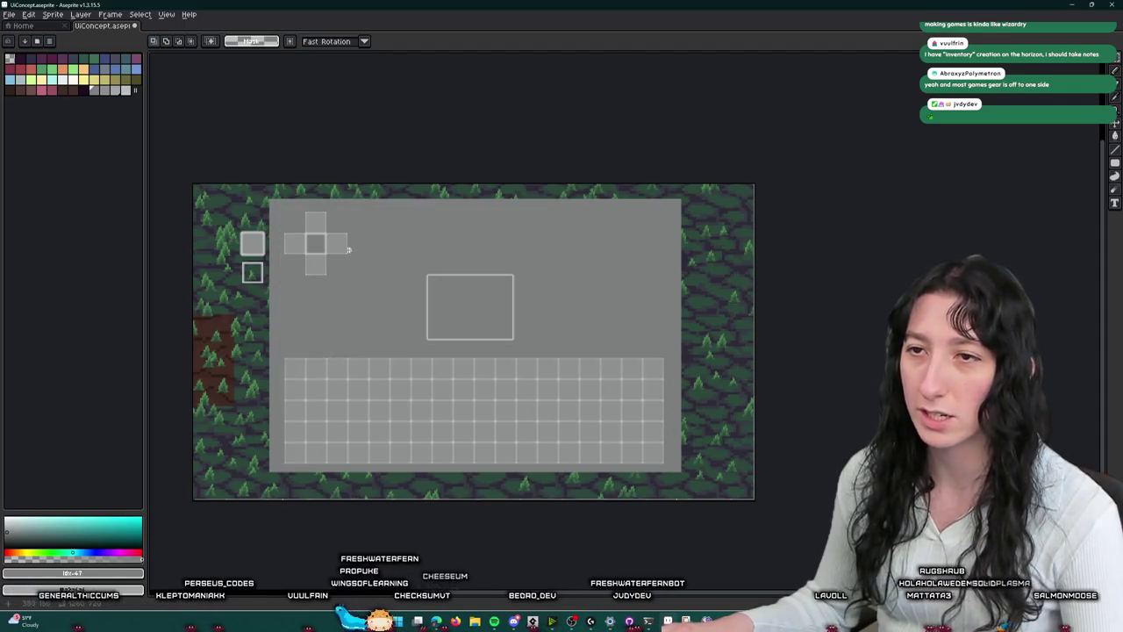
{"action": "left_click_drag", "start_coordinate": [645, 347], "coordinate": [677, 352]}
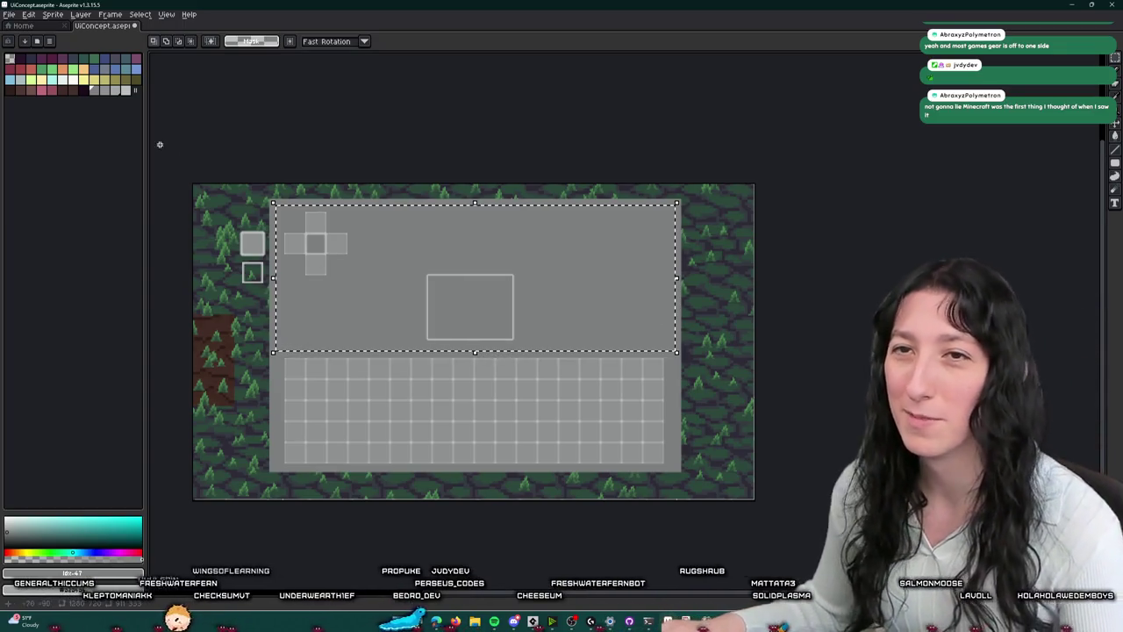
- Make magenta the drawing colour, deselect, and show the layer timeline
{"action": "left_click", "coordinate": [137, 63]}
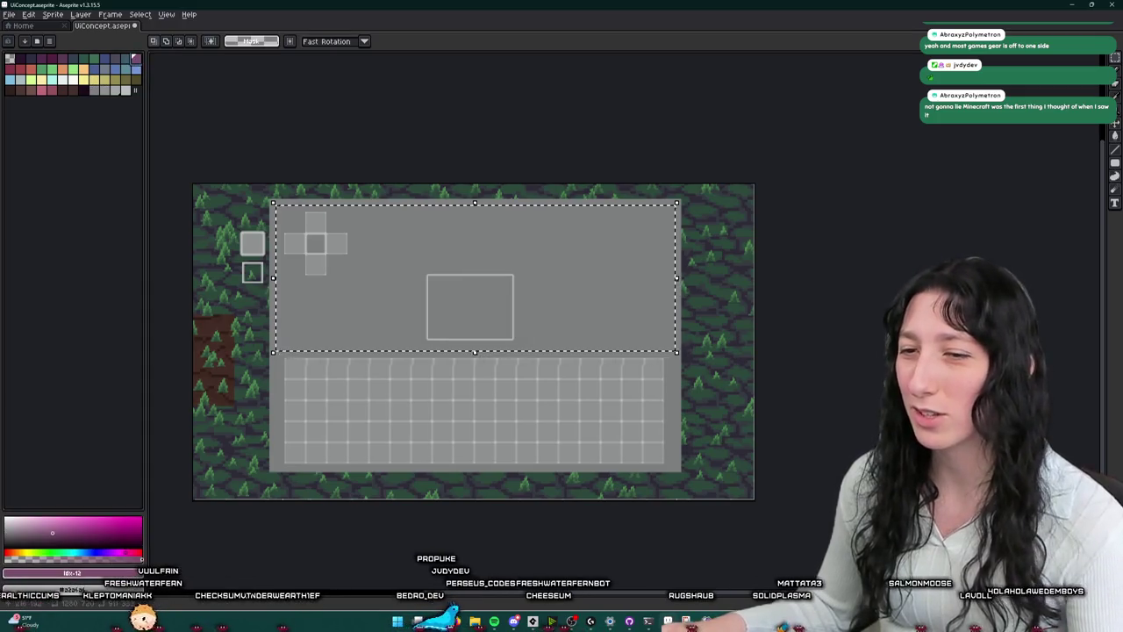
{"action": "key", "text": "ctrl+d"}
{"action": "key", "text": "Tab"}
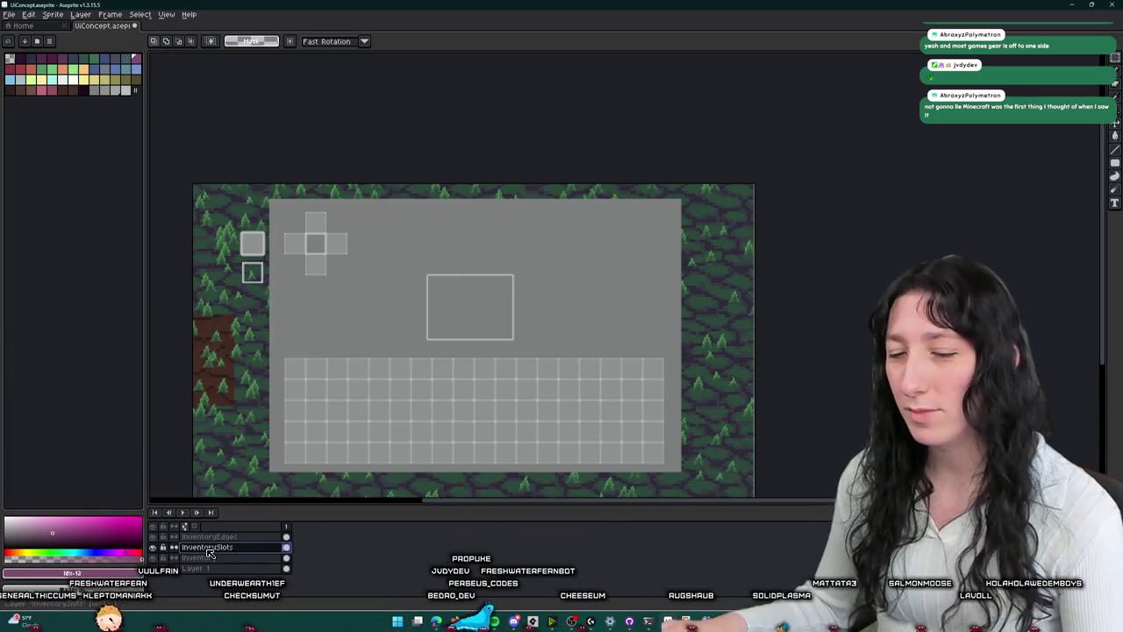
{"action": "left_click_drag", "start_coordinate": [311, 415], "coordinate": [327, 405]}
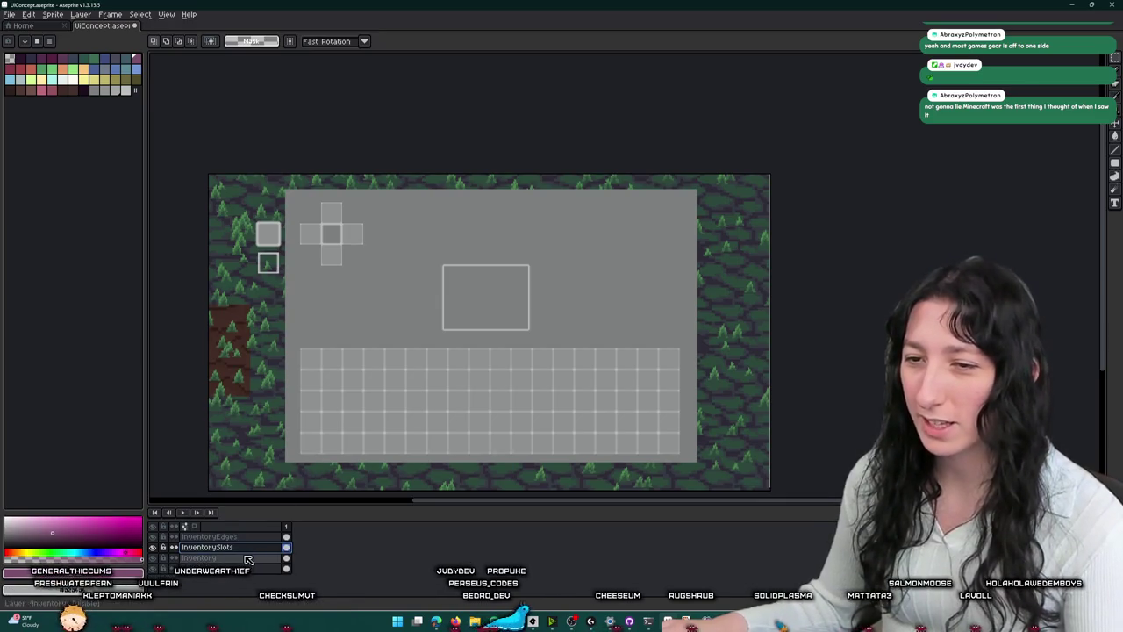
{"action": "key", "text": "i"}
{"action": "scroll", "coordinate": [304, 351], "scroll_direction": "up", "scroll_amount": 5}
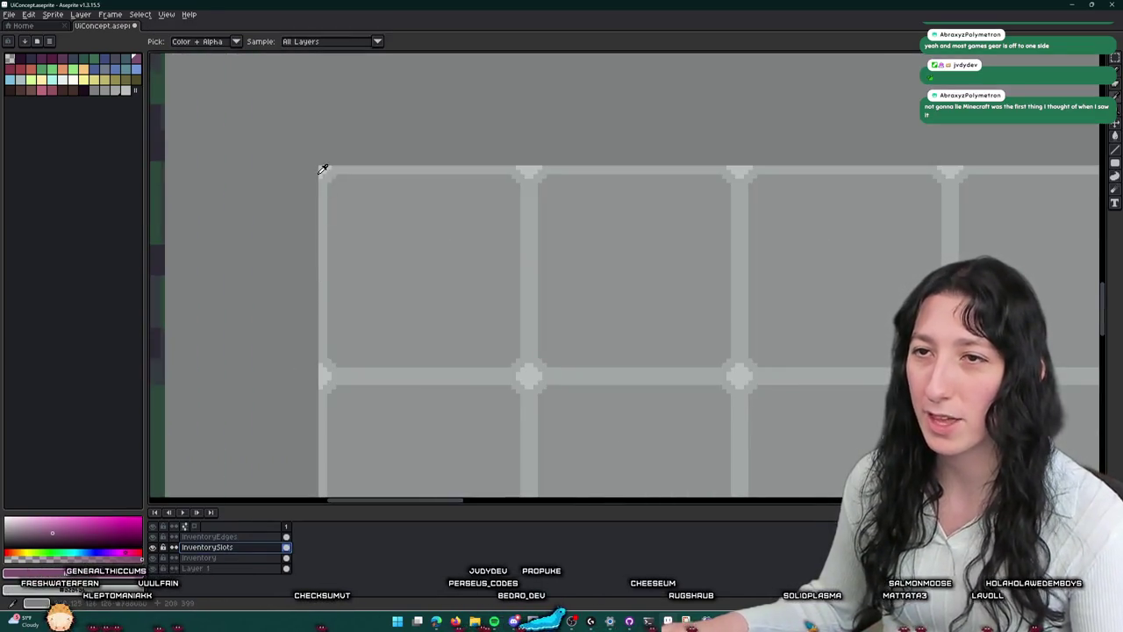
{"action": "left_click", "coordinate": [322, 169]}
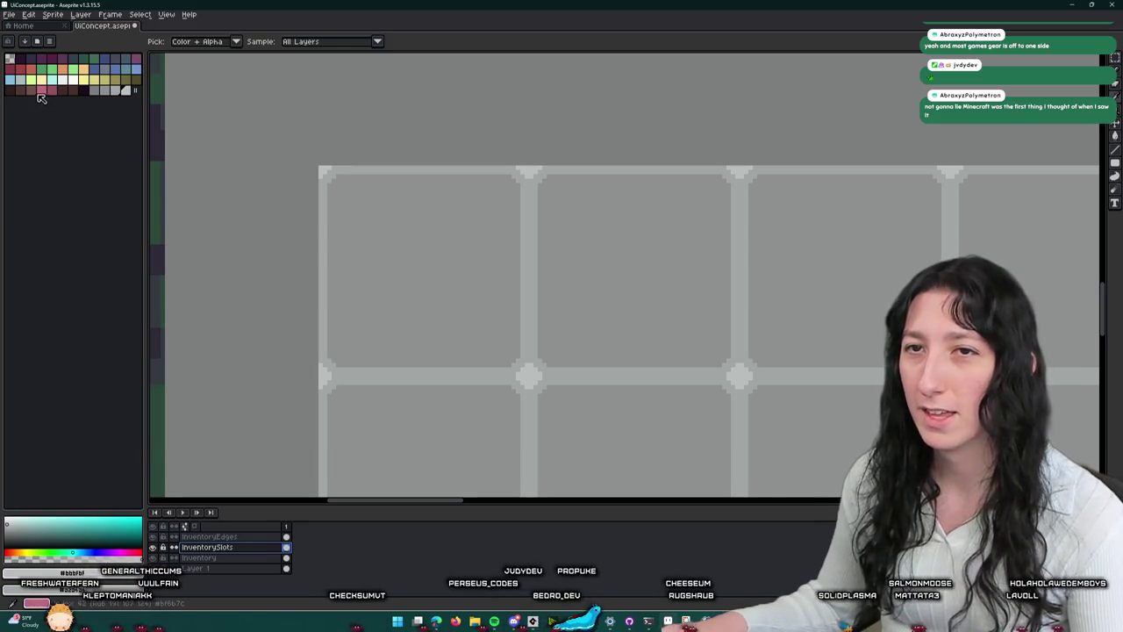
{"action": "left_click", "coordinate": [41, 90]}
{"action": "key", "text": "shift+r"}
{"action": "key", "text": "Return"}
{"action": "left_click", "coordinate": [357, 167]}
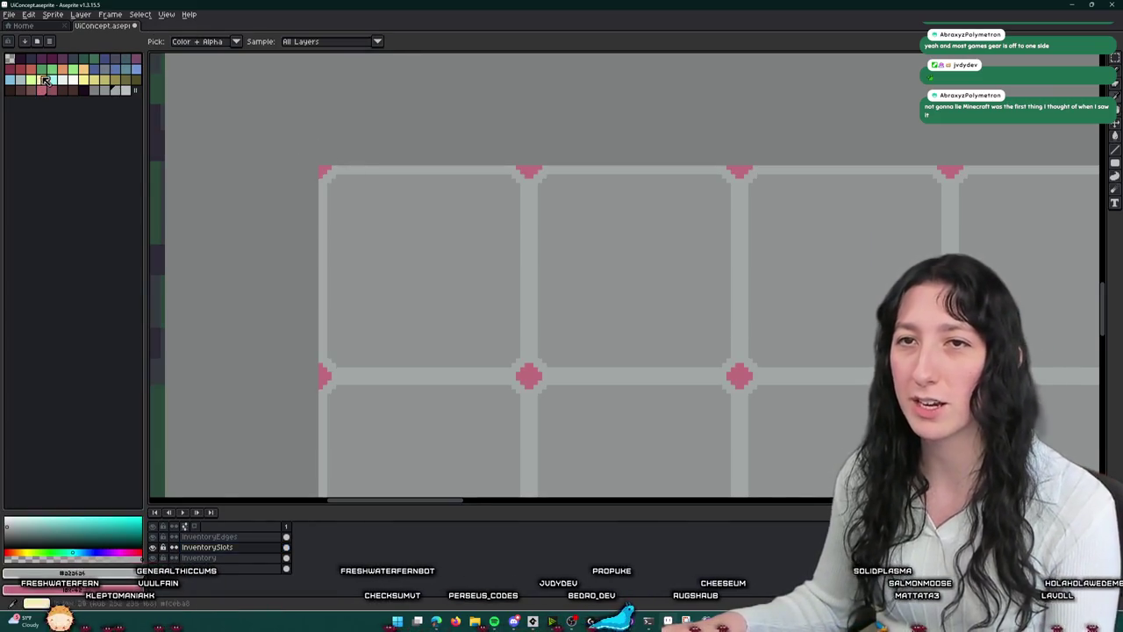
{"action": "key", "text": "shift+r"}
{"action": "key", "text": "Return"}
{"action": "left_click", "coordinate": [359, 207]}
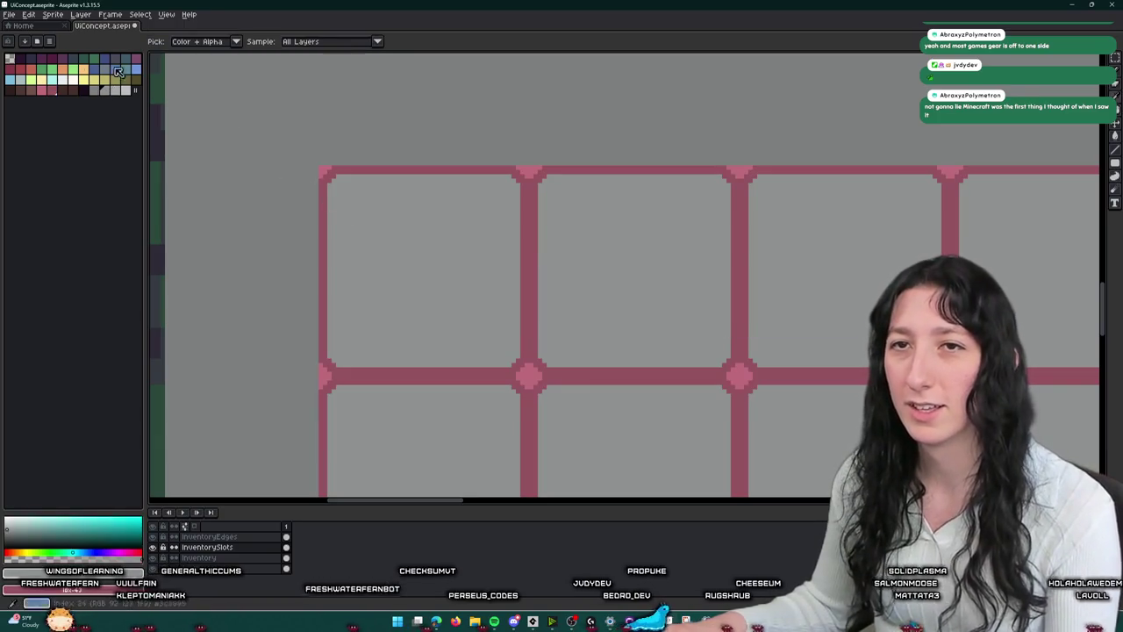
{"action": "right_click", "coordinate": [24, 73]}
{"action": "key", "text": "shift+r"}
{"action": "key", "text": "Escape"}
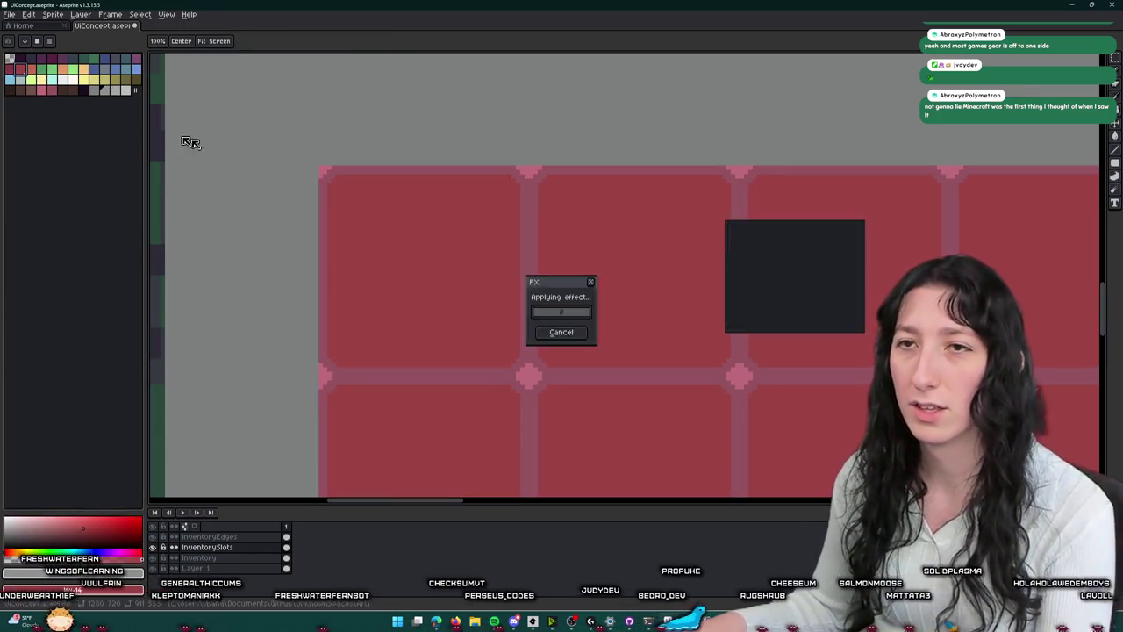
{"action": "left_click", "coordinate": [129, 59]}
{"action": "key", "text": "shift+r"}
{"action": "key", "text": "Return"}
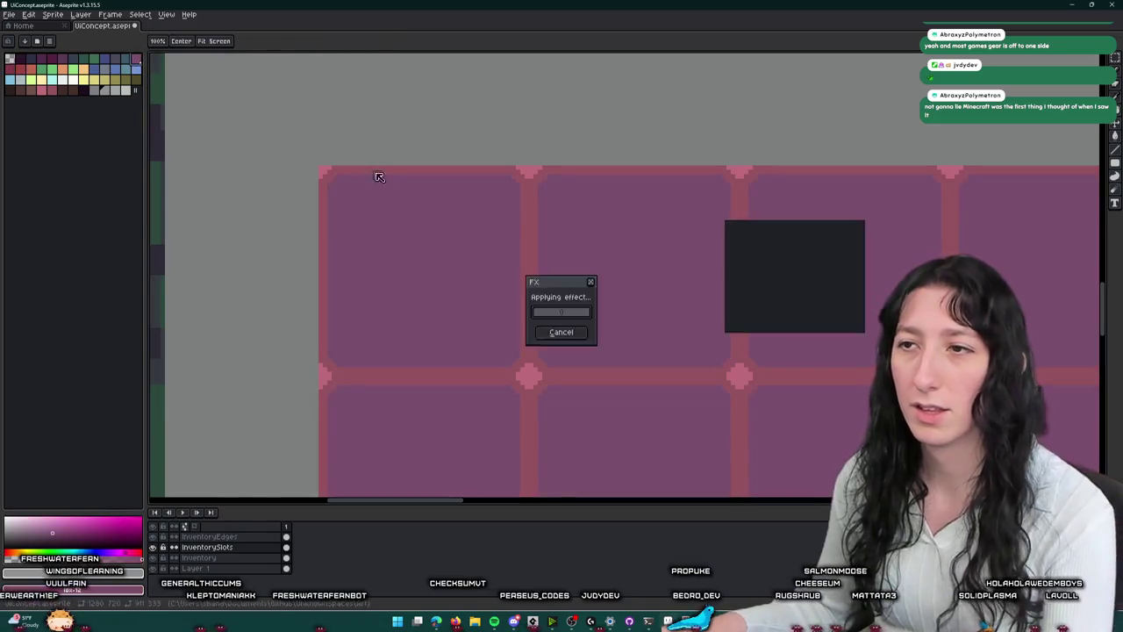
{"action": "key", "text": "ctrl+z"}
{"action": "key", "text": "shift+r"}
{"action": "key", "text": "Return"}
{"action": "scroll", "coordinate": [409, 208], "scroll_direction": "down", "scroll_amount": 4}
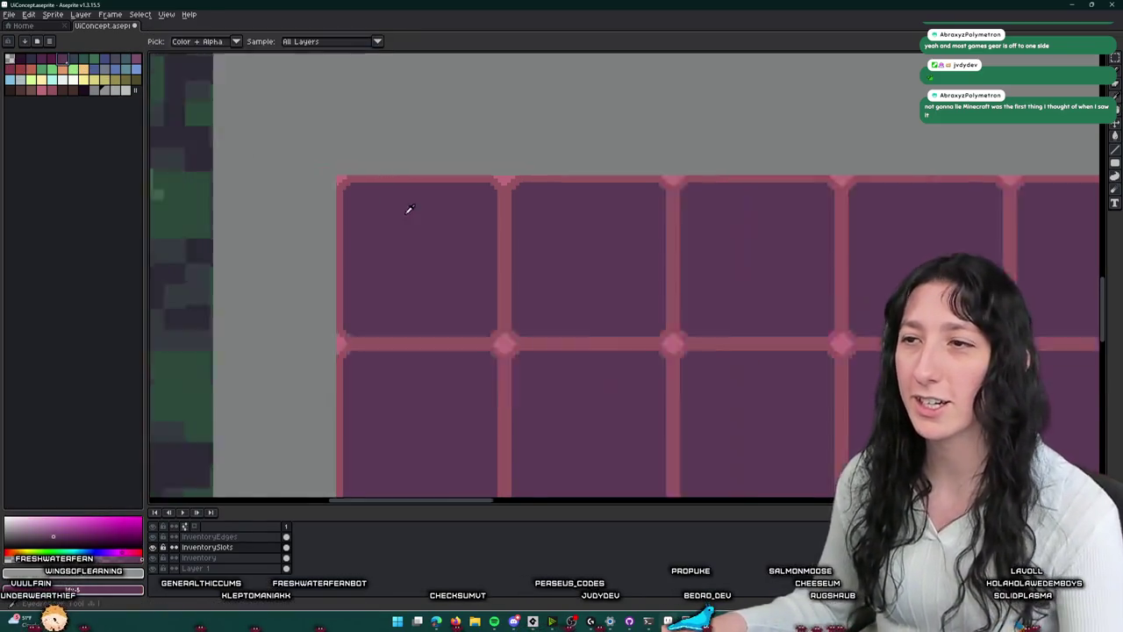
{"action": "scroll", "coordinate": [491, 181], "scroll_direction": "up", "scroll_amount": 2}
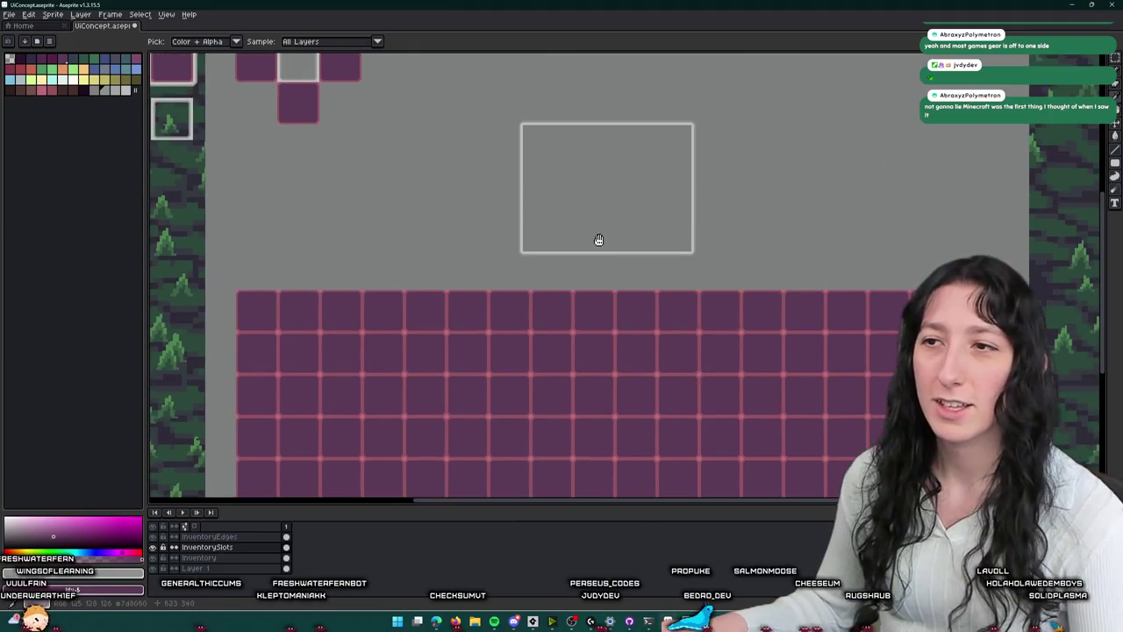
{"action": "scroll", "coordinate": [597, 238], "scroll_direction": "down", "scroll_amount": 2}
{"action": "left_click_drag", "start_coordinate": [603, 215], "coordinate": [598, 242]}
{"action": "scroll", "coordinate": [595, 246], "scroll_direction": "up", "scroll_amount": 1}
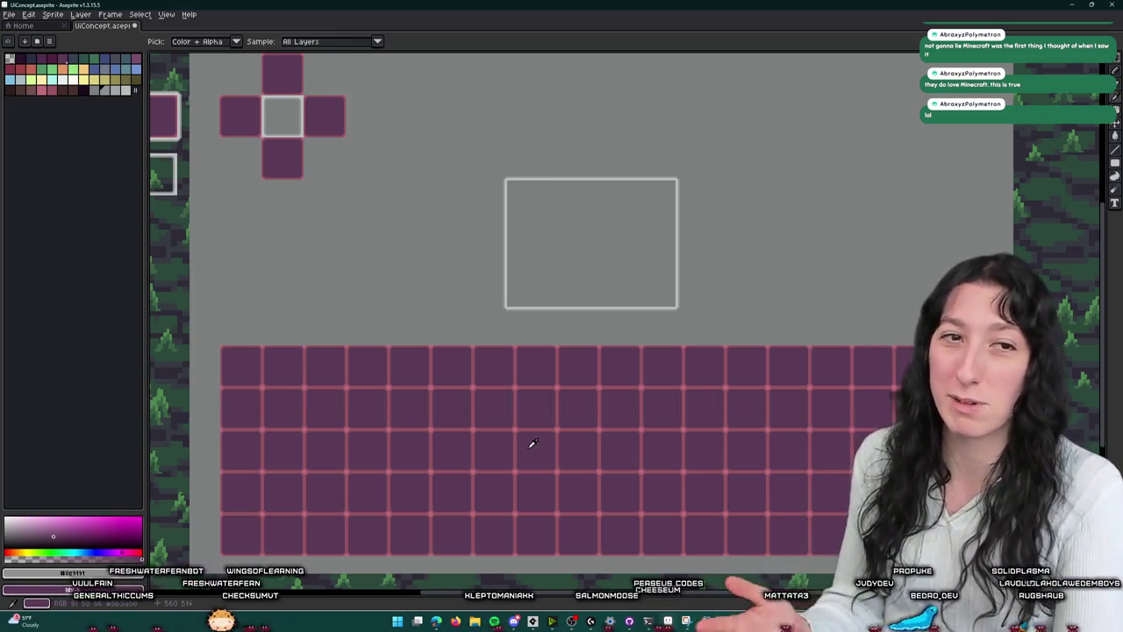
{"action": "key", "text": "ctrl+z"}
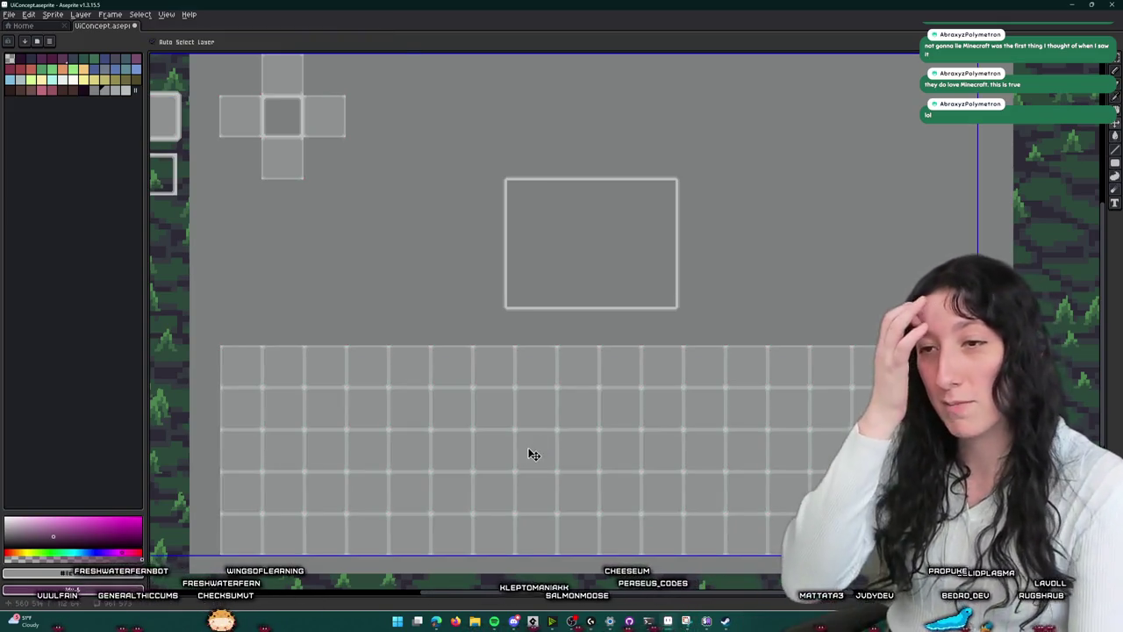
{"action": "key", "text": "ctrl+z"}
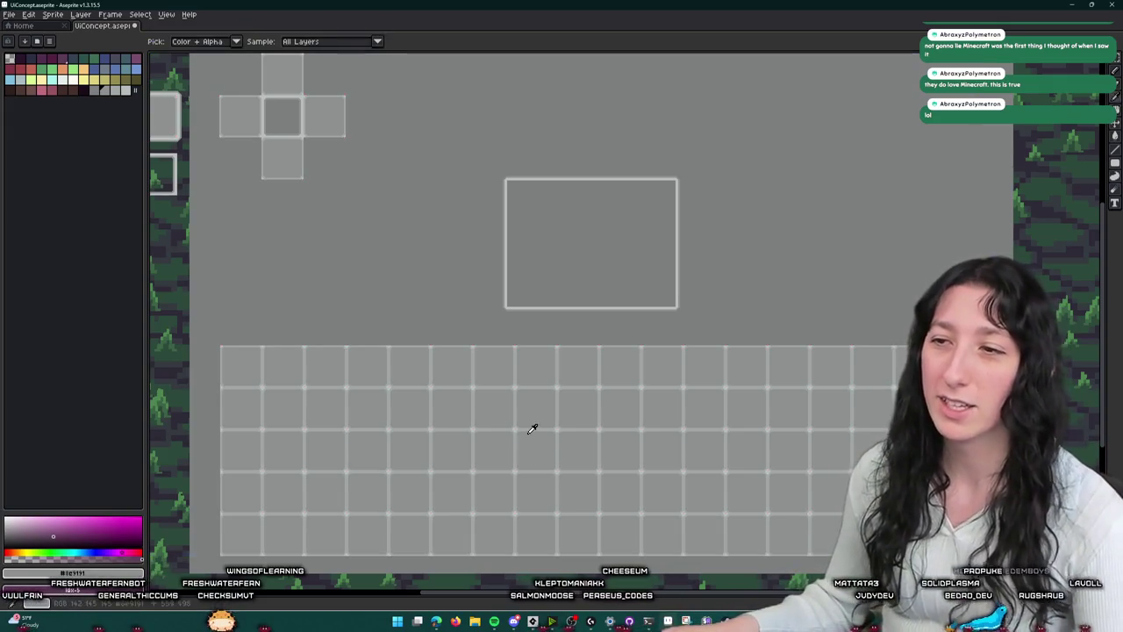
{"action": "key", "text": "super"}
{"action": "type", "text": "ste"}
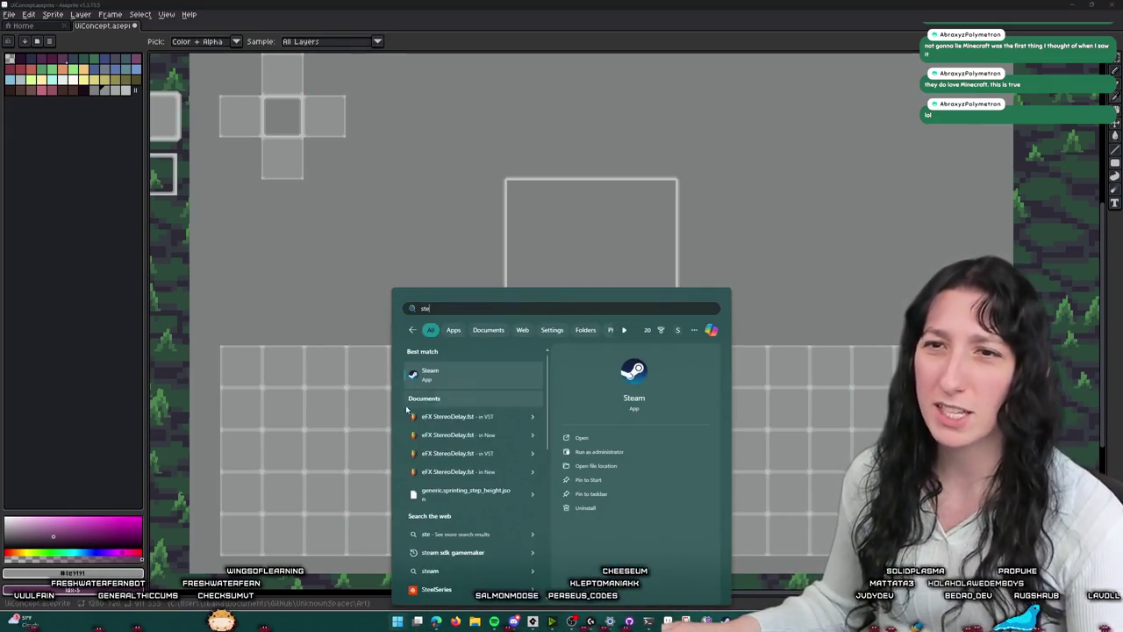
- Search Bing Images for 'satisfactory inventory system ui' and open an inventory screenshot
{"action": "key", "text": "Return"}
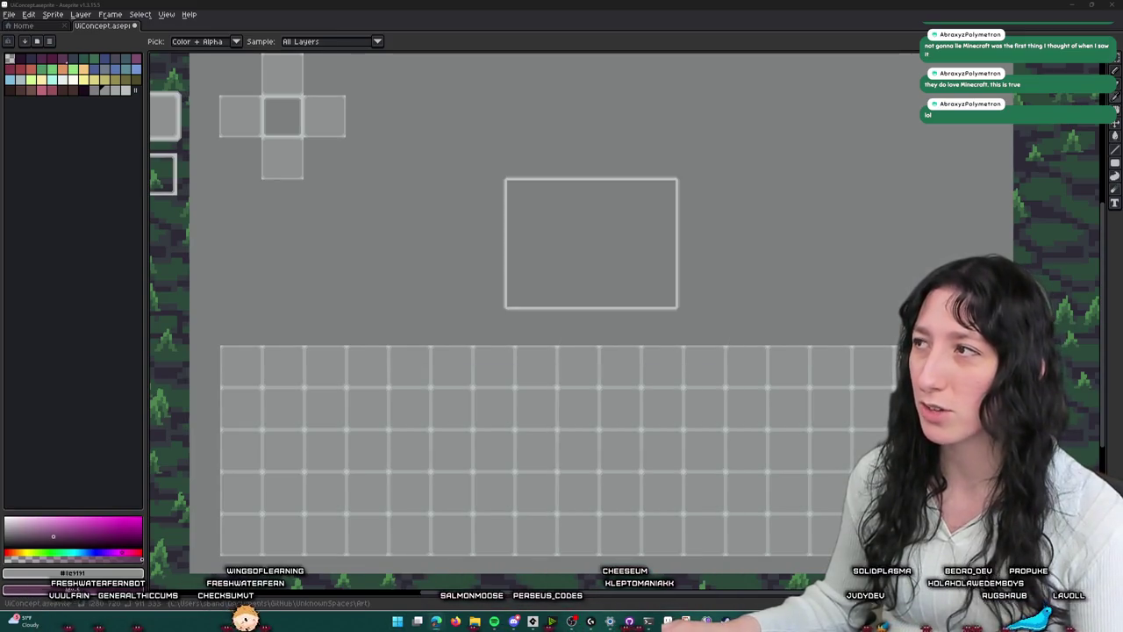
{"action": "type", "text": "satisf"}
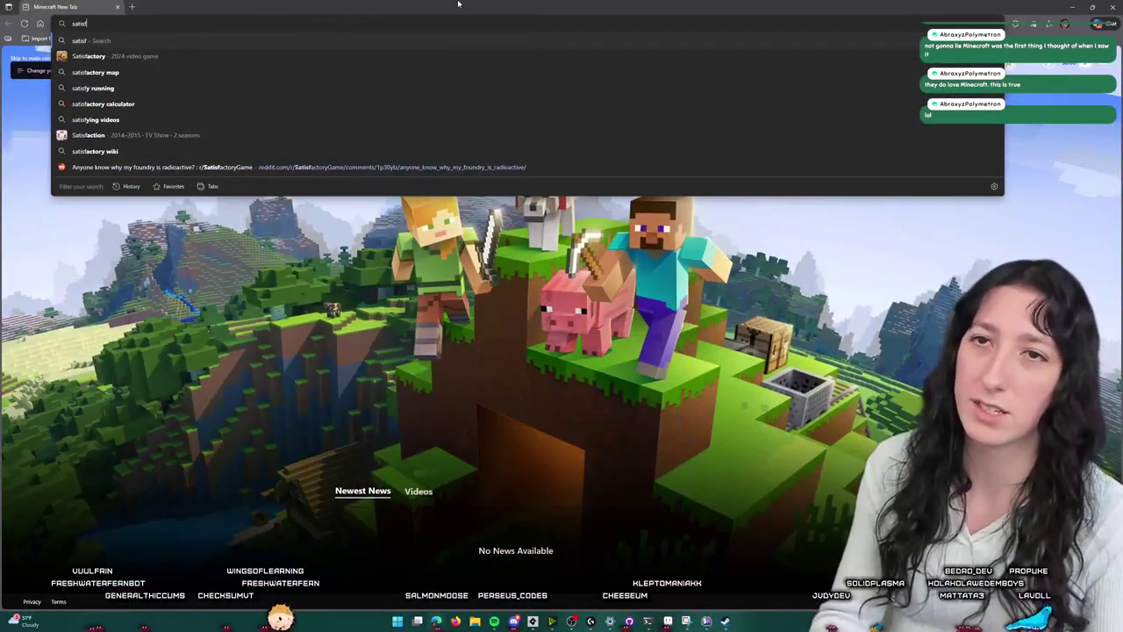
{"action": "type", "text": "actory "}
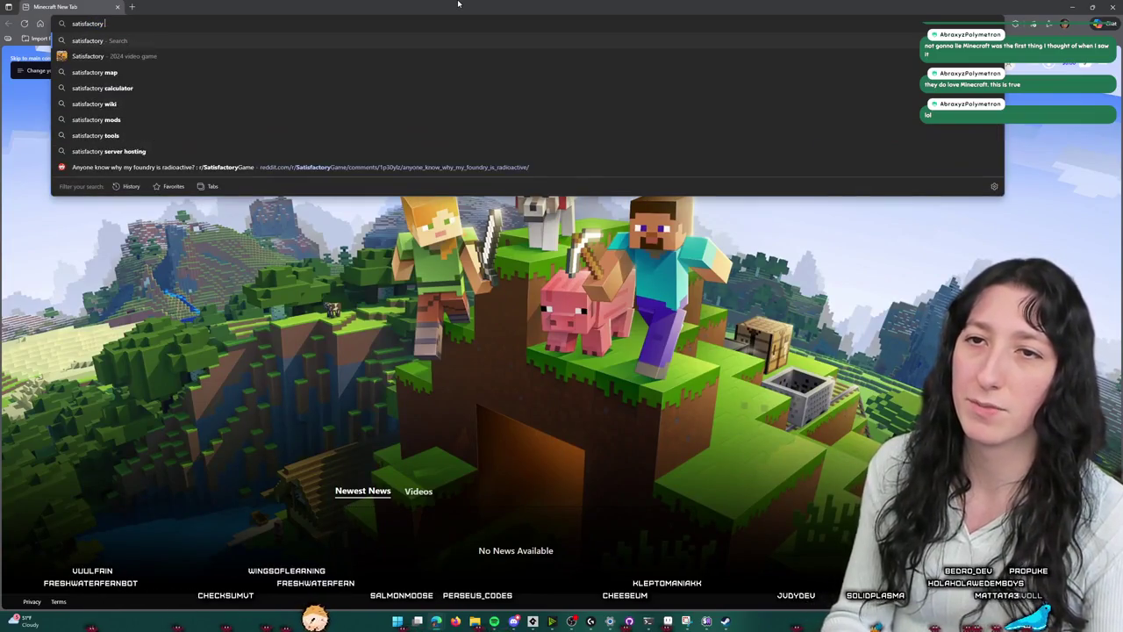
{"action": "type", "text": "inventory system ui"}
{"action": "key", "text": "Return"}
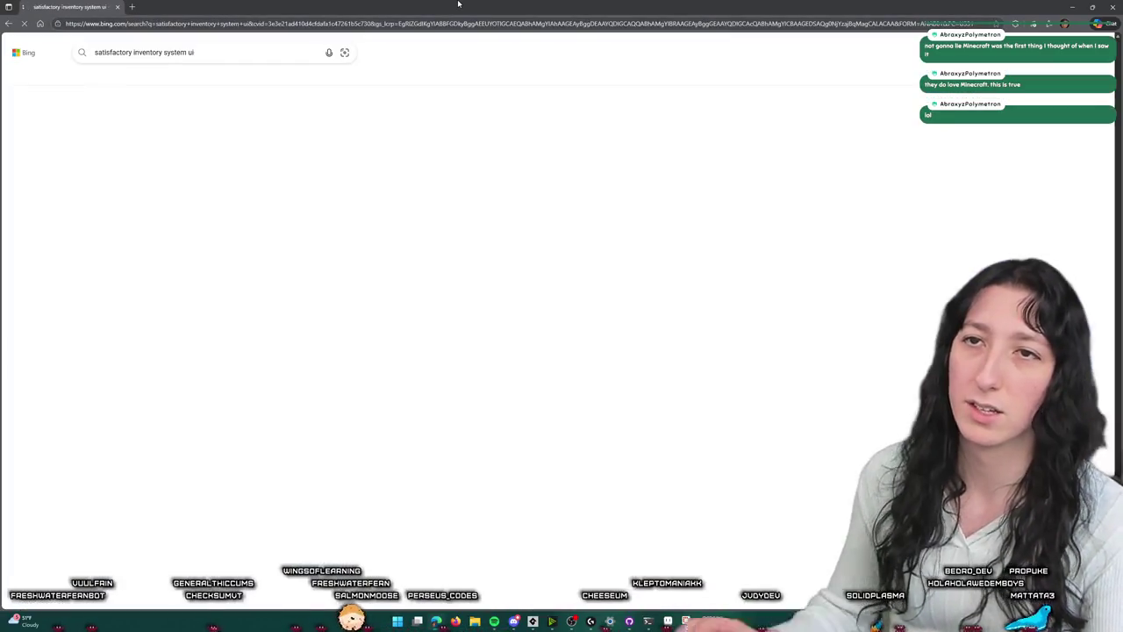
{"action": "left_click", "coordinate": [163, 77]}
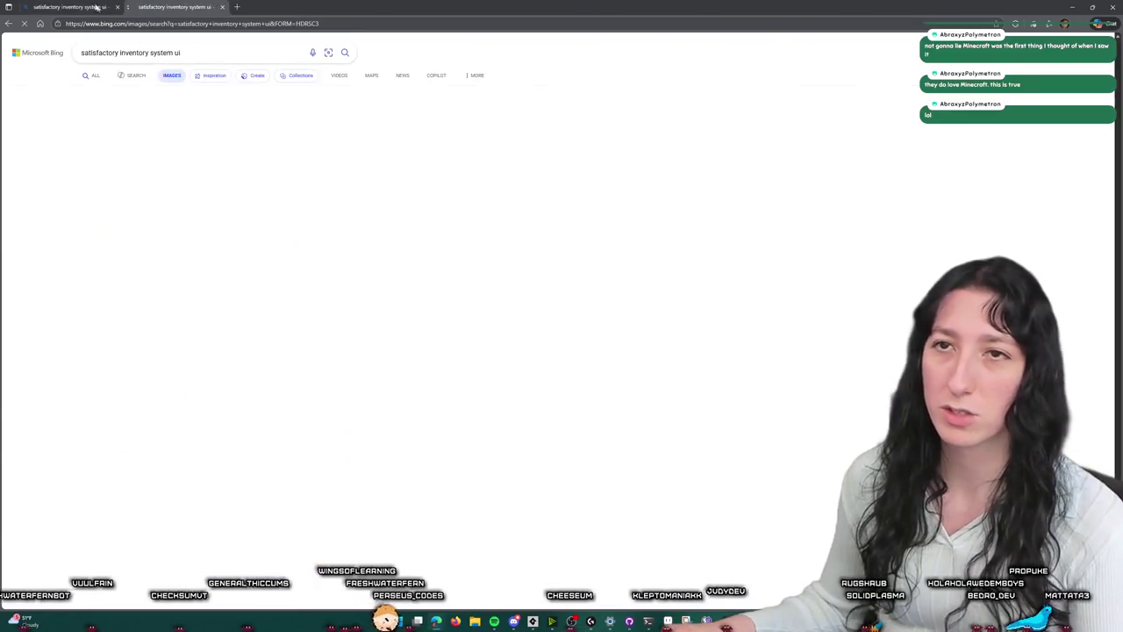
{"action": "left_click", "coordinate": [235, 156]}
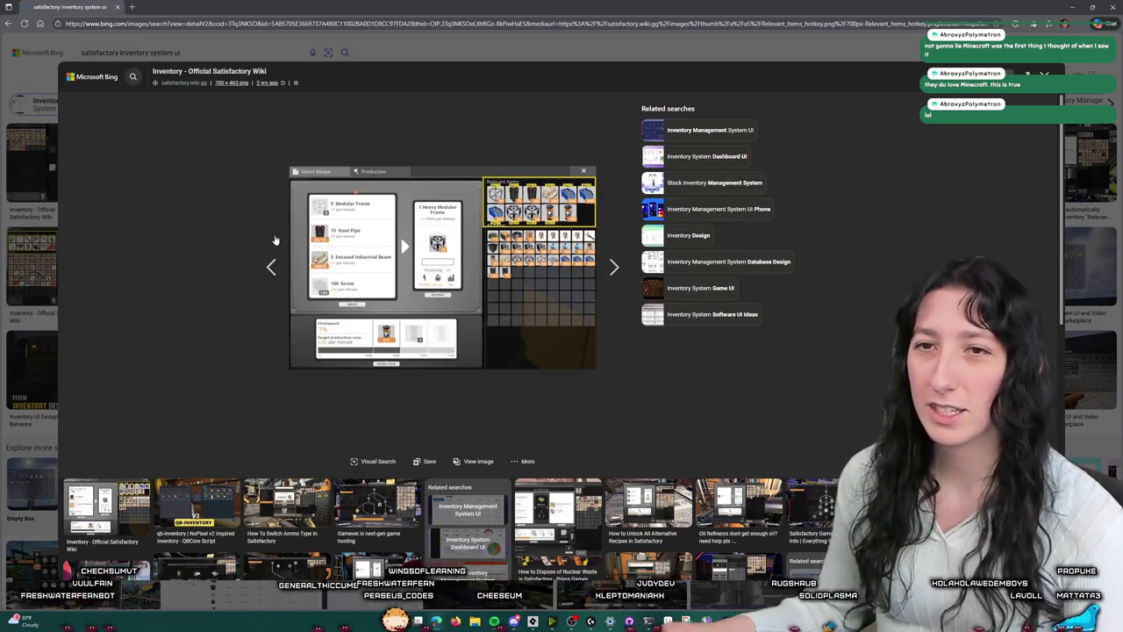
{"action": "key", "text": "Escape"}
{"action": "left_click", "coordinate": [51, 264]}
- Copy the inventory screenshot and paste it into a new sprite in Aseprite
{"action": "right_click", "coordinate": [427, 222]}
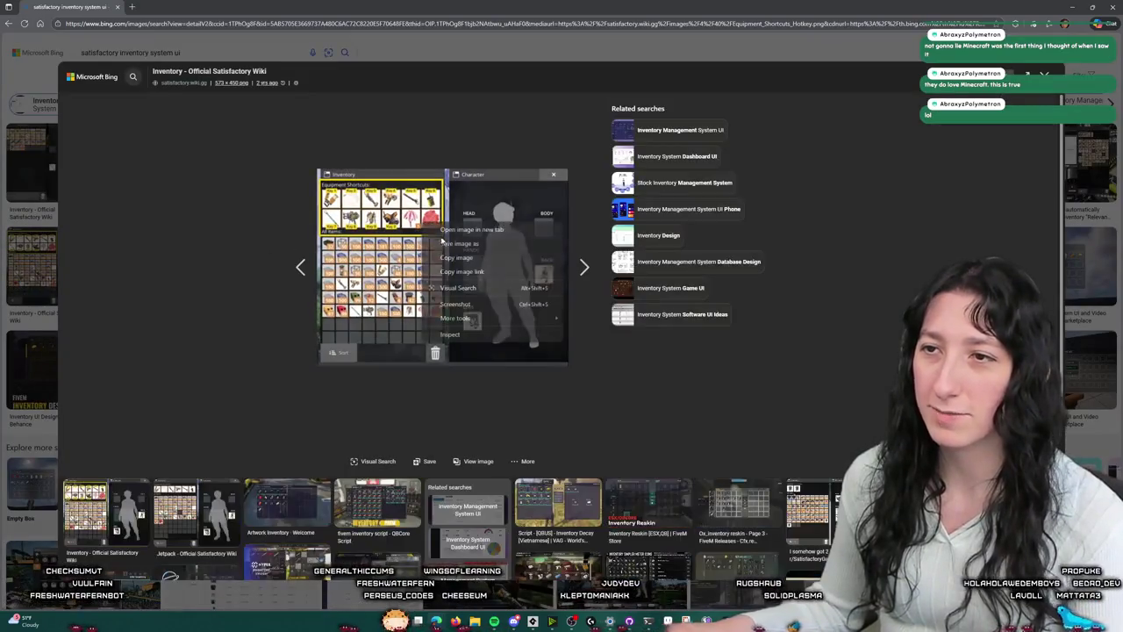
{"action": "key", "text": "Escape"}
{"action": "key", "text": "super"}
{"action": "type", "text": "as"}
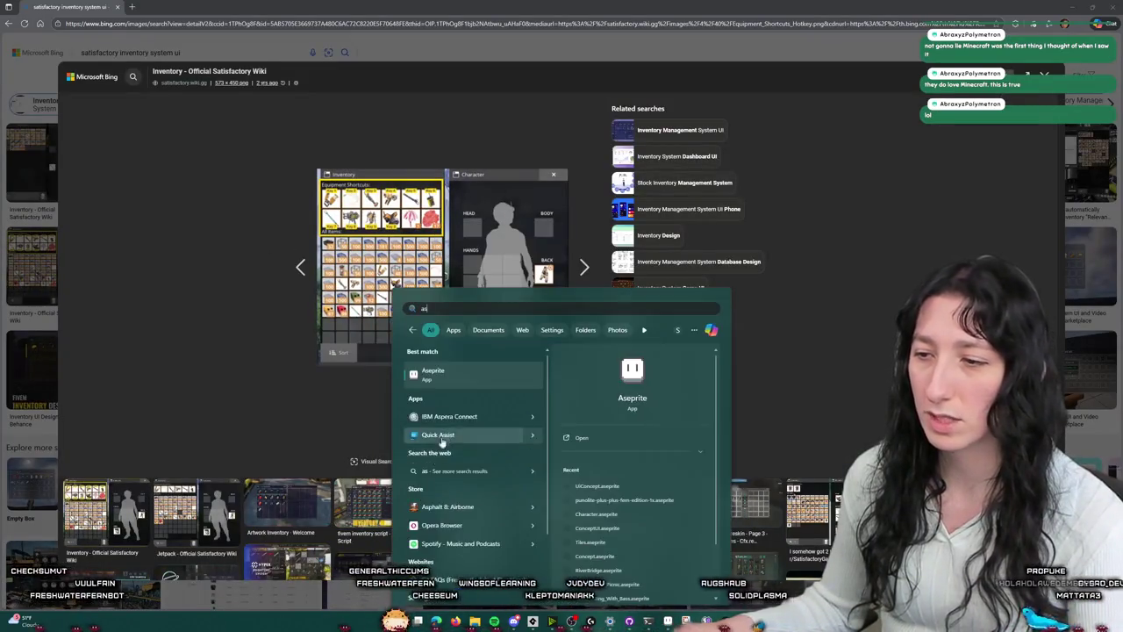
{"action": "key", "text": "Return"}
{"action": "key", "text": "ctrl+v"}
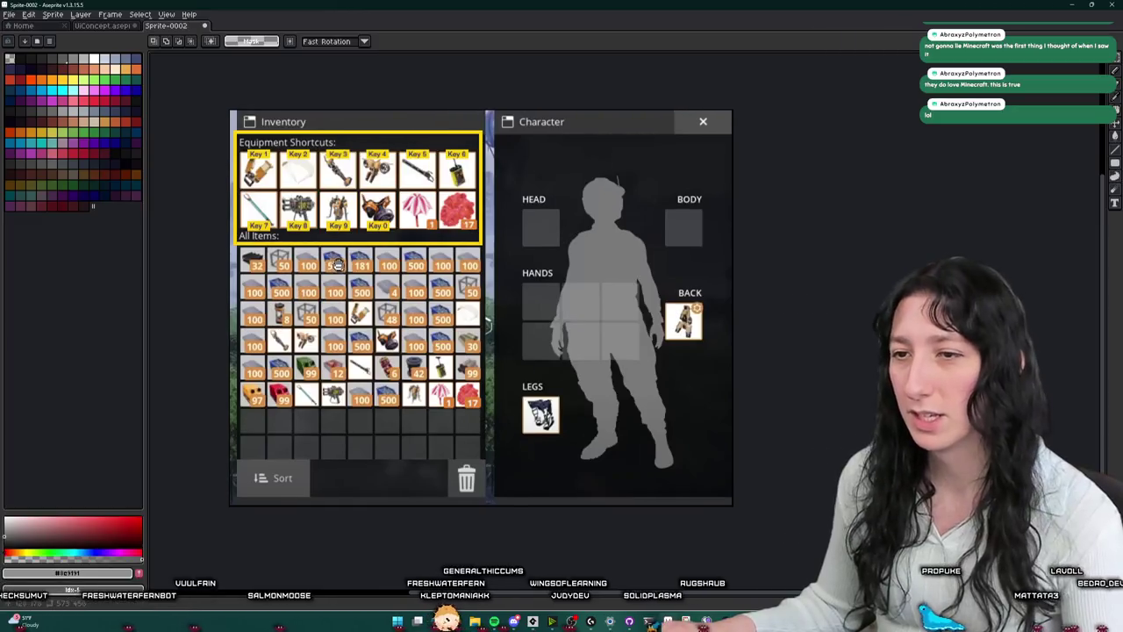
- Shift the pasted screenshot slightly up-left and zoom in on the first HANDS slot
{"action": "left_click_drag", "start_coordinate": [338, 265], "coordinate": [326, 258]}
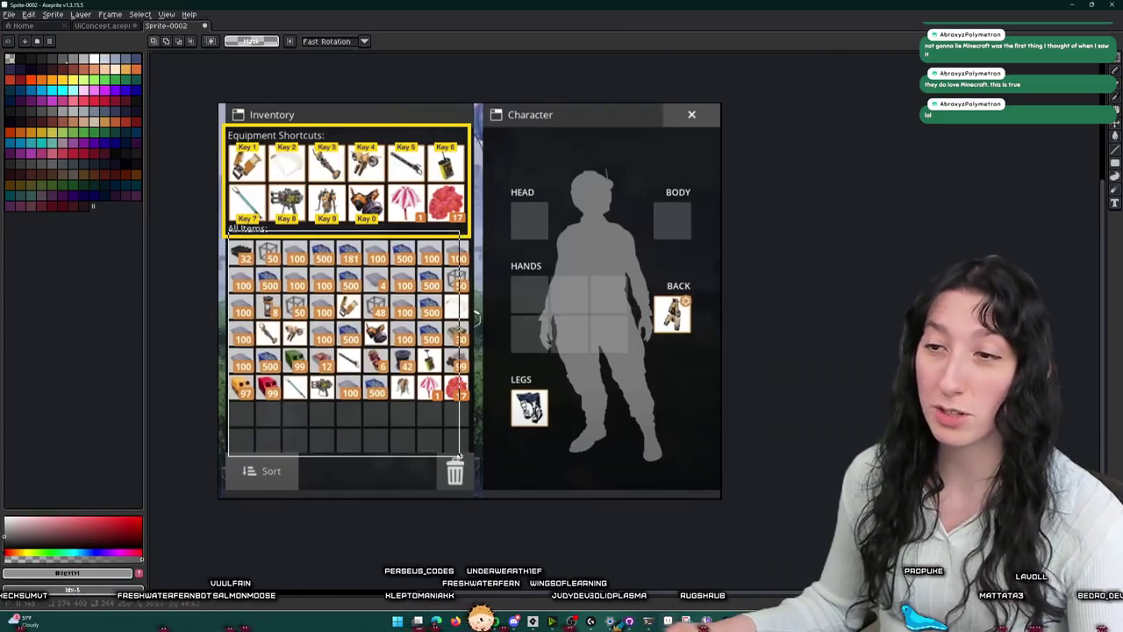
{"action": "scroll", "coordinate": [476, 352], "scroll_direction": "up", "scroll_amount": 2}
{"action": "scroll", "coordinate": [599, 138], "scroll_direction": "up", "scroll_amount": 1}
{"action": "left_click_drag", "start_coordinate": [579, 131], "coordinate": [709, 249]}
- Zoom back out, marquee the Character figure and Inventory panel, then clear the selections
{"action": "scroll", "coordinate": [610, 101], "scroll_direction": "down", "scroll_amount": 4}
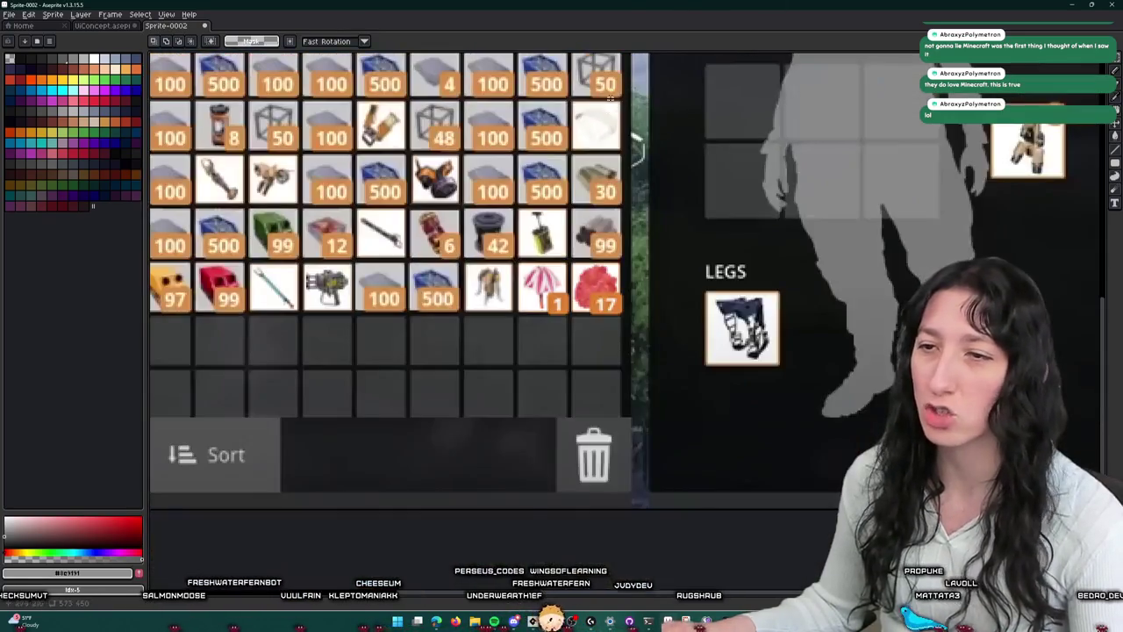
{"action": "scroll", "coordinate": [610, 101], "scroll_direction": "down", "scroll_amount": 3}
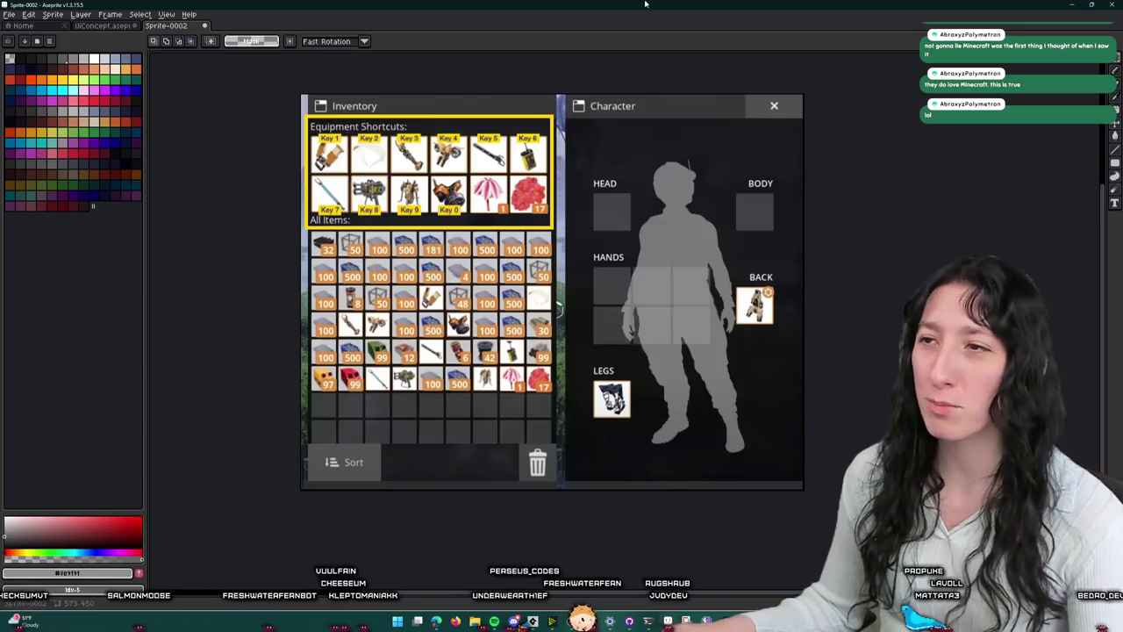
{"action": "mouse_move", "coordinate": [798, 163]}
{"action": "left_mouse_down"}
{"action": "mouse_move", "coordinate": [584, 482]}
{"action": "mouse_move", "coordinate": [365, 215]}
{"action": "mouse_move", "coordinate": [300, 215]}
{"action": "mouse_move", "coordinate": [299, 92]}
{"action": "left_mouse_up"}
{"action": "left_click", "coordinate": [569, 454]}
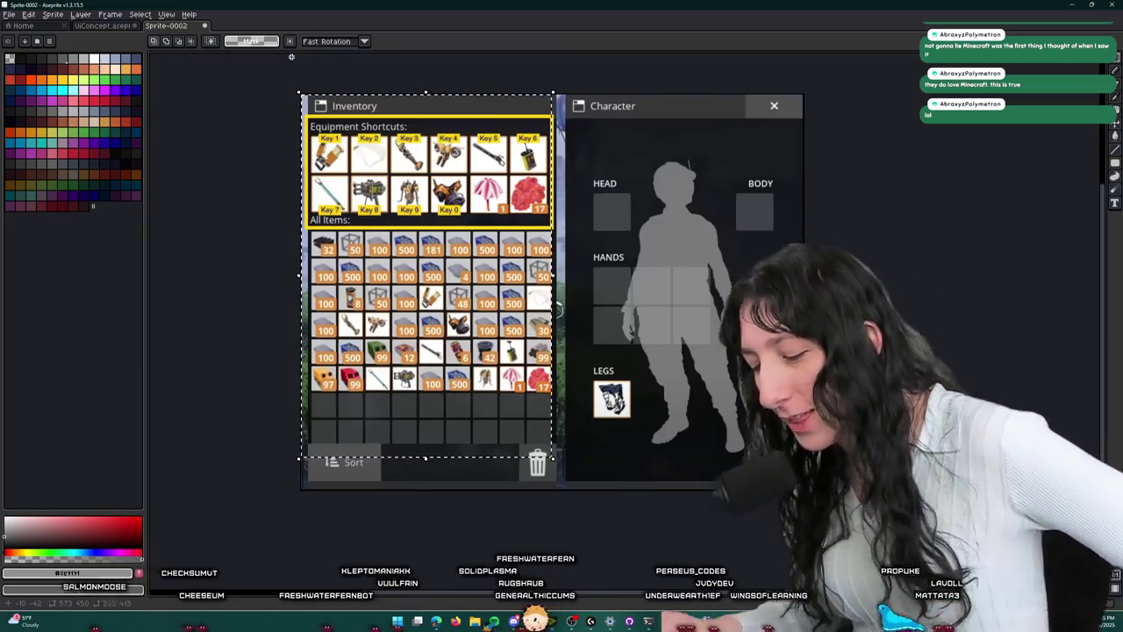
{"action": "left_click", "coordinate": [580, 173]}
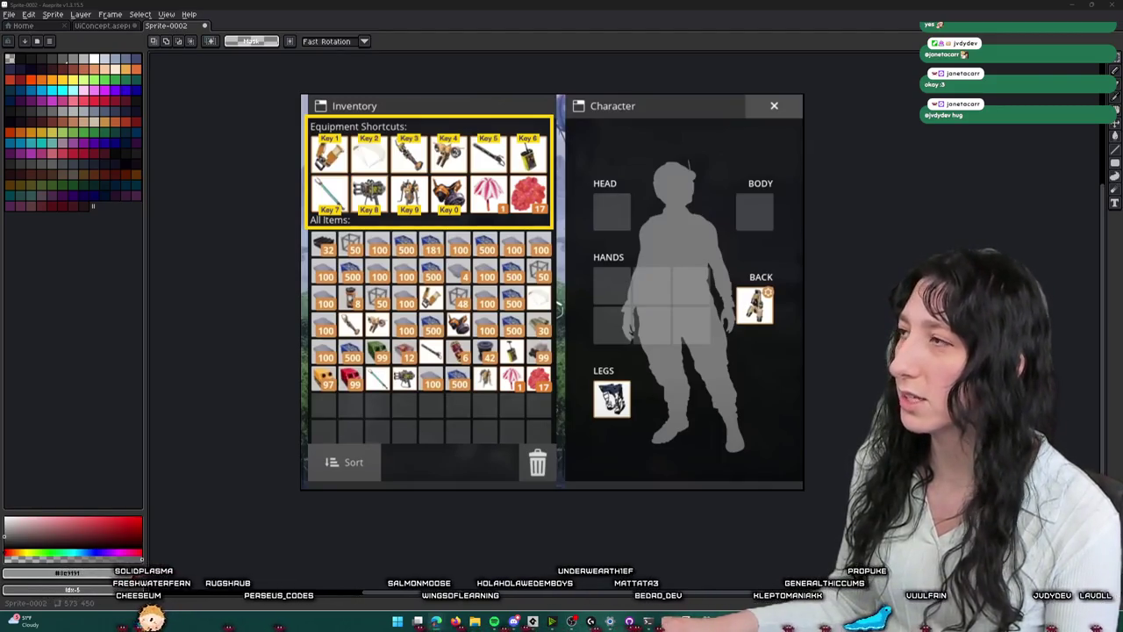
{"action": "key", "text": "alt+Tab"}
- Play the Diddy Kong Racing HD Ultra playlist on YouTube, then return to Aseprite
{"action": "scroll", "coordinate": [453, 219], "scroll_direction": "down", "scroll_amount": 5}
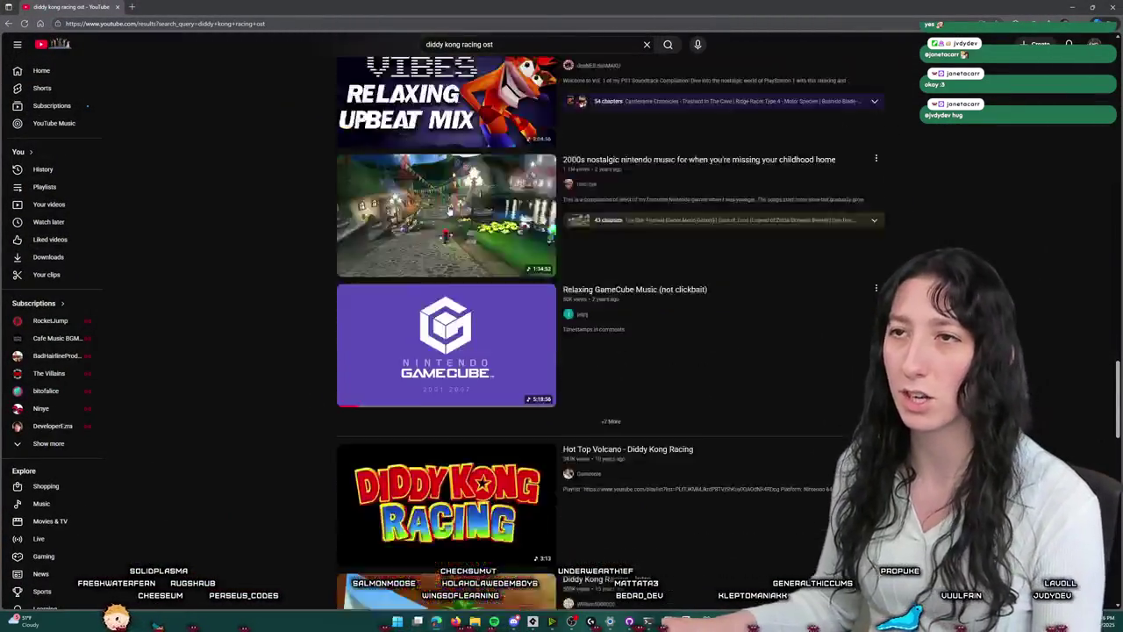
{"action": "scroll", "coordinate": [453, 219], "scroll_direction": "down", "scroll_amount": 2}
{"action": "scroll", "coordinate": [452, 376], "scroll_direction": "down", "scroll_amount": 3}
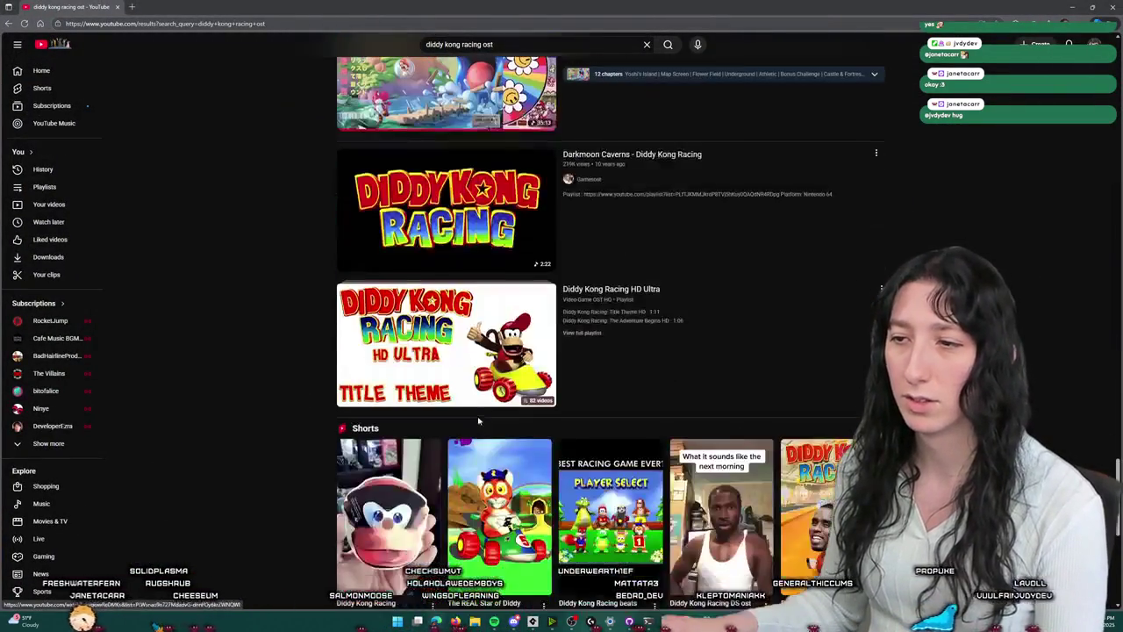
{"action": "left_click", "coordinate": [441, 354]}
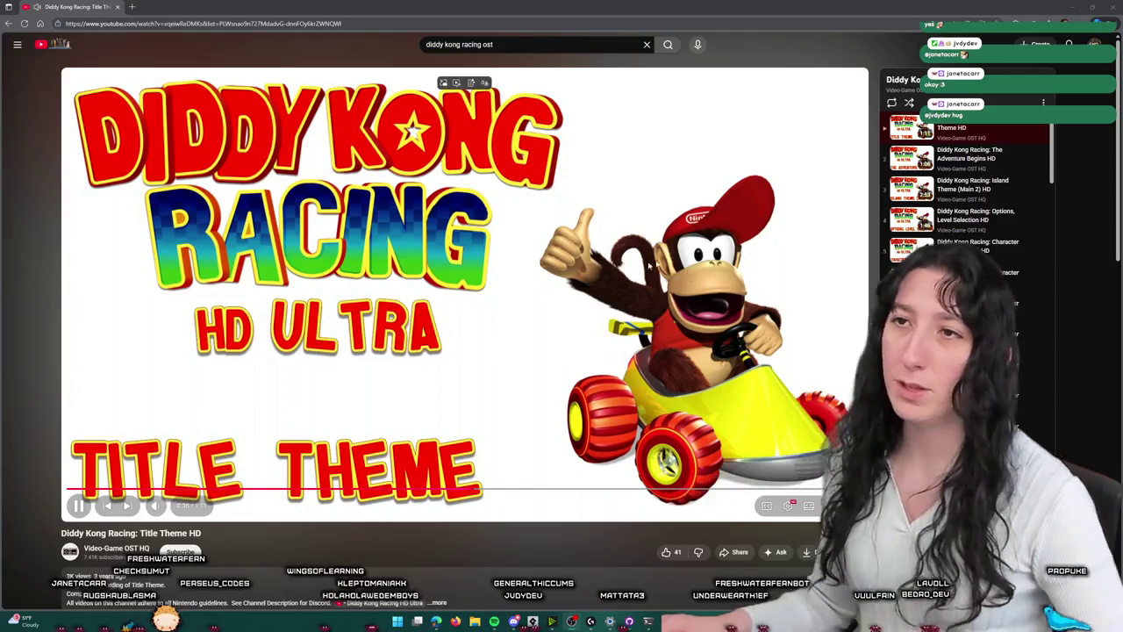
{"action": "key", "text": "alt+Tab"}
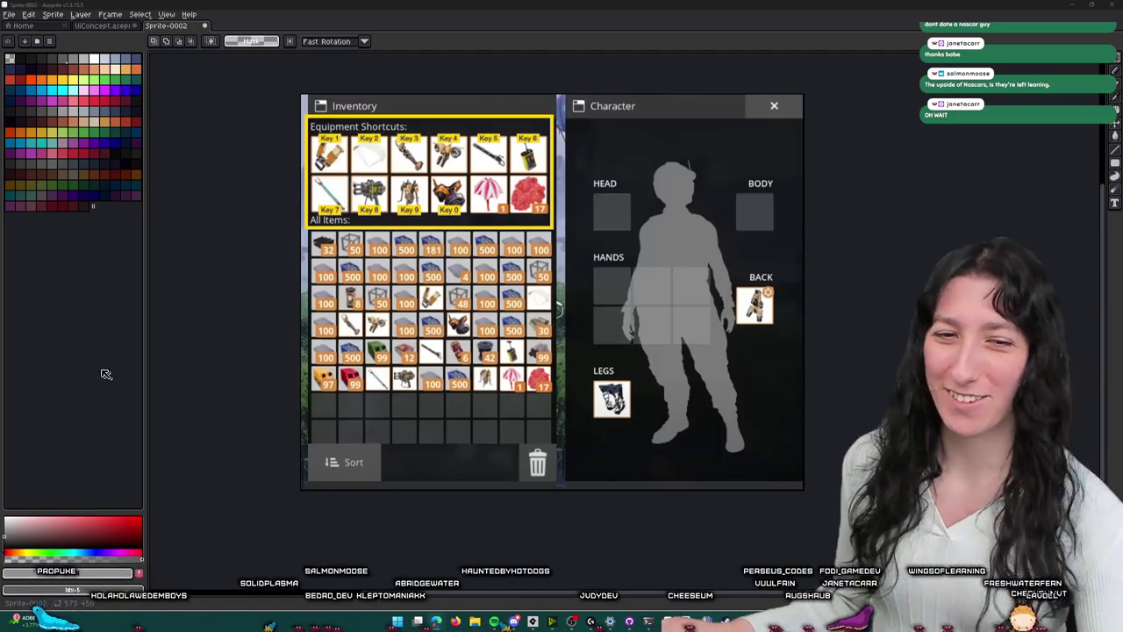
- Close Sprite-0002 without saving its changes
{"action": "key", "text": "ctrl+w"}
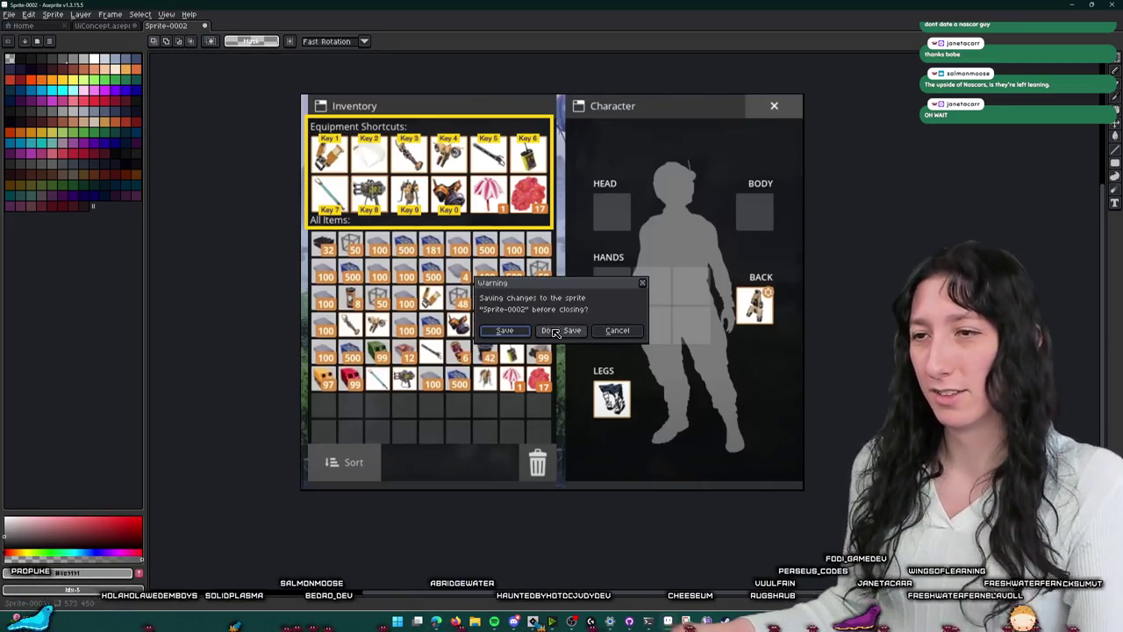
{"action": "left_click", "coordinate": [554, 327]}
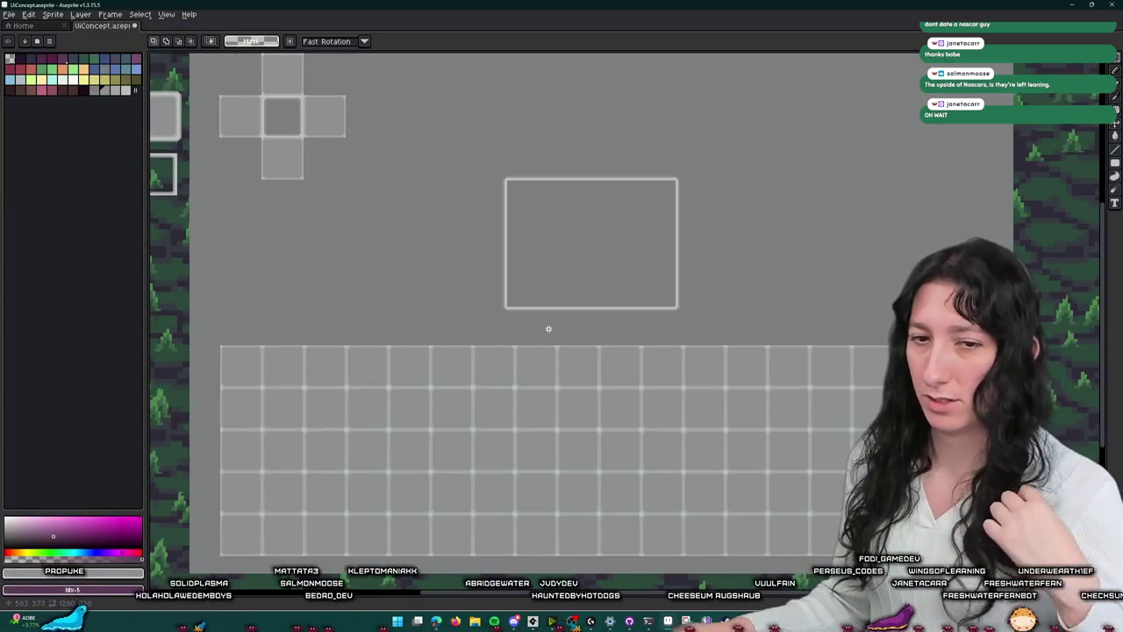
{"action": "scroll", "coordinate": [529, 328], "scroll_direction": "down", "scroll_amount": 2}
{"action": "scroll", "coordinate": [529, 328], "scroll_direction": "up", "scroll_amount": 1}
- Show the timeline and open the Inventory layer's properties
{"action": "key", "text": "Tab"}
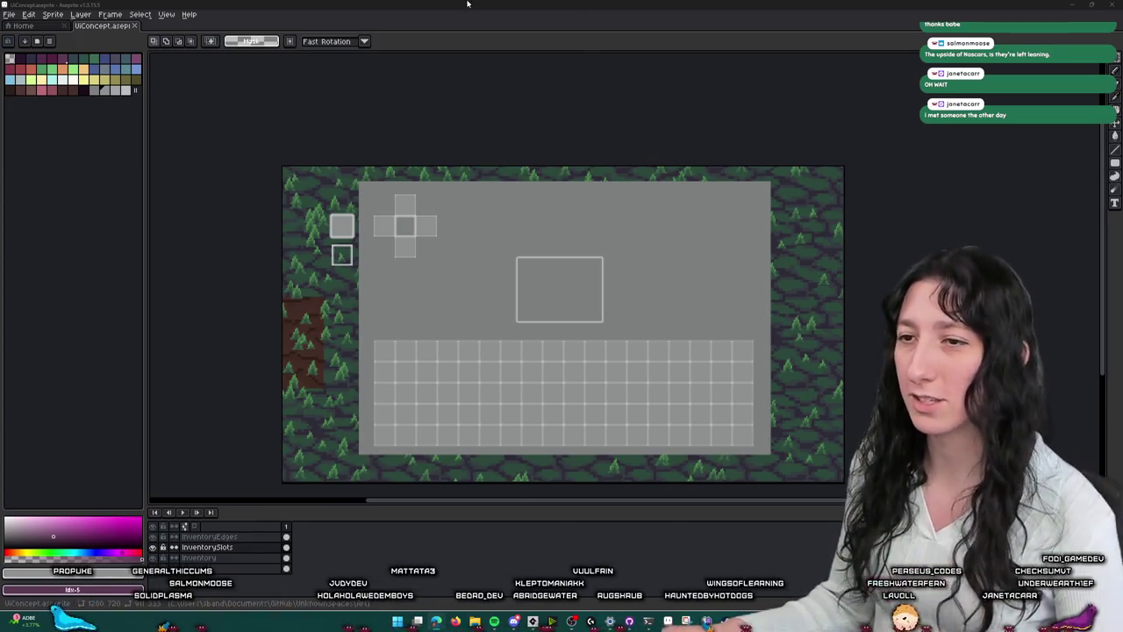
{"action": "scroll", "coordinate": [462, 246], "scroll_direction": "down", "scroll_amount": 1}
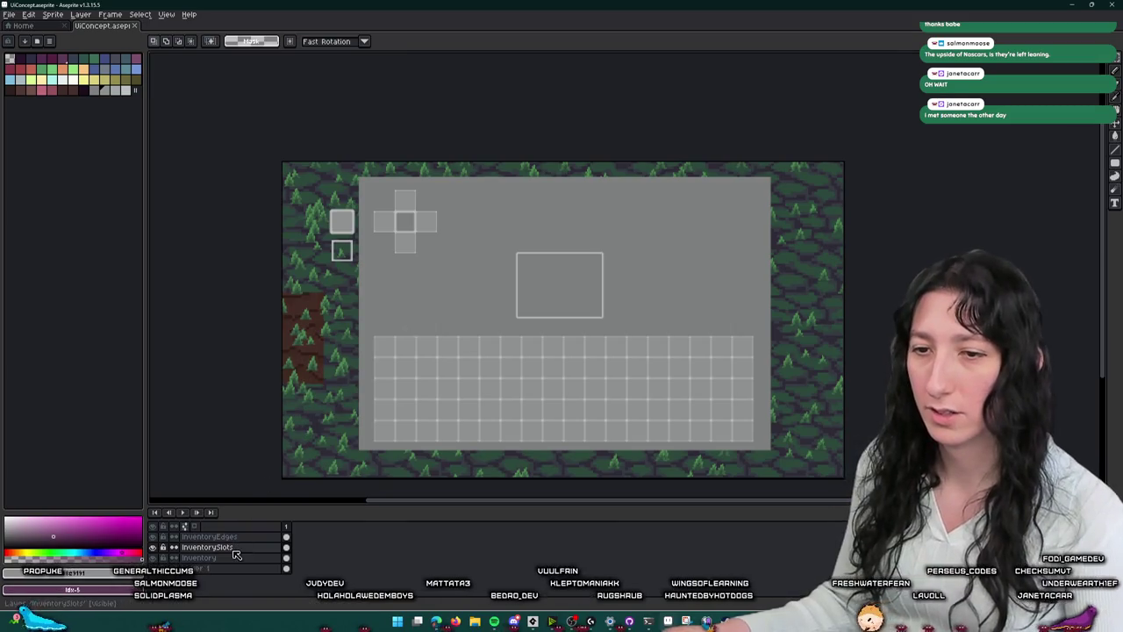
{"action": "double_click", "coordinate": [200, 558]}
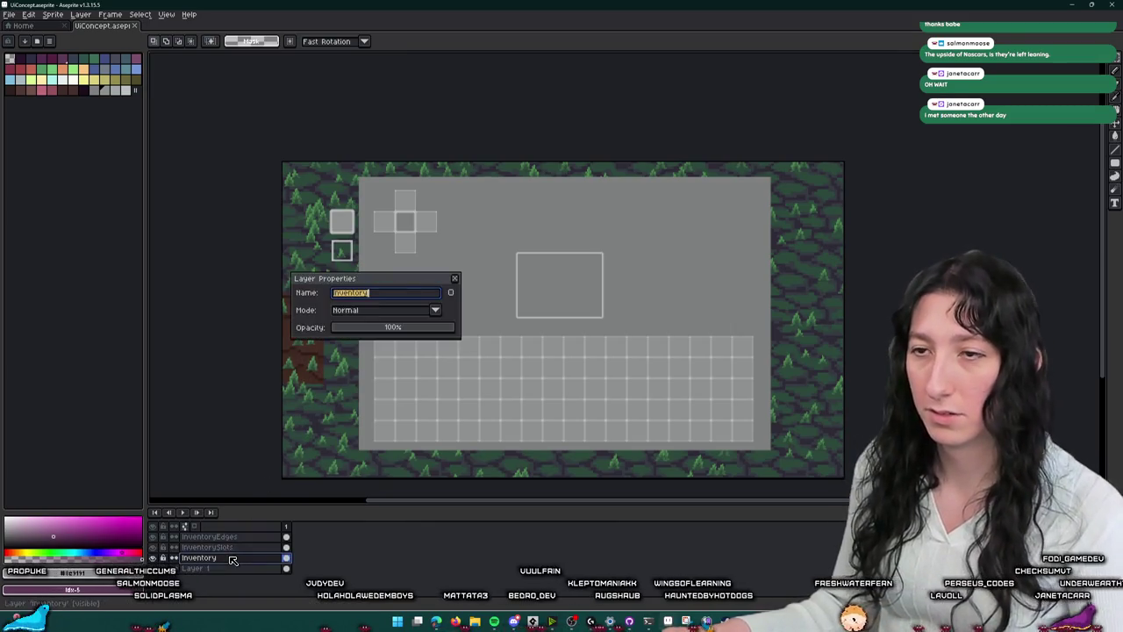
- Dismiss Layer Properties unchanged and switch to the InventoryEdges layer
{"action": "left_click", "coordinate": [455, 279]}
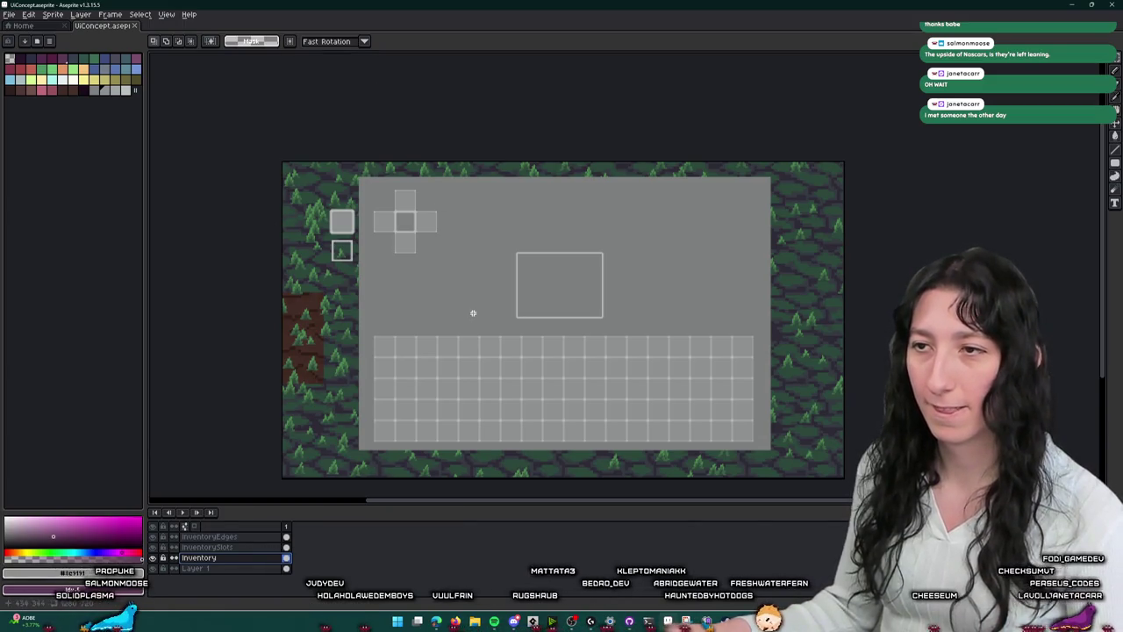
{"action": "left_click", "coordinate": [253, 535]}
{"action": "scroll", "coordinate": [421, 246], "scroll_direction": "up", "scroll_amount": 2}
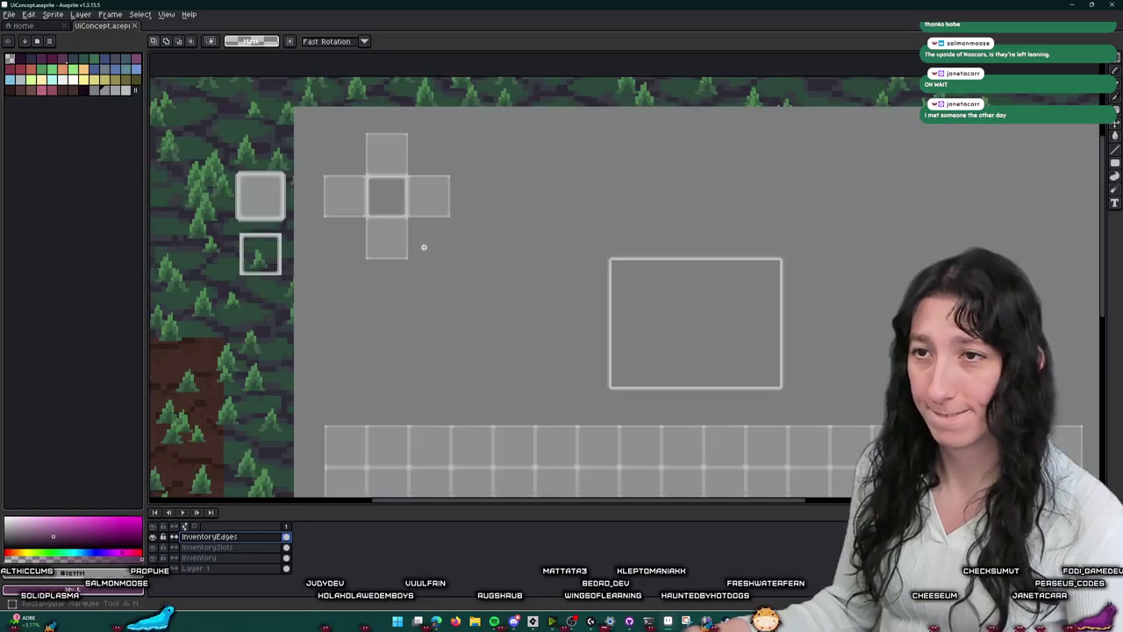
{"action": "scroll", "coordinate": [618, 239], "scroll_direction": "down", "scroll_amount": 2}
- Move the rectangular outline box onto the slot grid, nudged one pixel right and down
{"action": "left_click_drag", "start_coordinate": [604, 222], "coordinate": [752, 322]}
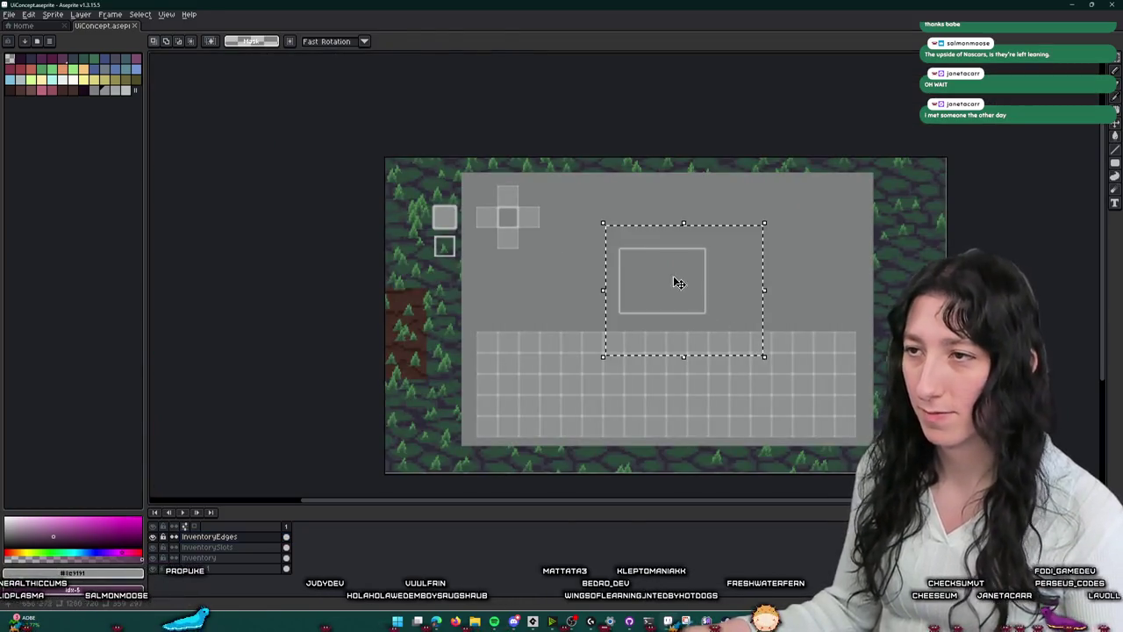
{"action": "left_click_drag", "start_coordinate": [675, 281], "coordinate": [484, 351]}
{"action": "scroll", "coordinate": [484, 351], "scroll_direction": "up", "scroll_amount": 3}
{"action": "key", "text": "Right"}
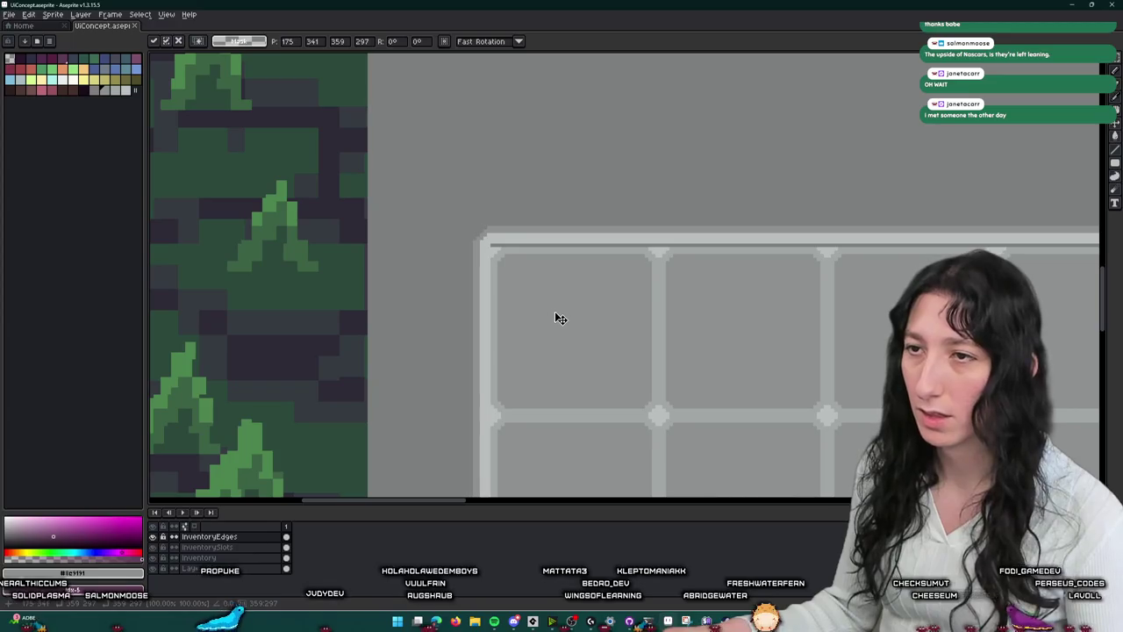
{"action": "key", "text": "Down"}
{"action": "scroll", "coordinate": [556, 318], "scroll_direction": "down", "scroll_amount": 3}
{"action": "key", "text": "Return"}
{"action": "scroll", "coordinate": [535, 143], "scroll_direction": "down", "scroll_amount": 2}
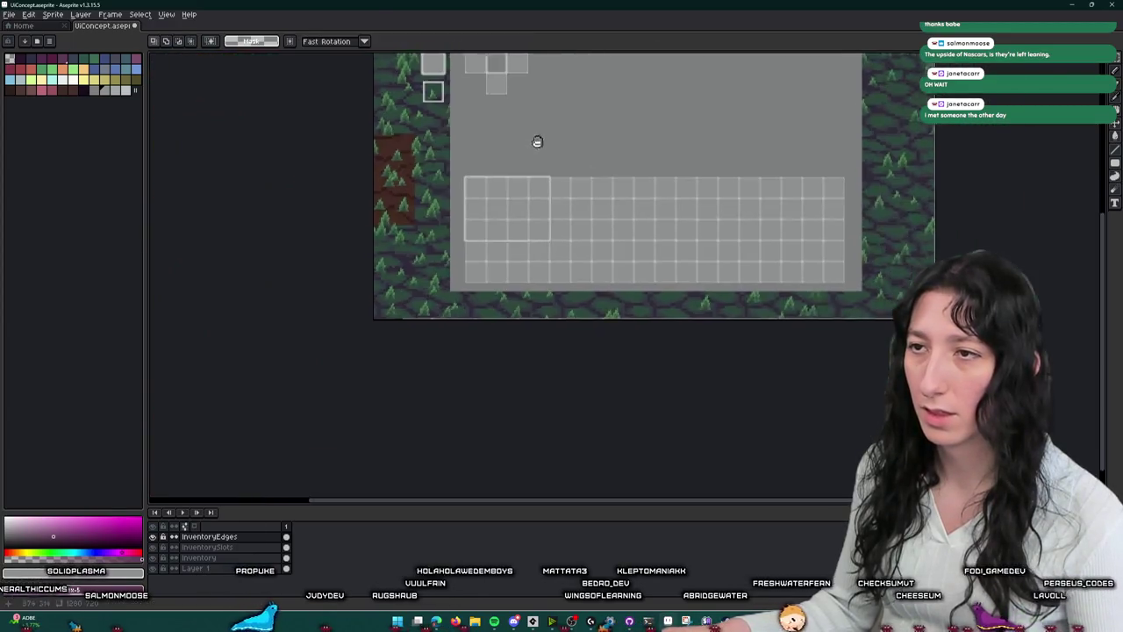
{"action": "scroll", "coordinate": [622, 166], "scroll_direction": "up", "scroll_amount": 2}
- Marquee-select the strip along the outline's top edge
{"action": "mouse_move", "coordinate": [624, 163]}
{"action": "left_mouse_down"}
{"action": "mouse_move", "coordinate": [431, 351]}
{"action": "mouse_move", "coordinate": [389, 349]}
{"action": "left_mouse_up"}
{"action": "scroll", "coordinate": [394, 218], "scroll_direction": "up", "scroll_amount": 4}
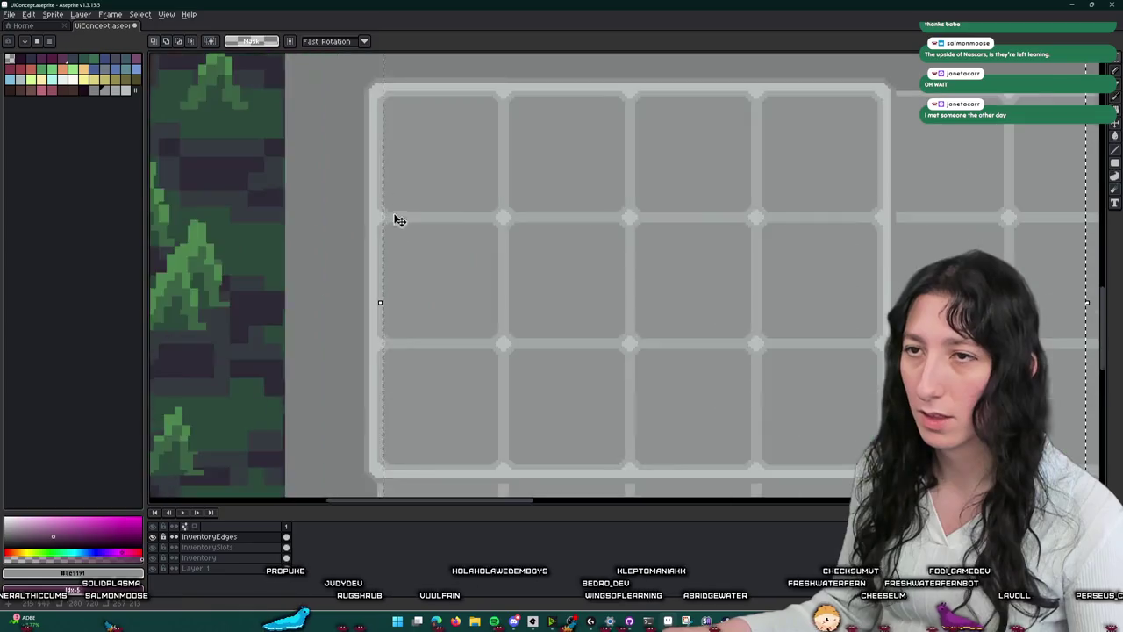
{"action": "left_click", "coordinate": [388, 167]}
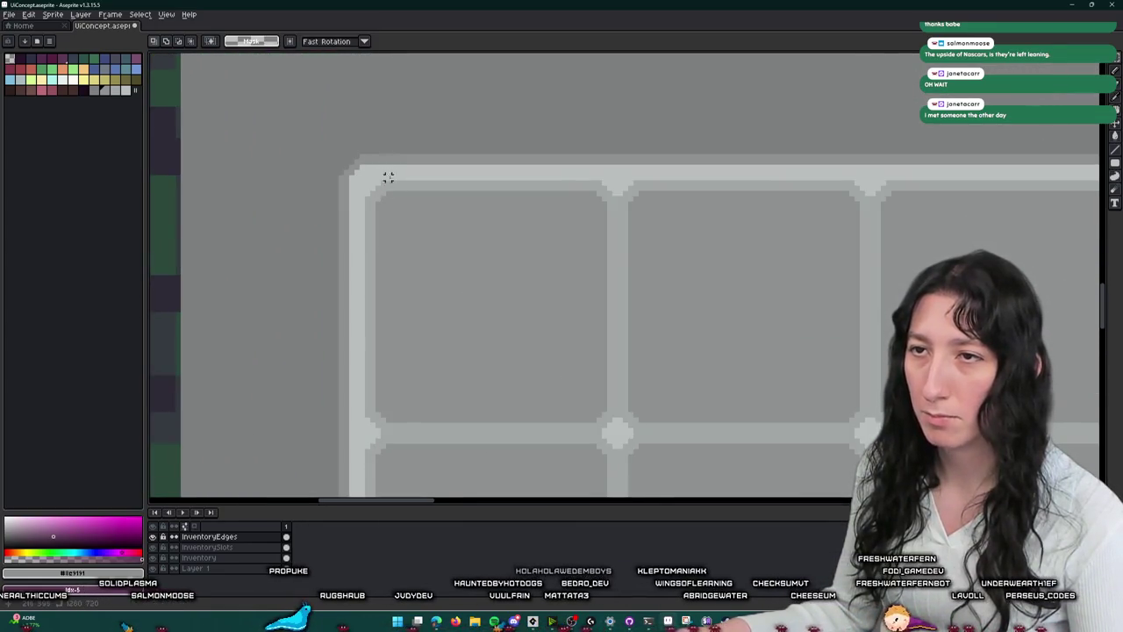
{"action": "scroll", "coordinate": [386, 160], "scroll_direction": "down", "scroll_amount": 3}
{"action": "mouse_move", "coordinate": [394, 220]}
{"action": "left_mouse_down"}
{"action": "mouse_move", "coordinate": [545, 313]}
{"action": "mouse_move", "coordinate": [567, 245]}
{"action": "left_mouse_up"}
{"action": "scroll", "coordinate": [563, 212], "scroll_direction": "up", "scroll_amount": 3}
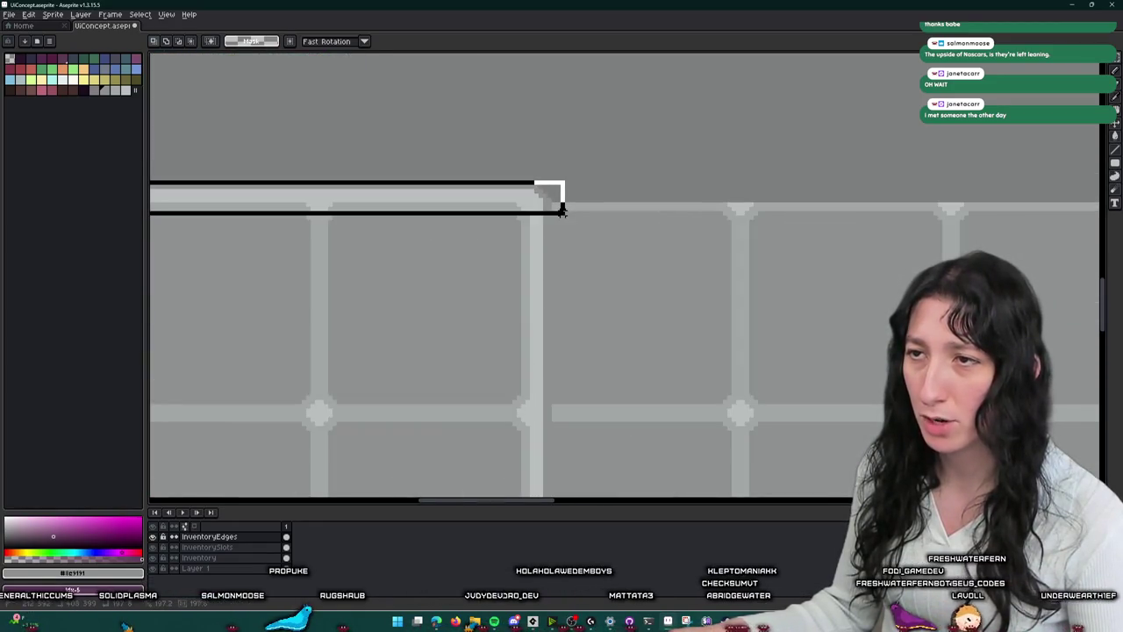
{"action": "scroll", "coordinate": [566, 213], "scroll_direction": "down", "scroll_amount": 3}
- Slide the top-edge strip right toward the grid's end, including an 80 px jump
{"action": "key", "text": "Right"}
{"action": "key", "text": "Right"}
{"action": "key", "text": "Right"}
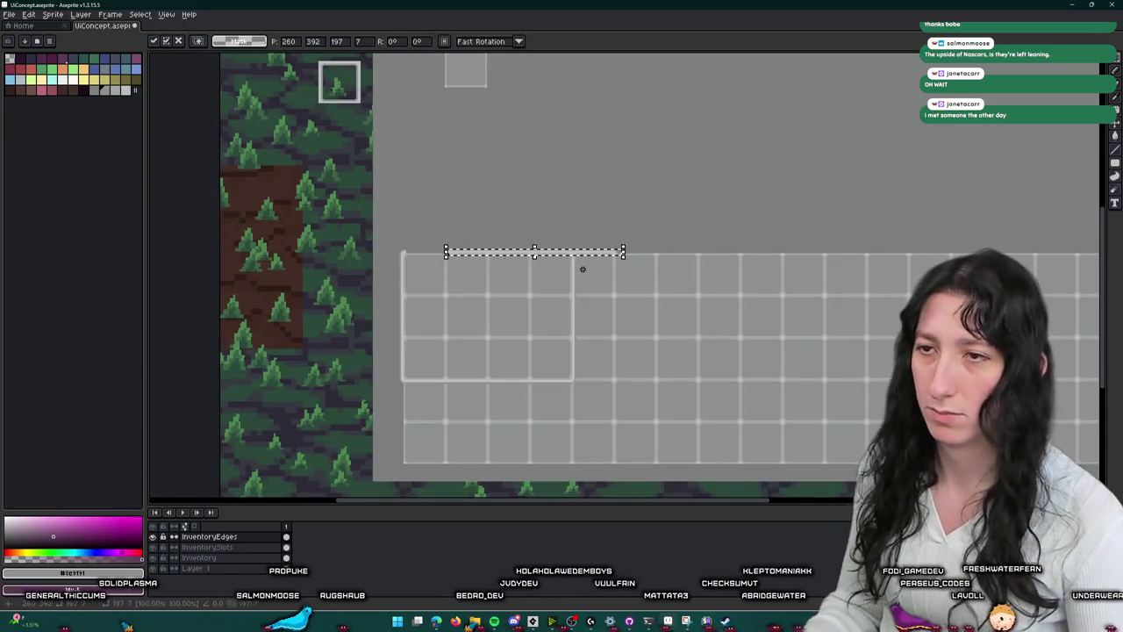
{"action": "key", "text": "Right"}
{"action": "key", "text": "Right"}
{"action": "key", "text": "Right"}
{"action": "scroll", "coordinate": [805, 321], "scroll_direction": "up", "scroll_amount": 2}
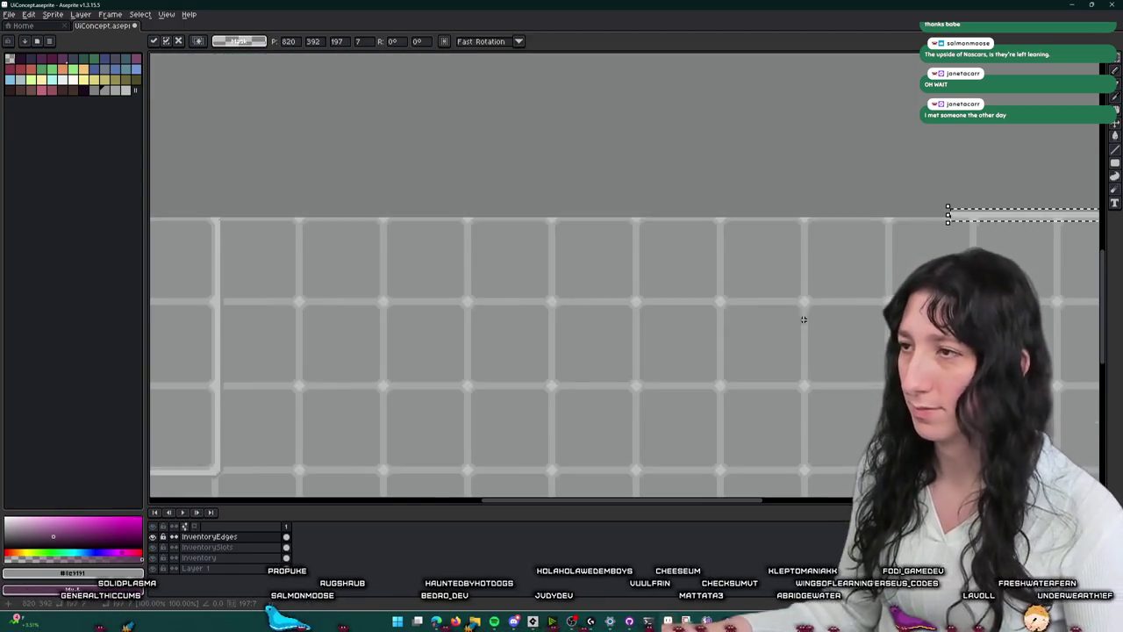
{"action": "scroll", "coordinate": [614, 316], "scroll_direction": "right", "scroll_amount": 5}
{"action": "key", "text": "Right"}
{"action": "key", "text": "Right"}
{"action": "key", "text": "Right"}
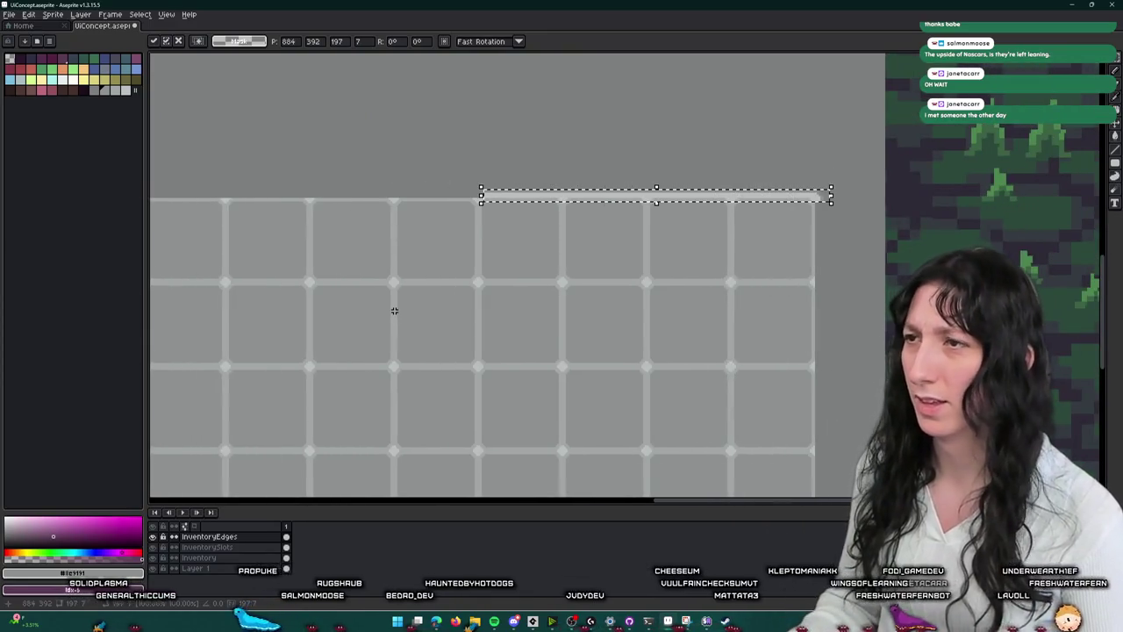
{"action": "scroll", "coordinate": [660, 231], "scroll_direction": "up", "scroll_amount": 3}
{"action": "scroll", "coordinate": [426, 331], "scroll_direction": "up", "scroll_amount": 2}
- Fine-tune the strip by two-pixel nudges, drop it at the right end, then undo to restore the 141x5 selection
{"action": "key", "text": "Up"}
{"action": "key", "text": "Up"}
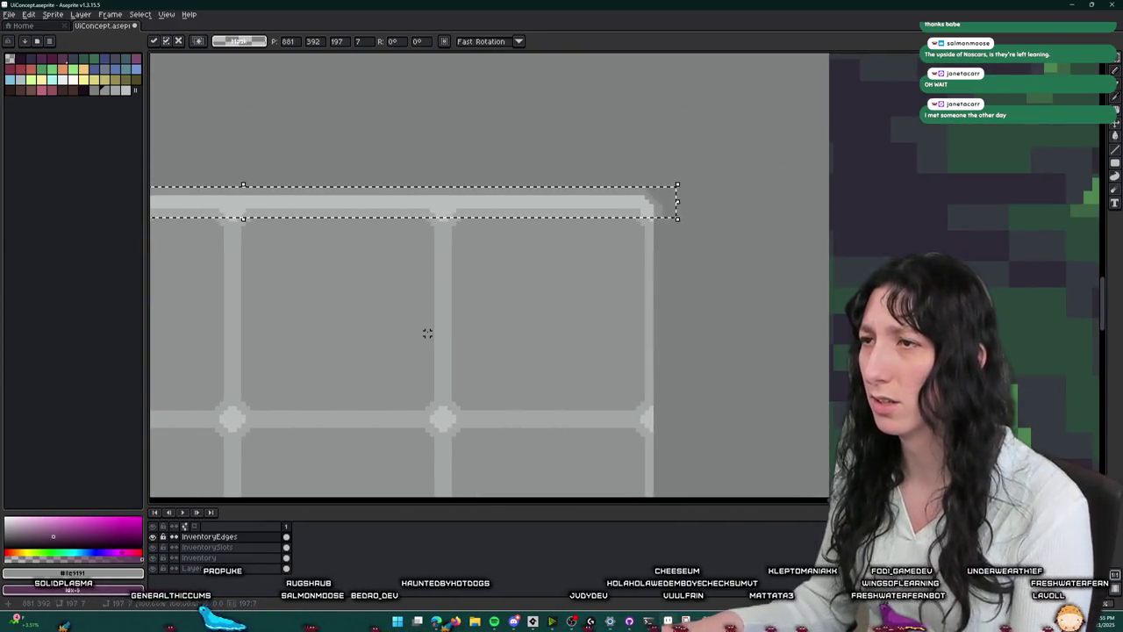
{"action": "key", "text": "Down"}
{"action": "key", "text": "Down"}
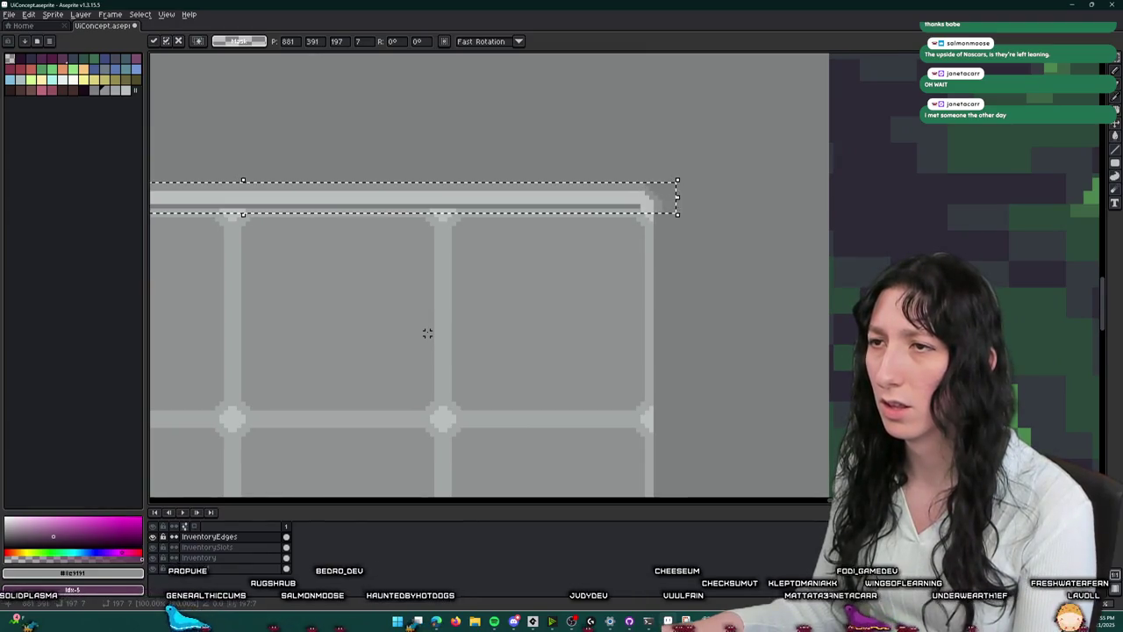
{"action": "key", "text": "Right"}
{"action": "key", "text": "Right"}
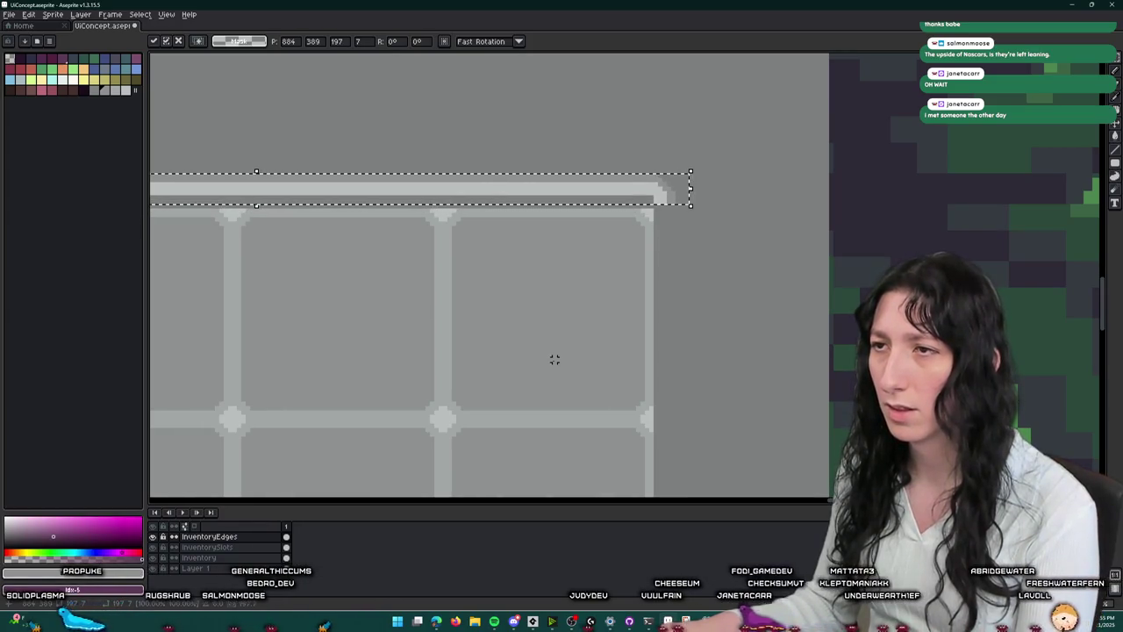
{"action": "key", "text": "Down"}
{"action": "key", "text": "Down"}
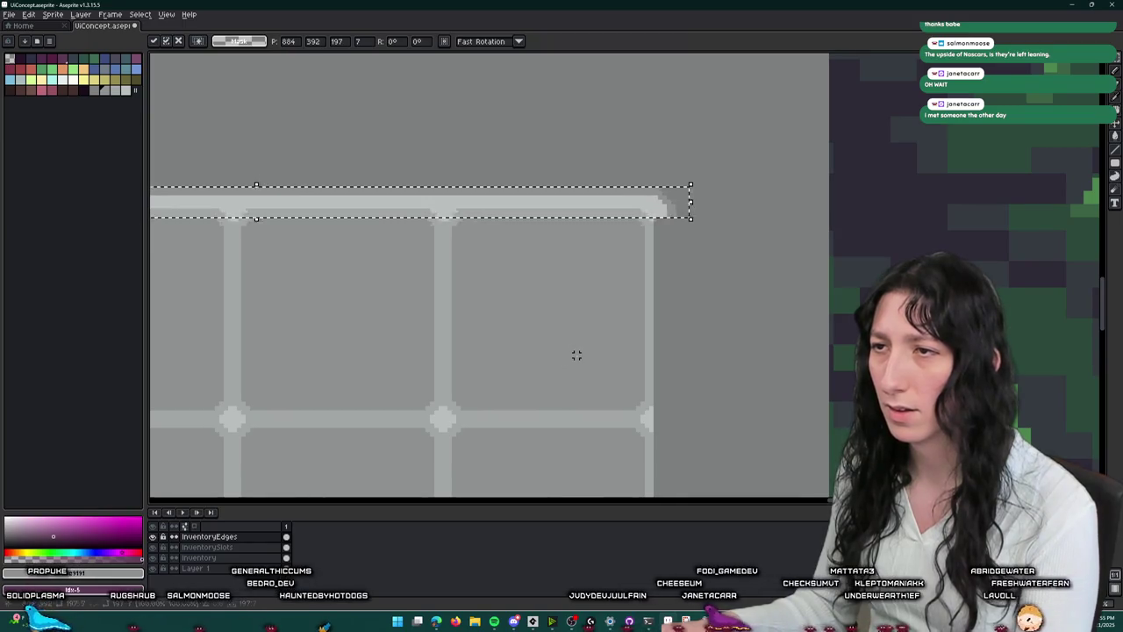
{"action": "key", "text": "ctrl+d"}
{"action": "scroll", "coordinate": [564, 251], "scroll_direction": "down", "scroll_amount": 3}
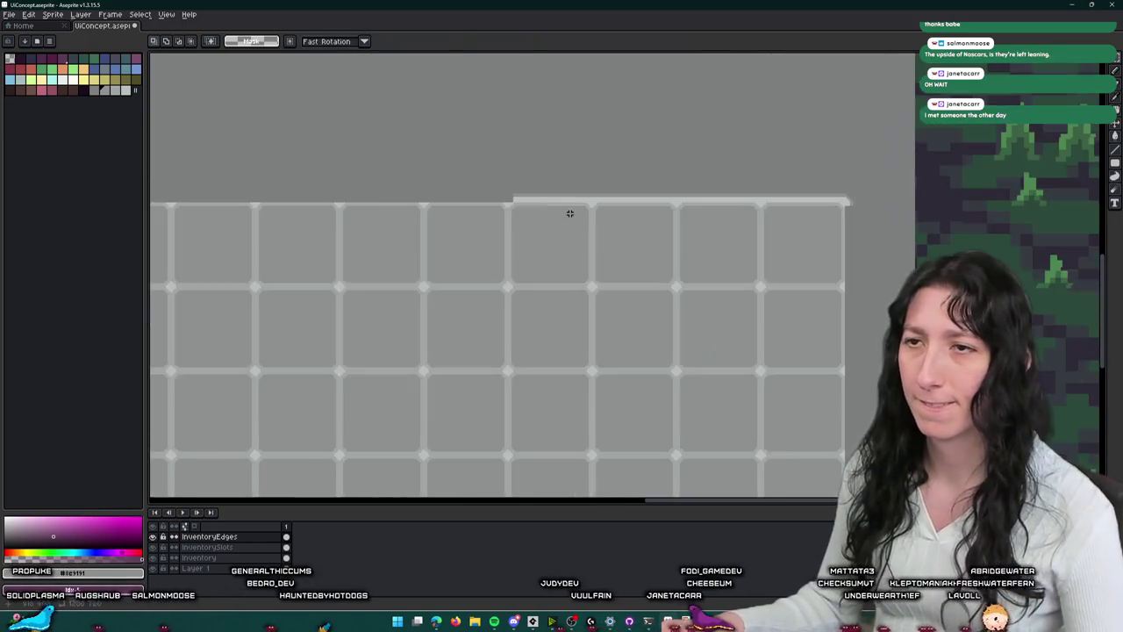
{"action": "scroll", "coordinate": [544, 202], "scroll_direction": "up", "scroll_amount": 3}
{"action": "scroll", "coordinate": [506, 223], "scroll_direction": "down", "scroll_amount": 2}
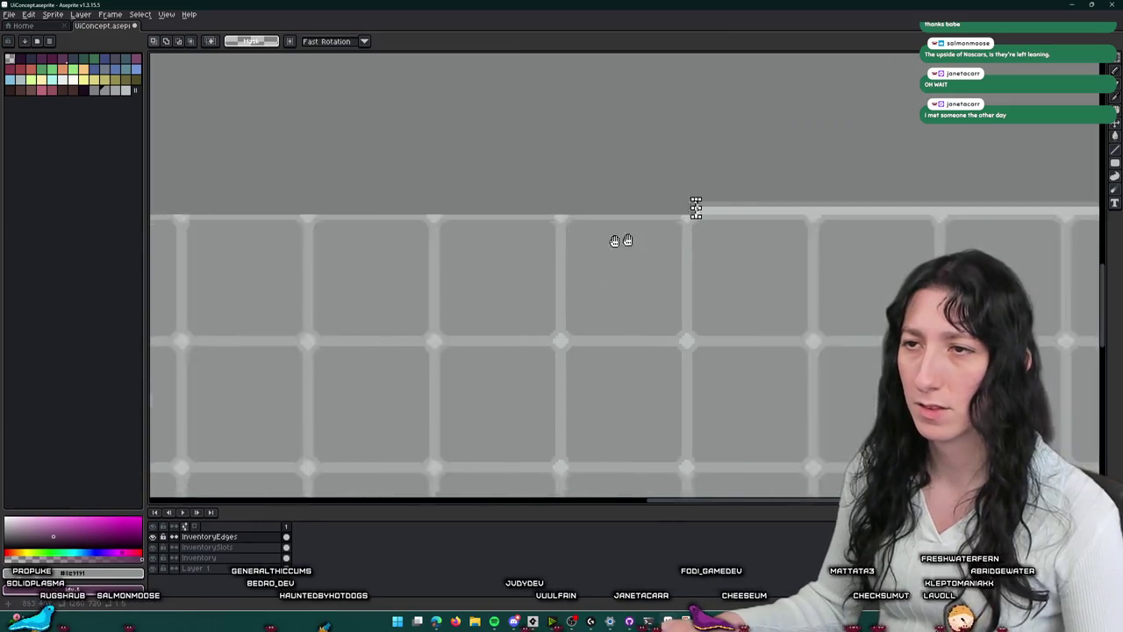
{"action": "key", "text": "ctrl+z"}
- Widen the top edge strip leftward to reach the grid's corner
{"action": "mouse_move", "coordinate": [519, 201]}
{"action": "left_mouse_down"}
{"action": "mouse_move", "coordinate": [996, 230]}
{"action": "mouse_move", "coordinate": [586, 237]}
{"action": "left_mouse_up"}
{"action": "scroll", "coordinate": [872, 238], "scroll_direction": "down", "scroll_amount": 3}
{"action": "scroll", "coordinate": [586, 237], "scroll_direction": "up", "scroll_amount": 4}
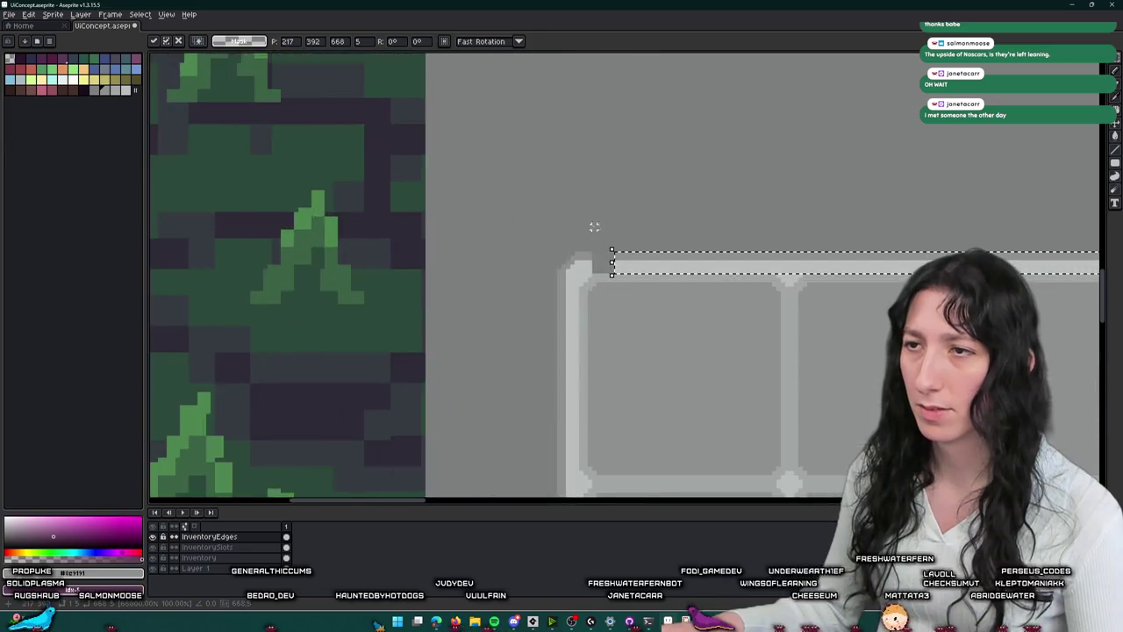
{"action": "left_click_drag", "start_coordinate": [625, 273], "coordinate": [563, 271]}
{"action": "scroll", "coordinate": [562, 271], "scroll_direction": "down", "scroll_amount": 5}
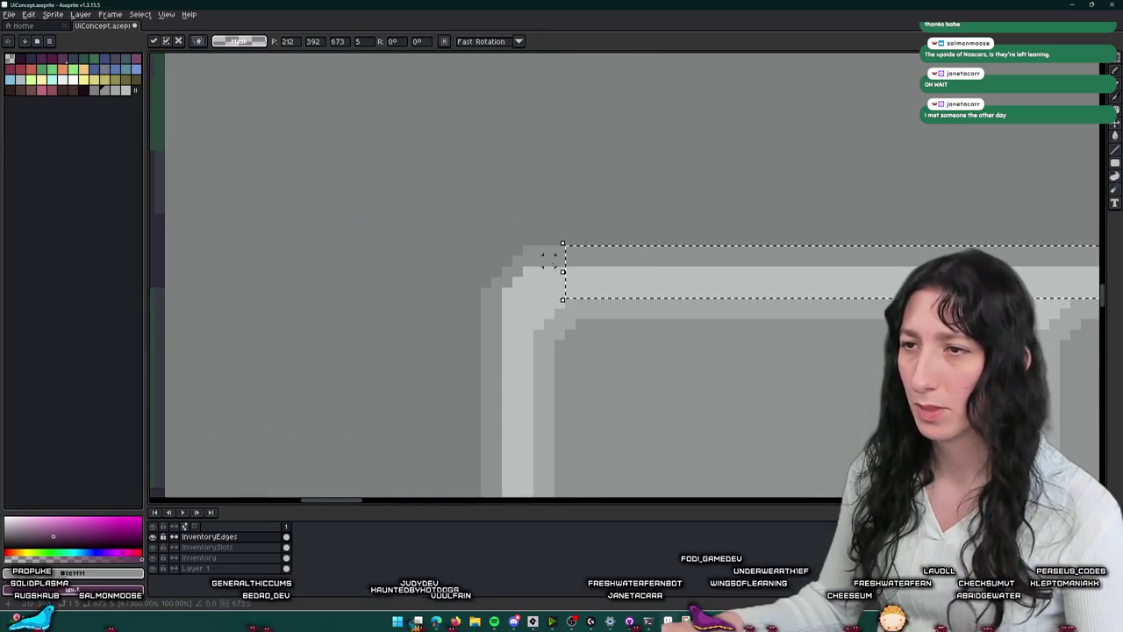
{"action": "key", "text": "Return"}
{"action": "scroll", "coordinate": [606, 279], "scroll_direction": "up", "scroll_amount": 3}
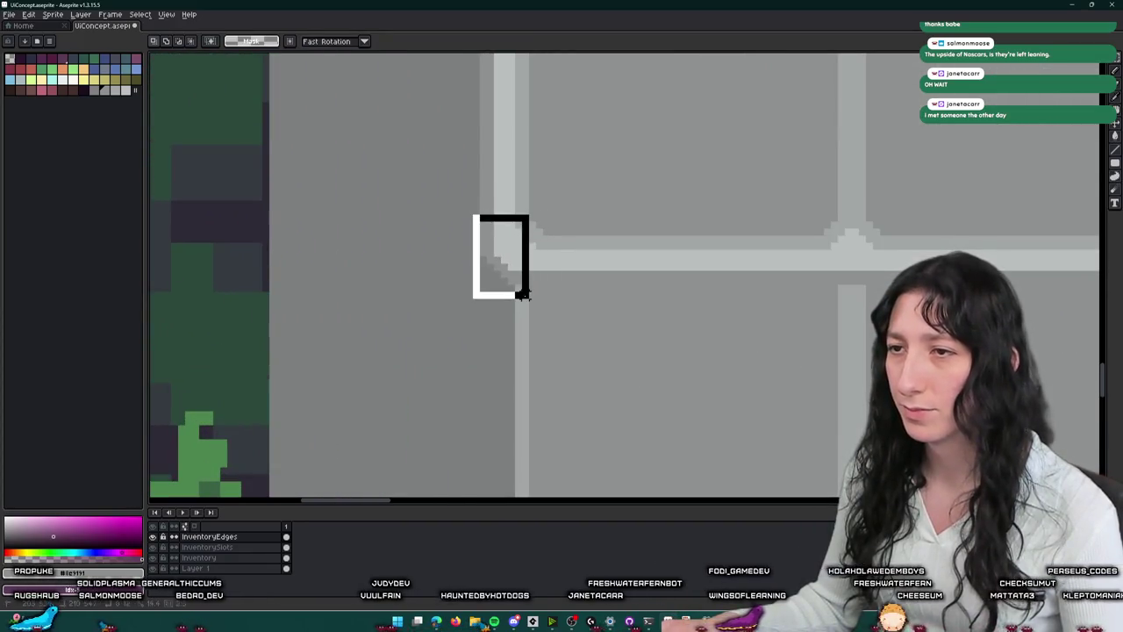
{"action": "scroll", "coordinate": [544, 351], "scroll_direction": "down", "scroll_amount": 2}
- Move the small frame corner piece up into the grid's corner
{"action": "mouse_move", "coordinate": [544, 351]}
{"action": "left_mouse_down"}
{"action": "mouse_move", "coordinate": [597, 219]}
{"action": "mouse_move", "coordinate": [611, 339]}
{"action": "mouse_move", "coordinate": [624, 132]}
{"action": "left_mouse_up"}
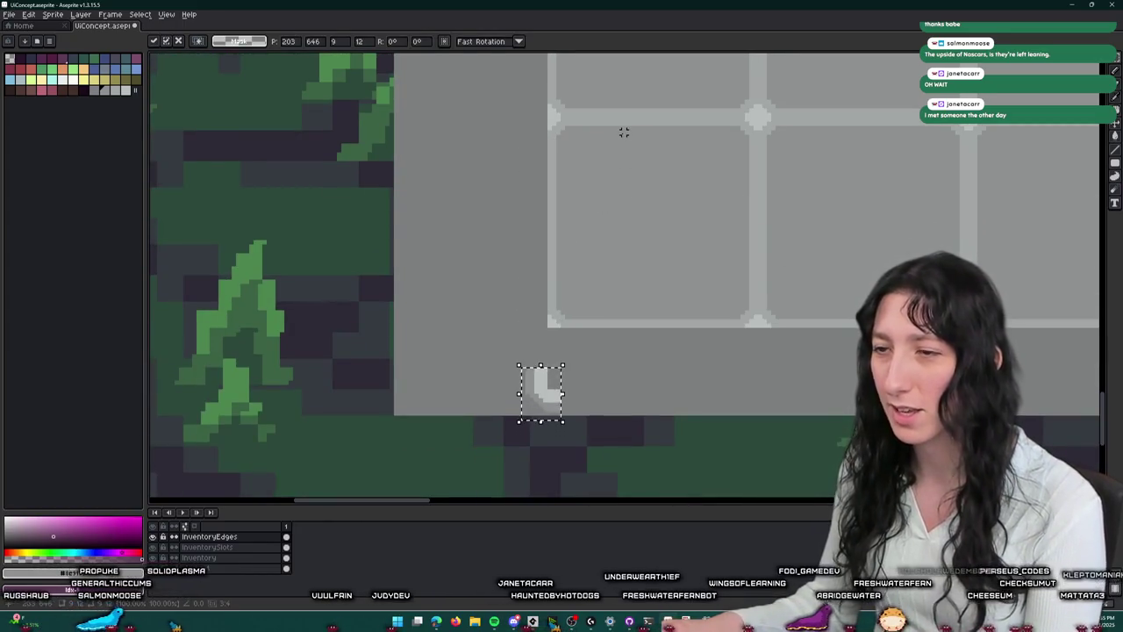
{"action": "key", "text": "Up"}
{"action": "key", "text": "Up"}
{"action": "key", "text": "Up"}
{"action": "key", "text": "Return"}
{"action": "scroll", "coordinate": [607, 197], "scroll_direction": "down", "scroll_amount": 1}
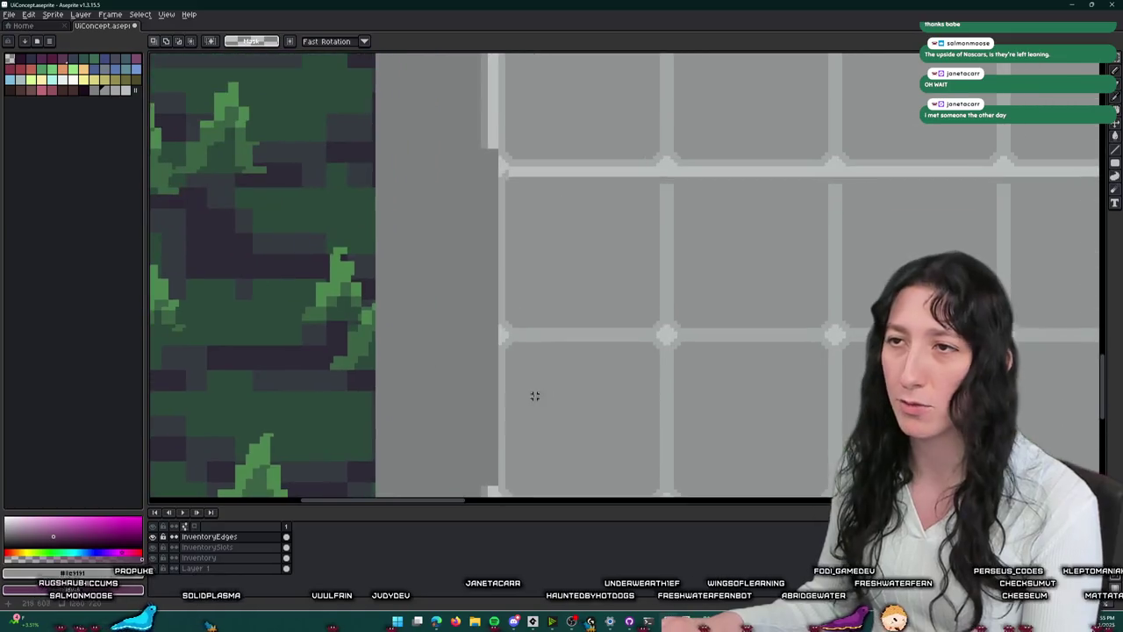
{"action": "scroll", "coordinate": [484, 150], "scroll_direction": "up", "scroll_amount": 1}
- Stretch a left-edge piece of the outline down along the slot grid
{"action": "mouse_move", "coordinate": [480, 143]}
{"action": "left_mouse_down"}
{"action": "mouse_move", "coordinate": [503, 143]}
{"action": "mouse_move", "coordinate": [477, 427]}
{"action": "left_mouse_up"}
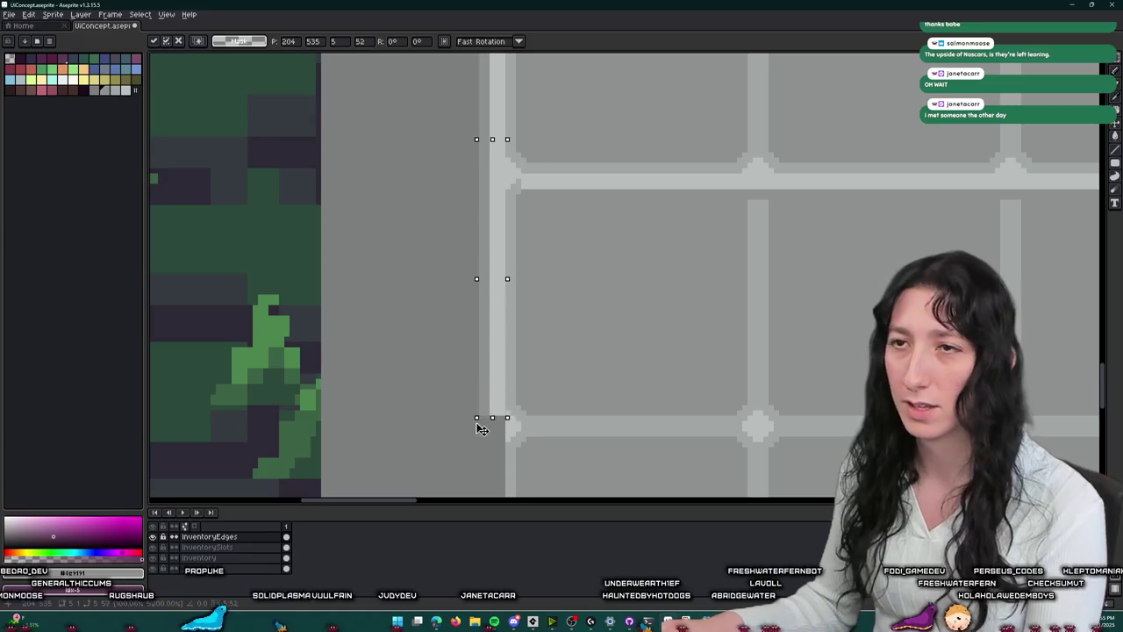
{"action": "scroll", "coordinate": [476, 427], "scroll_direction": "down", "scroll_amount": 1}
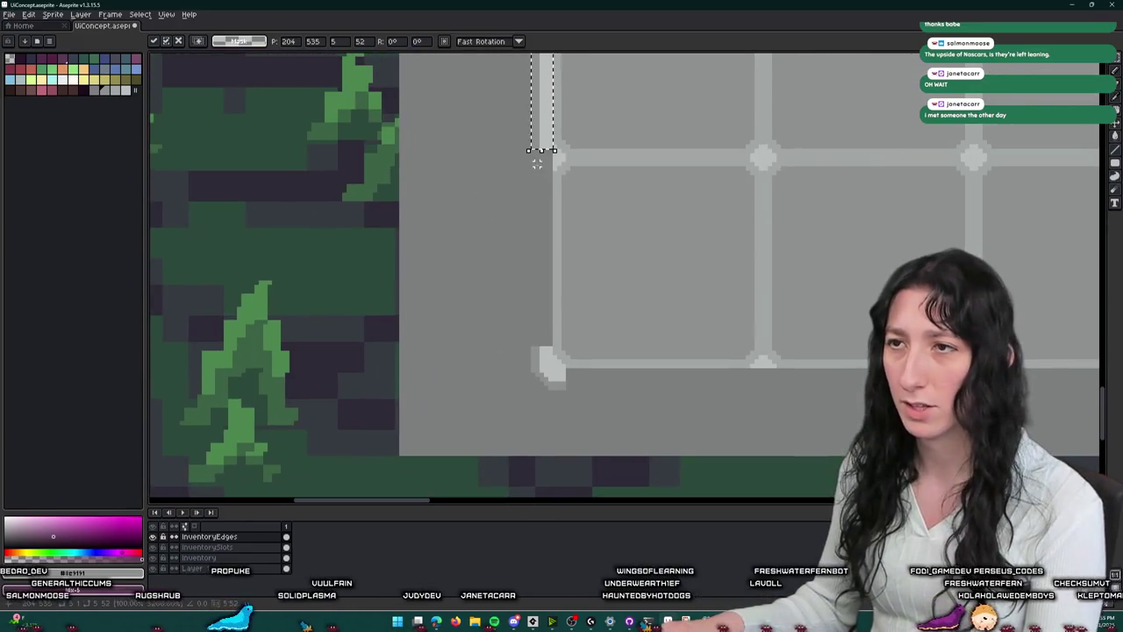
{"action": "left_click_drag", "start_coordinate": [537, 163], "coordinate": [546, 345]}
{"action": "key", "text": "Return"}
{"action": "scroll", "coordinate": [529, 284], "scroll_direction": "up", "scroll_amount": 4}
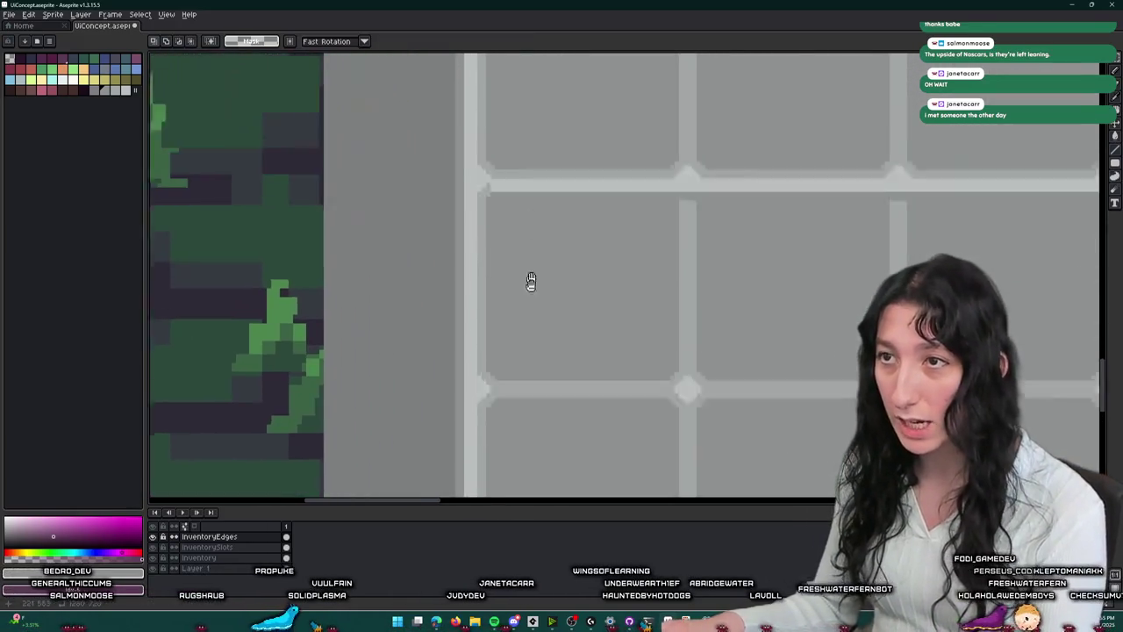
{"action": "scroll", "coordinate": [458, 197], "scroll_direction": "down", "scroll_amount": 3}
- Shift a horizontal grid-line strip down onto the grid's bottom frame edge
{"action": "mouse_move", "coordinate": [610, 266]}
{"action": "left_mouse_down"}
{"action": "mouse_move", "coordinate": [988, 271]}
{"action": "mouse_move", "coordinate": [989, 304]}
{"action": "left_mouse_up"}
{"action": "key", "text": "shift+Down"}
{"action": "key", "text": "shift+Down"}
{"action": "key", "text": "shift+Down"}
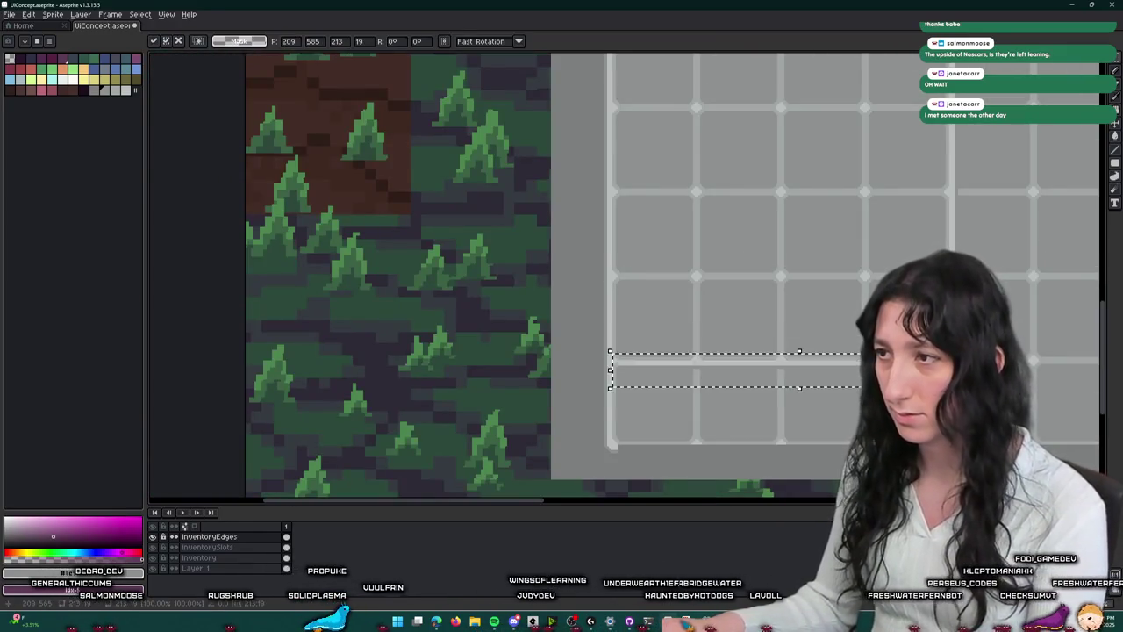
{"action": "key", "text": "shift+Up"}
{"action": "key", "text": "Return"}
- Select the small frame corner piece near the bottom and start moving it right
{"action": "left_click_drag", "start_coordinate": [855, 367], "coordinate": [478, 263]}
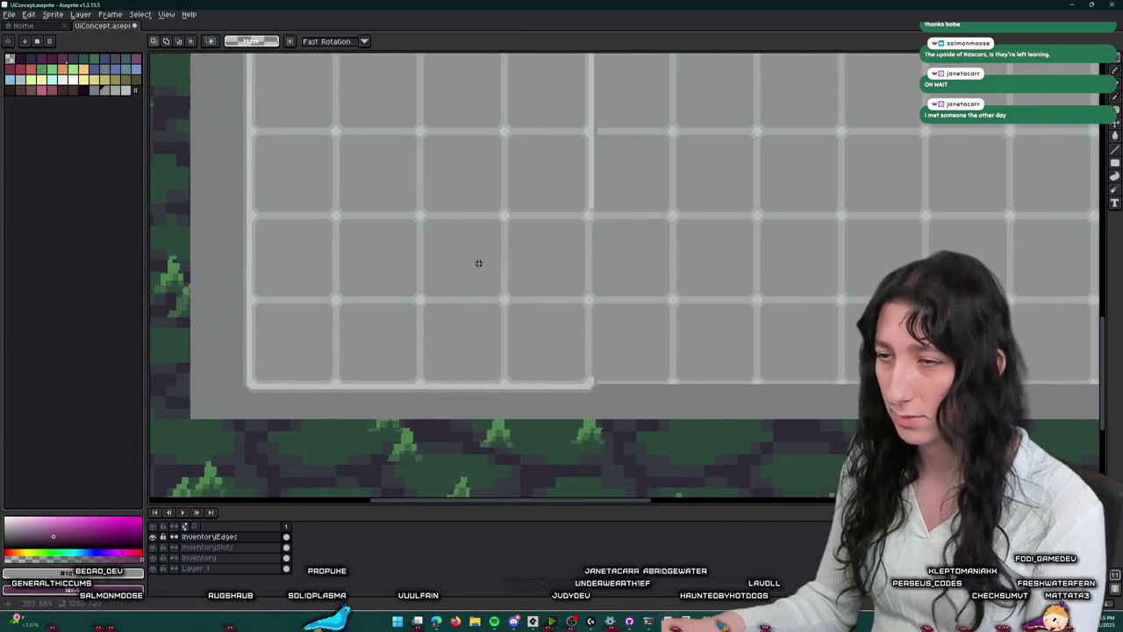
{"action": "left_click_drag", "start_coordinate": [638, 360], "coordinate": [584, 416]}
{"action": "key", "text": "shift+Right"}
{"action": "key", "text": "shift+Right"}
{"action": "key", "text": "shift+Right"}
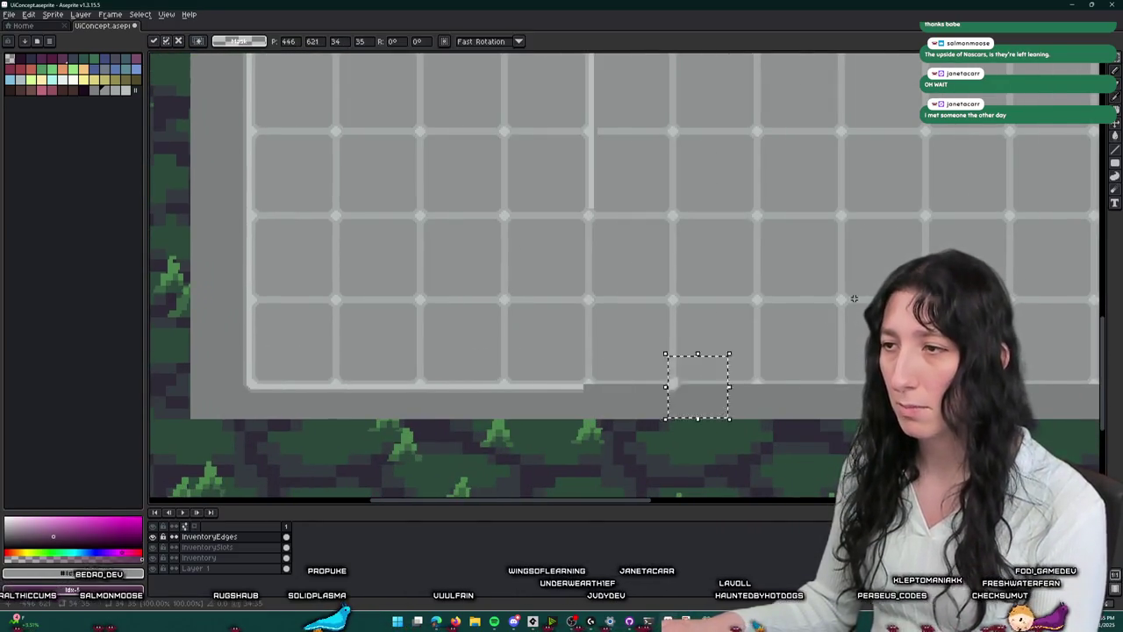
- Push the corner piece right in Shift-steps along the grid's bottom edge
{"action": "left_click_drag", "start_coordinate": [860, 286], "coordinate": [589, 280]}
{"action": "key", "text": "shift+Right"}
{"action": "key", "text": "shift+Right"}
{"action": "key", "text": "shift+Right"}
{"action": "mouse_move", "coordinate": [892, 283]}
{"action": "left_mouse_down"}
{"action": "mouse_move", "coordinate": [707, 289]}
{"action": "mouse_move", "coordinate": [584, 271]}
{"action": "left_mouse_up"}
{"action": "key", "text": "shift+Right"}
{"action": "key", "text": "shift+Right"}
{"action": "key", "text": "shift+Right"}
{"action": "key", "text": "shift+Right"}
{"action": "key", "text": "shift+Right"}
{"action": "key", "text": "shift+Right"}
{"action": "mouse_move", "coordinate": [766, 271]}
{"action": "left_mouse_down"}
{"action": "mouse_move", "coordinate": [509, 269]}
{"action": "mouse_move", "coordinate": [424, 255]}
{"action": "left_mouse_up"}
{"action": "scroll", "coordinate": [547, 266], "scroll_direction": "up", "scroll_amount": 1}
- Settle the corner piece at the grid's bottom-right corner and deselect
{"action": "key", "text": "shift+Right"}
{"action": "key", "text": "shift+Right"}
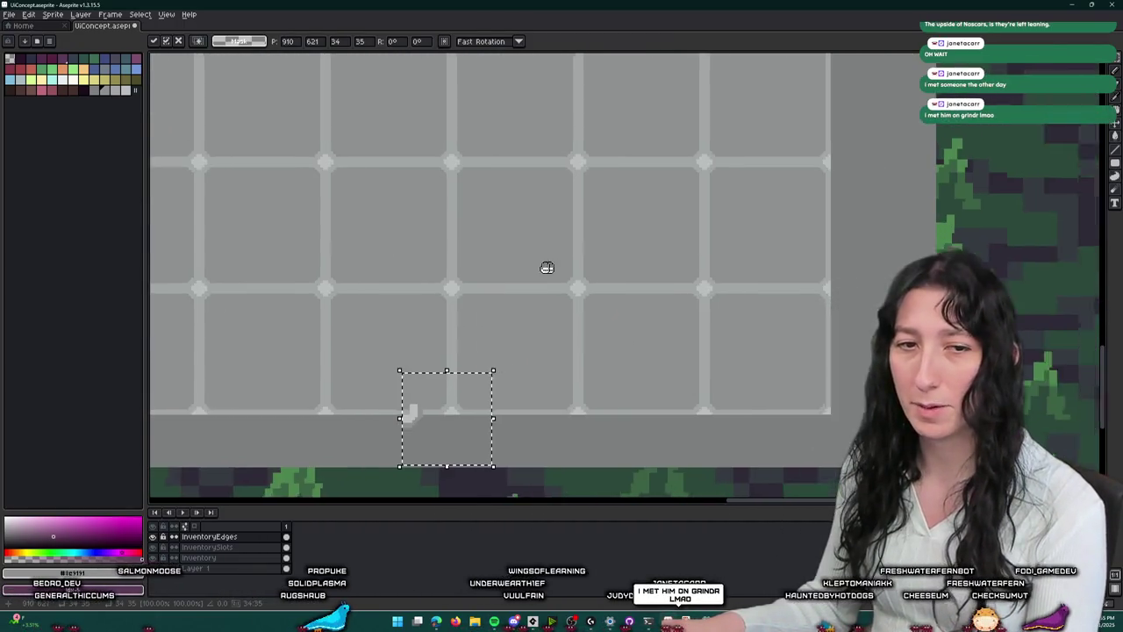
{"action": "left_click_drag", "start_coordinate": [547, 266], "coordinate": [399, 253]}
{"action": "key", "text": "shift+Right"}
{"action": "key", "text": "shift+Right"}
{"action": "key", "text": "shift+Right"}
{"action": "key", "text": "shift+Right"}
{"action": "key", "text": "shift+Left"}
{"action": "key", "text": "shift+Left"}
{"action": "key", "text": "shift+Left"}
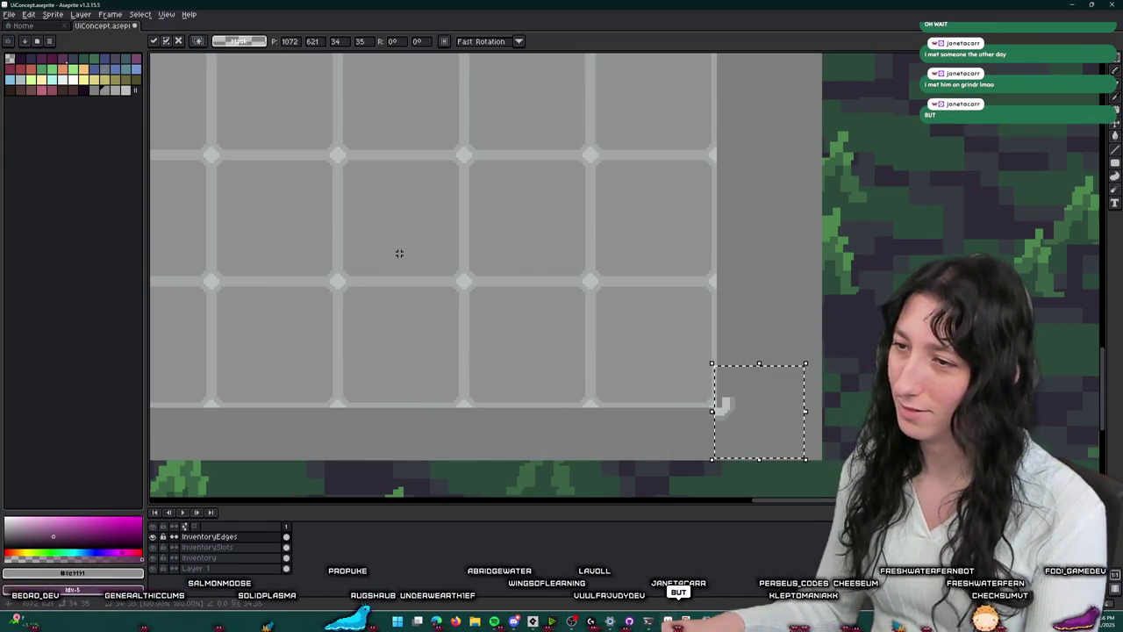
{"action": "key", "text": "ctrl+d"}
{"action": "scroll", "coordinate": [477, 168], "scroll_direction": "down", "scroll_amount": 1}
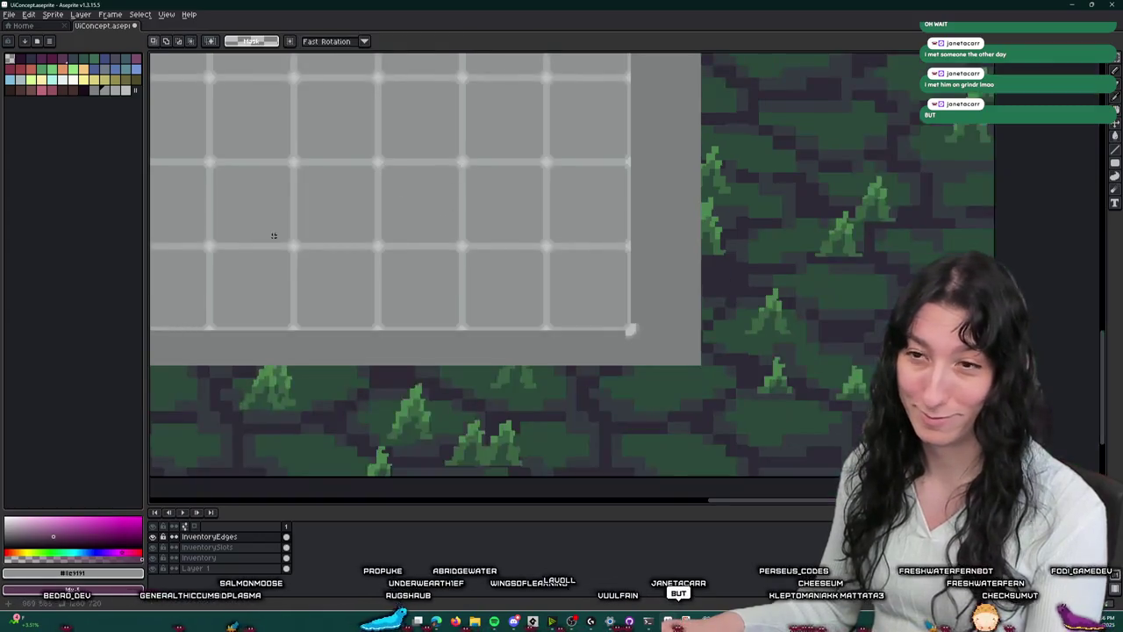
{"action": "left_click_drag", "start_coordinate": [274, 236], "coordinate": [476, 195]}
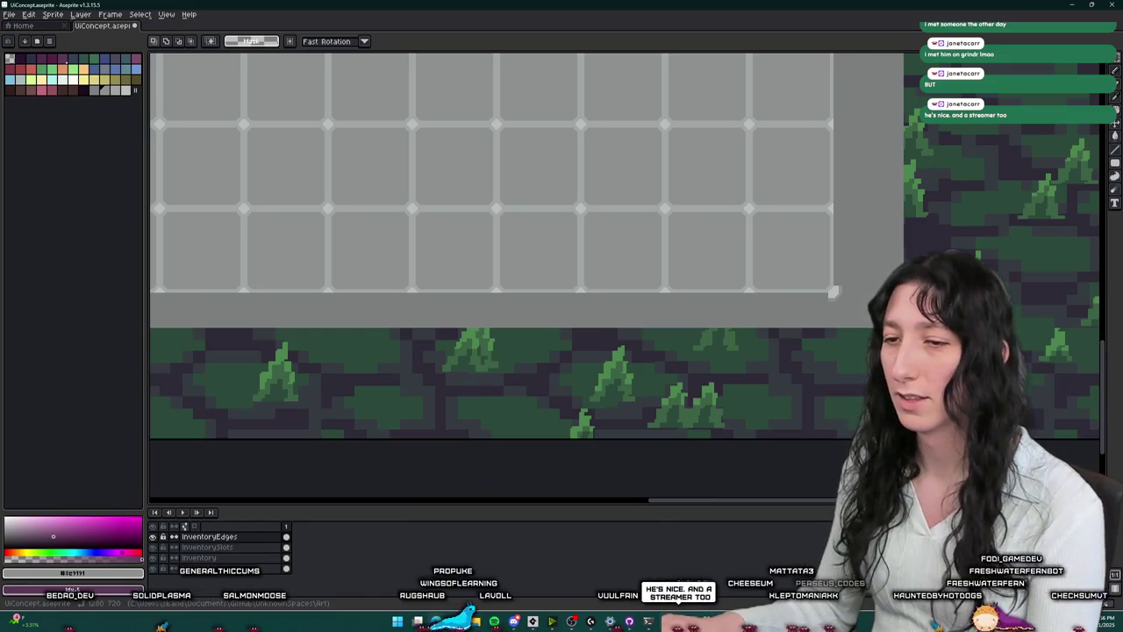
{"action": "mouse_move", "coordinate": [449, 597]}
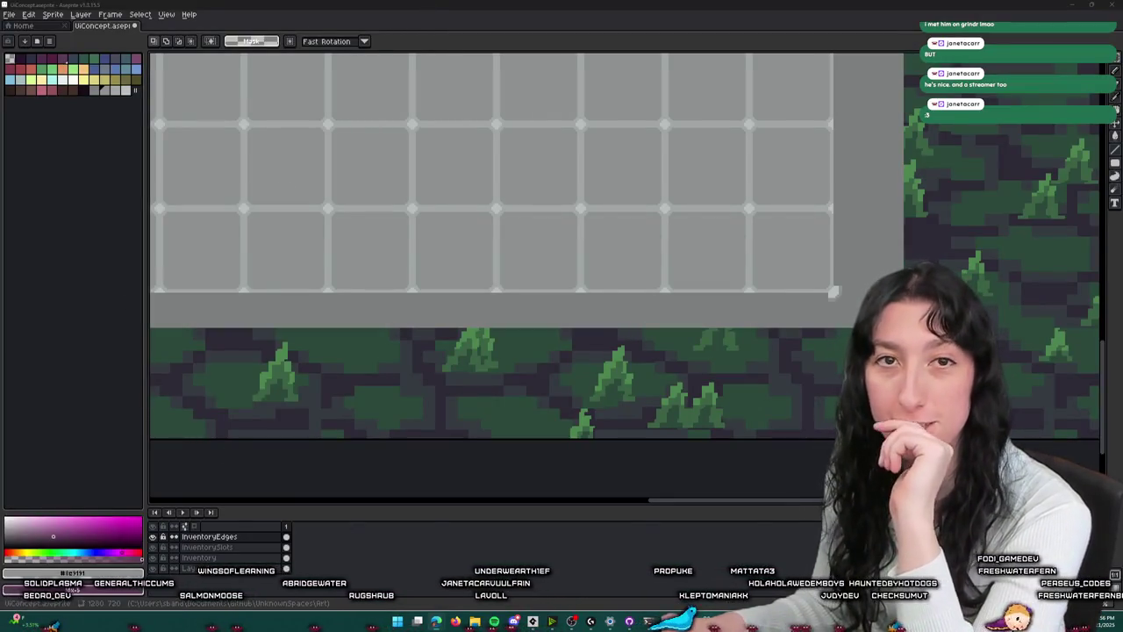
- Stretch the grid's bottom frame edge out to reach the corner
{"action": "scroll", "coordinate": [491, 263], "scroll_direction": "down", "scroll_amount": 2}
{"action": "scroll", "coordinate": [589, 281], "scroll_direction": "up", "scroll_amount": 2}
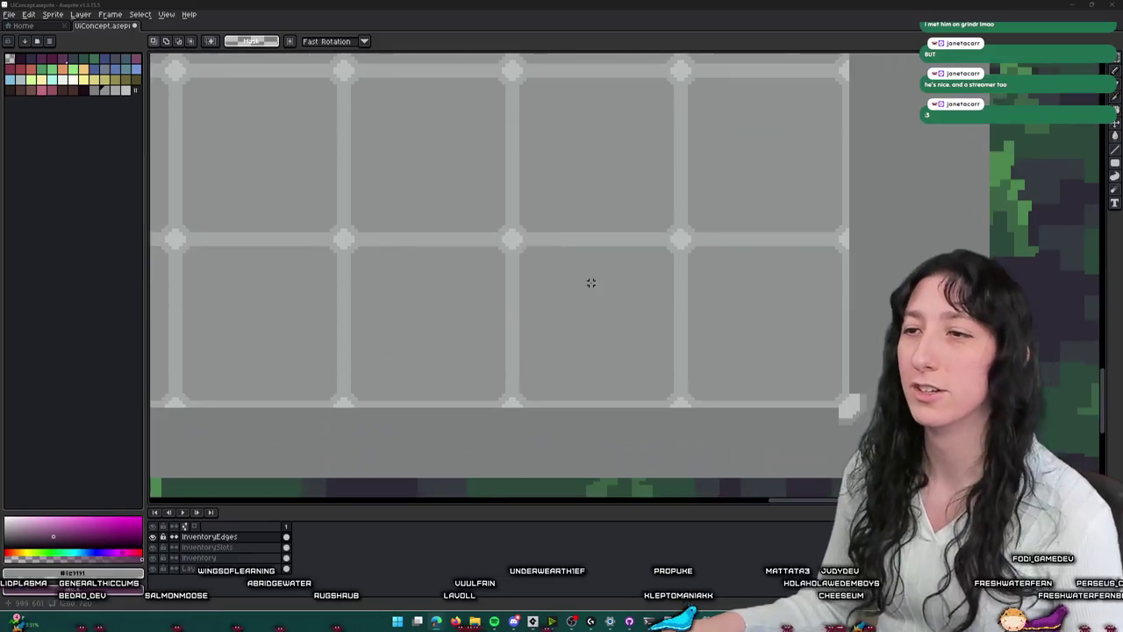
{"action": "scroll", "coordinate": [614, 306], "scroll_direction": "down", "scroll_amount": 1}
{"action": "scroll", "coordinate": [412, 288], "scroll_direction": "up", "scroll_amount": 1}
{"action": "scroll", "coordinate": [389, 288], "scroll_direction": "up", "scroll_amount": 3}
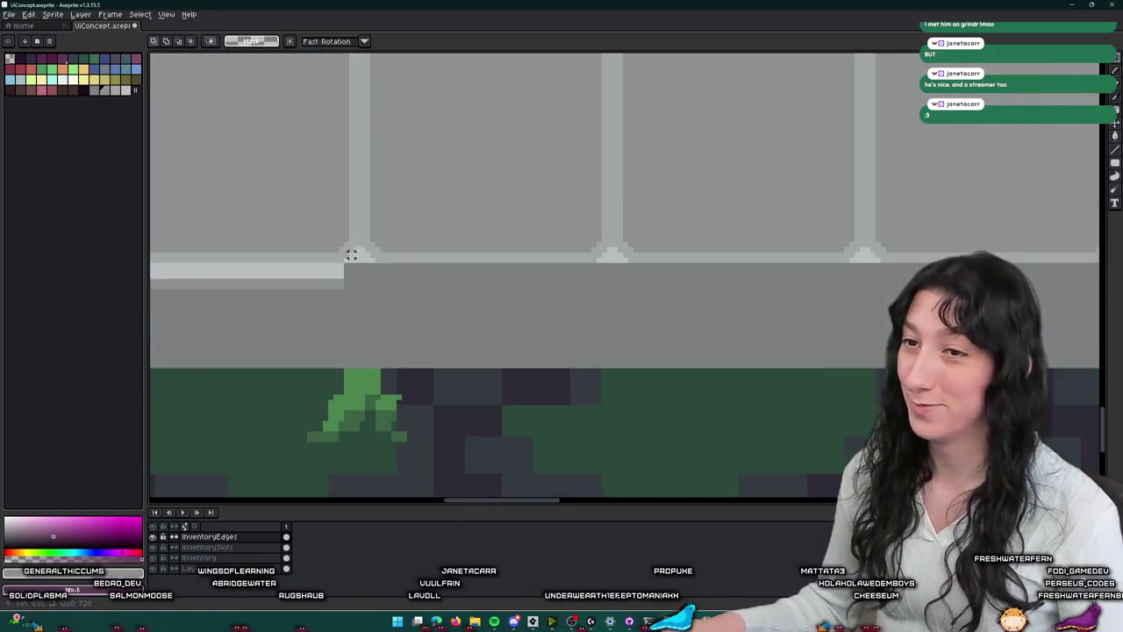
{"action": "left_click_drag", "start_coordinate": [342, 250], "coordinate": [344, 347]}
{"action": "scroll", "coordinate": [342, 344], "scroll_direction": "down", "scroll_amount": 4}
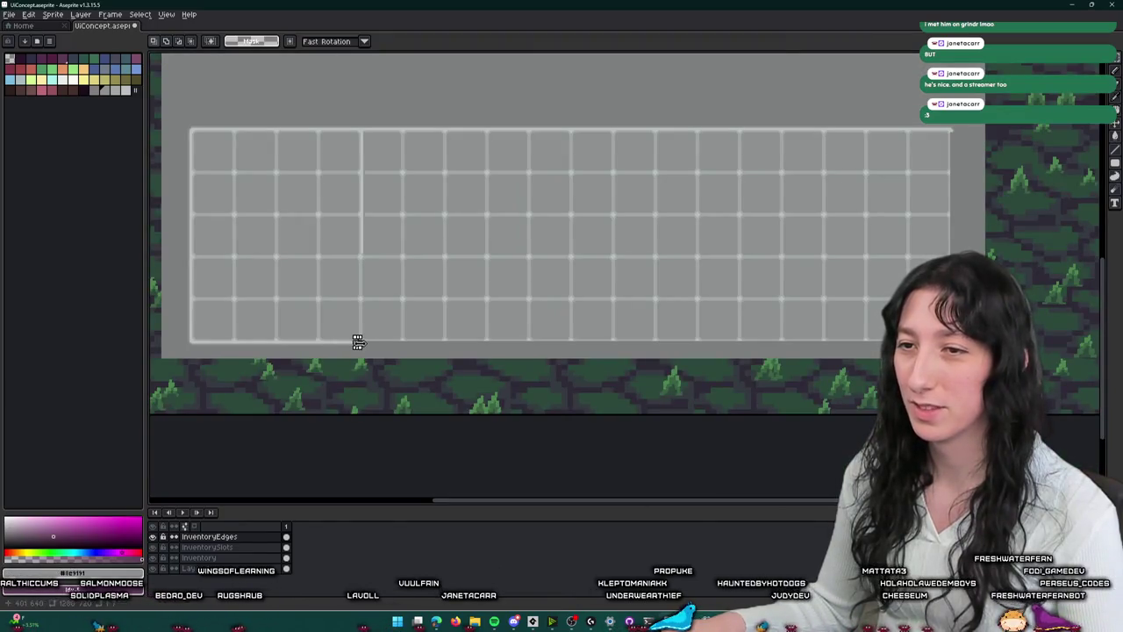
{"action": "left_click_drag", "start_coordinate": [358, 342], "coordinate": [729, 334]}
{"action": "scroll", "coordinate": [650, 342], "scroll_direction": "up", "scroll_amount": 5}
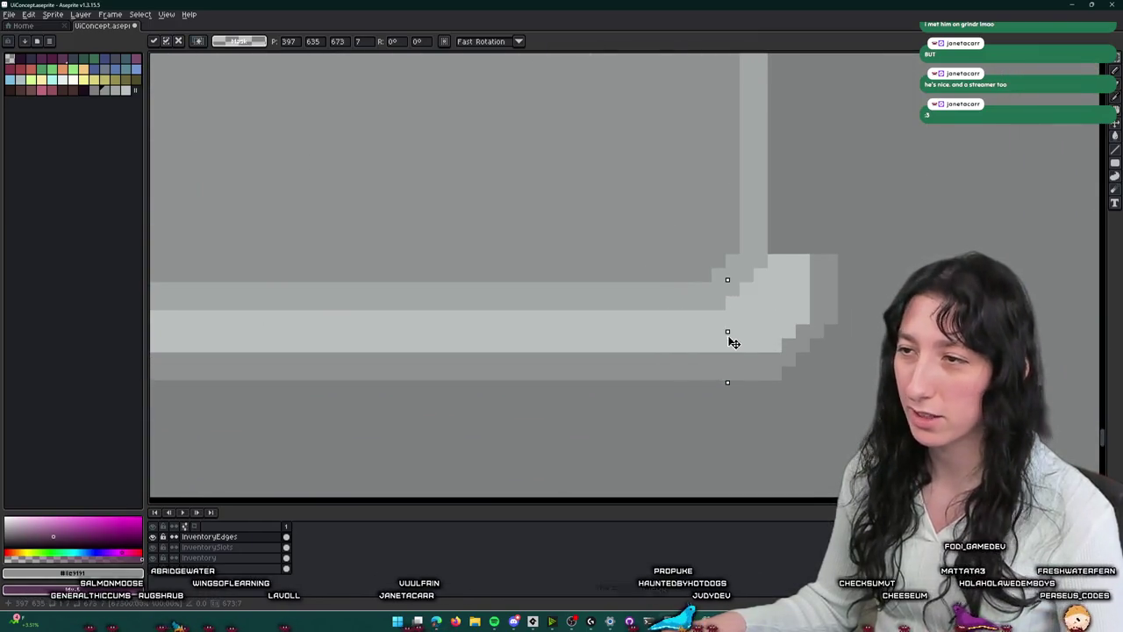
{"action": "left_click", "coordinate": [817, 310]}
- Copy the frame's top-left corner piece and place it at the grid's top-right
{"action": "scroll", "coordinate": [774, 305], "scroll_direction": "down", "scroll_amount": 3}
{"action": "scroll", "coordinate": [774, 306], "scroll_direction": "down", "scroll_amount": 2}
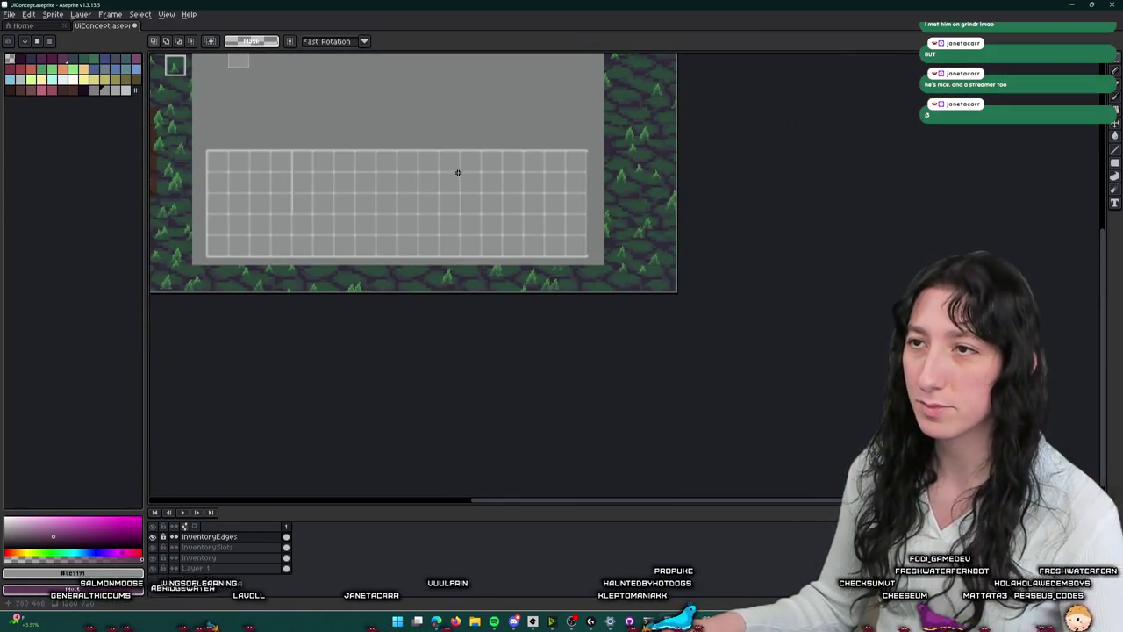
{"action": "scroll", "coordinate": [433, 217], "scroll_direction": "up", "scroll_amount": 5}
{"action": "left_click_drag", "start_coordinate": [433, 216], "coordinate": [544, 283]}
{"action": "scroll", "coordinate": [743, 321], "scroll_direction": "down", "scroll_amount": 2}
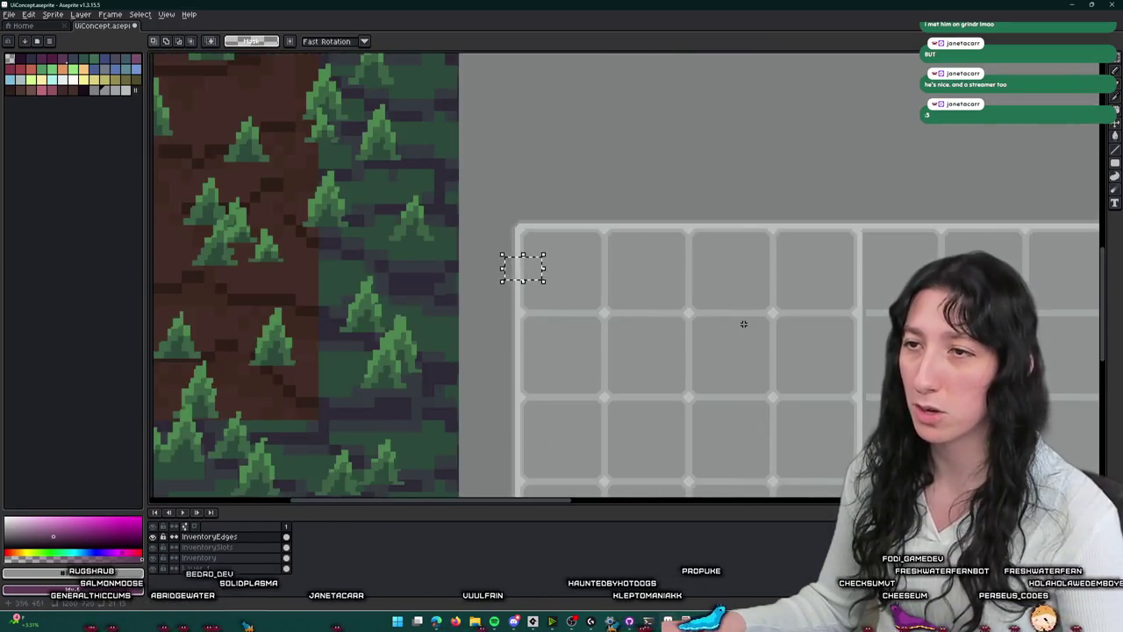
{"action": "scroll", "coordinate": [368, 269], "scroll_direction": "down", "scroll_amount": 2}
{"action": "scroll", "coordinate": [677, 304], "scroll_direction": "up", "scroll_amount": 4}
{"action": "scroll", "coordinate": [678, 304], "scroll_direction": "up", "scroll_amount": 3}
{"action": "key", "text": "ctrl+v"}
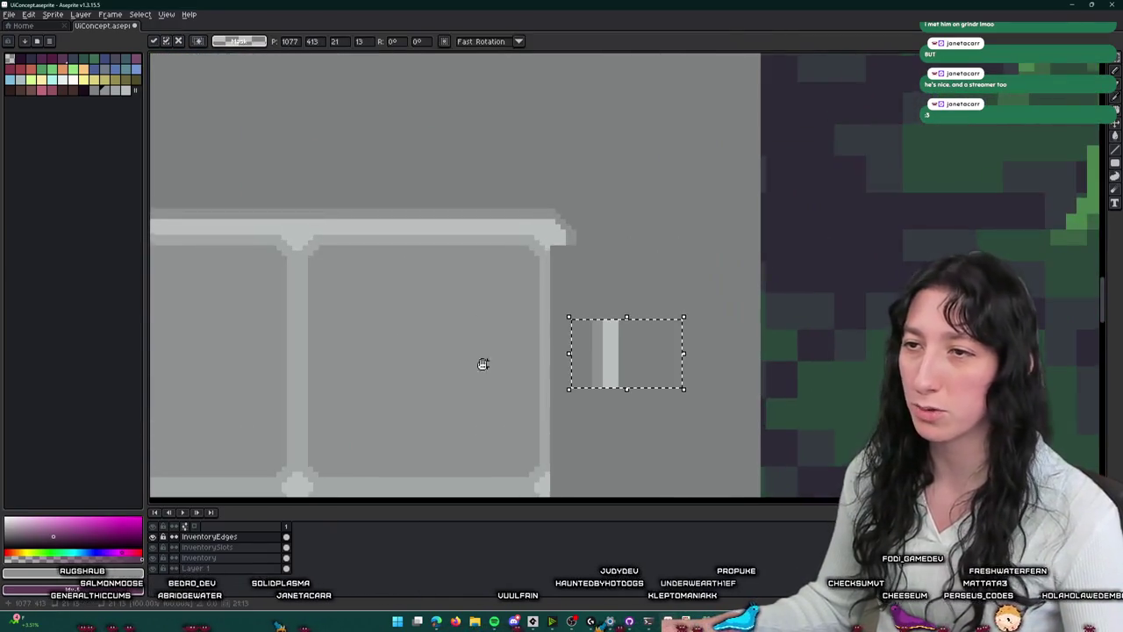
{"action": "scroll", "coordinate": [527, 364], "scroll_direction": "up", "scroll_amount": 1}
{"action": "mouse_move", "coordinate": [695, 312]}
{"action": "left_mouse_down"}
{"action": "mouse_move", "coordinate": [628, 274]}
{"action": "mouse_move", "coordinate": [597, 237]}
{"action": "left_mouse_up"}
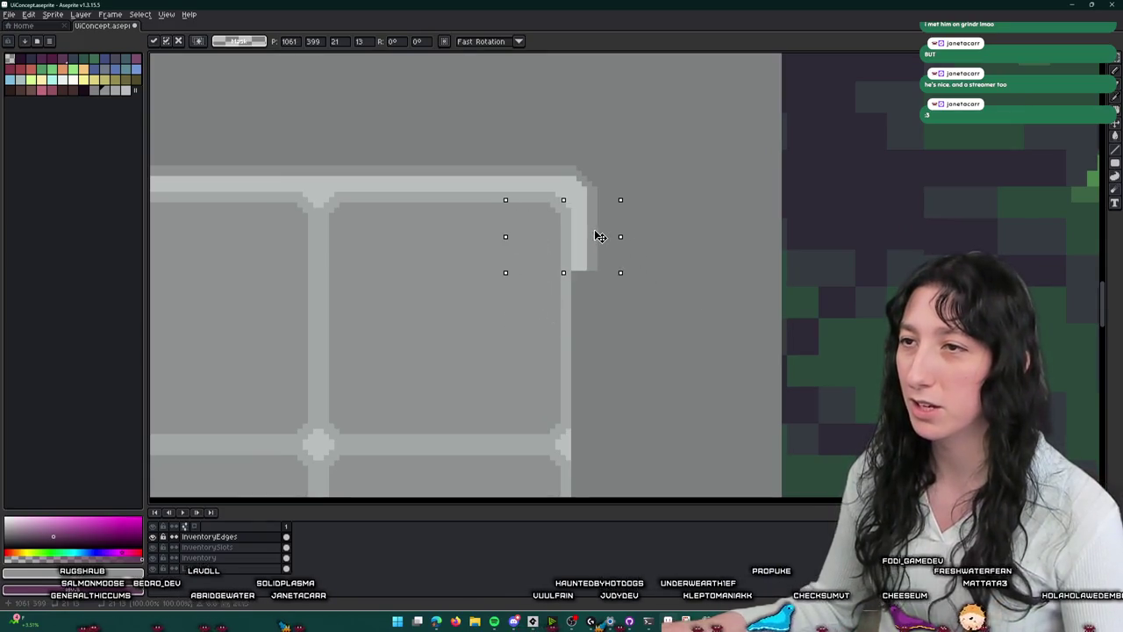
{"action": "key", "text": "Return"}
- Paste a 1px frame slice and stretch it down into the full right-side edge
{"action": "scroll", "coordinate": [576, 235], "scroll_direction": "down", "scroll_amount": 1}
{"action": "scroll", "coordinate": [597, 175], "scroll_direction": "up", "scroll_amount": 3}
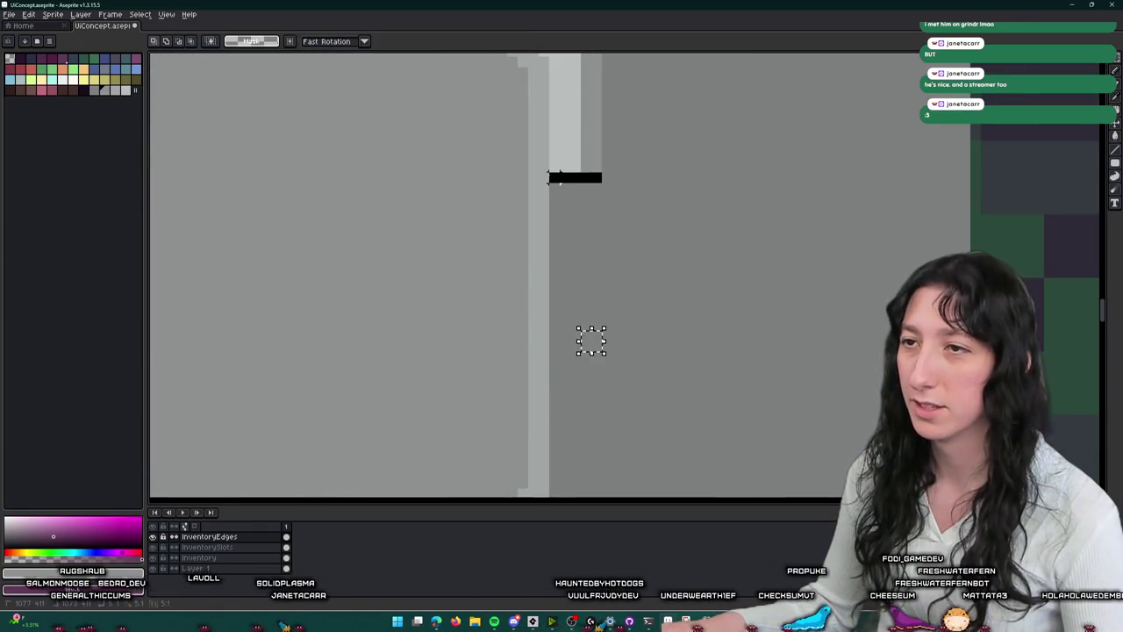
{"action": "scroll", "coordinate": [555, 180], "scroll_direction": "down", "scroll_amount": 3}
{"action": "scroll", "coordinate": [562, 150], "scroll_direction": "up", "scroll_amount": 1}
{"action": "key", "text": "ctrl+v"}
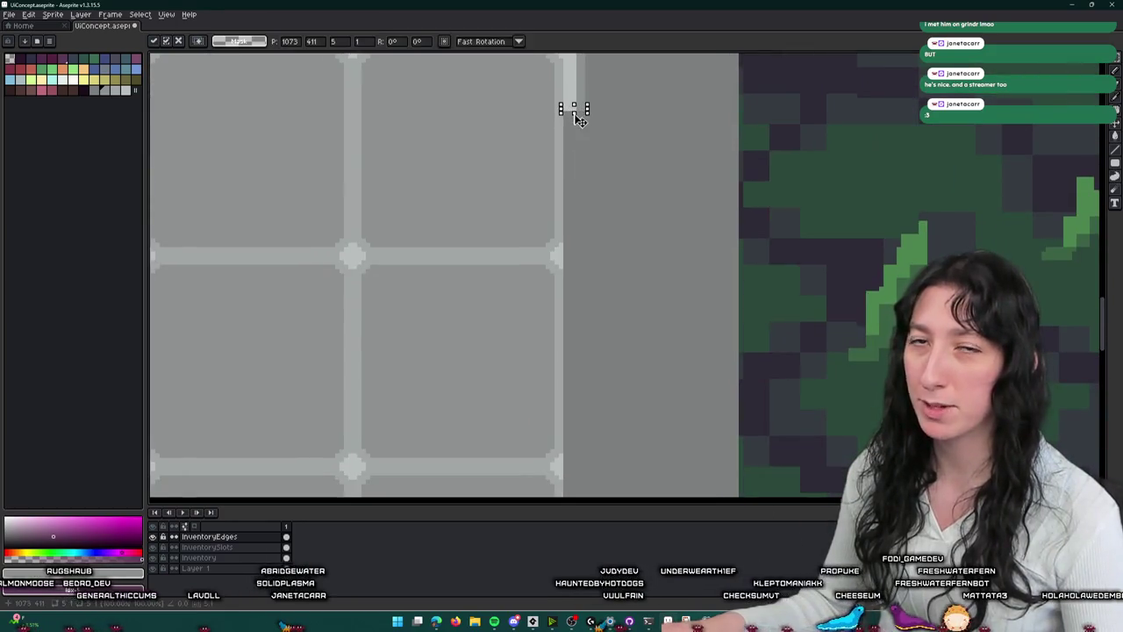
{"action": "left_click_drag", "start_coordinate": [574, 114], "coordinate": [567, 389]}
{"action": "scroll", "coordinate": [572, 181], "scroll_direction": "down", "scroll_amount": 3}
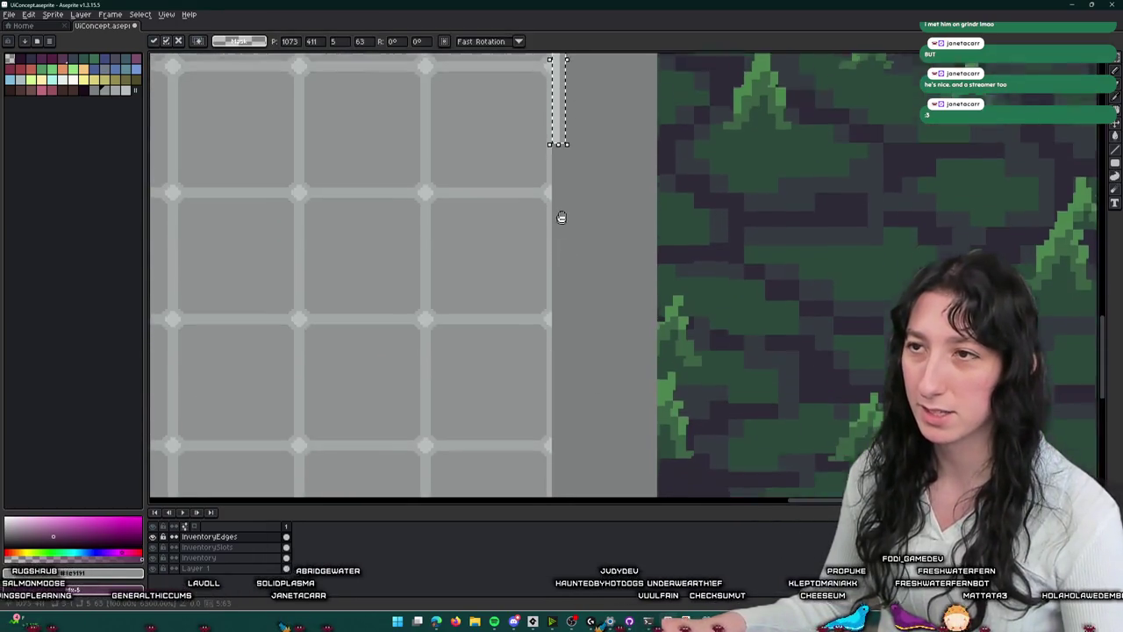
{"action": "scroll", "coordinate": [558, 167], "scroll_direction": "down", "scroll_amount": 2}
{"action": "left_click_drag", "start_coordinate": [566, 112], "coordinate": [552, 384]}
{"action": "scroll", "coordinate": [552, 383], "scroll_direction": "up", "scroll_amount": 3}
{"action": "left_click_drag", "start_coordinate": [562, 323], "coordinate": [565, 369]}
{"action": "key", "text": "Return"}
- Discard a stray selection and select an area along the grid's top edge instead
{"action": "scroll", "coordinate": [659, 330], "scroll_direction": "down", "scroll_amount": 6}
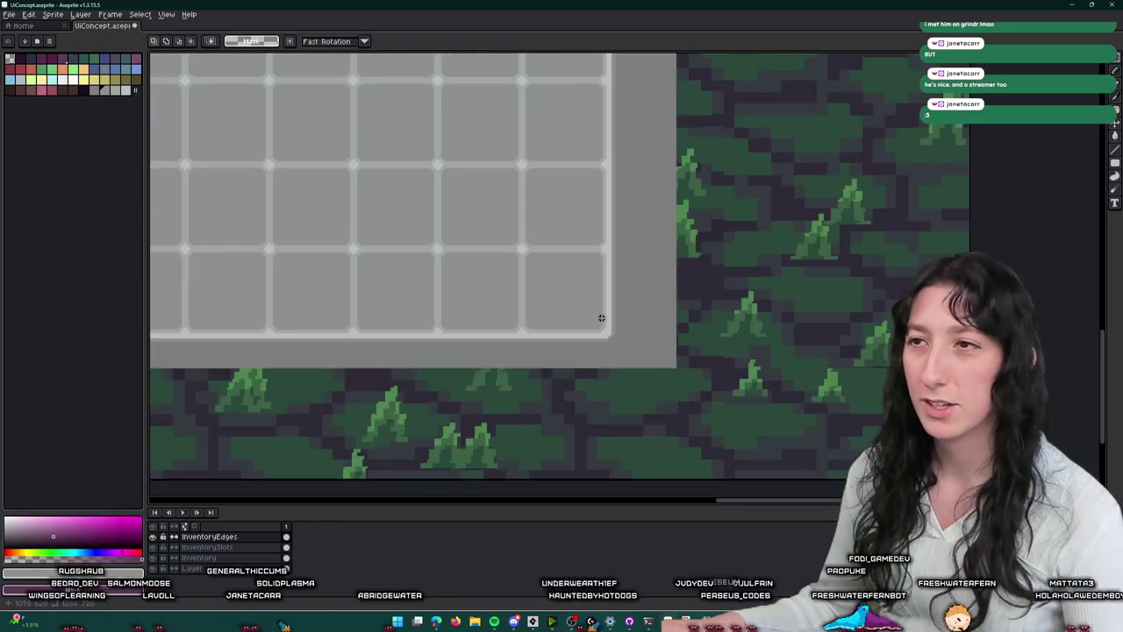
{"action": "scroll", "coordinate": [637, 248], "scroll_direction": "up", "scroll_amount": 4}
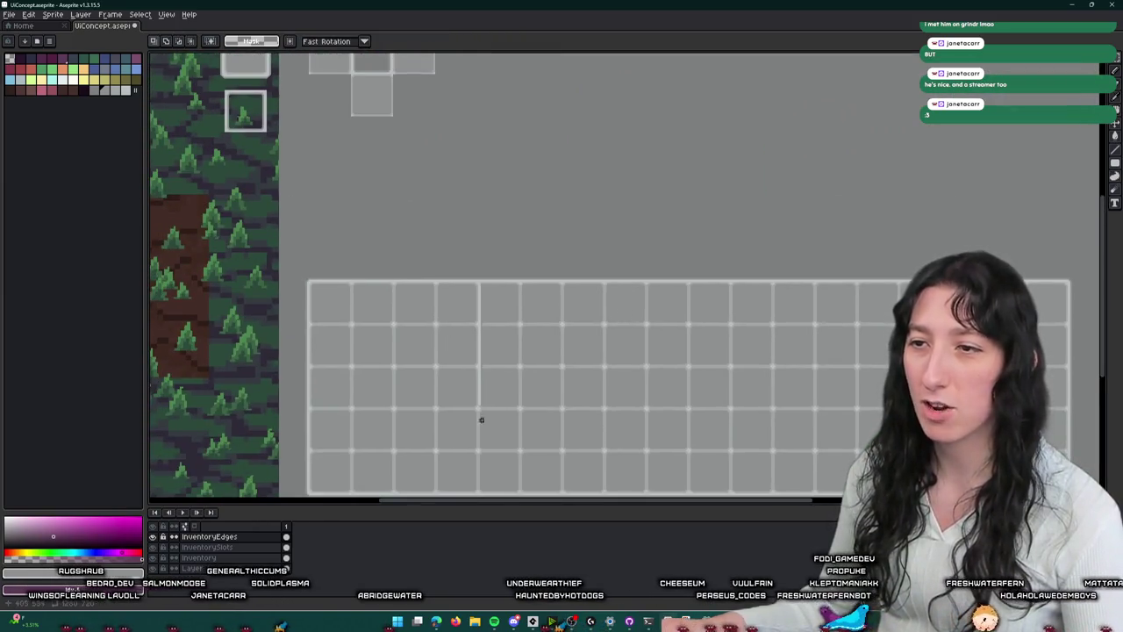
{"action": "scroll", "coordinate": [442, 384], "scroll_direction": "down", "scroll_amount": 1}
{"action": "scroll", "coordinate": [437, 368], "scroll_direction": "up", "scroll_amount": 3}
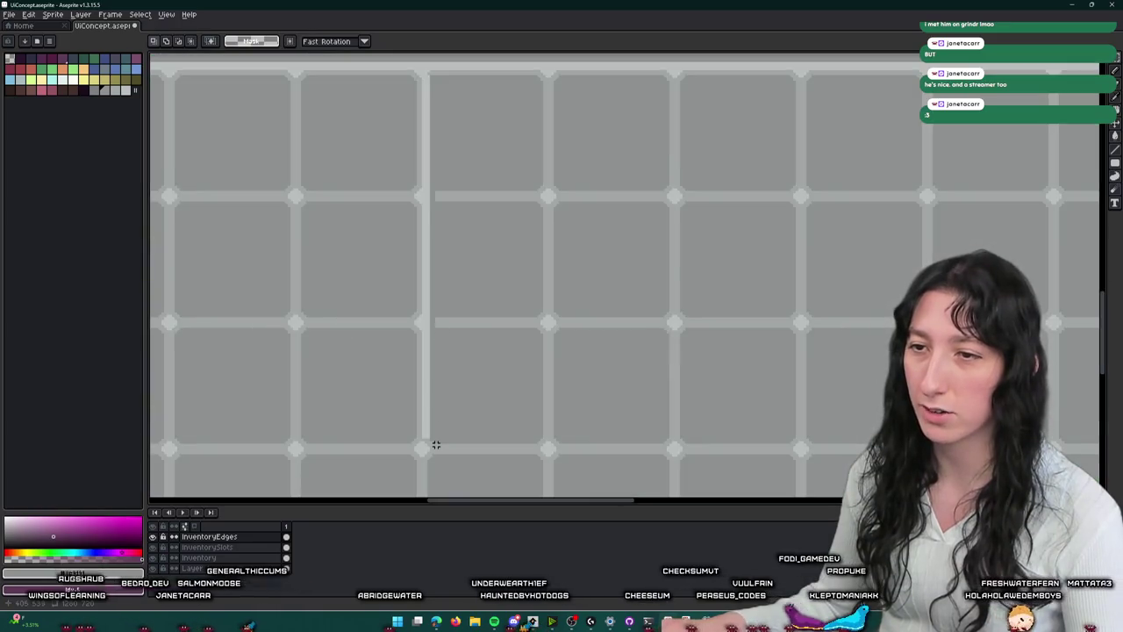
{"action": "scroll", "coordinate": [436, 446], "scroll_direction": "down", "scroll_amount": 3}
{"action": "scroll", "coordinate": [431, 381], "scroll_direction": "up", "scroll_amount": 4}
{"action": "mouse_move", "coordinate": [459, 458]}
{"action": "left_mouse_down"}
{"action": "mouse_move", "coordinate": [431, 381]}
{"action": "mouse_move", "coordinate": [401, 188]}
{"action": "mouse_move", "coordinate": [397, 200]}
{"action": "left_mouse_up"}
{"action": "key", "text": "ctrl+z"}
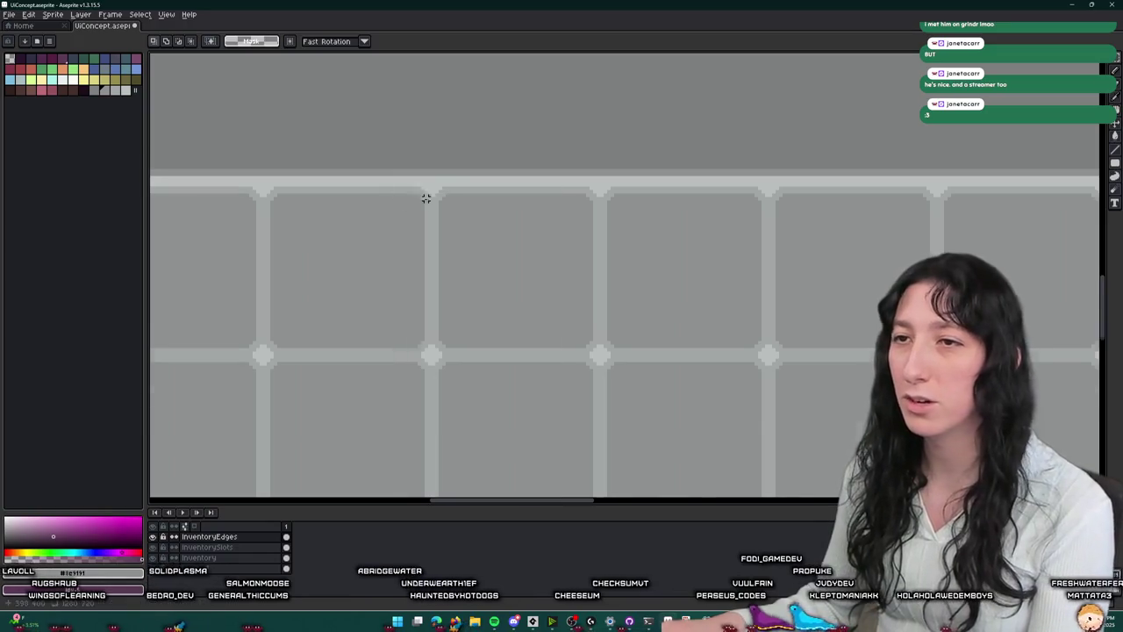
{"action": "scroll", "coordinate": [426, 196], "scroll_direction": "up", "scroll_amount": 1}
{"action": "left_click_drag", "start_coordinate": [511, 225], "coordinate": [374, 179]}
{"action": "scroll", "coordinate": [431, 263], "scroll_direction": "down", "scroll_amount": 5}
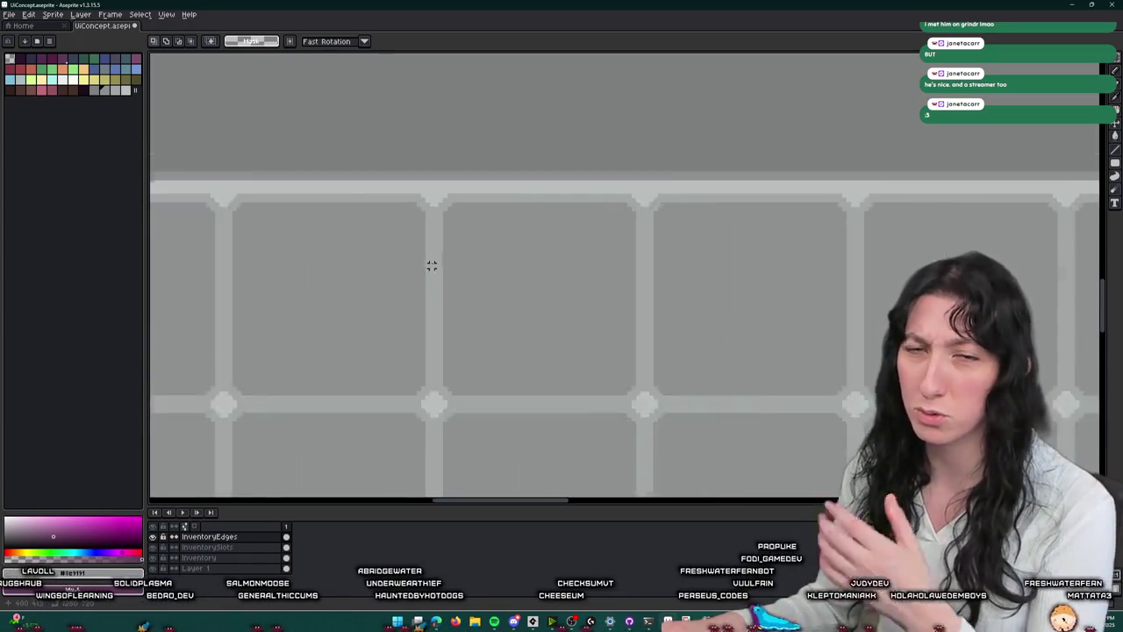
{"action": "scroll", "coordinate": [414, 268], "scroll_direction": "down", "scroll_amount": 2}
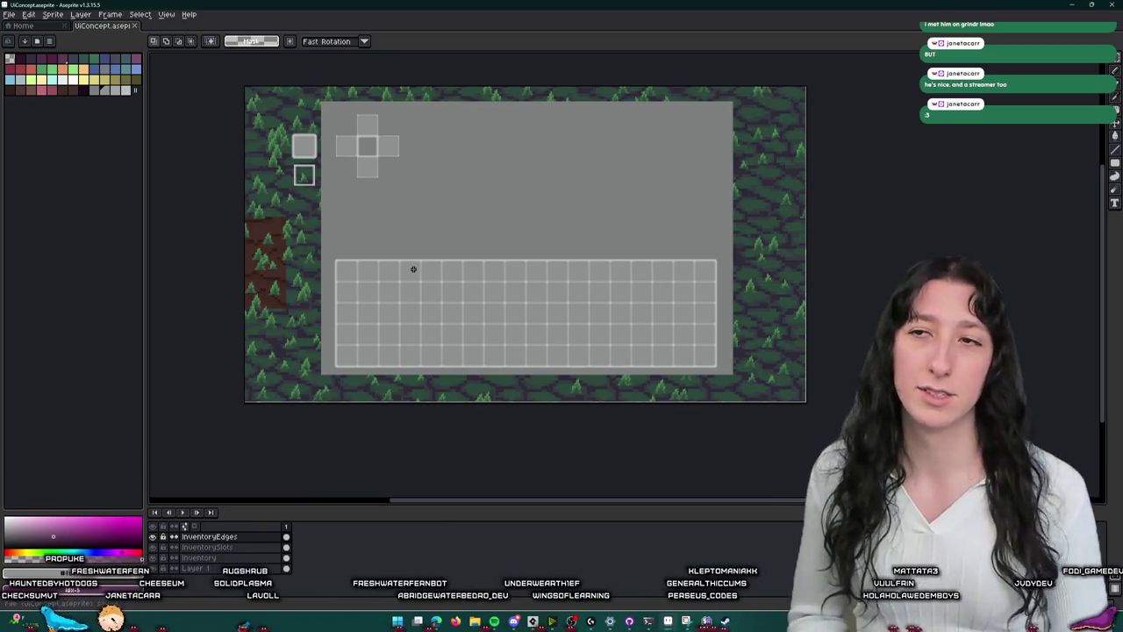
- On the InventorySlots layer, marquee the cross-shaped slot cluster and move it onto the forest
{"action": "scroll", "coordinate": [363, 183], "scroll_direction": "up", "scroll_amount": 3}
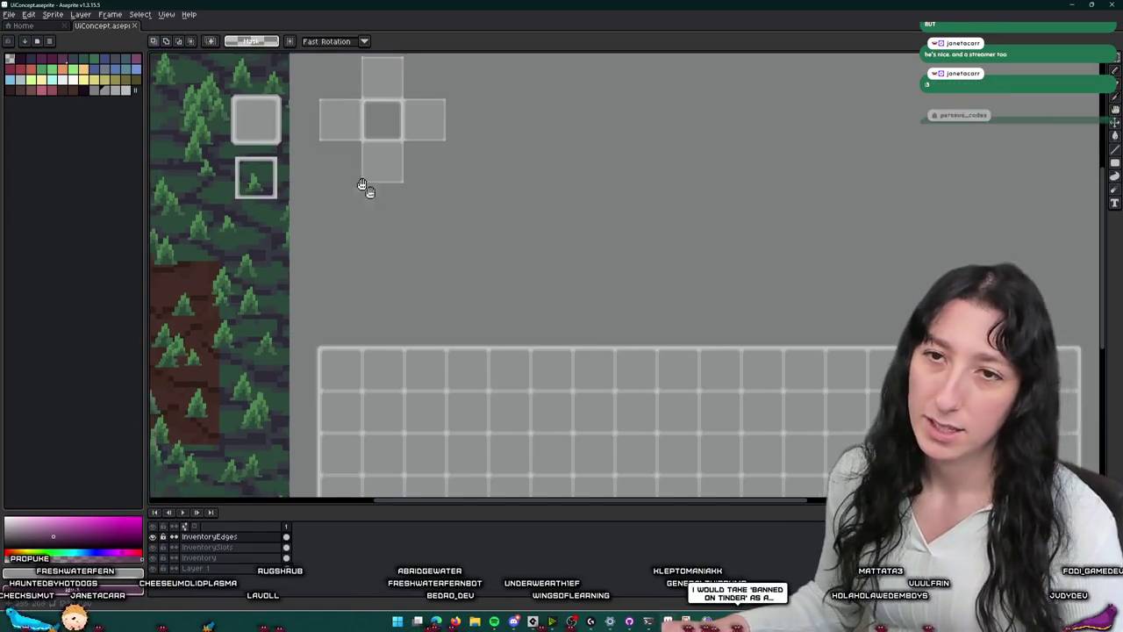
{"action": "scroll", "coordinate": [453, 147], "scroll_direction": "down", "scroll_amount": 3}
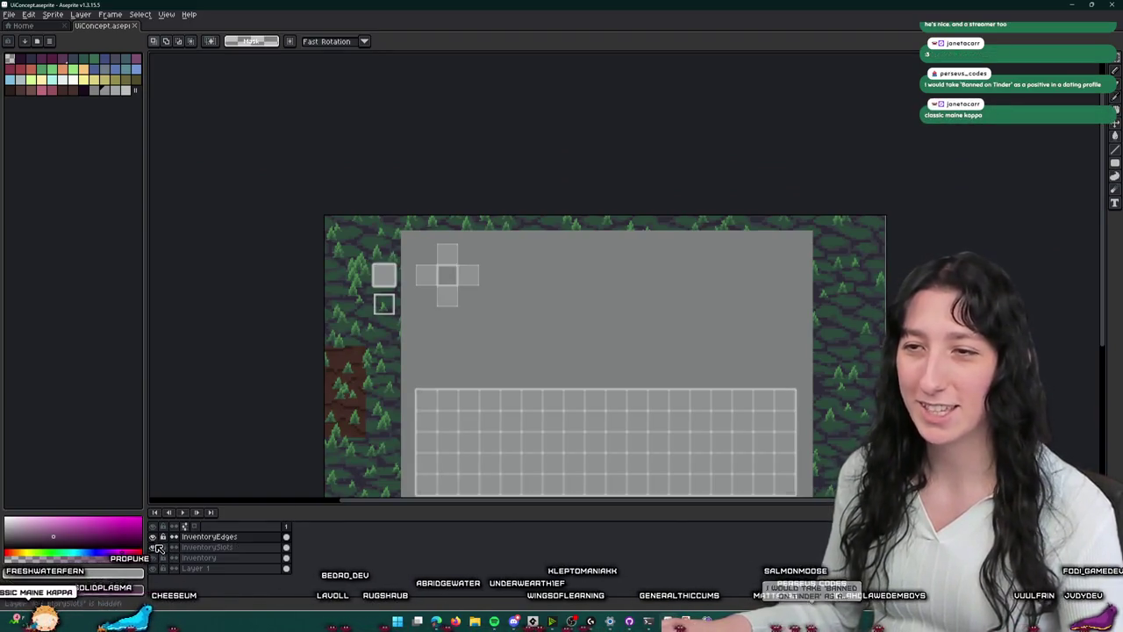
{"action": "left_click", "coordinate": [201, 547]}
{"action": "scroll", "coordinate": [521, 132], "scroll_direction": "down", "scroll_amount": 3}
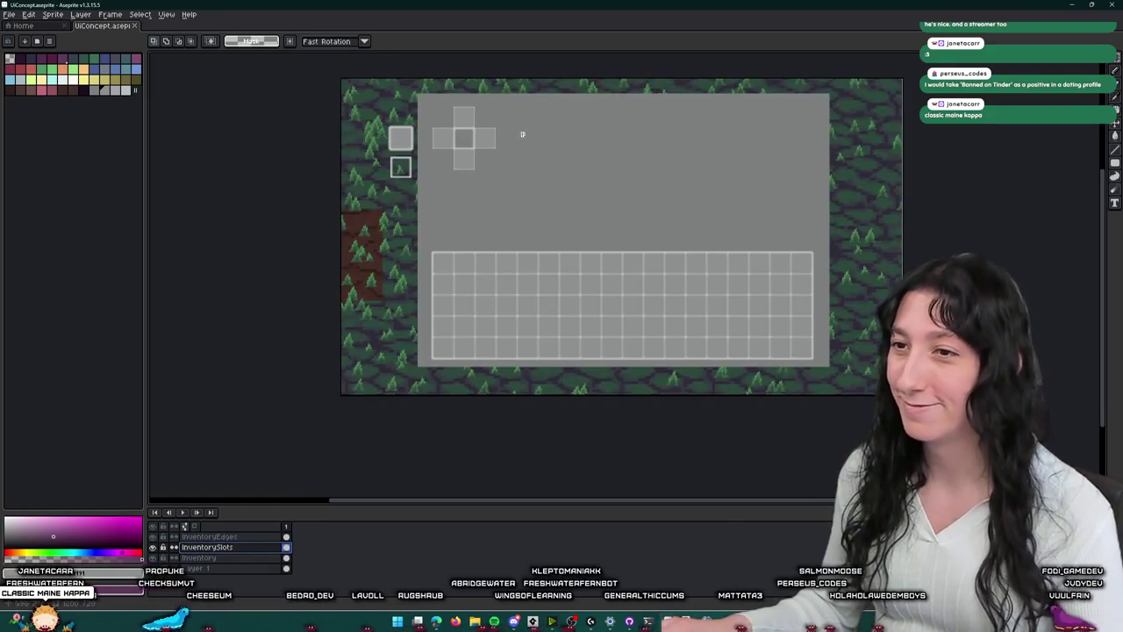
{"action": "scroll", "coordinate": [394, 105], "scroll_direction": "up", "scroll_amount": 2}
{"action": "scroll", "coordinate": [366, 156], "scroll_direction": "up", "scroll_amount": 2}
{"action": "left_click_drag", "start_coordinate": [360, 151], "coordinate": [539, 331]}
{"action": "left_click_drag", "start_coordinate": [624, 348], "coordinate": [369, 138]}
{"action": "scroll", "coordinate": [369, 138], "scroll_direction": "down", "scroll_amount": 3}
{"action": "scroll", "coordinate": [322, 352], "scroll_direction": "up", "scroll_amount": 4}
{"action": "scroll", "coordinate": [544, 180], "scroll_direction": "down", "scroll_amount": 2}
{"action": "mouse_move", "coordinate": [544, 180]}
{"action": "left_mouse_down"}
{"action": "mouse_move", "coordinate": [430, 292]}
{"action": "mouse_move", "coordinate": [408, 274]}
{"action": "left_mouse_up"}
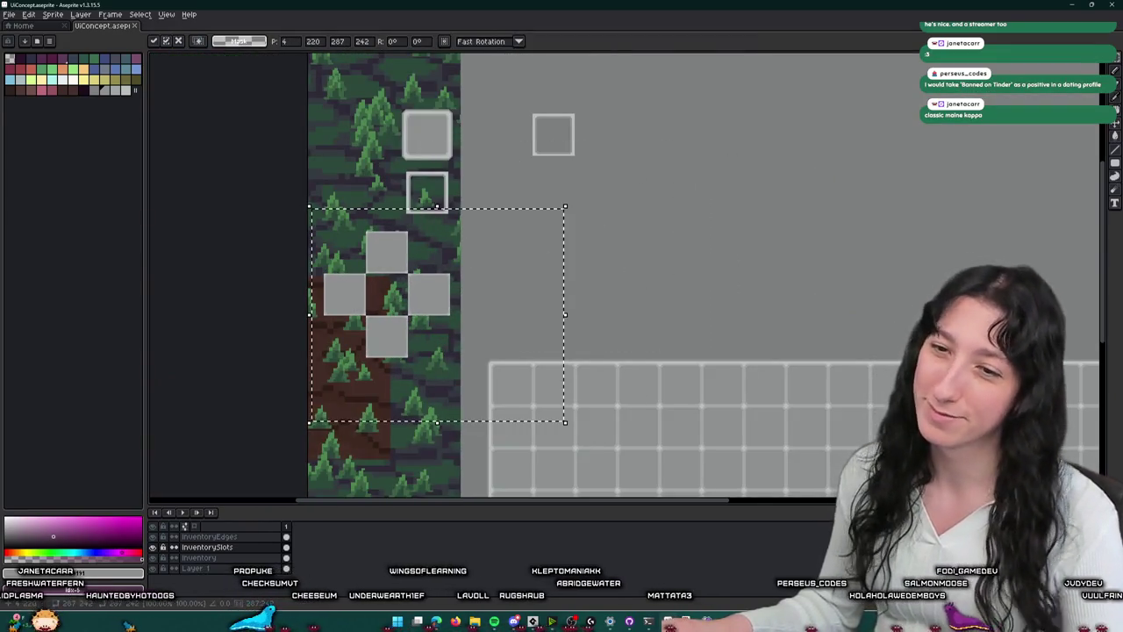
- On the InventoryEdges layer, move the grey slot cluster down-left over the forest
{"action": "left_click", "coordinate": [244, 534]}
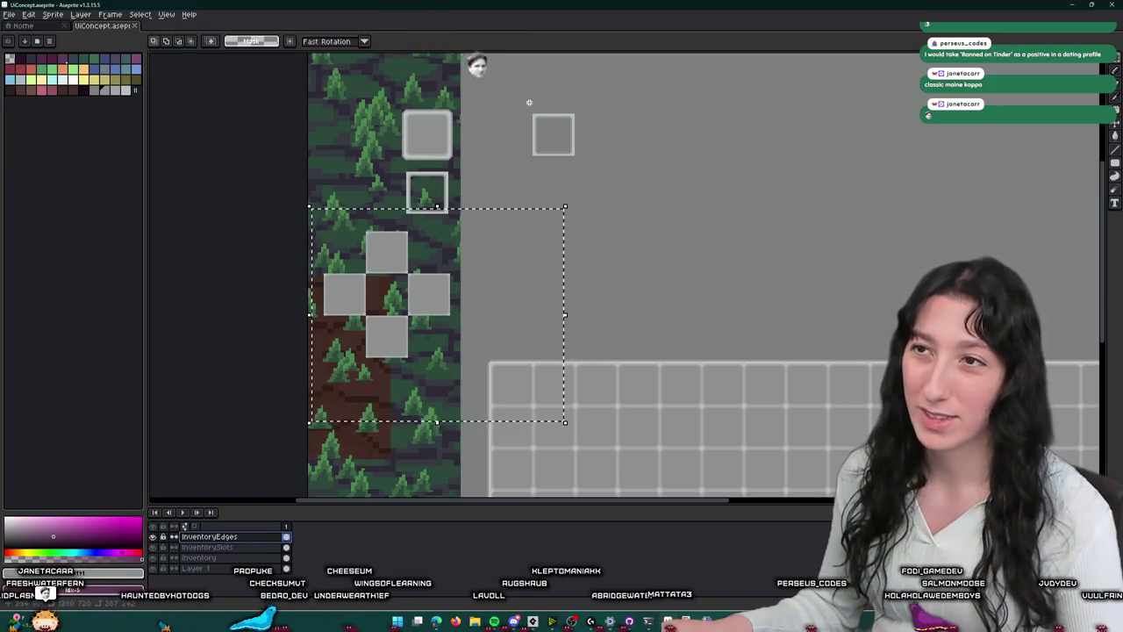
{"action": "left_click_drag", "start_coordinate": [609, 170], "coordinate": [527, 112]}
{"action": "mouse_move", "coordinate": [568, 147]}
{"action": "left_mouse_down"}
{"action": "mouse_move", "coordinate": [466, 266]}
{"action": "mouse_move", "coordinate": [407, 301]}
{"action": "mouse_move", "coordinate": [412, 193]}
{"action": "mouse_move", "coordinate": [463, 170]}
{"action": "mouse_move", "coordinate": [418, 199]}
{"action": "left_mouse_up"}
{"action": "scroll", "coordinate": [408, 302], "scroll_direction": "up", "scroll_amount": 3}
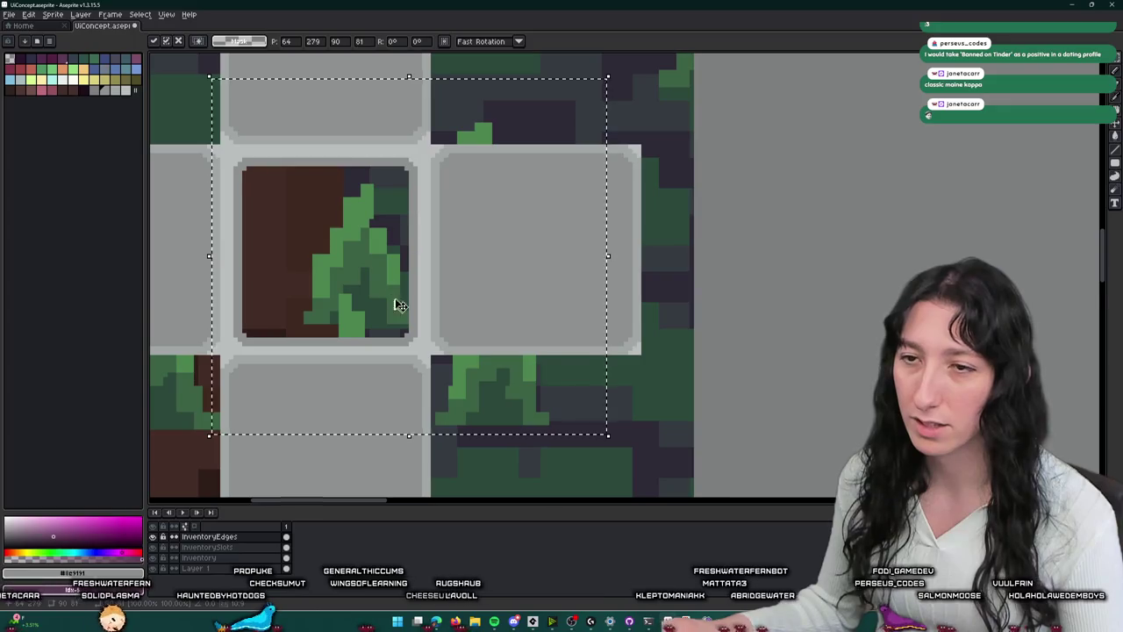
- On InventorySlots, select the cross's lower slot and nudge it into alignment with the centre
{"action": "scroll", "coordinate": [399, 304], "scroll_direction": "down", "scroll_amount": 3}
{"action": "scroll", "coordinate": [455, 389], "scroll_direction": "left", "scroll_amount": 3}
{"action": "key", "text": "ctrl+d"}
{"action": "left_click", "coordinate": [208, 549]}
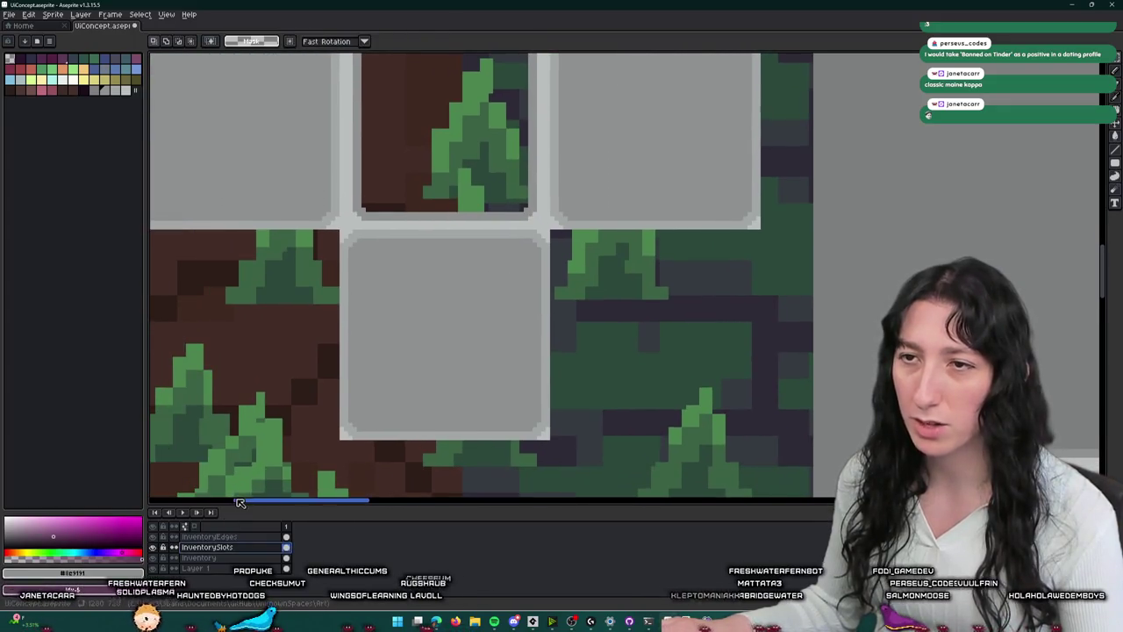
{"action": "mouse_move", "coordinate": [266, 459]}
{"action": "left_mouse_down"}
{"action": "mouse_move", "coordinate": [621, 227]}
{"action": "mouse_move", "coordinate": [496, 229]}
{"action": "mouse_move", "coordinate": [297, 458]}
{"action": "left_mouse_up"}
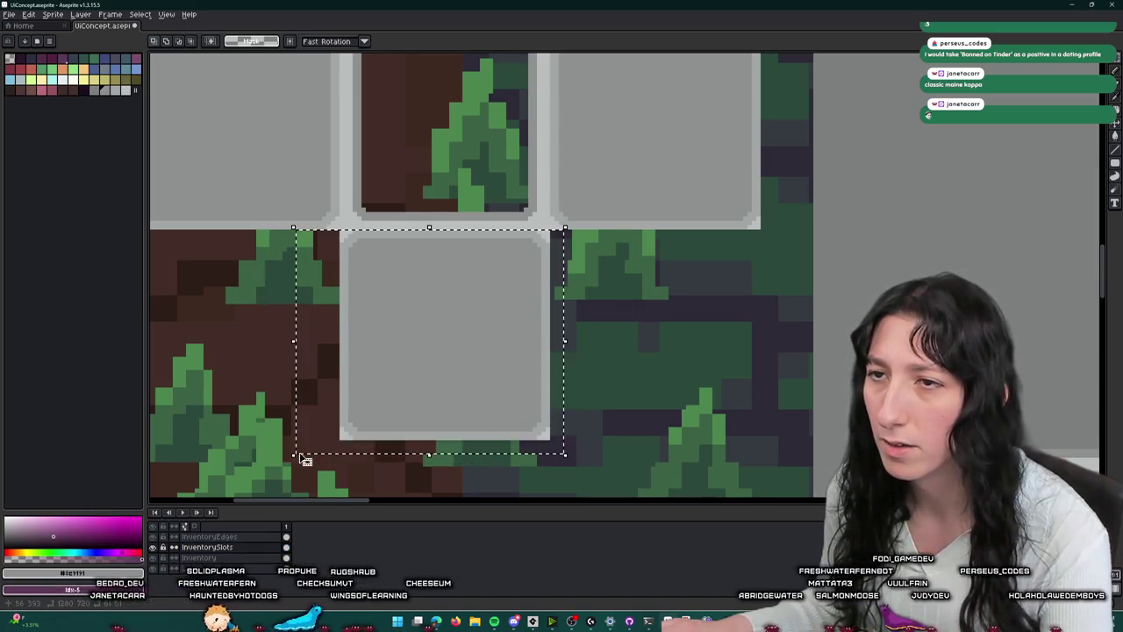
{"action": "key", "text": "shift+Down"}
{"action": "key", "text": "shift+Left"}
{"action": "key", "text": "shift+Right"}
{"action": "key", "text": "shift+Up"}
{"action": "key", "text": "ctrl+d"}
- On InventoryEdges, sample the #bbbfbf grey and pencil a line over the dark gap
{"action": "left_click", "coordinate": [209, 536]}
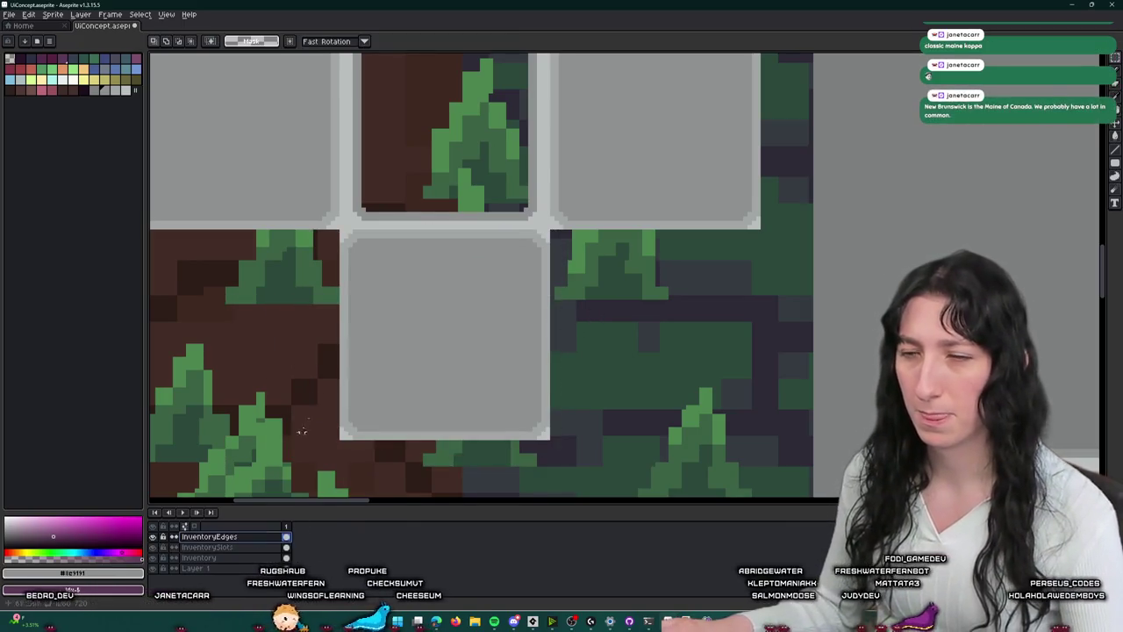
{"action": "scroll", "coordinate": [369, 289], "scroll_direction": "up", "scroll_amount": 1}
{"action": "mouse_move", "coordinate": [277, 169]}
{"action": "left_mouse_down"}
{"action": "mouse_move", "coordinate": [603, 314]}
{"action": "mouse_move", "coordinate": [681, 337]}
{"action": "left_mouse_up"}
{"action": "key", "text": "ctrl+d"}
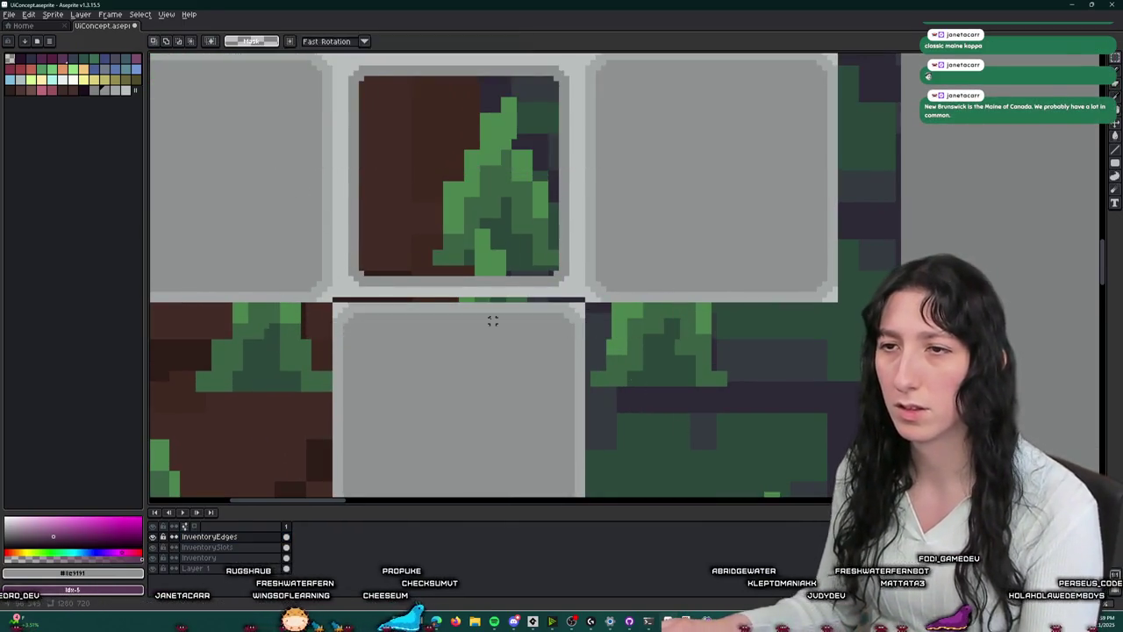
{"action": "scroll", "coordinate": [492, 319], "scroll_direction": "up", "scroll_amount": 2}
{"action": "key", "text": "b"}
{"action": "left_click", "coordinate": [343, 281], "text": "alt"}
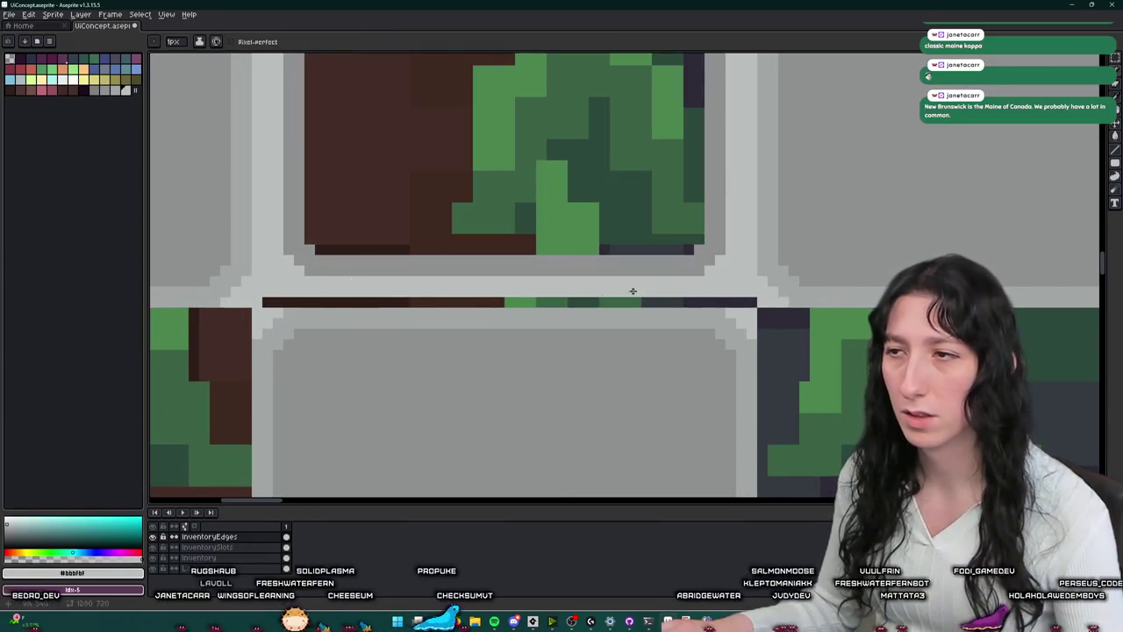
{"action": "left_click", "coordinate": [755, 298], "text": "shift"}
{"action": "scroll", "coordinate": [755, 296], "scroll_direction": "down", "scroll_amount": 2}
{"action": "mouse_move", "coordinate": [786, 304]}
{"action": "left_mouse_down"}
{"action": "mouse_move", "coordinate": [745, 334]}
{"action": "mouse_move", "coordinate": [529, 309]}
{"action": "left_mouse_up"}
- Zoom into the grid corner and undo the stray purple mark on the frame
{"action": "scroll", "coordinate": [530, 316], "scroll_direction": "down", "scroll_amount": 3}
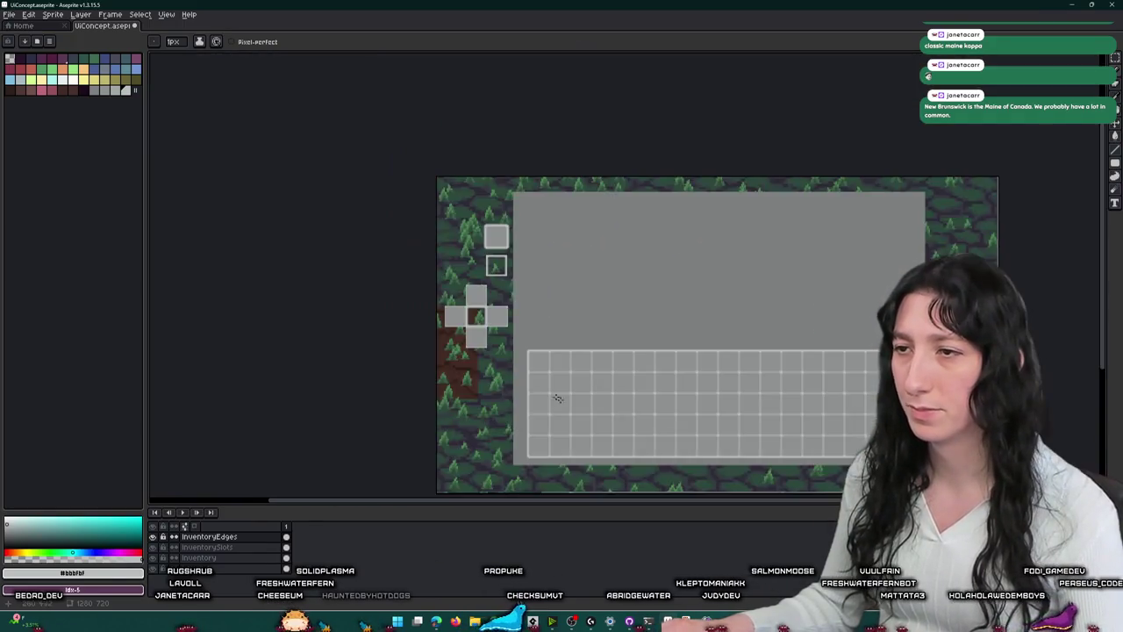
{"action": "scroll", "coordinate": [490, 334], "scroll_direction": "up", "scroll_amount": 3}
{"action": "scroll", "coordinate": [490, 334], "scroll_direction": "up", "scroll_amount": 1}
{"action": "scroll", "coordinate": [527, 289], "scroll_direction": "down", "scroll_amount": 2}
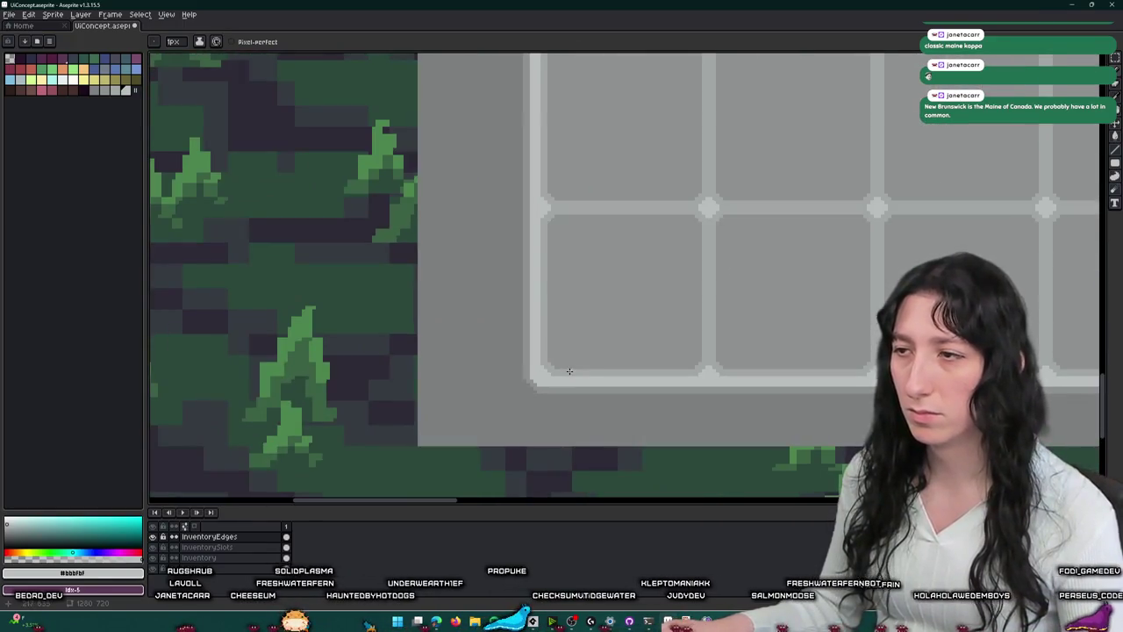
{"action": "scroll", "coordinate": [566, 254], "scroll_direction": "down", "scroll_amount": 2}
{"action": "scroll", "coordinate": [565, 108], "scroll_direction": "up", "scroll_amount": 3}
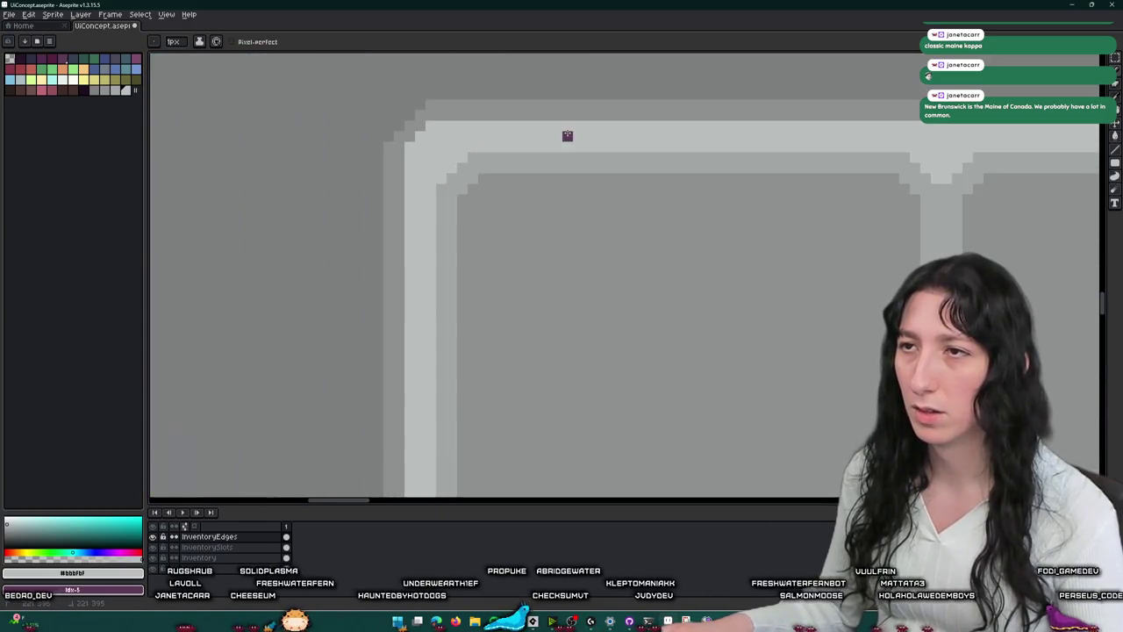
{"action": "scroll", "coordinate": [605, 290], "scroll_direction": "down", "scroll_amount": 4}
{"action": "scroll", "coordinate": [535, 318], "scroll_direction": "up", "scroll_amount": 4}
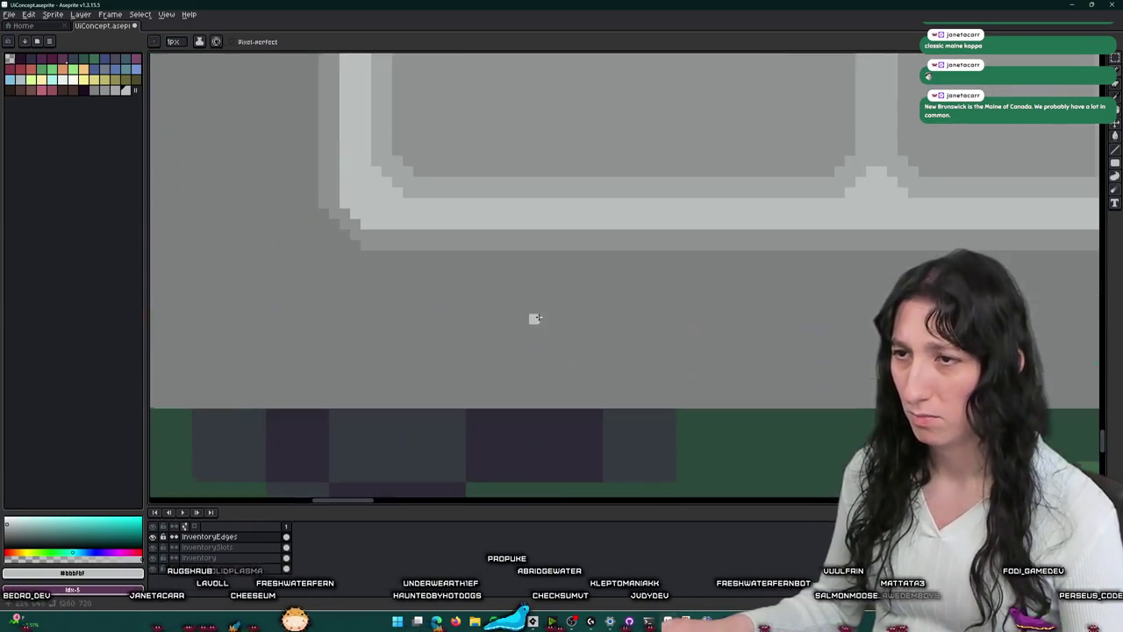
{"action": "left_click", "coordinate": [541, 223]}
{"action": "mouse_move", "coordinate": [504, 218]}
{"action": "left_mouse_down"}
{"action": "mouse_move", "coordinate": [491, 271]}
{"action": "mouse_move", "coordinate": [556, 305]}
{"action": "left_mouse_up"}
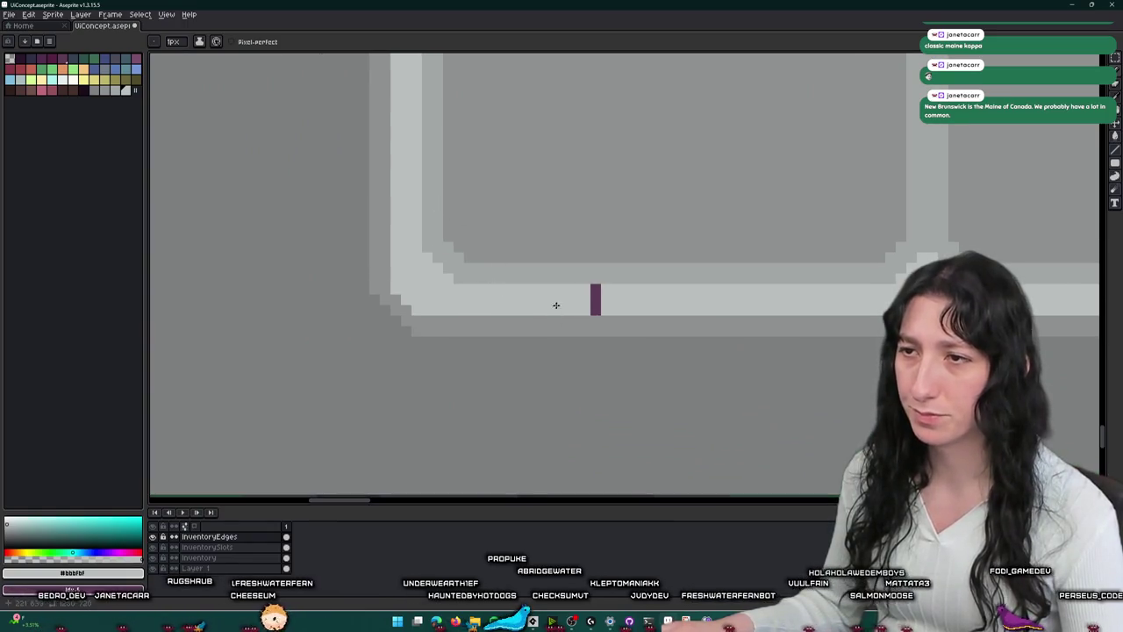
{"action": "key", "text": "ctrl+z"}
{"action": "key", "text": "ctrl+z"}
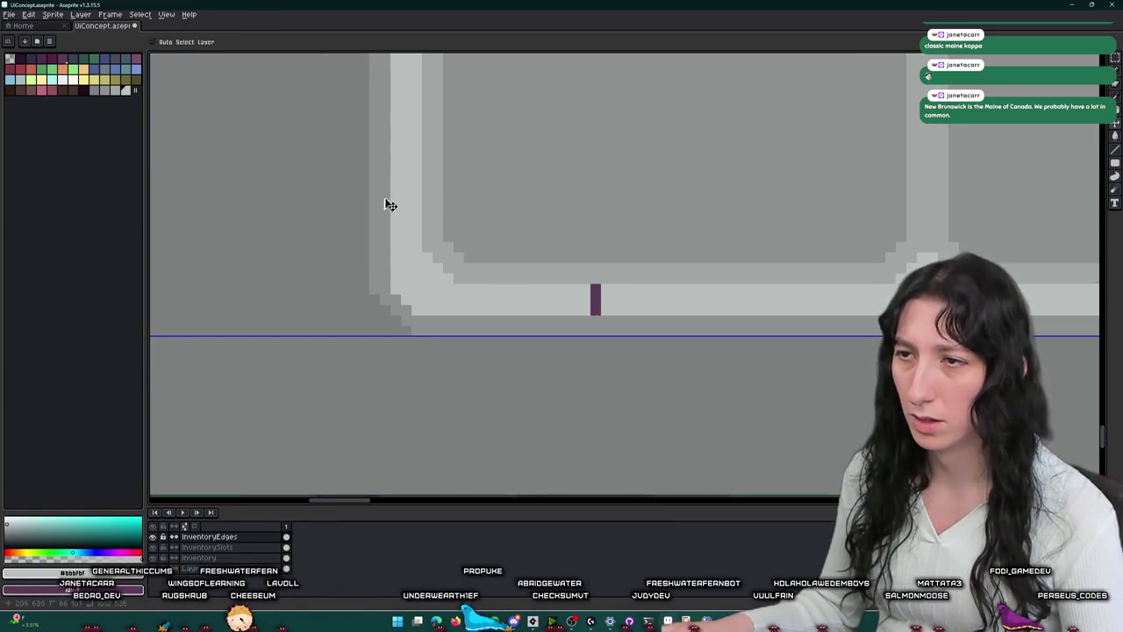
- Save the UiConcept sprite
{"action": "scroll", "coordinate": [512, 191], "scroll_direction": "down", "scroll_amount": 2}
{"action": "scroll", "coordinate": [513, 191], "scroll_direction": "down", "scroll_amount": 4}
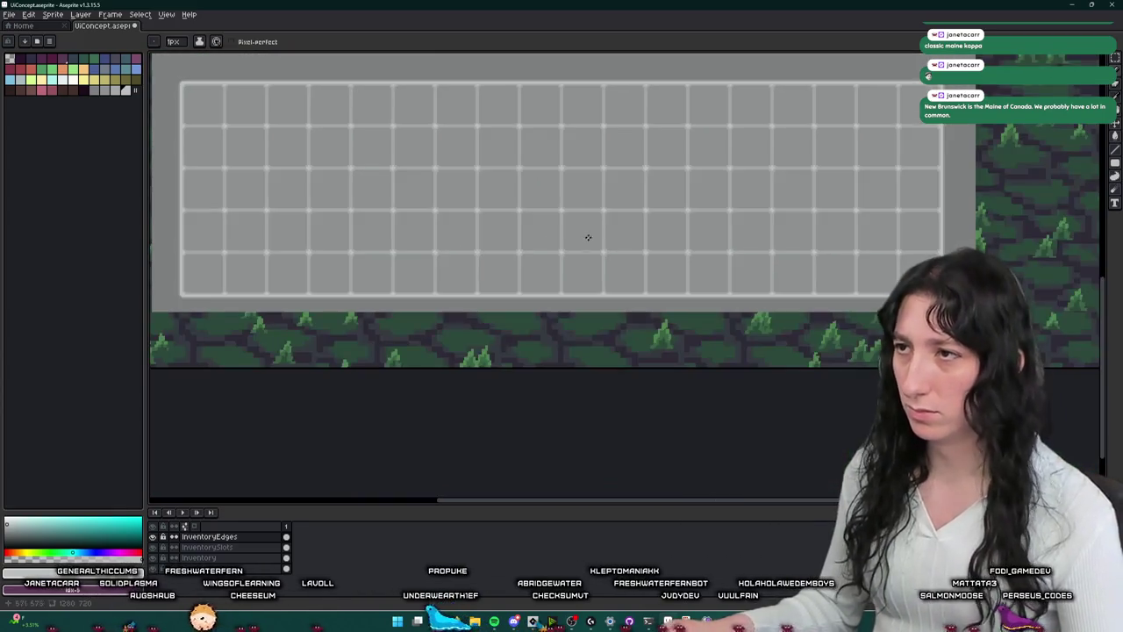
{"action": "key", "text": "ctrl+s"}
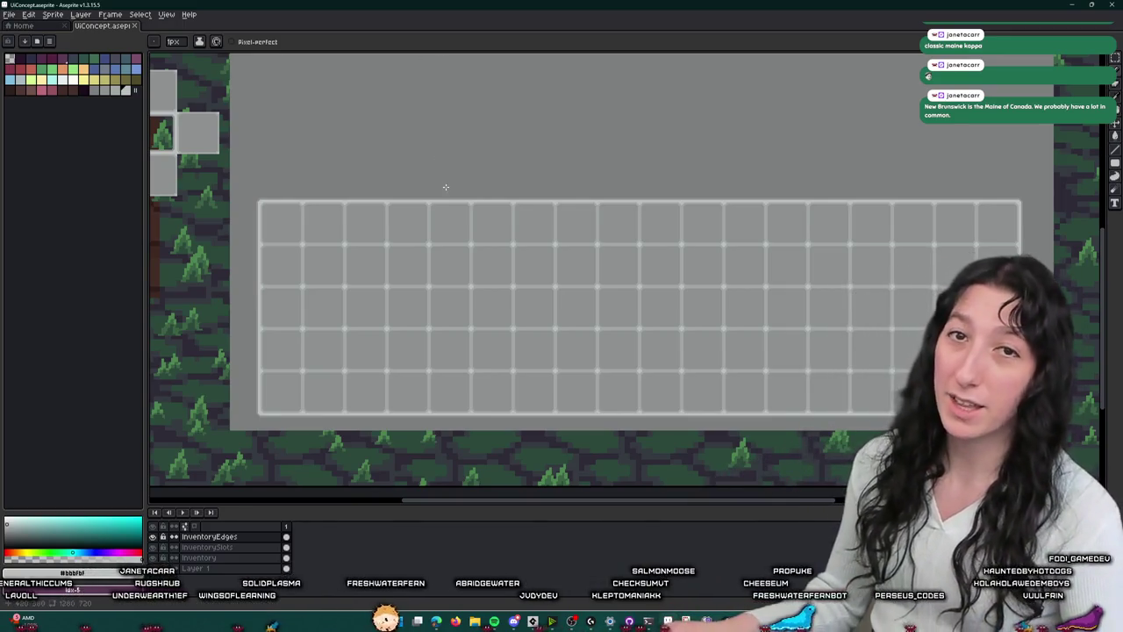
- Save the sprite and hide Layer 1
{"action": "scroll", "coordinate": [445, 187], "scroll_direction": "down", "scroll_amount": 2}
{"action": "key", "text": "ctrl+s"}
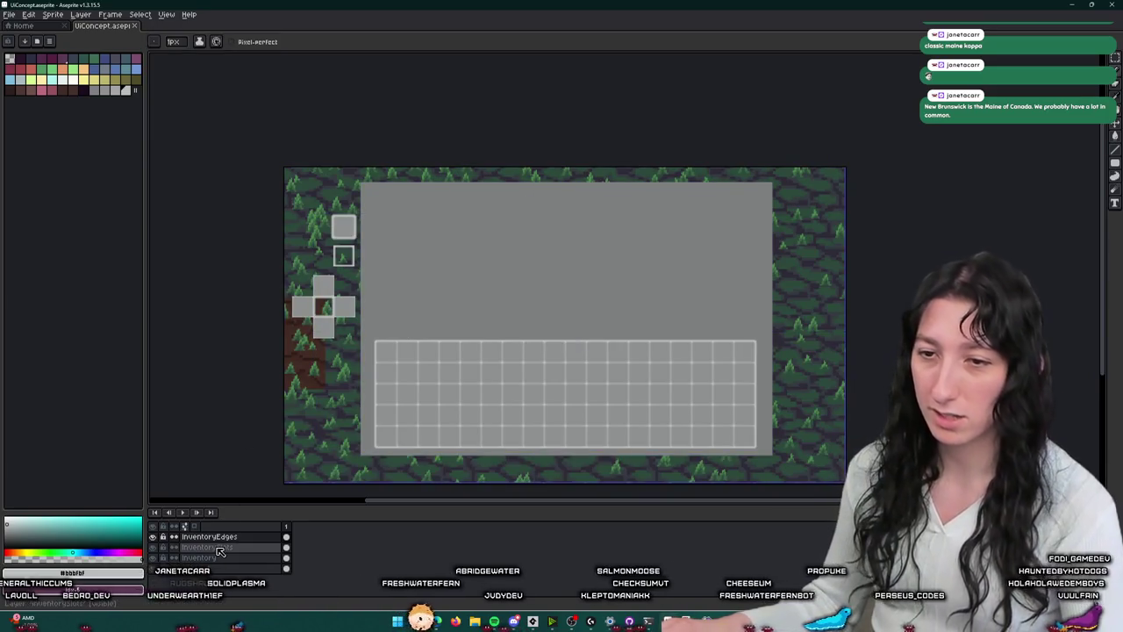
{"action": "left_click", "coordinate": [154, 570]}
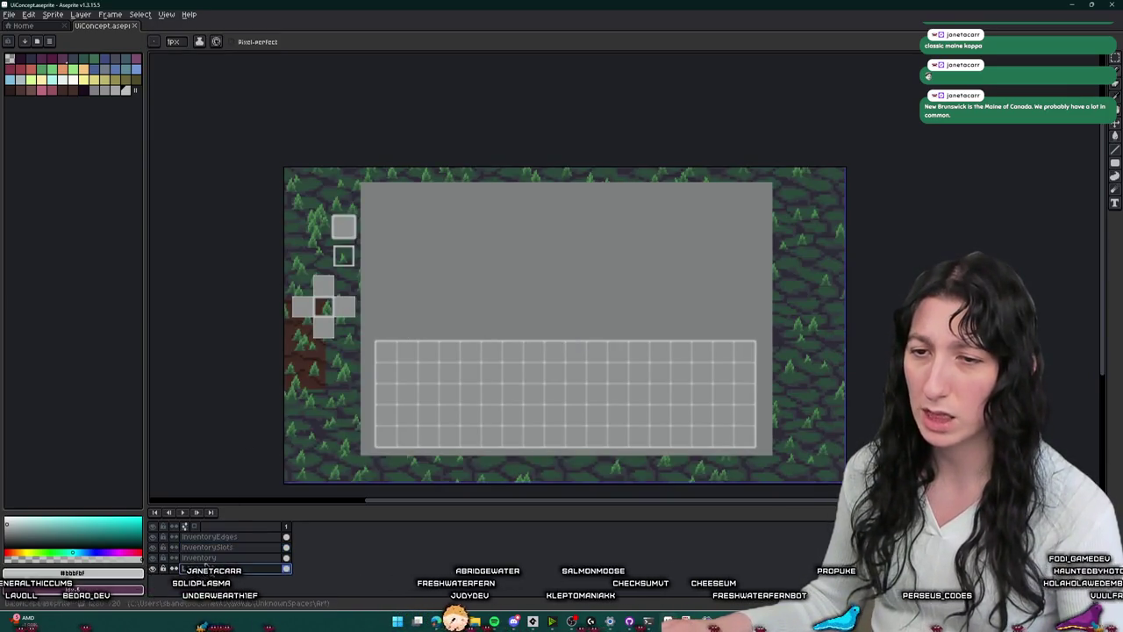
- Rename Layer 1 to Game and bring the YouTube playlist to the front
{"action": "double_click", "coordinate": [186, 569]}
{"action": "key", "text": "Return"}
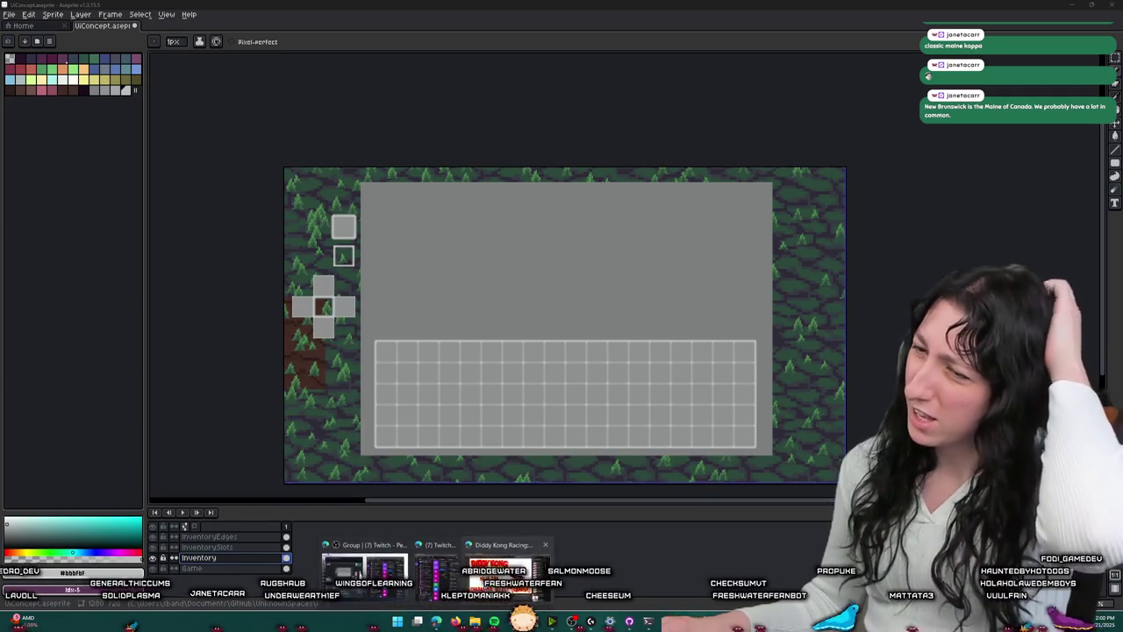
{"action": "left_click", "coordinate": [445, 624]}
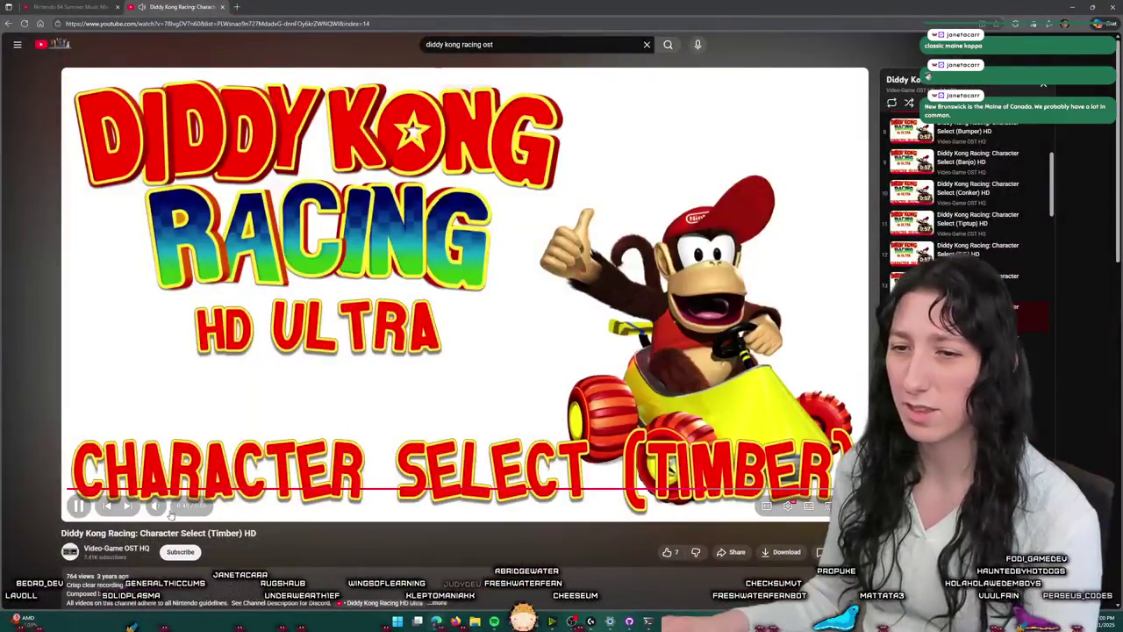
- Skip two tracks ahead to Island Theme (Dino Domain), then switch back to Aseprite
{"action": "left_click", "coordinate": [107, 506]}
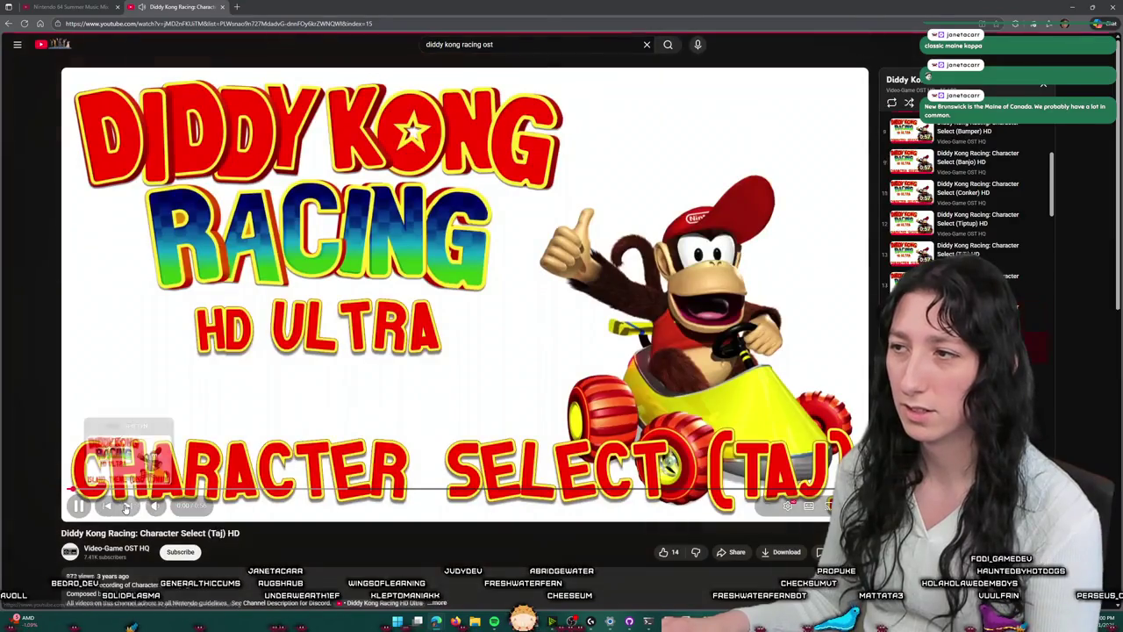
{"action": "left_click", "coordinate": [126, 508]}
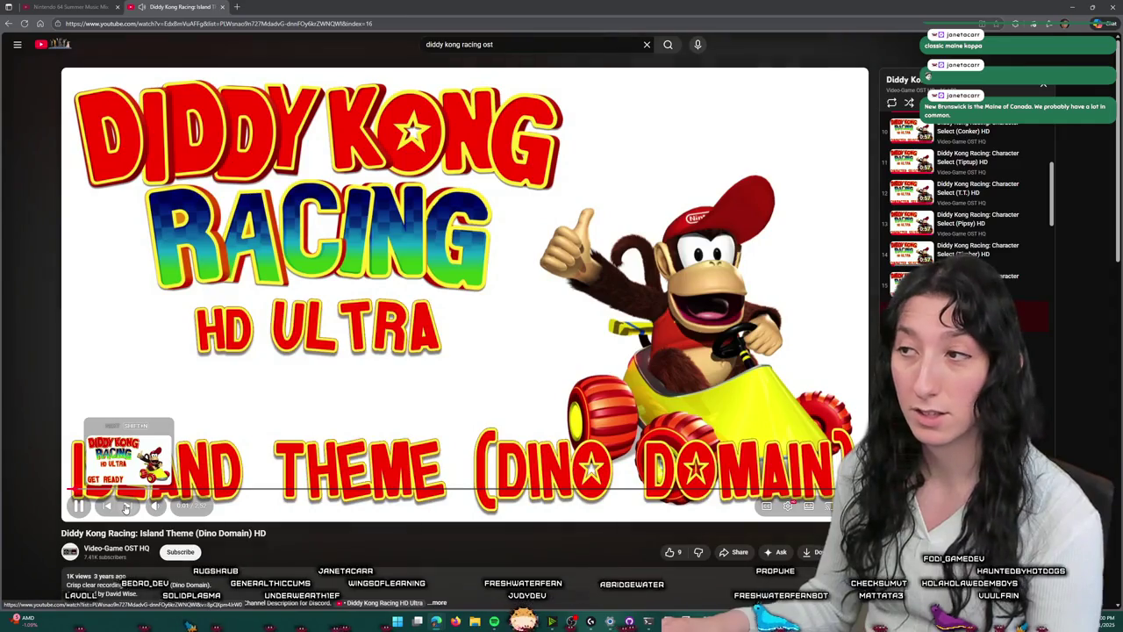
{"action": "key", "text": "alt+Tab"}
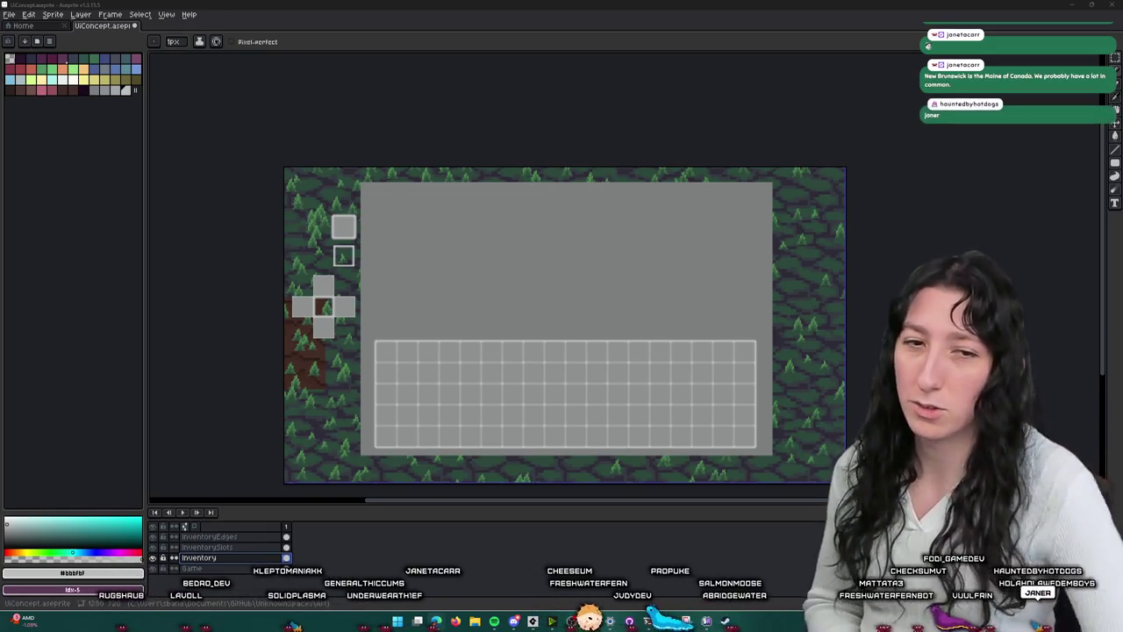
- Make InventorySlots the active layer, zoom to the lone slots and pick the Rectangular Marquee
{"action": "left_click", "coordinate": [263, 547]}
{"action": "scroll", "coordinate": [409, 343], "scroll_direction": "up", "scroll_amount": 1}
{"action": "left_click_drag", "start_coordinate": [468, 286], "coordinate": [406, 349]}
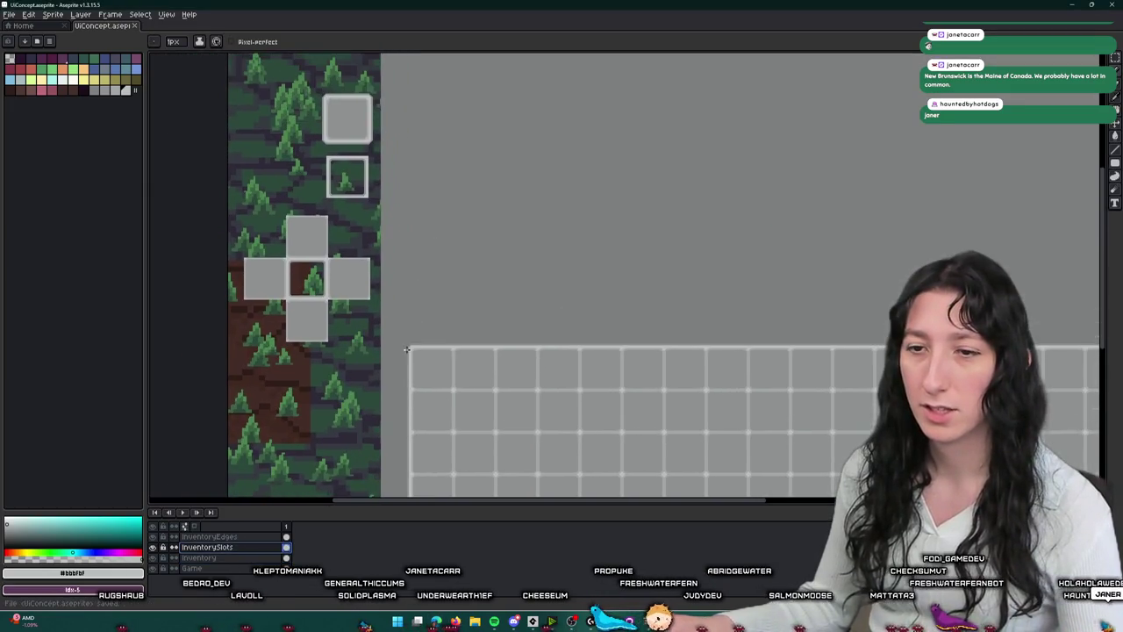
{"action": "scroll", "coordinate": [359, 272], "scroll_direction": "up", "scroll_amount": 2}
{"action": "scroll", "coordinate": [354, 279], "scroll_direction": "down", "scroll_amount": 1}
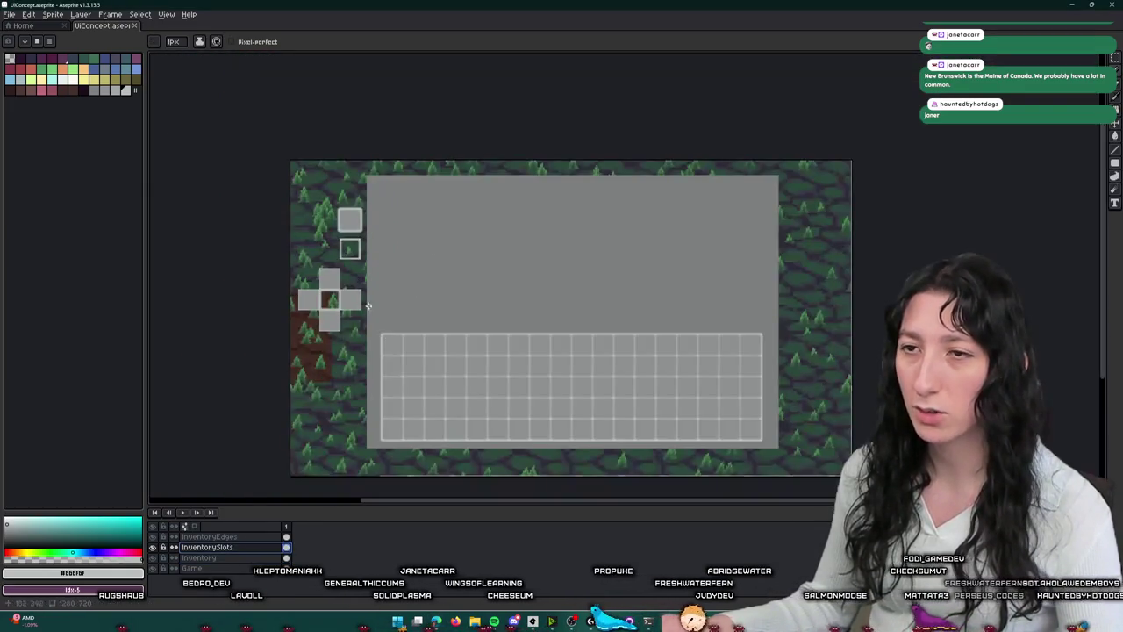
{"action": "scroll", "coordinate": [311, 323], "scroll_direction": "up", "scroll_amount": 1}
{"action": "key", "text": "m"}
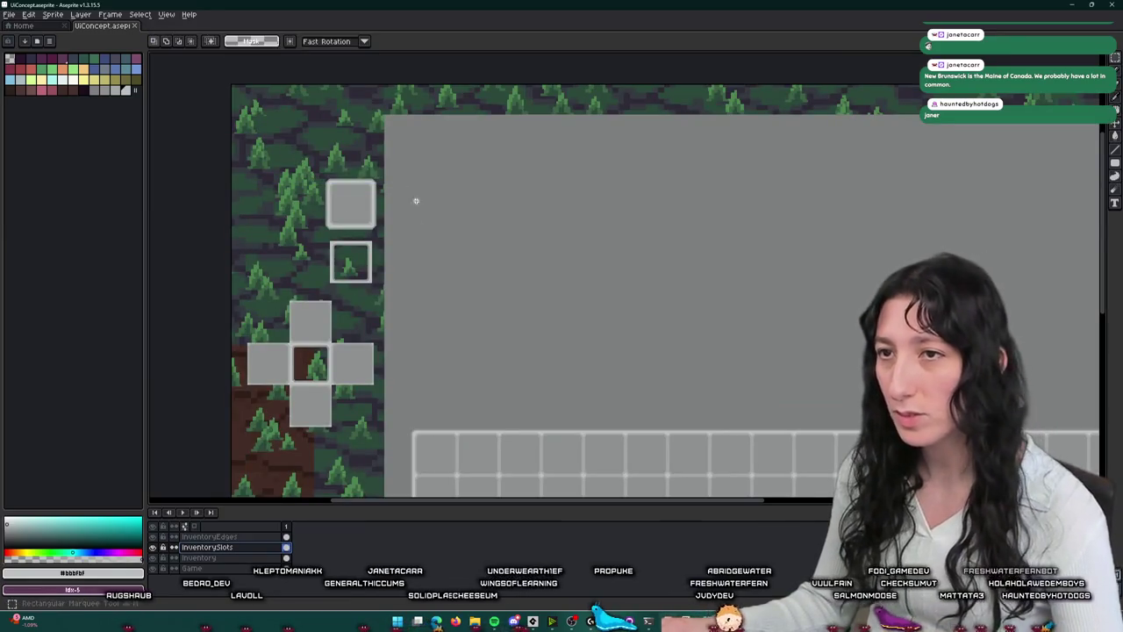